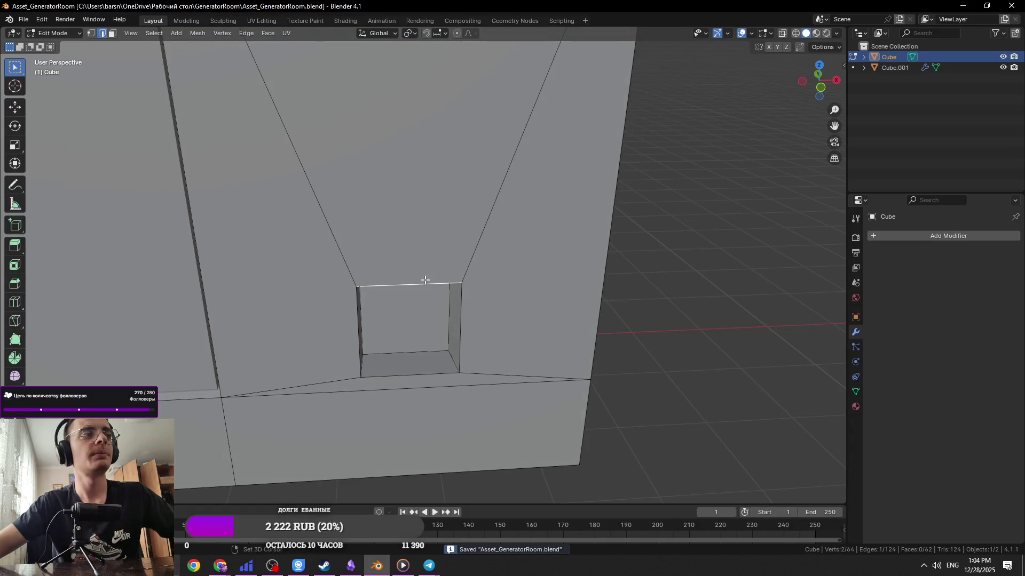
Save, then bevel the wall opening's edges twice with Ctrl+B
{"action": "scroll", "coordinate": [425, 278], "scroll_direction": "up", "scroll_amount": 2}
{"action": "middle_click_drag", "start_coordinate": [419, 311], "coordinate": [446, 281], "text": "shift"}
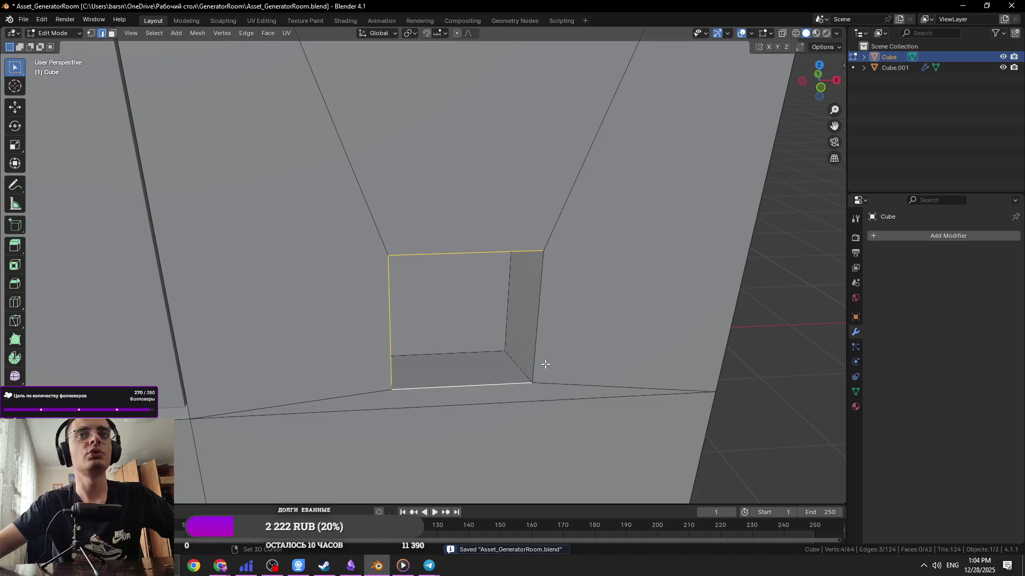
{"action": "key", "text": "ctrl+s"}
{"action": "middle_click_drag", "start_coordinate": [578, 336], "coordinate": [574, 326], "text": "shift"}
{"action": "key", "text": "ctrl+b"}
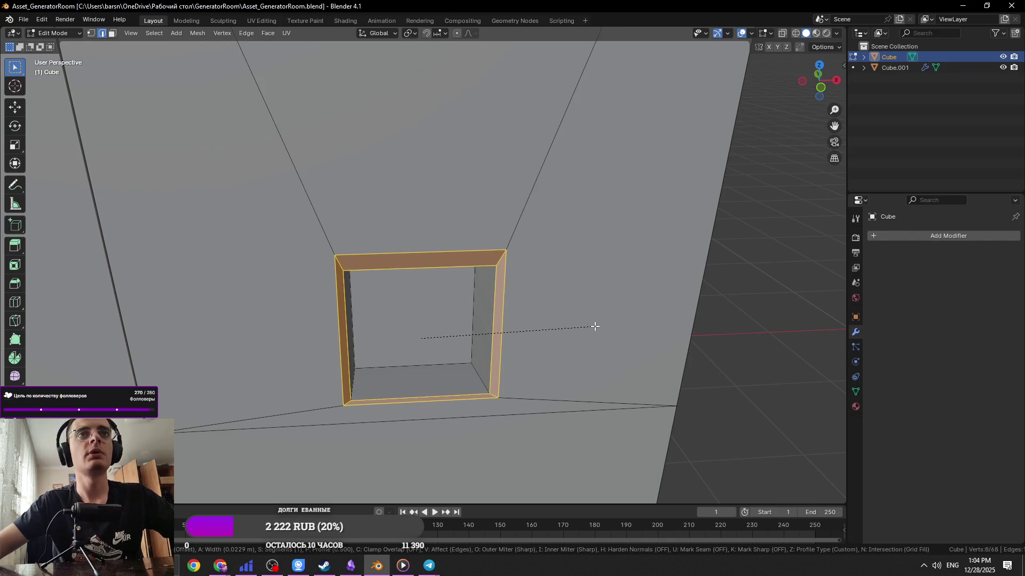
{"action": "left_click", "coordinate": [597, 326]}
{"action": "middle_click_drag", "start_coordinate": [597, 325], "coordinate": [658, 329]}
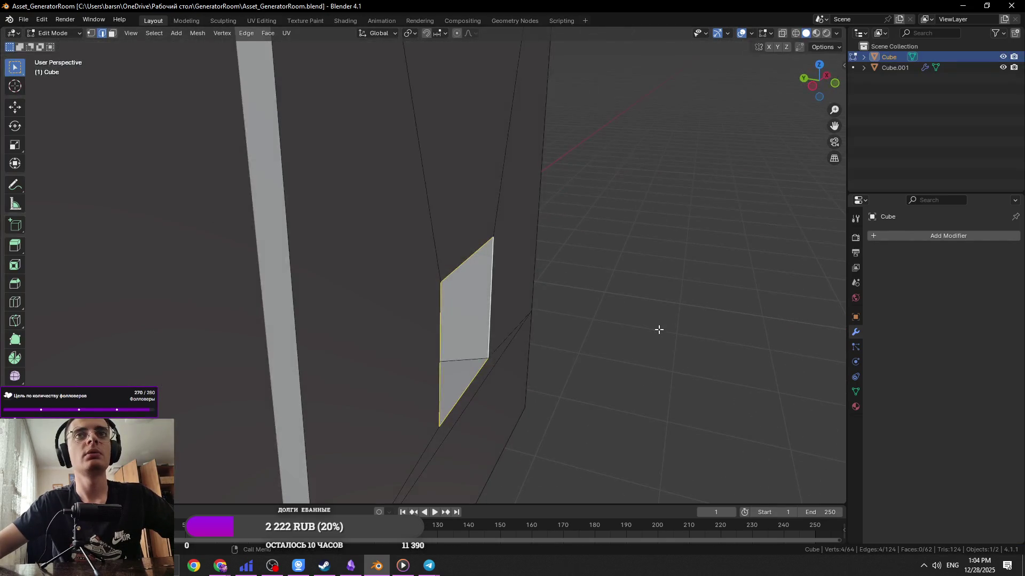
{"action": "key", "text": "ctrl+b"}
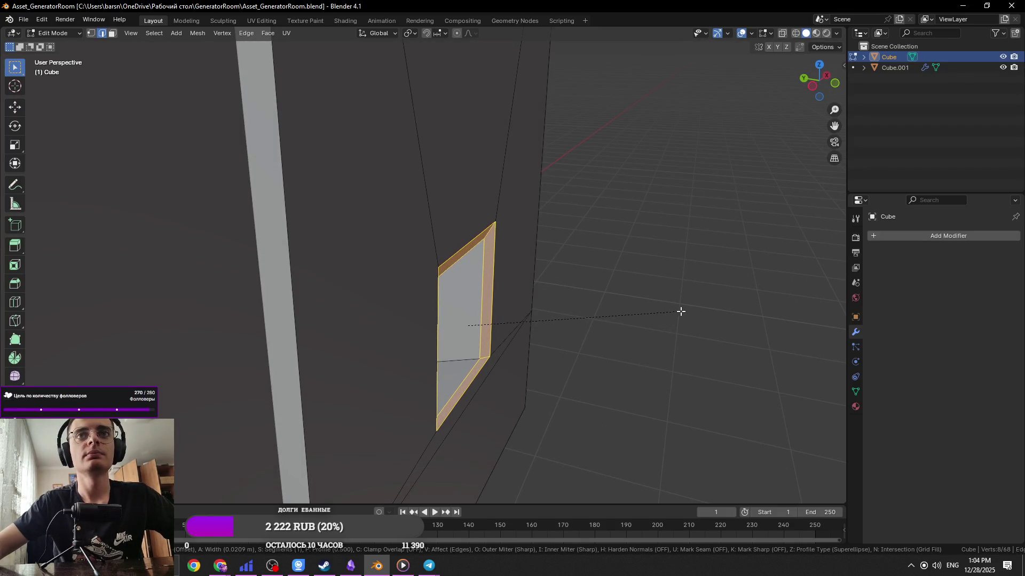
{"action": "left_click", "coordinate": [681, 311]}
{"action": "mouse_move", "coordinate": [678, 309]}
{"action": "middle_mouse_down"}
{"action": "mouse_move", "coordinate": [533, 293]}
{"action": "mouse_move", "coordinate": [565, 302]}
{"action": "middle_mouse_up"}
Apply all transforms to the wall object
{"action": "key", "text": "Tab"}
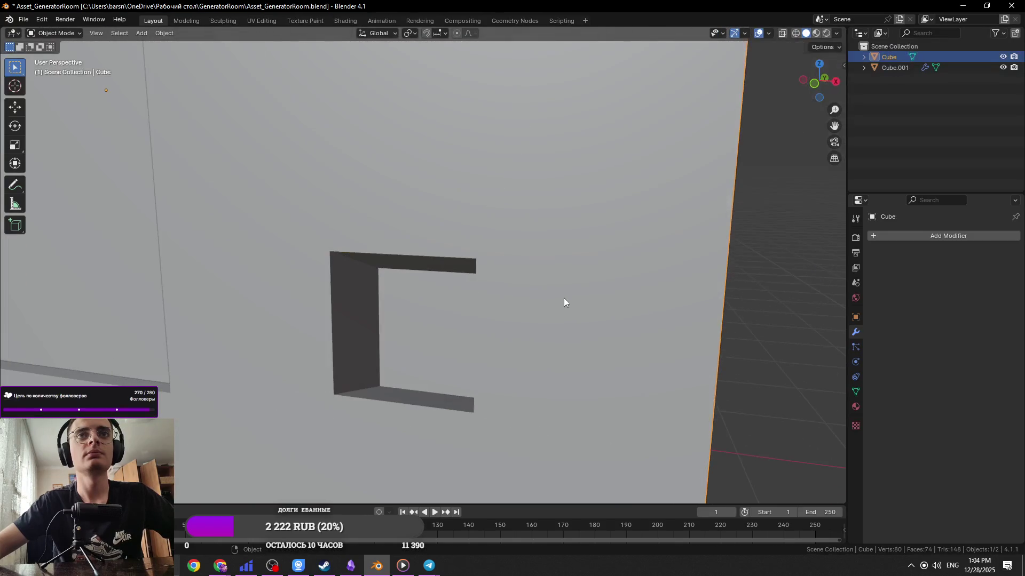
{"action": "key", "text": "ctrl+a"}
{"action": "left_click", "coordinate": [556, 329]}
{"action": "key", "text": "Tab"}
Bevel the opening's top edge, comparing the corners and edges bevel modes
{"action": "left_click", "coordinate": [443, 263]}
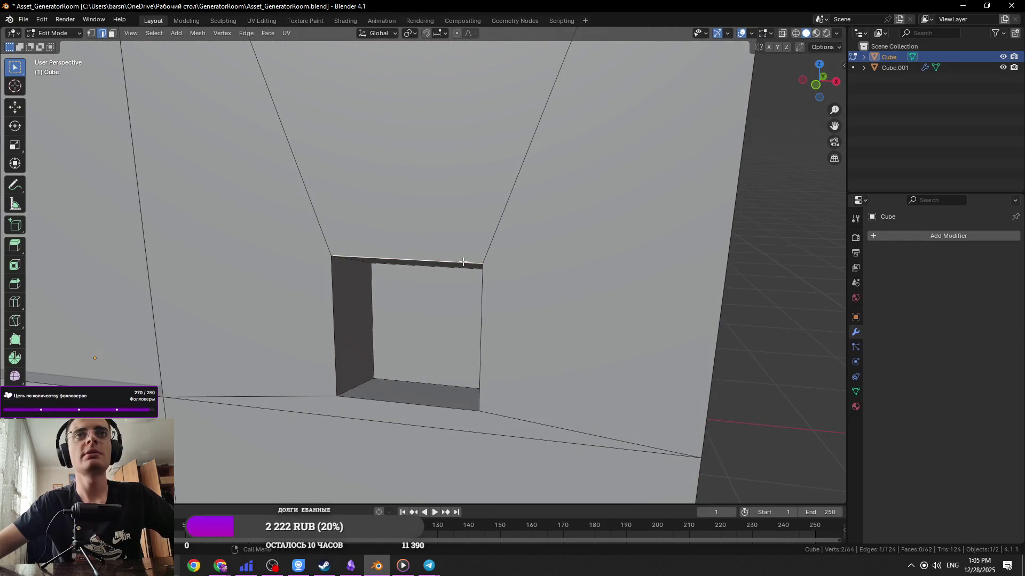
{"action": "key", "text": "ctrl+b"}
{"action": "left_click", "coordinate": [609, 413]}
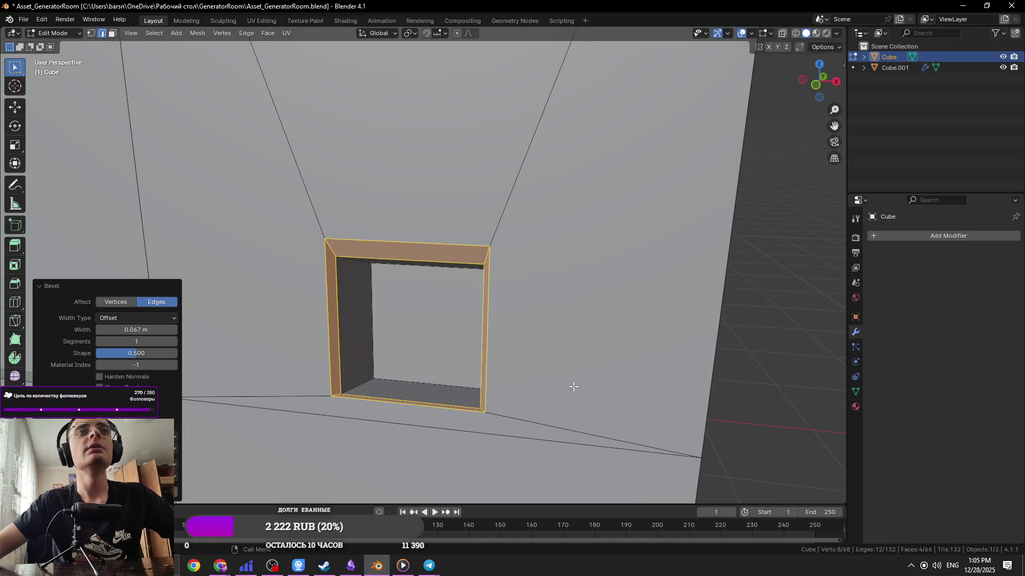
{"action": "left_click", "coordinate": [132, 300]}
{"action": "left_click", "coordinate": [154, 302]}
{"action": "mouse_move", "coordinate": [374, 335]}
{"action": "middle_mouse_down"}
{"action": "mouse_move", "coordinate": [474, 345]}
{"action": "mouse_move", "coordinate": [488, 280]}
{"action": "mouse_move", "coordinate": [515, 328]}
{"action": "middle_mouse_up"}
Flatten the beveled selection to zero along the Y axis
{"action": "key", "text": "shift+s"}
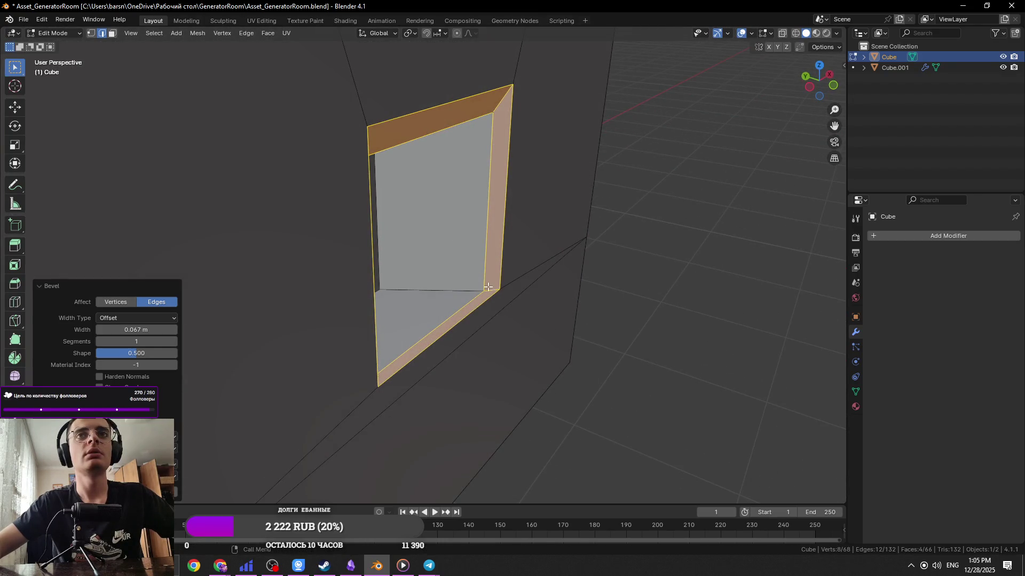
{"action": "key", "text": "s"}
{"action": "key", "text": "x"}
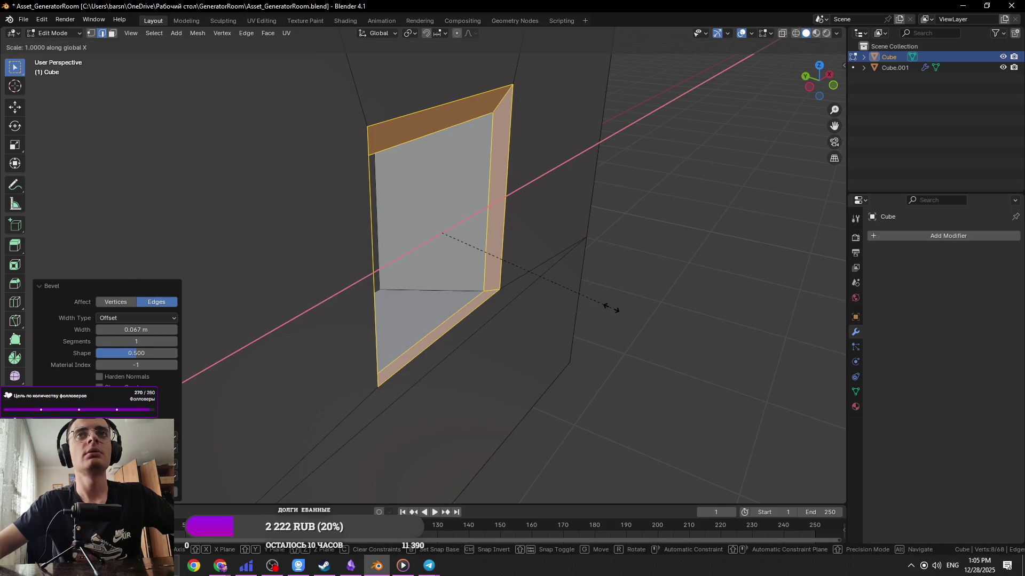
{"action": "key", "text": "0"}
{"action": "key", "text": "z"}
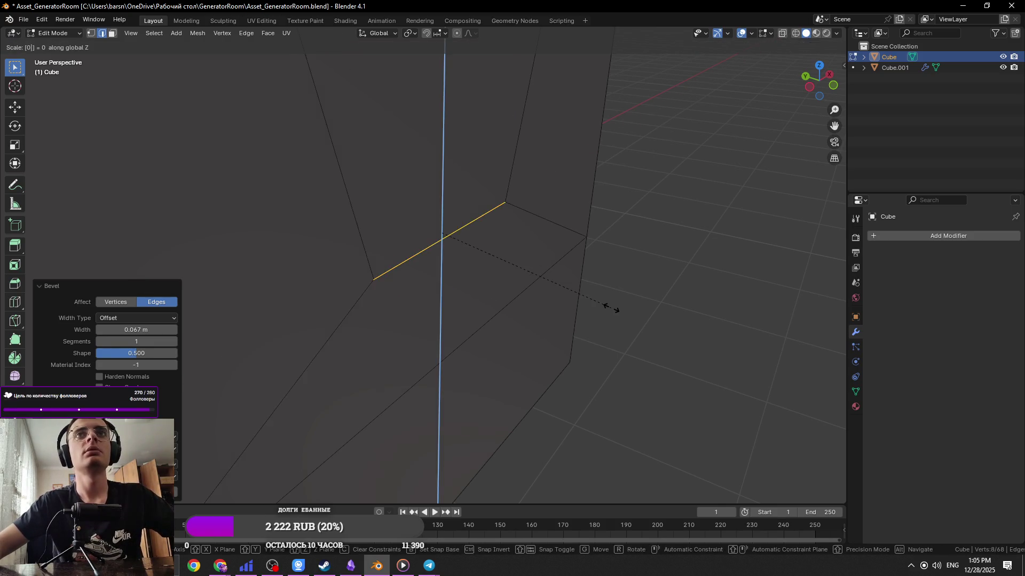
{"action": "key", "text": "y"}
{"action": "key", "text": "Return"}
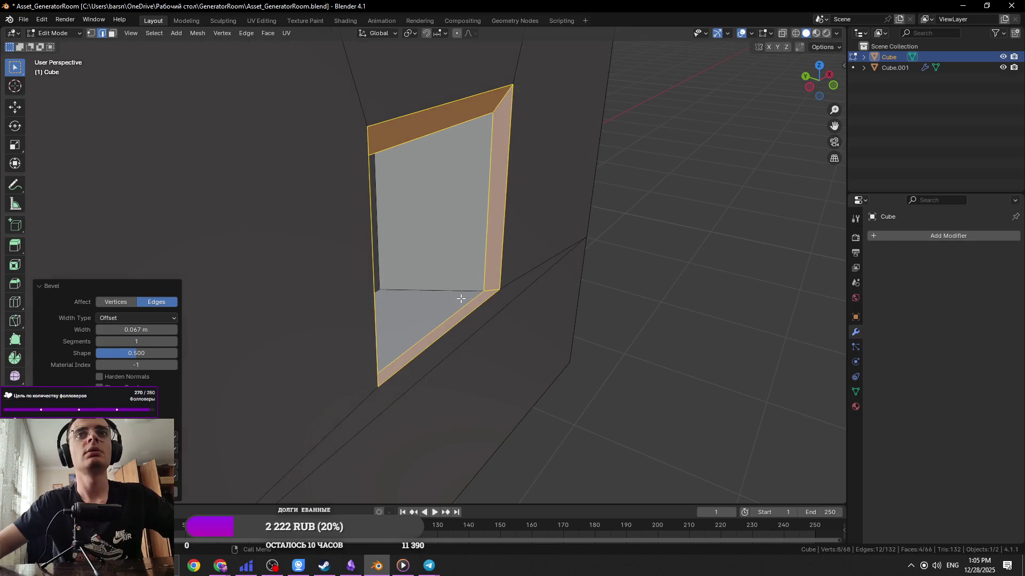
{"action": "left_click", "coordinate": [468, 299]}
{"action": "mouse_move", "coordinate": [493, 275]}
{"action": "middle_mouse_down"}
{"action": "mouse_move", "coordinate": [463, 307]}
{"action": "mouse_move", "coordinate": [494, 264]}
{"action": "middle_mouse_up"}
Undo the rim bevel, then try a corner bevel and cancel it
{"action": "key", "text": "ctrl+z"}
{"action": "middle_click_drag", "start_coordinate": [547, 290], "coordinate": [456, 299]}
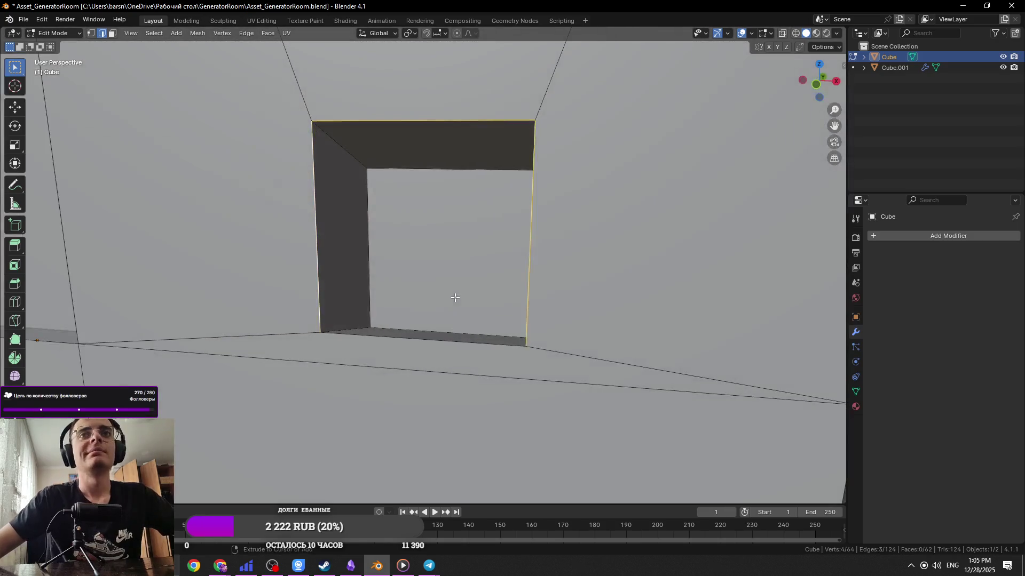
{"action": "mouse_move", "coordinate": [401, 323]}
{"action": "middle_mouse_down"}
{"action": "mouse_move", "coordinate": [361, 354]}
{"action": "mouse_move", "coordinate": [561, 350]}
{"action": "middle_mouse_up"}
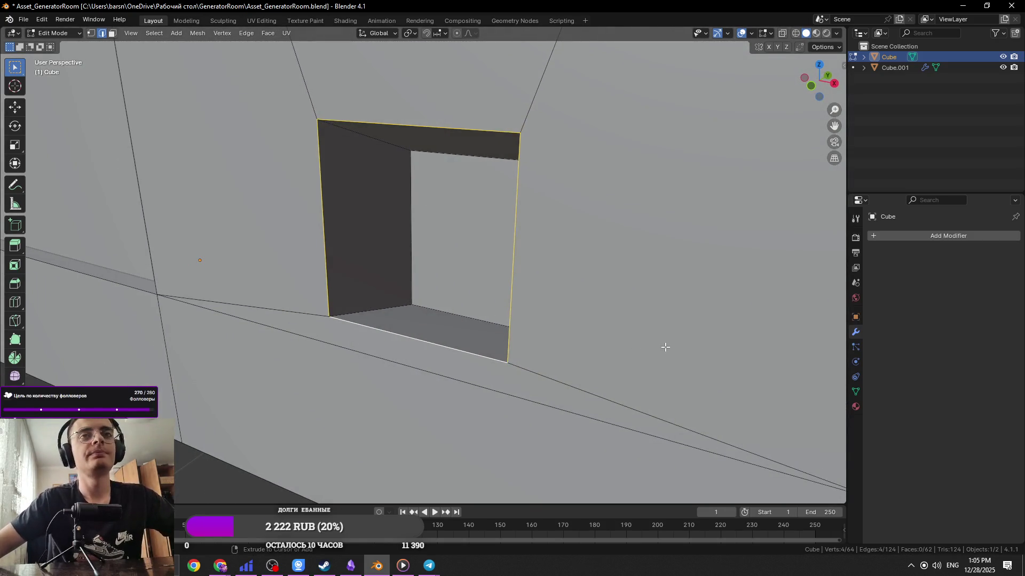
{"action": "key", "text": "ctrl+b"}
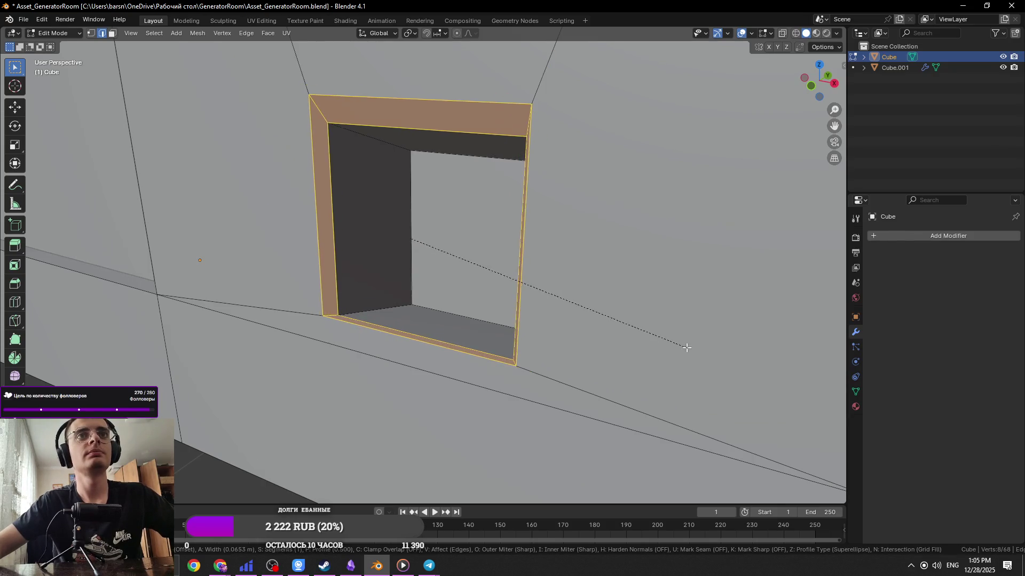
{"action": "key", "text": "v"}
{"action": "right_click", "coordinate": [689, 348]}
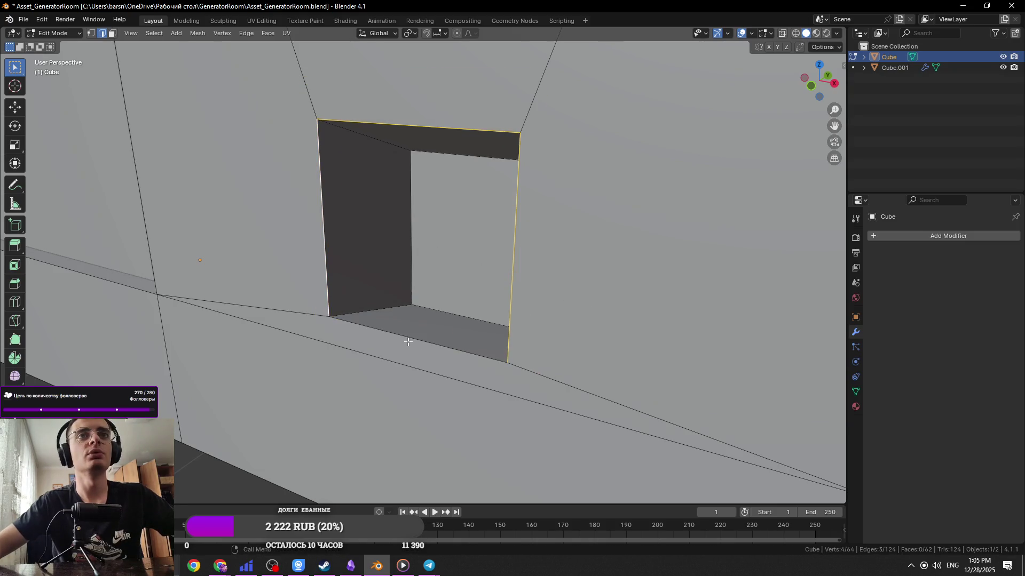
Save Asset_GeneratorRoom.blend and bring up the Add mesh menu
{"action": "scroll", "coordinate": [409, 342], "scroll_direction": "down", "scroll_amount": 5}
{"action": "key", "text": "ctrl+s"}
{"action": "mouse_move", "coordinate": [546, 336]}
{"action": "middle_mouse_down"}
{"action": "mouse_move", "coordinate": [523, 315]}
{"action": "mouse_move", "coordinate": [531, 254]}
{"action": "mouse_move", "coordinate": [496, 265]}
{"action": "mouse_move", "coordinate": [508, 247]}
{"action": "mouse_move", "coordinate": [482, 261]}
{"action": "middle_mouse_up"}
{"action": "key", "text": "shift+a"}
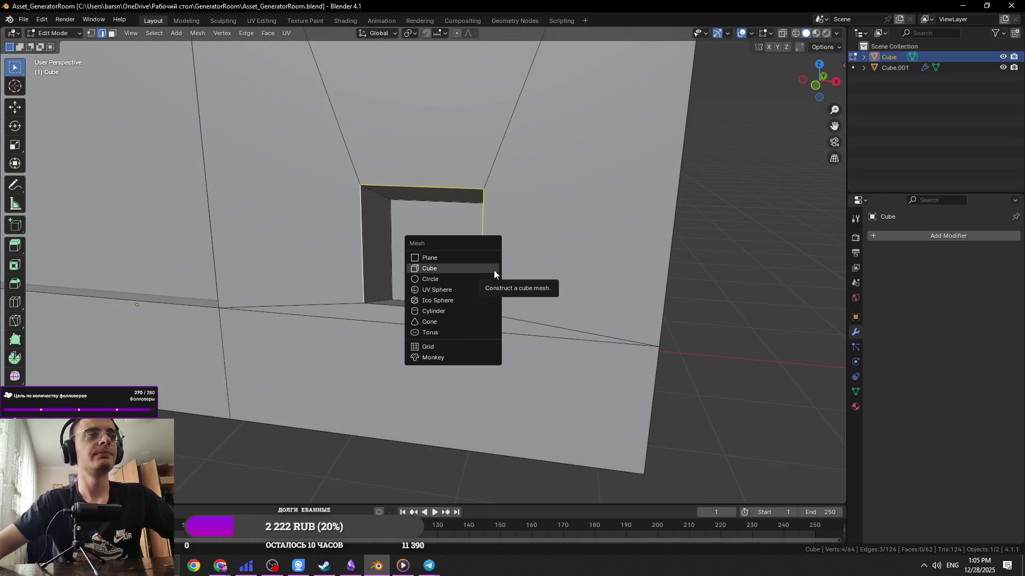
Duplicate the opening's edge loop along Y, separate it into a new object, and save
{"action": "left_click", "coordinate": [393, 313]}
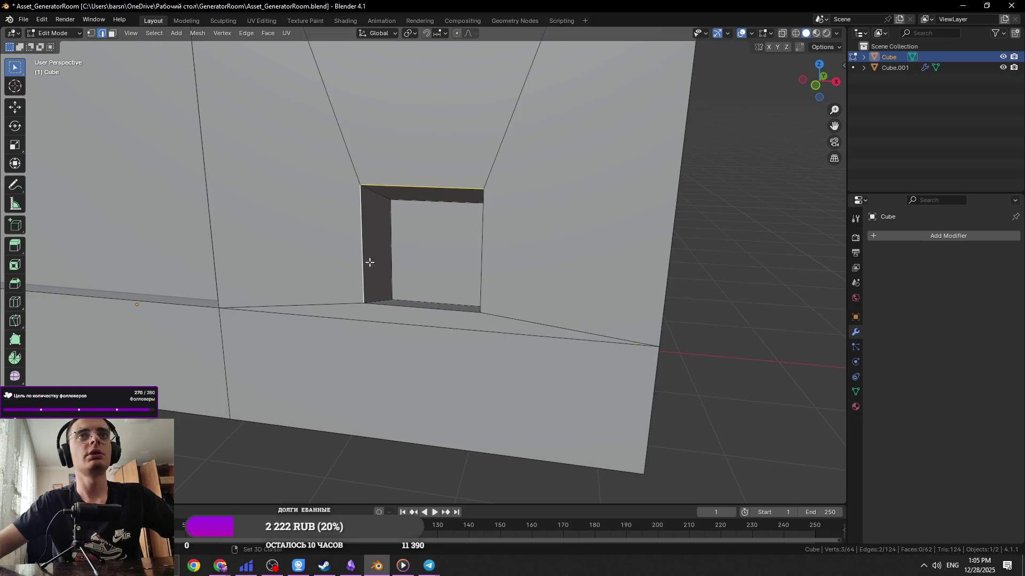
{"action": "middle_click_drag", "start_coordinate": [492, 268], "coordinate": [532, 290]}
{"action": "key", "text": "shift+d"}
{"action": "key", "text": "y"}
{"action": "left_click", "coordinate": [532, 302]}
{"action": "left_click", "coordinate": [538, 302]}
{"action": "key", "text": "Tab"}
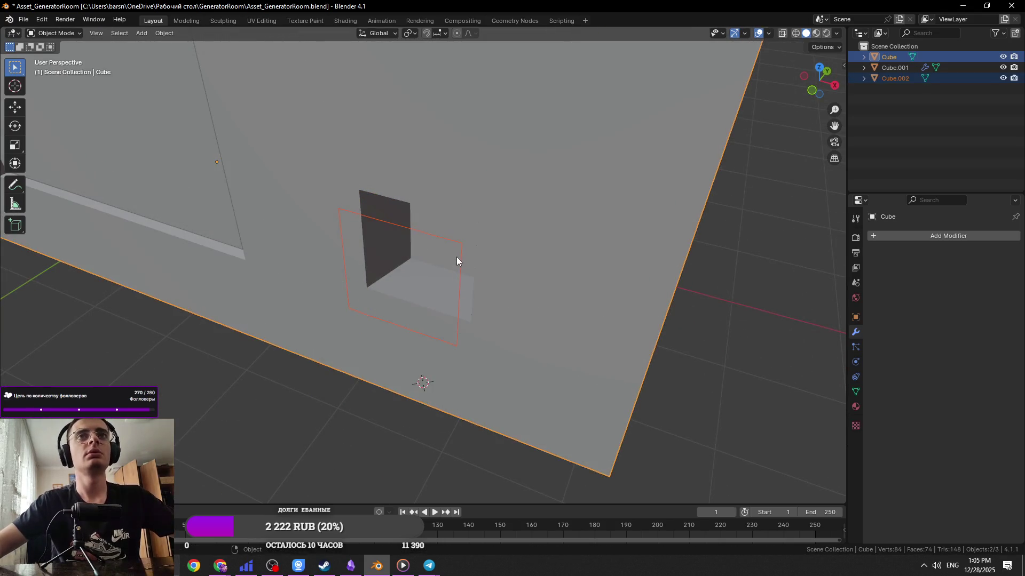
{"action": "left_click", "coordinate": [463, 257]}
{"action": "middle_click_drag", "start_coordinate": [537, 278], "coordinate": [545, 280]}
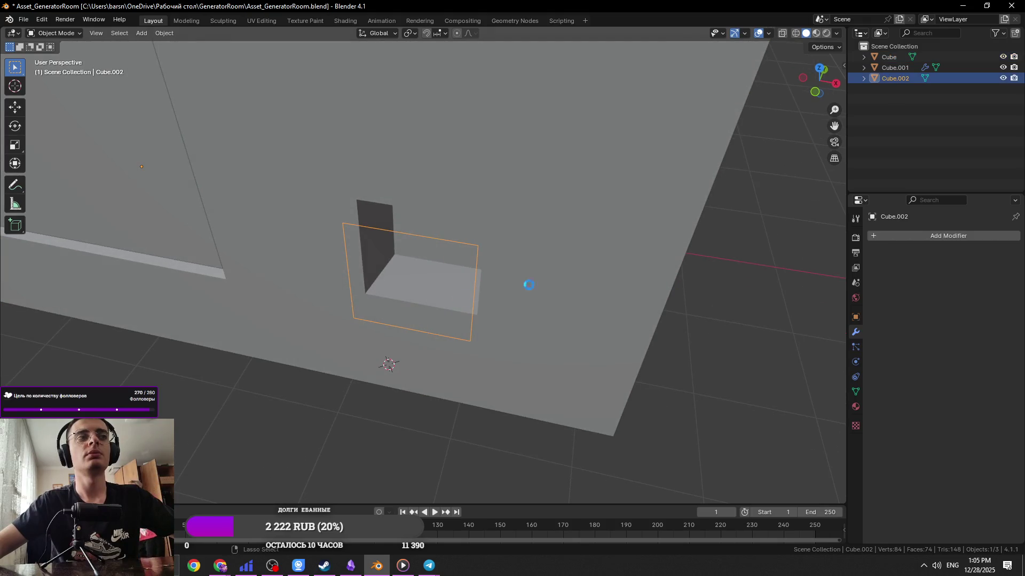
{"action": "key", "text": "ctrl+s"}
Select the separated outline Cube.002 instead of the wall, and save
{"action": "left_click", "coordinate": [216, 330]}
{"action": "middle_click_drag", "start_coordinate": [217, 330], "coordinate": [407, 428]}
{"action": "left_click", "coordinate": [408, 428]}
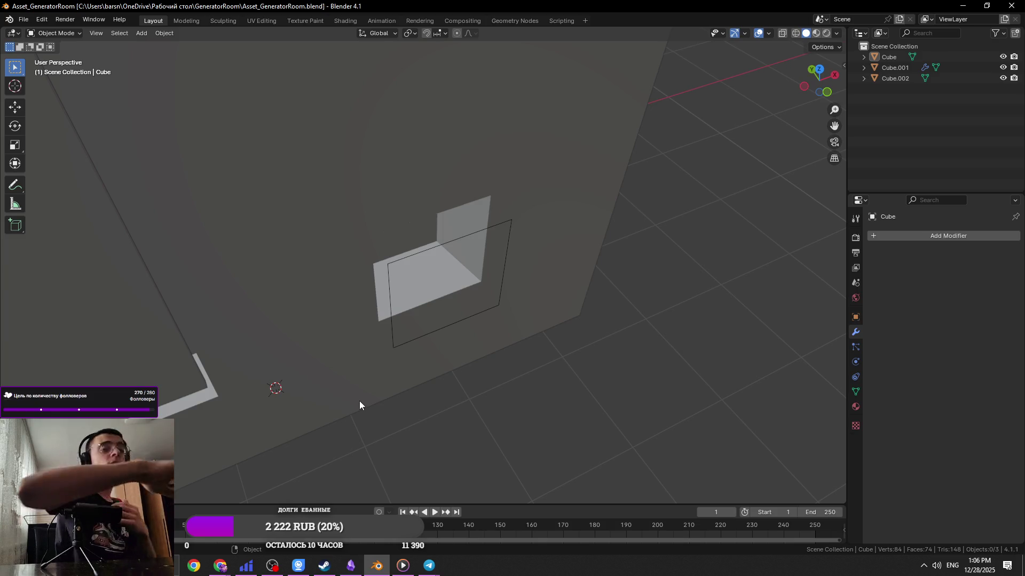
{"action": "left_click", "coordinate": [457, 336]}
{"action": "left_click", "coordinate": [474, 319]}
{"action": "mouse_move", "coordinate": [474, 320]}
{"action": "middle_mouse_down"}
{"action": "mouse_move", "coordinate": [582, 309]}
{"action": "mouse_move", "coordinate": [562, 297]}
{"action": "middle_mouse_up"}
{"action": "scroll", "coordinate": [563, 297], "scroll_direction": "up", "scroll_amount": 3}
{"action": "key", "text": "ctrl+s"}
Move Cube.002 about 0.02594 m away from the wall and enter its Edit Mode
{"action": "key", "text": "g"}
{"action": "key", "text": "y"}
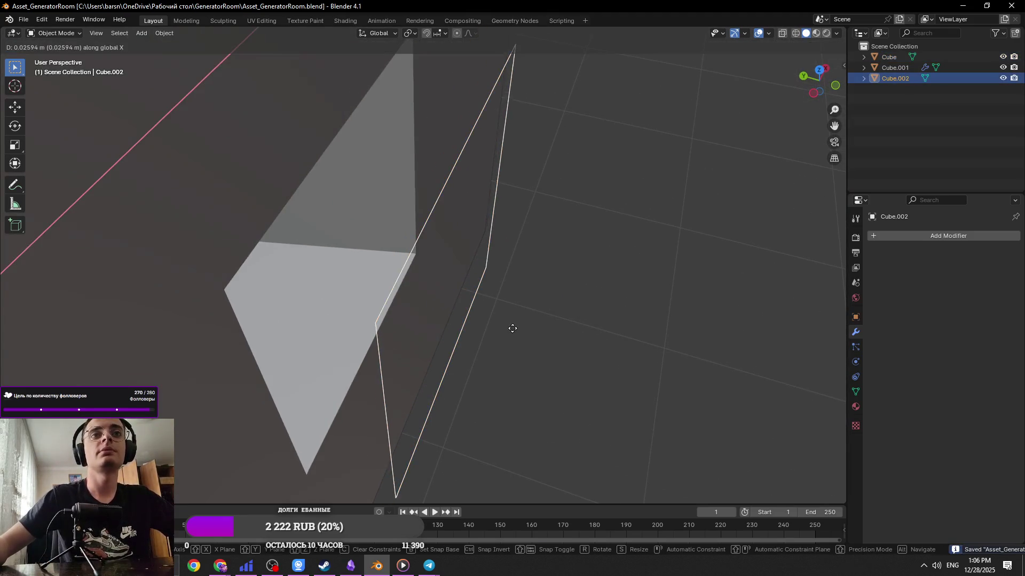
{"action": "left_click", "coordinate": [407, 89]}
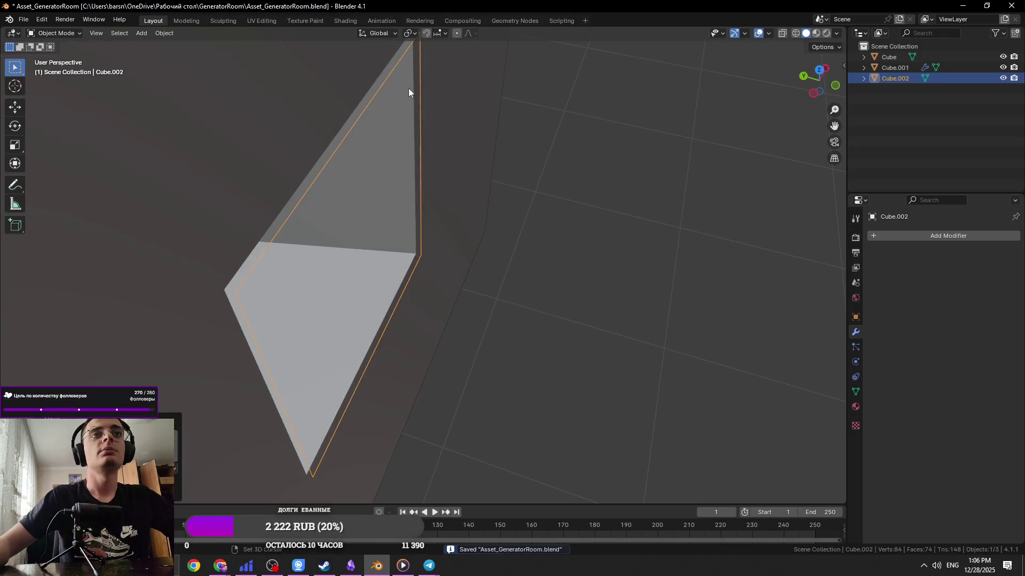
{"action": "key", "text": "Tab"}
{"action": "middle_click_drag", "start_coordinate": [543, 254], "coordinate": [556, 243]}
{"action": "scroll", "coordinate": [572, 250], "scroll_direction": "up", "scroll_amount": 3}
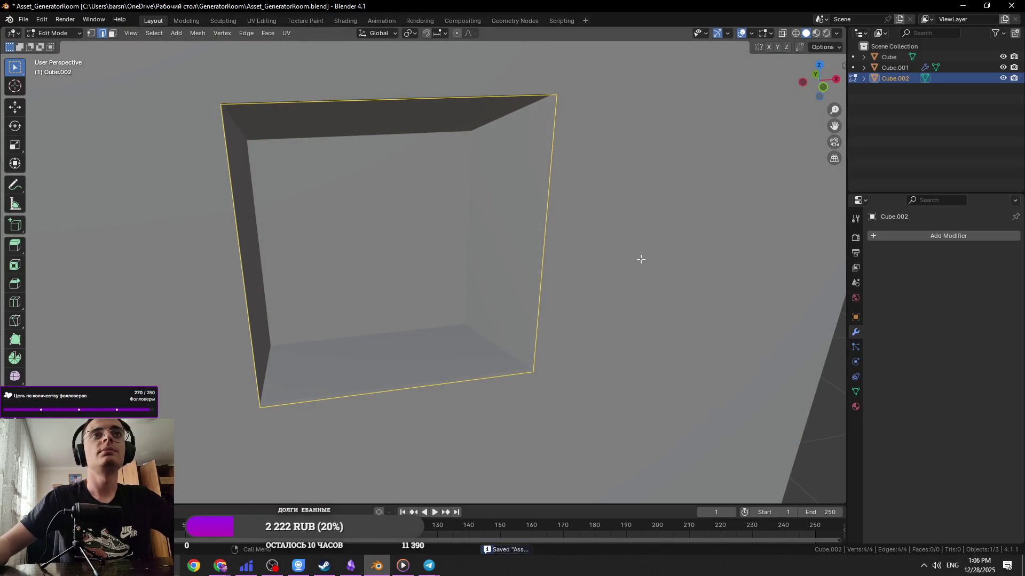
Confirm the scale of Cube.002 and resize the frame again
{"action": "middle_click_drag", "start_coordinate": [641, 259], "coordinate": [664, 299]}
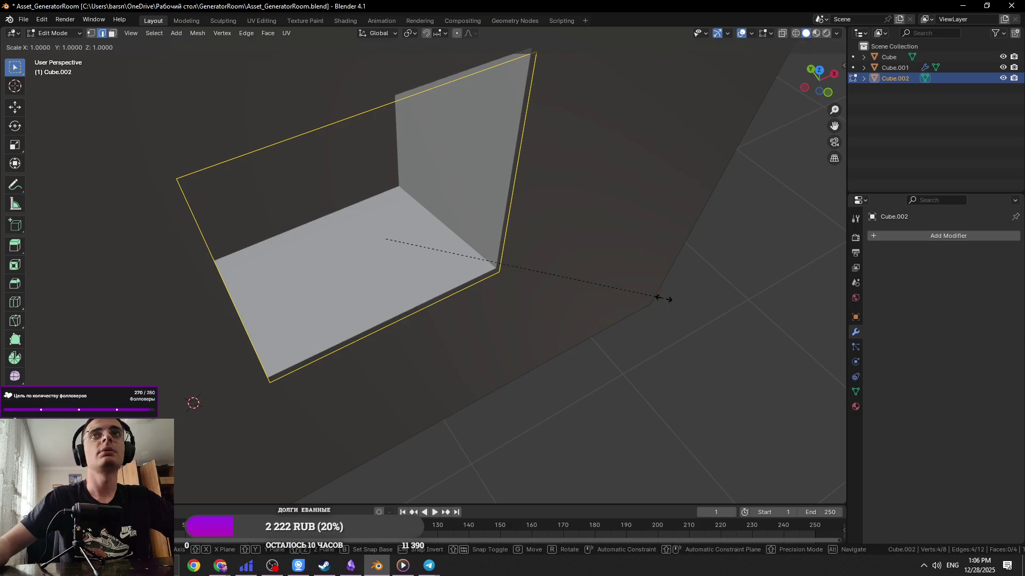
{"action": "left_click", "coordinate": [687, 295]}
{"action": "mouse_move", "coordinate": [686, 297]}
{"action": "middle_mouse_down"}
{"action": "mouse_move", "coordinate": [641, 270]}
{"action": "mouse_move", "coordinate": [684, 288]}
{"action": "middle_mouse_up"}
{"action": "key", "text": "s"}
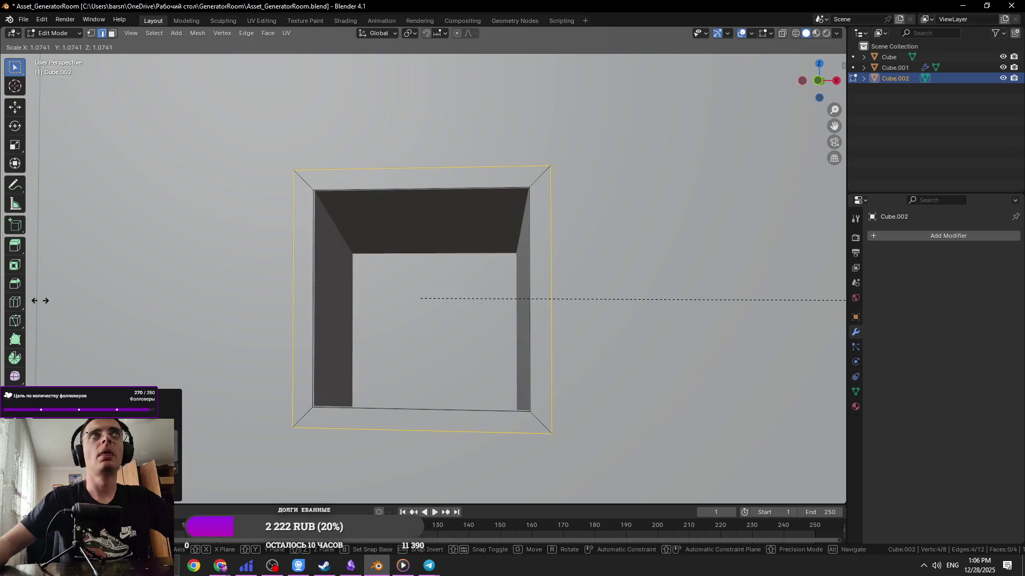
{"action": "left_click", "coordinate": [34, 300]}
{"action": "middle_click_drag", "start_coordinate": [411, 291], "coordinate": [399, 285]}
Extrude the frame's edges along Y, then along X, and save
{"action": "key", "text": "e"}
{"action": "key", "text": "y"}
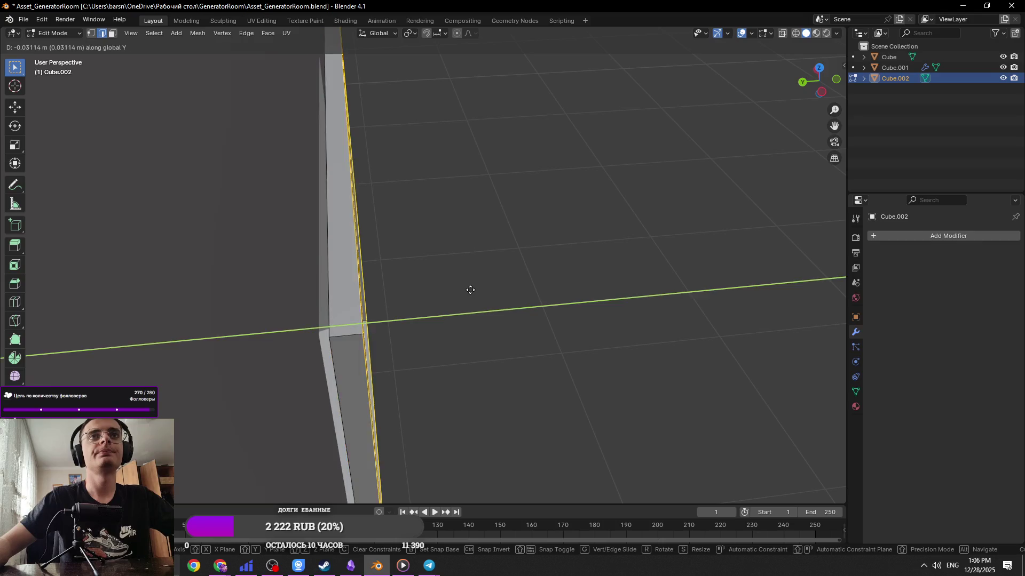
{"action": "left_click", "coordinate": [455, 292]}
{"action": "mouse_move", "coordinate": [458, 313]}
{"action": "middle_mouse_down"}
{"action": "mouse_move", "coordinate": [396, 273]}
{"action": "mouse_move", "coordinate": [521, 313]}
{"action": "mouse_move", "coordinate": [572, 307]}
{"action": "mouse_move", "coordinate": [258, 268]}
{"action": "mouse_move", "coordinate": [347, 288]}
{"action": "mouse_move", "coordinate": [511, 299]}
{"action": "mouse_move", "coordinate": [391, 270]}
{"action": "mouse_move", "coordinate": [375, 293]}
{"action": "mouse_move", "coordinate": [496, 272]}
{"action": "mouse_move", "coordinate": [556, 318]}
{"action": "mouse_move", "coordinate": [485, 293]}
{"action": "mouse_move", "coordinate": [389, 287]}
{"action": "mouse_move", "coordinate": [458, 331]}
{"action": "mouse_move", "coordinate": [462, 347]}
{"action": "mouse_move", "coordinate": [419, 293]}
{"action": "mouse_move", "coordinate": [387, 311]}
{"action": "mouse_move", "coordinate": [523, 258]}
{"action": "mouse_move", "coordinate": [577, 286]}
{"action": "mouse_move", "coordinate": [466, 272]}
{"action": "mouse_move", "coordinate": [561, 382]}
{"action": "mouse_move", "coordinate": [631, 338]}
{"action": "mouse_move", "coordinate": [480, 328]}
{"action": "mouse_move", "coordinate": [553, 328]}
{"action": "mouse_move", "coordinate": [515, 334]}
{"action": "mouse_move", "coordinate": [583, 315]}
{"action": "mouse_move", "coordinate": [570, 337]}
{"action": "middle_mouse_up"}
{"action": "key", "text": "e"}
{"action": "key", "text": "x"}
{"action": "left_click", "coordinate": [532, 303]}
{"action": "key", "text": "Tab"}
{"action": "key", "text": "ctrl+s"}
Reselect the frame, inspect its faces, try a move along X, cancel it, and save
{"action": "left_click", "coordinate": [485, 294]}
{"action": "left_click", "coordinate": [485, 293]}
{"action": "key", "text": "Tab"}
{"action": "key", "text": "KP_Decimal"}
{"action": "left_click", "coordinate": [461, 347]}
{"action": "key", "text": "Tab"}
{"action": "key", "text": "Tab"}
{"action": "key", "text": "a"}
{"action": "key", "text": "g"}
{"action": "key", "text": "x"}
{"action": "key", "text": "Escape"}
{"action": "key", "text": "ctrl+s"}
Rescale the frame to fit the opening, return to Object Mode, and deselect all
{"action": "scroll", "coordinate": [470, 314], "scroll_direction": "up", "scroll_amount": 5}
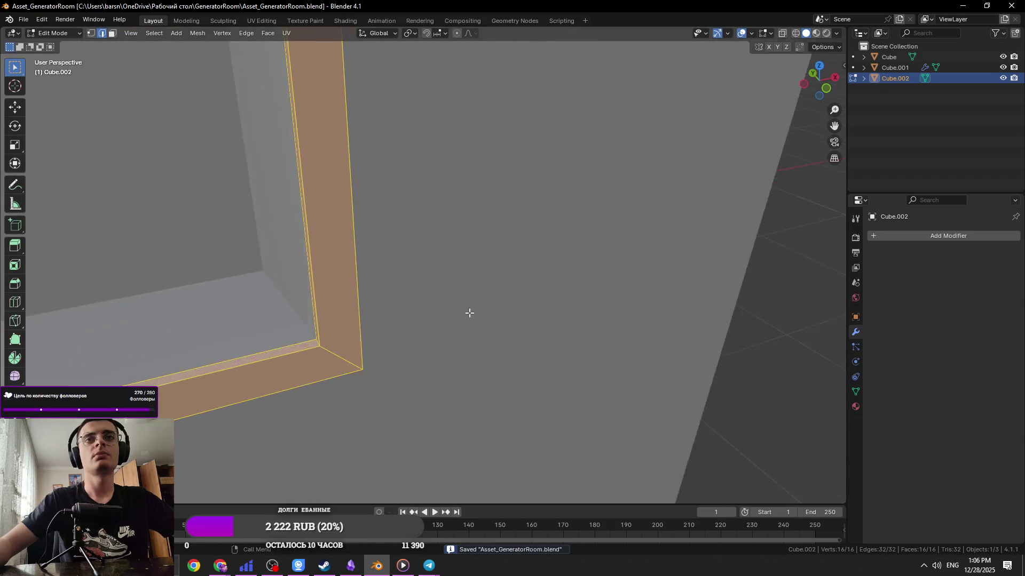
{"action": "middle_click_drag", "start_coordinate": [470, 314], "coordinate": [484, 304]}
{"action": "key", "text": "s"}
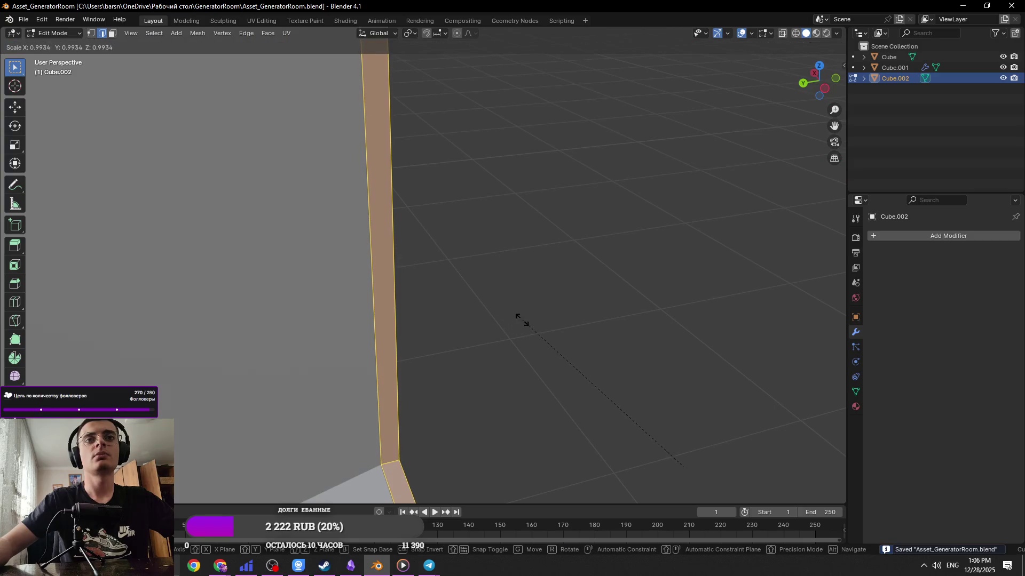
{"action": "left_click", "coordinate": [592, 312]}
{"action": "middle_click_drag", "start_coordinate": [649, 304], "coordinate": [533, 343]}
{"action": "scroll", "coordinate": [533, 344], "scroll_direction": "down", "scroll_amount": 5}
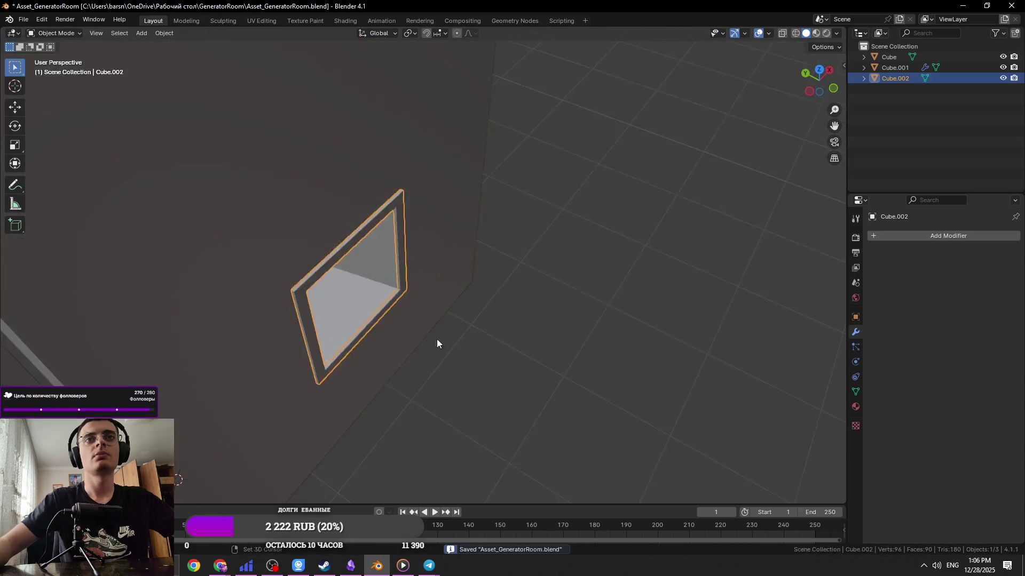
{"action": "key", "text": "Tab"}
{"action": "middle_click_drag", "start_coordinate": [442, 347], "coordinate": [494, 317]}
{"action": "key", "text": "alt+a"}
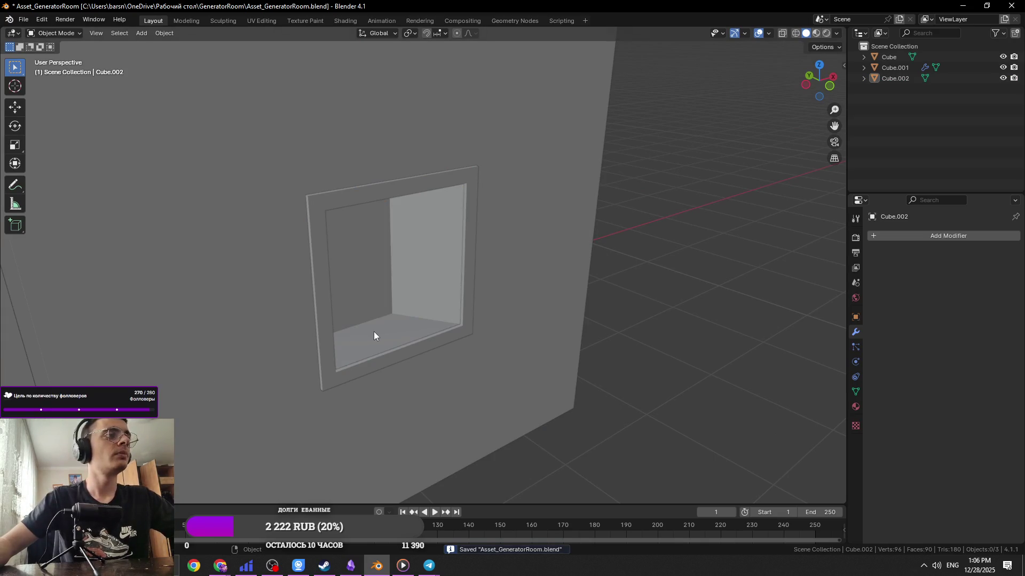
Select the wall's mesh and pick the bottom face of the opening
{"action": "left_click", "coordinate": [373, 335]}
{"action": "key", "text": "Tab"}
{"action": "left_click", "coordinate": [389, 322]}
{"action": "scroll", "coordinate": [395, 331], "scroll_direction": "up", "scroll_amount": 5}
Switch the wall mesh to edge select mode
{"action": "key", "text": "2"}
{"action": "left_click", "coordinate": [387, 316]}
{"action": "mouse_move", "coordinate": [388, 316]}
{"action": "middle_mouse_down"}
{"action": "mouse_move", "coordinate": [441, 299]}
{"action": "mouse_move", "coordinate": [434, 318]}
{"action": "mouse_move", "coordinate": [453, 382]}
{"action": "mouse_move", "coordinate": [497, 368]}
{"action": "mouse_move", "coordinate": [430, 370]}
{"action": "mouse_move", "coordinate": [474, 370]}
{"action": "mouse_move", "coordinate": [467, 353]}
{"action": "middle_mouse_up"}
{"action": "scroll", "coordinate": [416, 303], "scroll_direction": "up", "scroll_amount": 3}
{"action": "key", "text": "Tab"}
{"action": "scroll", "coordinate": [486, 375], "scroll_direction": "down", "scroll_amount": 3}
{"action": "key", "text": "Tab"}
Select the opening's inner top edge and save
{"action": "left_click", "coordinate": [417, 267]}
{"action": "middle_click_drag", "start_coordinate": [418, 268], "coordinate": [442, 312]}
{"action": "mouse_move", "coordinate": [497, 393]}
{"action": "middle_mouse_down"}
{"action": "mouse_move", "coordinate": [540, 355]}
{"action": "mouse_move", "coordinate": [540, 300]}
{"action": "mouse_move", "coordinate": [513, 283]}
{"action": "middle_mouse_up"}
{"action": "key", "text": "ctrl+s"}
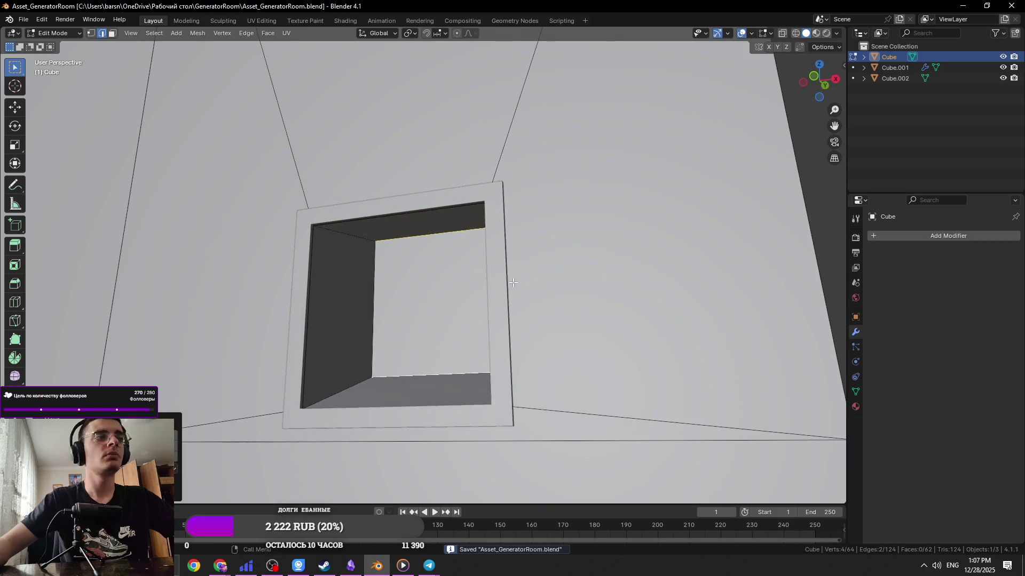
{"action": "middle_click_drag", "start_coordinate": [441, 267], "coordinate": [461, 338]}
{"action": "key", "text": "ctrl+z"}
Check the generator reference photo, then slide the inner top edge down along Z and save
{"action": "key", "text": "alt+Tab"}
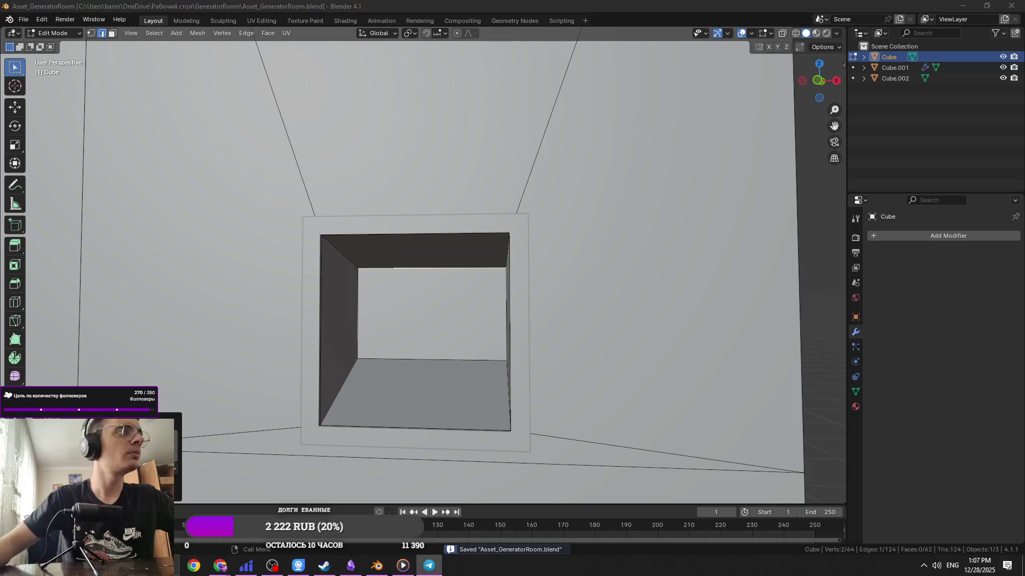
{"action": "left_click", "coordinate": [212, 367]}
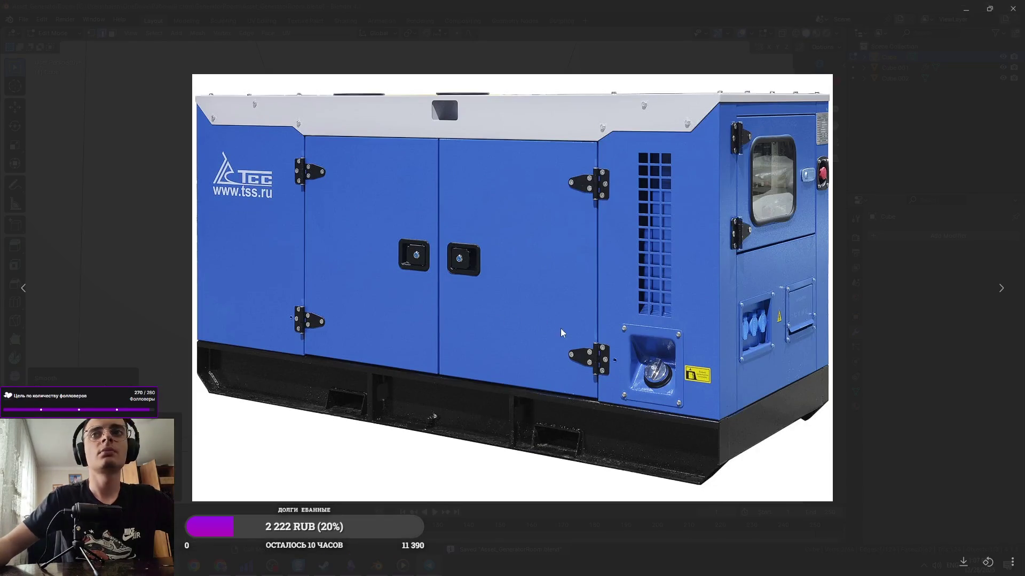
{"action": "key", "text": "alt+Tab"}
{"action": "key", "text": "g"}
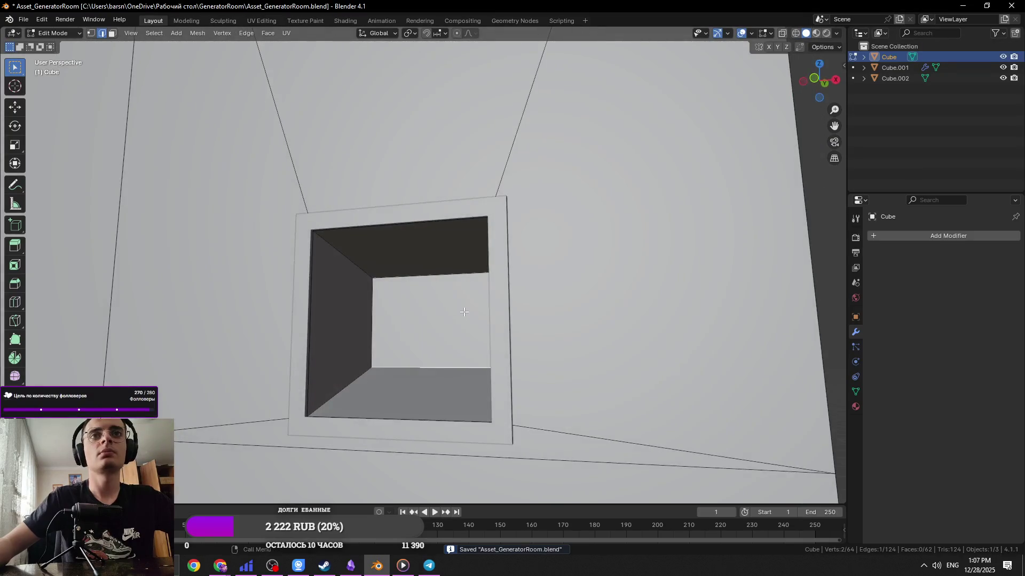
{"action": "key", "text": "z"}
{"action": "left_click", "coordinate": [495, 270]}
{"action": "key", "text": "ctrl+s"}
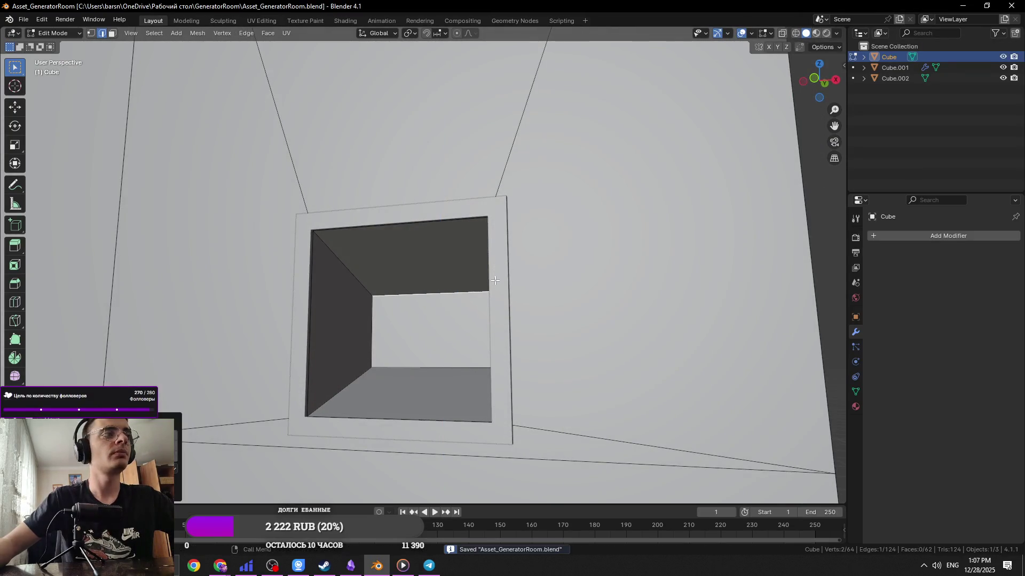
Return to Object Mode to view the whole wall and bring up the Add menu
{"action": "key", "text": "Tab"}
{"action": "middle_click_drag", "start_coordinate": [494, 270], "coordinate": [485, 371]}
{"action": "scroll", "coordinate": [476, 373], "scroll_direction": "down", "scroll_amount": 5}
{"action": "key", "text": "shift+a"}
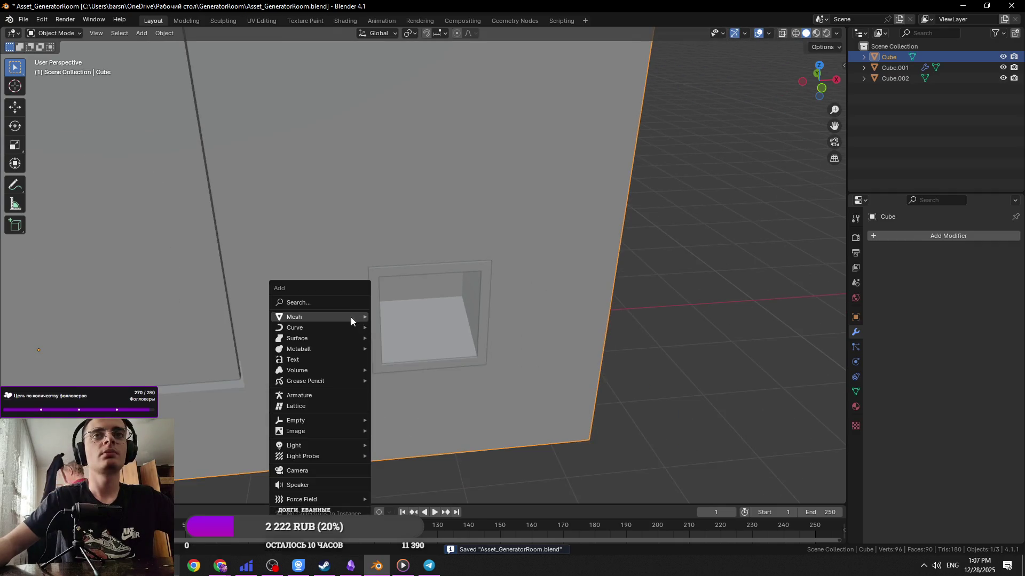
Delete a misplaced cylinder and reselect the wall
{"action": "mouse_move", "coordinate": [351, 317]}
{"action": "left_click", "coordinate": [403, 371]}
{"action": "scroll", "coordinate": [408, 369], "scroll_direction": "down", "scroll_amount": 3}
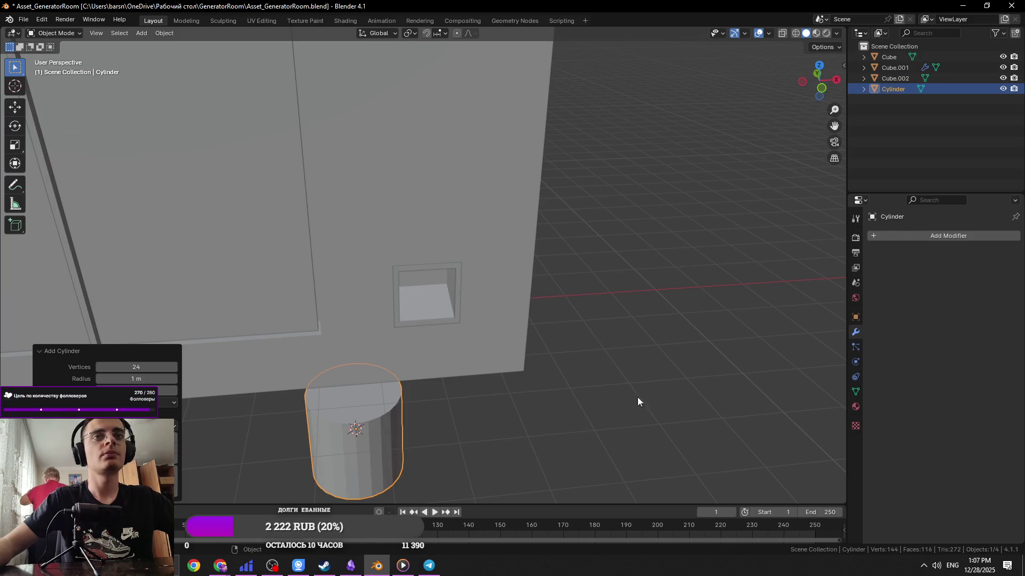
{"action": "key", "text": "Delete"}
{"action": "left_click", "coordinate": [402, 322]}
{"action": "scroll", "coordinate": [402, 322], "scroll_direction": "up", "scroll_amount": 4}
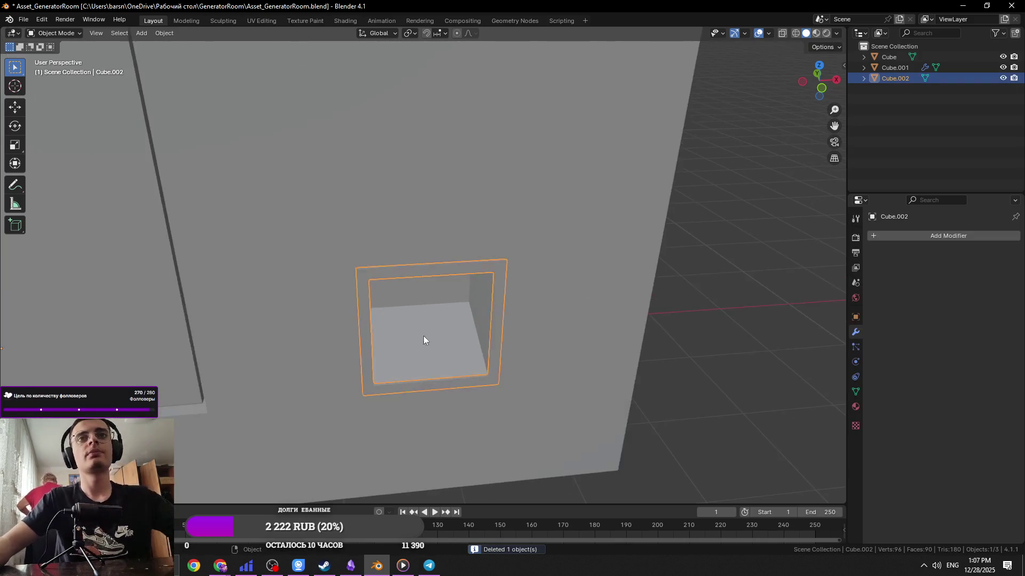
{"action": "left_click", "coordinate": [421, 347]}
Add a cylinder on the niche floor, scale it down and rotate it 90° on X
{"action": "right_click", "coordinate": [424, 340], "text": "shift"}
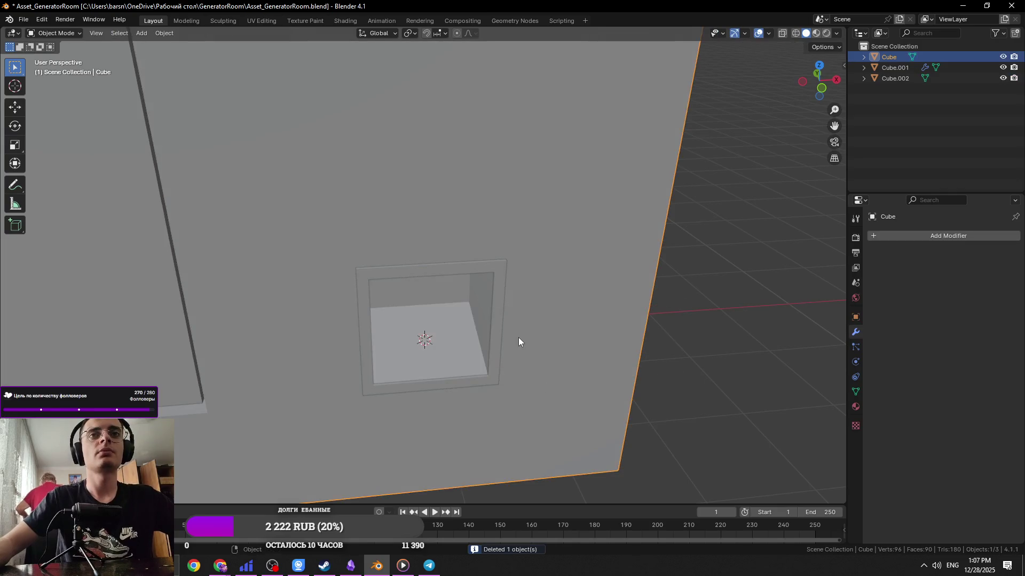
{"action": "key", "text": "shift+a"}
{"action": "mouse_move", "coordinate": [520, 338]}
{"action": "left_click", "coordinate": [582, 390]}
{"action": "key", "text": "s"}
{"action": "left_click", "coordinate": [459, 392]}
{"action": "scroll", "coordinate": [432, 393], "scroll_direction": "up", "scroll_amount": 2}
{"action": "mouse_move", "coordinate": [432, 393]}
{"action": "middle_mouse_down"}
{"action": "mouse_move", "coordinate": [506, 348]}
{"action": "mouse_move", "coordinate": [614, 314]}
{"action": "middle_mouse_up"}
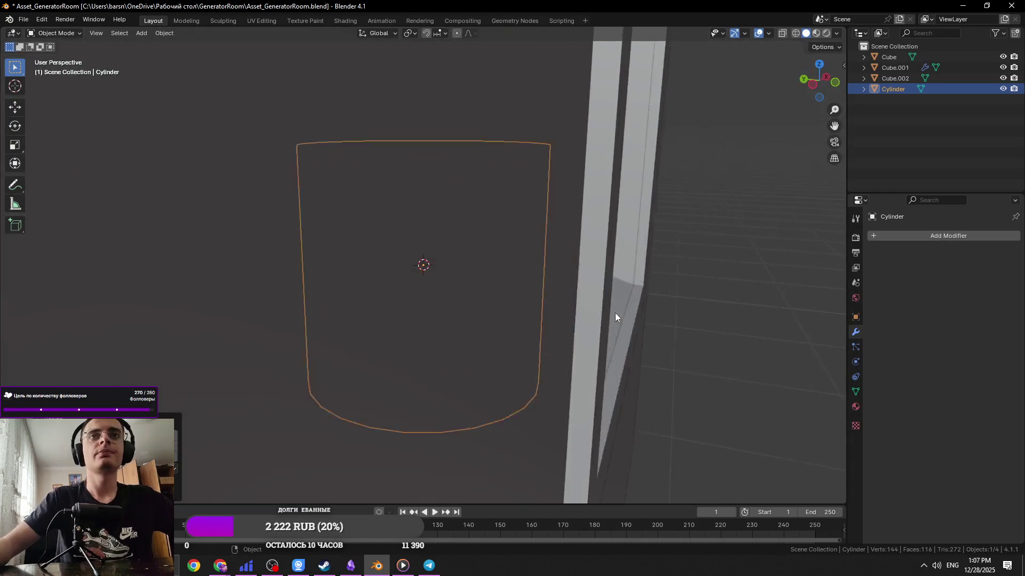
{"action": "scroll", "coordinate": [611, 317], "scroll_direction": "down", "scroll_amount": 2}
{"action": "type", "text": "rx"}
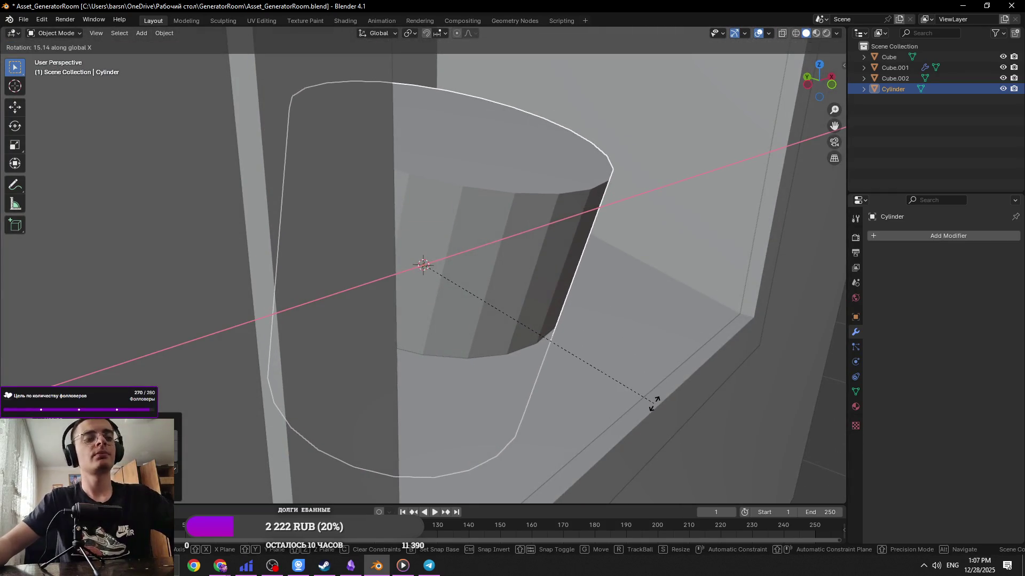
{"action": "type", "text": "90"}
{"action": "key", "text": "Return"}
{"action": "scroll", "coordinate": [603, 398], "scroll_direction": "down", "scroll_amount": 5}
{"action": "mouse_move", "coordinate": [560, 395]}
{"action": "middle_mouse_down"}
{"action": "mouse_move", "coordinate": [475, 388]}
{"action": "mouse_move", "coordinate": [524, 411]}
{"action": "mouse_move", "coordinate": [492, 414]}
{"action": "mouse_move", "coordinate": [481, 357]}
{"action": "mouse_move", "coordinate": [451, 375]}
{"action": "mouse_move", "coordinate": [506, 408]}
{"action": "middle_mouse_up"}
Move the cylinder's bottom face up along Z to make a low disc
{"action": "key", "text": "Tab"}
{"action": "key", "text": "alt+z"}
{"action": "key", "text": "alt+a"}
{"action": "left_click", "coordinate": [451, 375]}
{"action": "key", "text": "g"}
{"action": "key", "text": "z"}
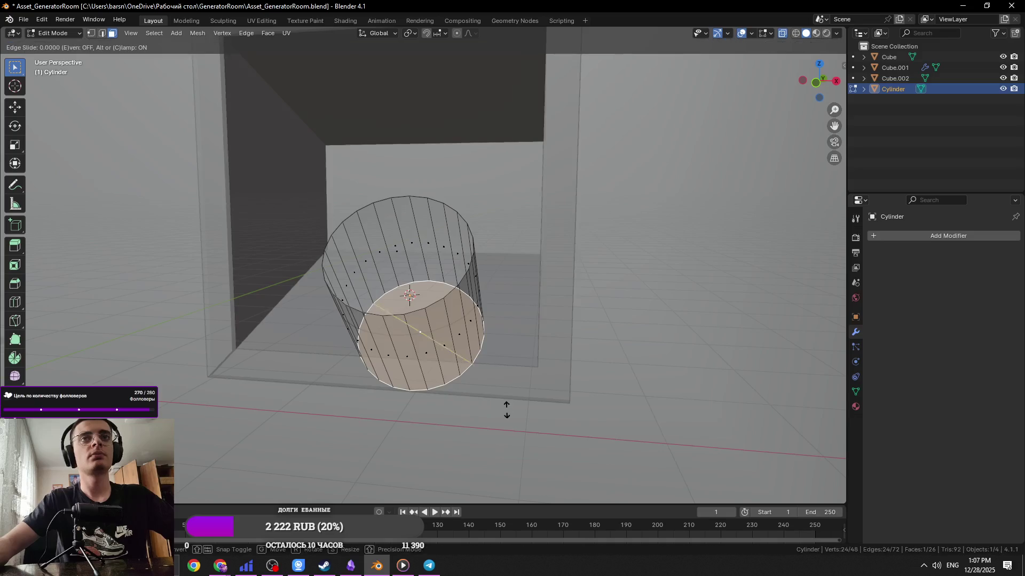
{"action": "left_click", "coordinate": [494, 371]}
{"action": "key", "text": "alt+z"}
Add a loop cut around the disc's side
{"action": "middle_click_drag", "start_coordinate": [469, 360], "coordinate": [458, 354]}
{"action": "key", "text": "ctrl+r"}
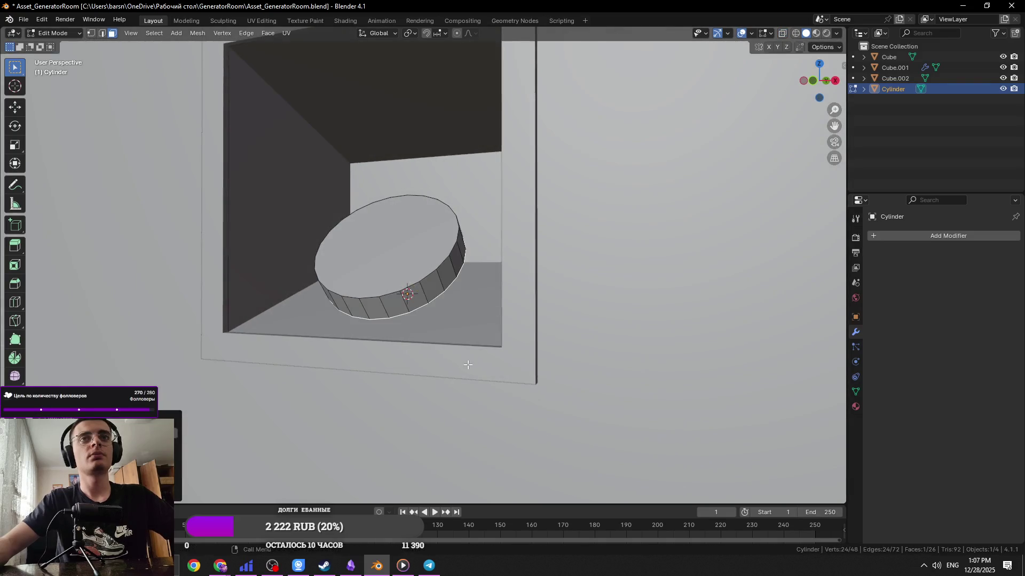
{"action": "left_click", "coordinate": [470, 362]}
{"action": "left_click", "coordinate": [495, 413]}
{"action": "middle_click_drag", "start_coordinate": [496, 414], "coordinate": [403, 290]}
{"action": "left_click", "coordinate": [403, 290]}
{"action": "scroll", "coordinate": [464, 306], "scroll_direction": "up", "scroll_amount": 5}
{"action": "mouse_move", "coordinate": [464, 306]}
{"action": "middle_mouse_down"}
{"action": "mouse_move", "coordinate": [513, 278]}
{"action": "mouse_move", "coordinate": [494, 320]}
{"action": "mouse_move", "coordinate": [592, 355]}
{"action": "mouse_move", "coordinate": [485, 339]}
{"action": "mouse_move", "coordinate": [446, 373]}
{"action": "mouse_move", "coordinate": [401, 304]}
{"action": "mouse_move", "coordinate": [466, 372]}
{"action": "mouse_move", "coordinate": [452, 360]}
{"action": "mouse_move", "coordinate": [446, 297]}
{"action": "mouse_move", "coordinate": [584, 272]}
{"action": "mouse_move", "coordinate": [506, 315]}
{"action": "middle_mouse_up"}
Scale the whole disc along X and delete its bottom face
{"action": "key", "text": "a"}
{"action": "key", "text": "s"}
{"action": "key", "text": "x"}
{"action": "left_click", "coordinate": [589, 347]}
{"action": "key", "text": "alt+z"}
{"action": "left_click", "coordinate": [466, 372]}
{"action": "key", "text": "Right"}
{"action": "key", "text": "x"}
{"action": "left_click", "coordinate": [477, 397]}
{"action": "key", "text": "alt+z"}
Extrude the disc's top face and save the file
{"action": "left_click", "coordinate": [447, 297]}
{"action": "key", "text": "ctrl+s"}
{"action": "key", "text": "e"}
{"action": "left_click", "coordinate": [590, 293]}
{"action": "key", "text": "Tab"}
{"action": "scroll", "coordinate": [486, 319], "scroll_direction": "up", "scroll_amount": 4}
{"action": "right_click", "coordinate": [457, 337]}
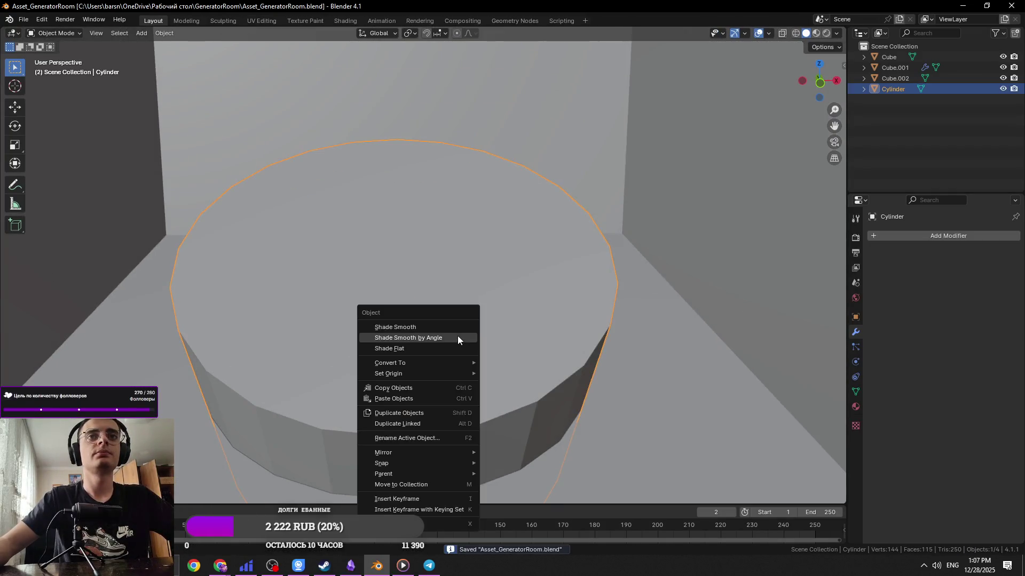
{"action": "key", "text": "Escape"}
{"action": "scroll", "coordinate": [457, 336], "scroll_direction": "down", "scroll_amount": 6}
{"action": "middle_click_drag", "start_coordinate": [457, 336], "coordinate": [445, 368]}
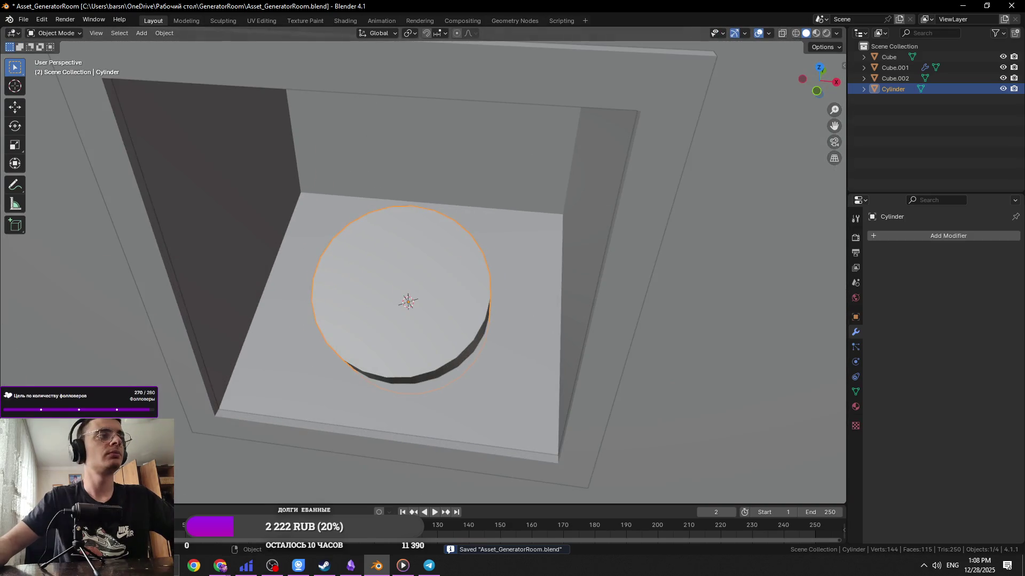
Scale the disc slightly smaller, save, and compare it with the generator reference photo
{"action": "key", "text": "Tab"}
{"action": "middle_click_drag", "start_coordinate": [409, 394], "coordinate": [634, 323]}
{"action": "key", "text": "s"}
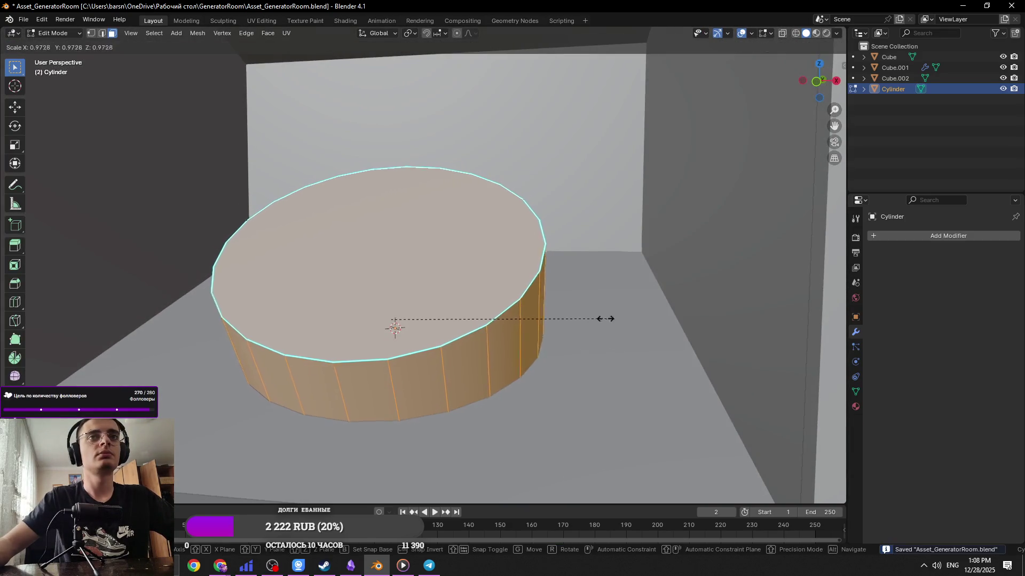
{"action": "left_click", "coordinate": [459, 308]}
{"action": "key", "text": "ctrl+s"}
{"action": "mouse_move", "coordinate": [459, 308]}
{"action": "middle_mouse_down"}
{"action": "mouse_move", "coordinate": [417, 299]}
{"action": "mouse_move", "coordinate": [417, 266]}
{"action": "middle_mouse_up"}
{"action": "left_click", "coordinate": [416, 299]}
{"action": "key", "text": "alt+Tab"}
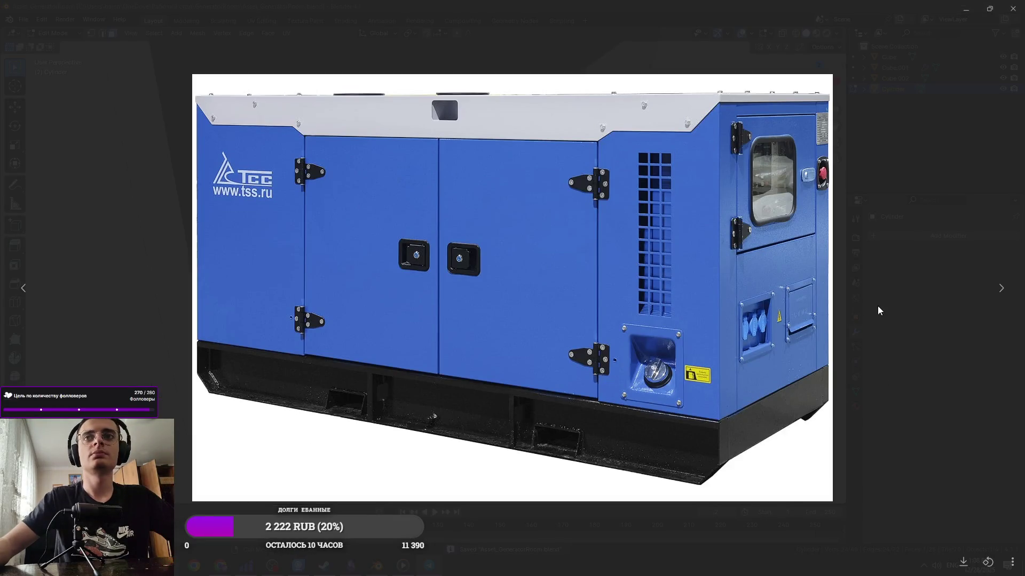
{"action": "left_click", "coordinate": [875, 309]}
{"action": "scroll", "coordinate": [556, 314], "scroll_direction": "down", "scroll_amount": 5}
{"action": "scroll", "coordinate": [556, 313], "scroll_direction": "down", "scroll_amount": 3}
{"action": "key", "text": "Tab"}
{"action": "scroll", "coordinate": [558, 267], "scroll_direction": "up", "scroll_amount": 4}
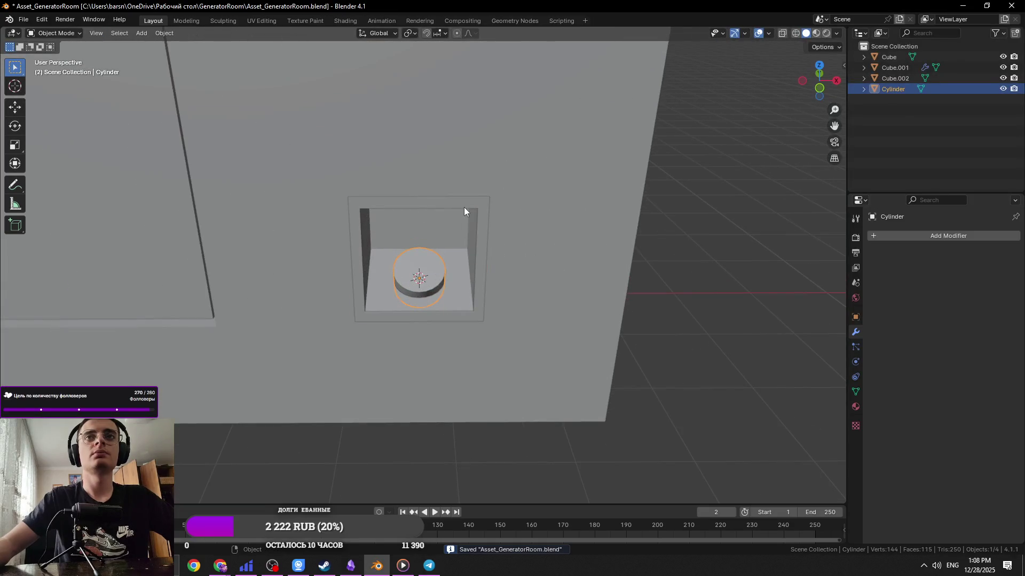
Select the niche box's thin top rim face in Edit Mode and save
{"action": "left_click", "coordinate": [464, 211]}
{"action": "scroll", "coordinate": [464, 211], "scroll_direction": "up", "scroll_amount": 5}
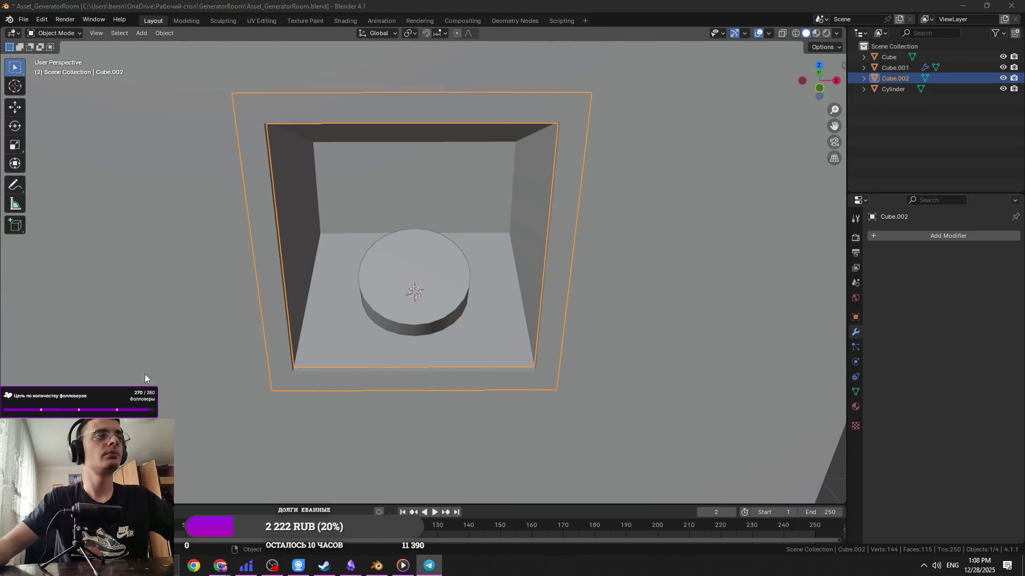
{"action": "middle_click_drag", "start_coordinate": [345, 251], "coordinate": [298, 272]}
{"action": "key", "text": "Tab"}
{"action": "left_click", "coordinate": [245, 174]}
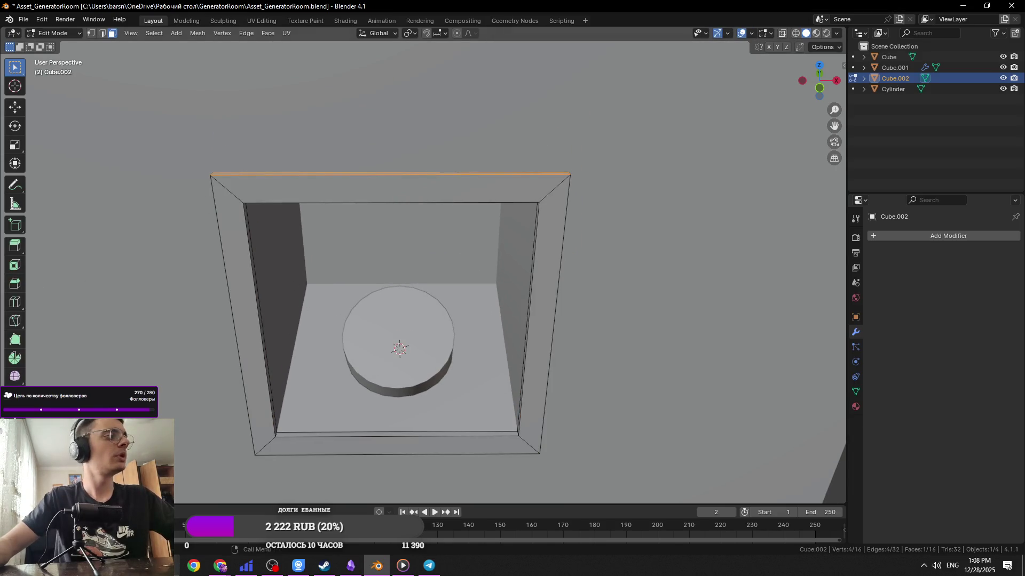
{"action": "mouse_move", "coordinate": [364, 303]}
{"action": "middle_mouse_down"}
{"action": "mouse_move", "coordinate": [317, 351]}
{"action": "mouse_move", "coordinate": [314, 375]}
{"action": "middle_mouse_up"}
{"action": "left_click", "coordinate": [544, 339]}
{"action": "key", "text": "ctrl+s"}
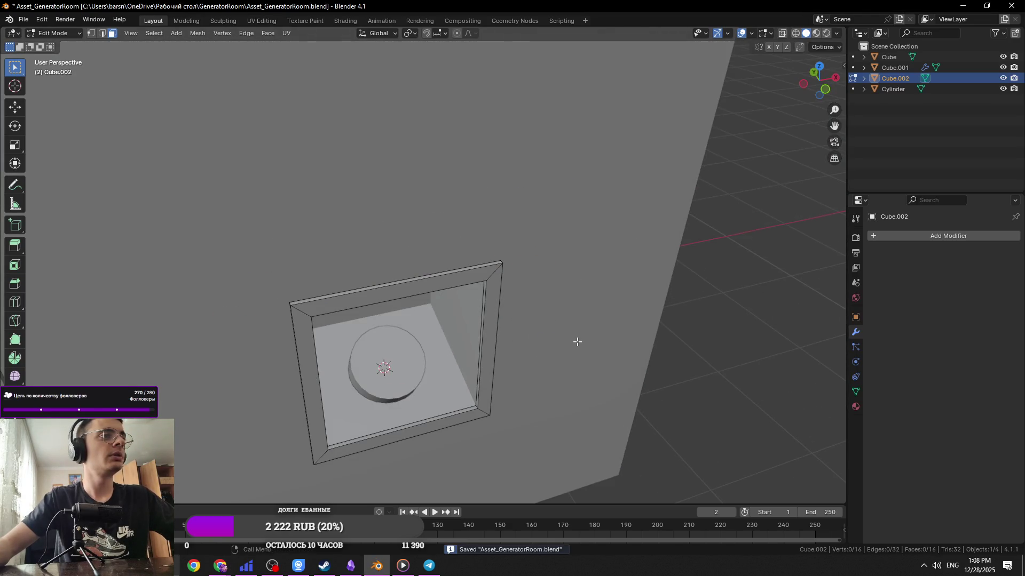
{"action": "middle_click_drag", "start_coordinate": [528, 348], "coordinate": [538, 366], "text": "shift"}
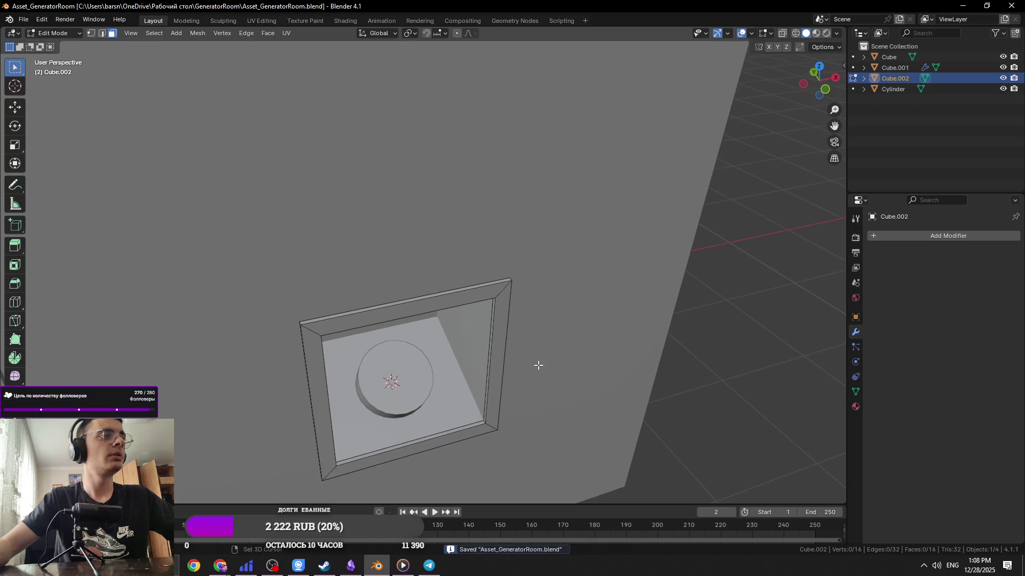
{"action": "key", "text": "Tab"}
{"action": "key", "text": "Tab"}
{"action": "left_click", "coordinate": [332, 319]}
{"action": "key", "text": "ctrl+s"}
{"action": "scroll", "coordinate": [331, 323], "scroll_direction": "up", "scroll_amount": 2}
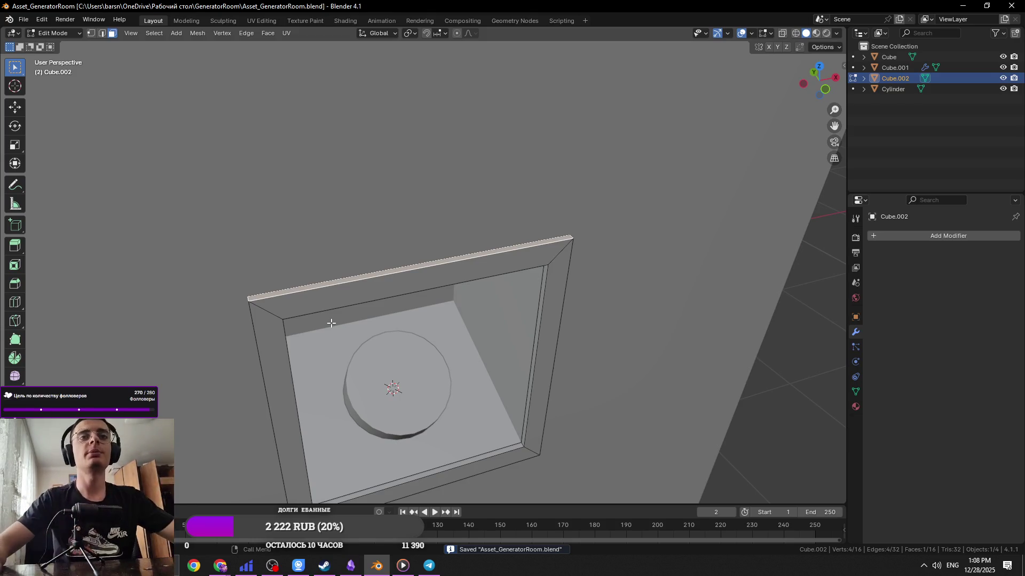
Enlarge the whole frame mesh while keeping its Y depth unchanged
{"action": "key", "text": "a"}
{"action": "mouse_move", "coordinate": [465, 324]}
{"action": "middle_mouse_down"}
{"action": "mouse_move", "coordinate": [496, 318]}
{"action": "mouse_move", "coordinate": [451, 256]}
{"action": "mouse_move", "coordinate": [464, 244]}
{"action": "middle_mouse_up"}
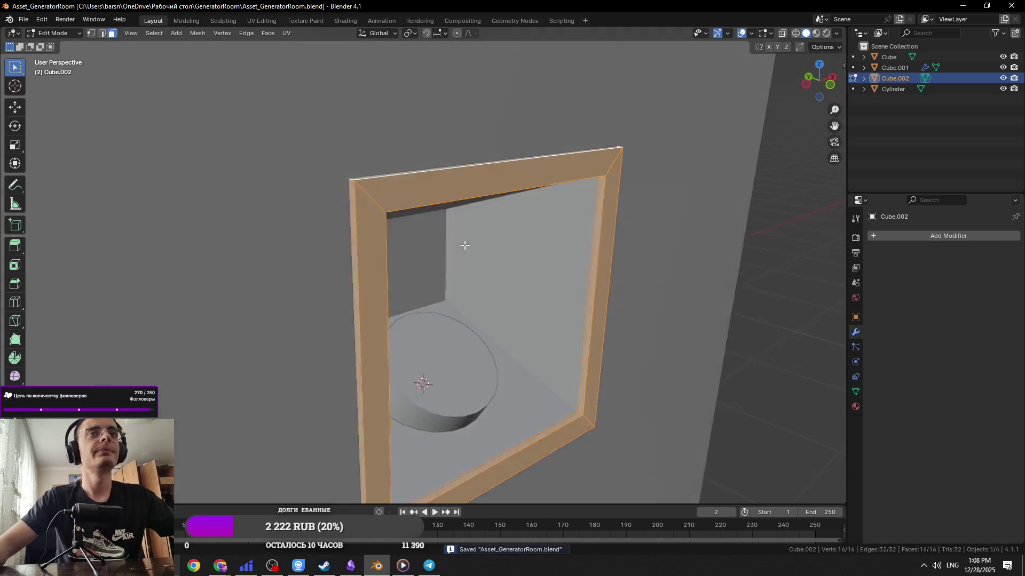
{"action": "key", "text": "s"}
{"action": "key", "text": "shift+x"}
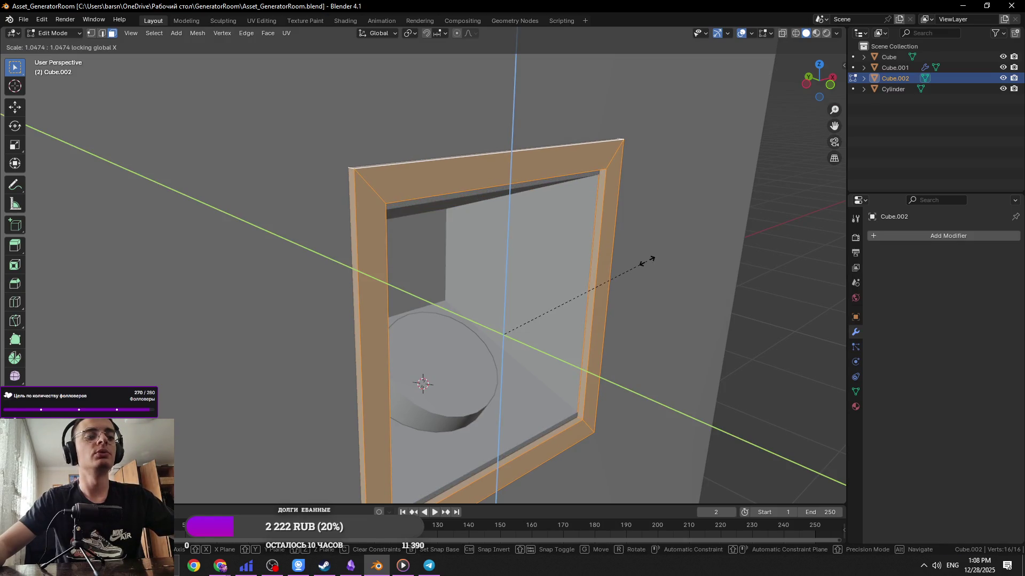
{"action": "key", "text": "Escape"}
{"action": "key", "text": "s"}
{"action": "key", "text": "shift+y"}
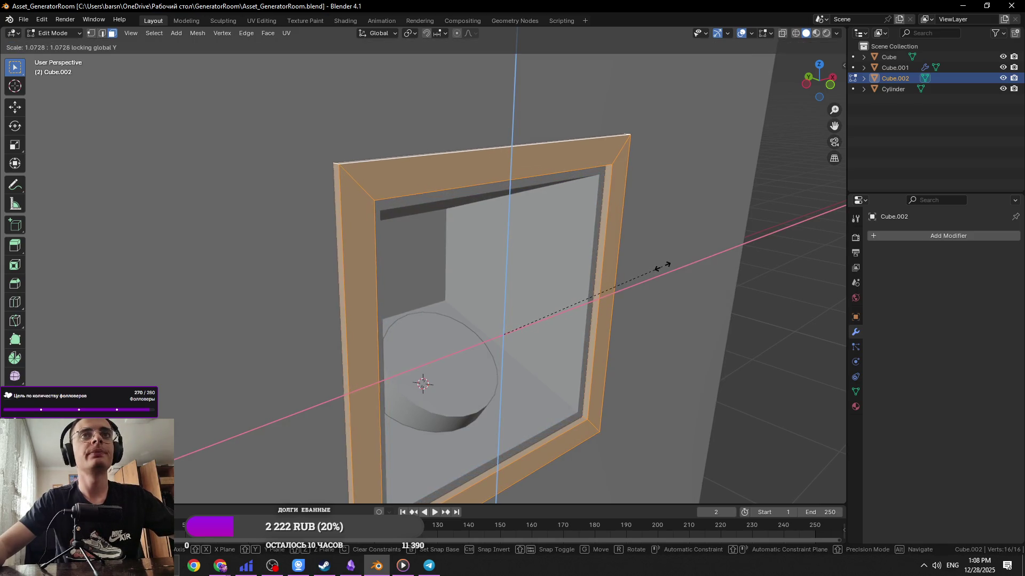
{"action": "left_click", "coordinate": [662, 267]}
{"action": "mouse_move", "coordinate": [666, 268]}
{"action": "middle_mouse_down"}
{"action": "mouse_move", "coordinate": [407, 167]}
{"action": "mouse_move", "coordinate": [302, 193]}
{"action": "mouse_move", "coordinate": [470, 241]}
{"action": "middle_mouse_up"}
Shrink the frame's top, left, right and bottom inner edge loops to 0.9387, excluding Y
{"action": "key", "text": "alt+a"}
{"action": "left_click", "coordinate": [379, 143], "text": "alt"}
{"action": "key", "text": "ctrl+s"}
{"action": "left_click", "coordinate": [288, 210], "text": "alt+shift"}
{"action": "left_click", "coordinate": [531, 221], "text": "alt+shift"}
{"action": "left_click", "coordinate": [512, 440], "text": "alt+shift"}
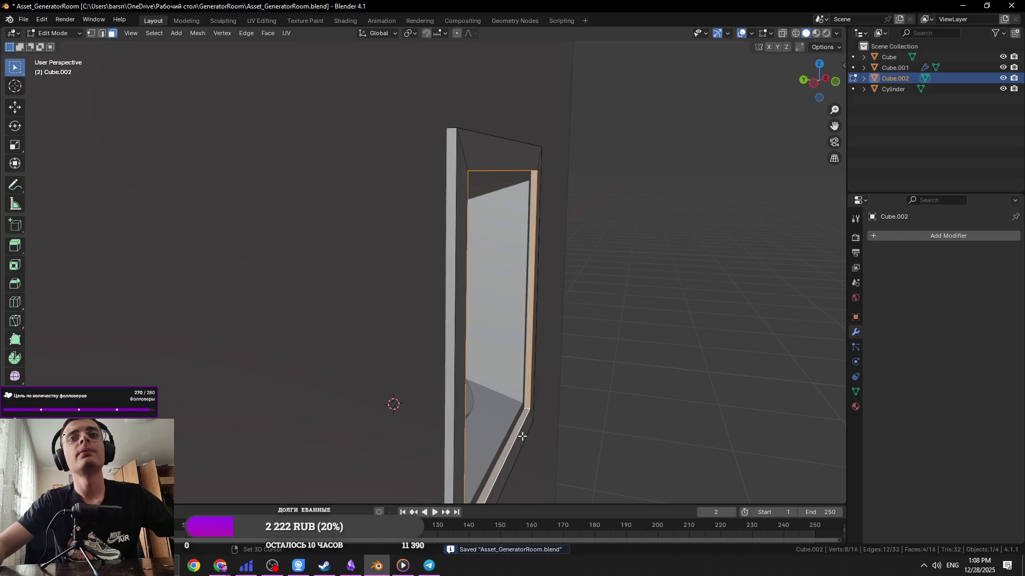
{"action": "key", "text": "s"}
{"action": "key", "text": "shift+y"}
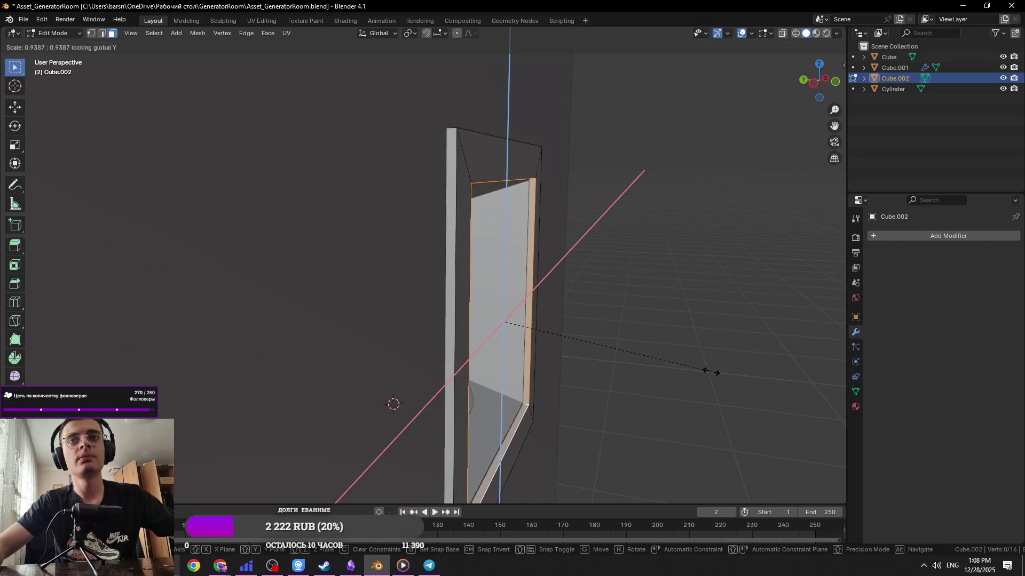
{"action": "left_click", "coordinate": [706, 371]}
Return to Object Mode and save Asset_GeneratorRoom.blend
{"action": "key", "text": "Tab"}
{"action": "middle_click_drag", "start_coordinate": [706, 370], "coordinate": [604, 352]}
{"action": "scroll", "coordinate": [590, 322], "scroll_direction": "up", "scroll_amount": 2}
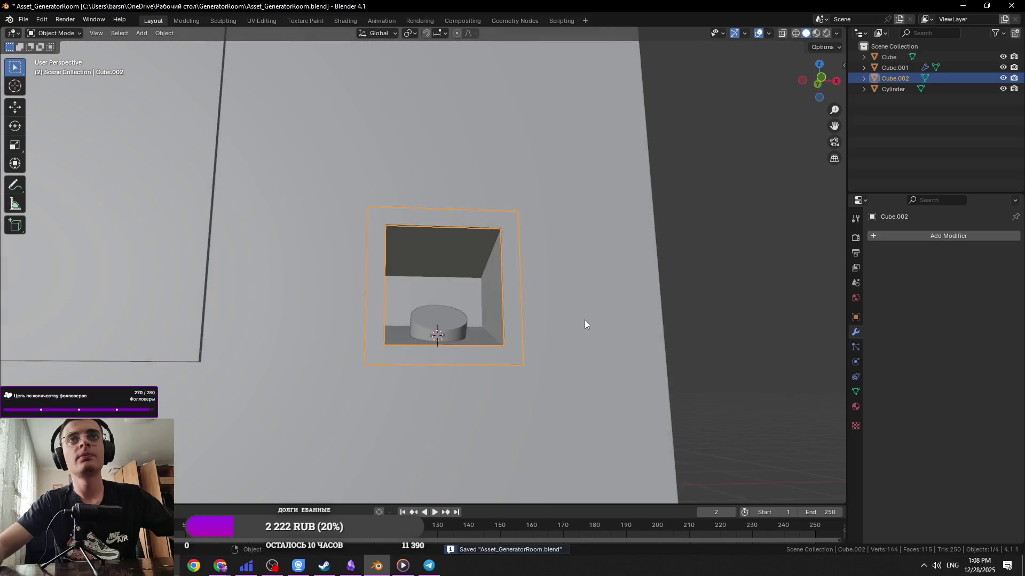
{"action": "key", "text": "ctrl+s"}
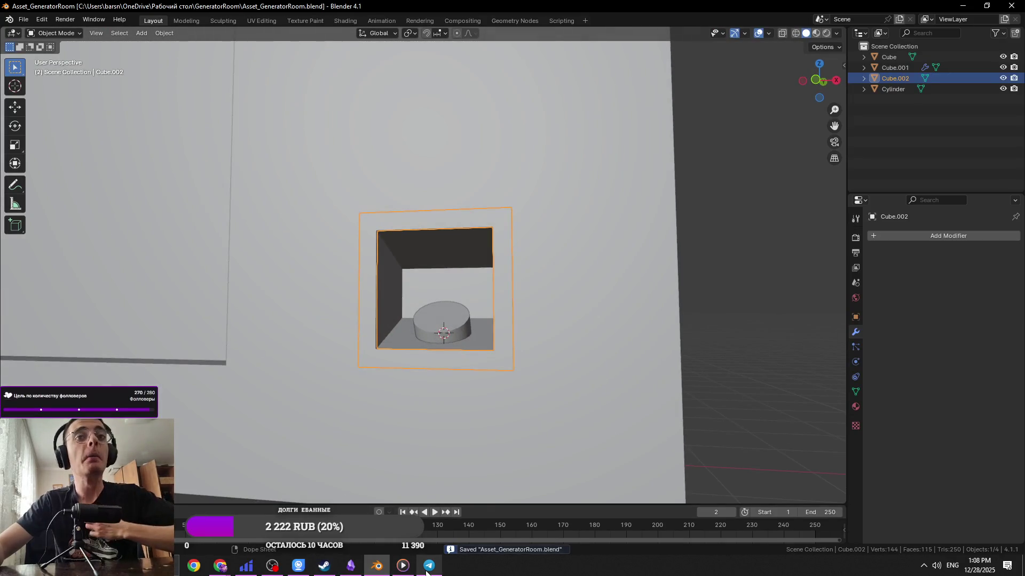
{"action": "mouse_move", "coordinate": [427, 568]}
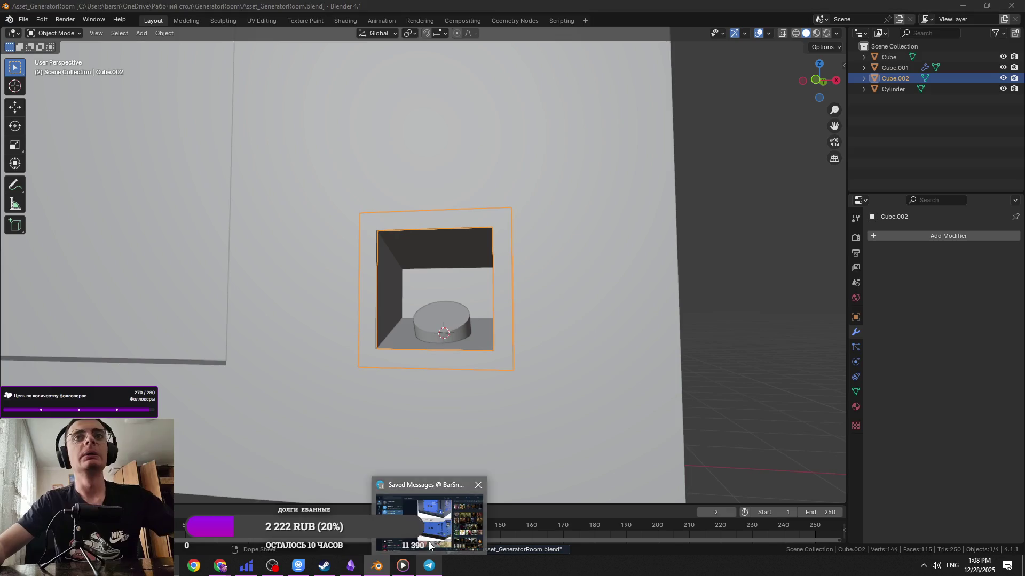
{"action": "left_click", "coordinate": [606, 238]}
{"action": "key", "text": "Tab"}
{"action": "scroll", "coordinate": [479, 329], "scroll_direction": "up", "scroll_amount": 3}
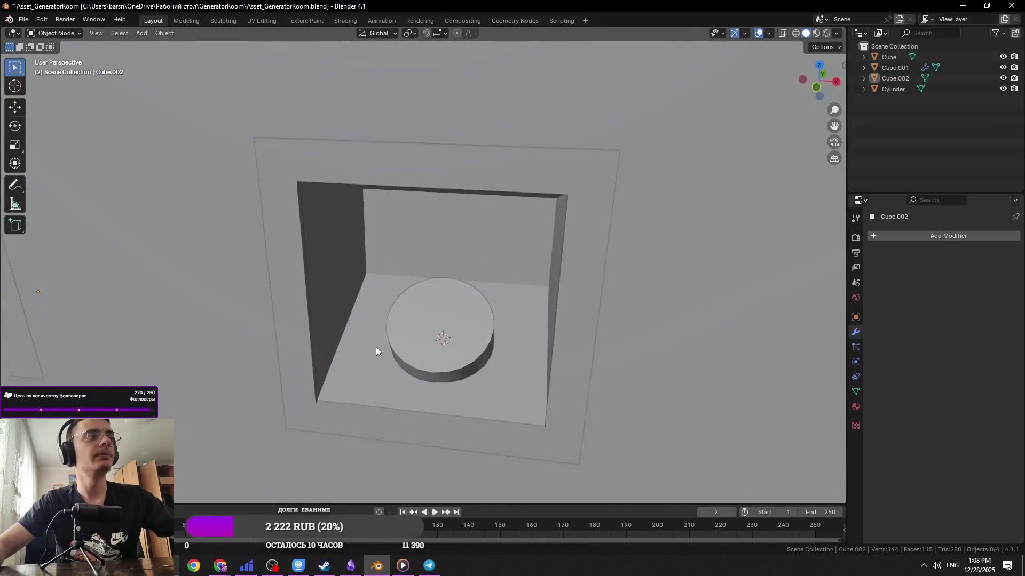
Select the ring of inner faces around the wall opening
{"action": "left_click", "coordinate": [309, 304]}
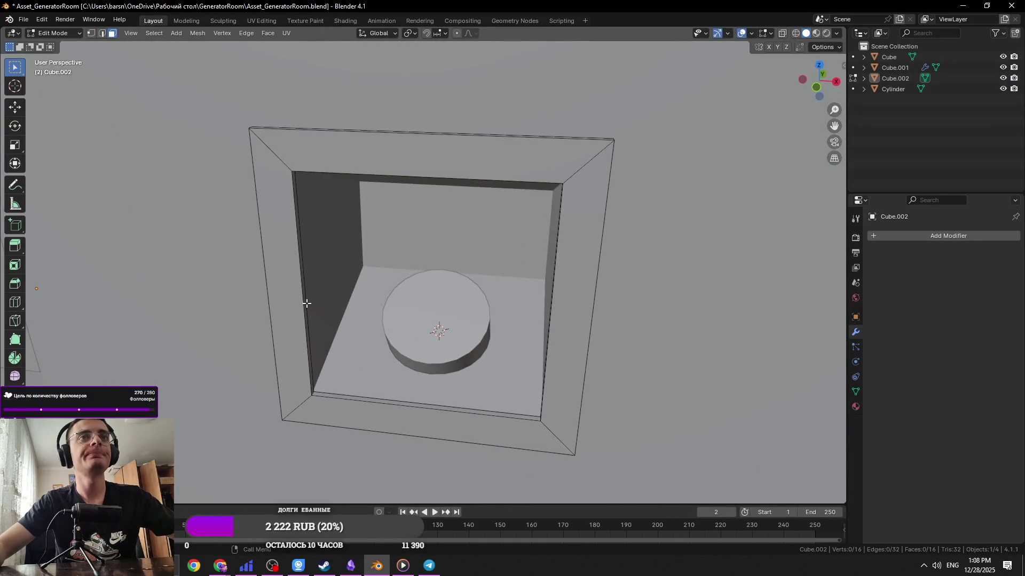
{"action": "left_click", "coordinate": [315, 393], "text": "alt"}
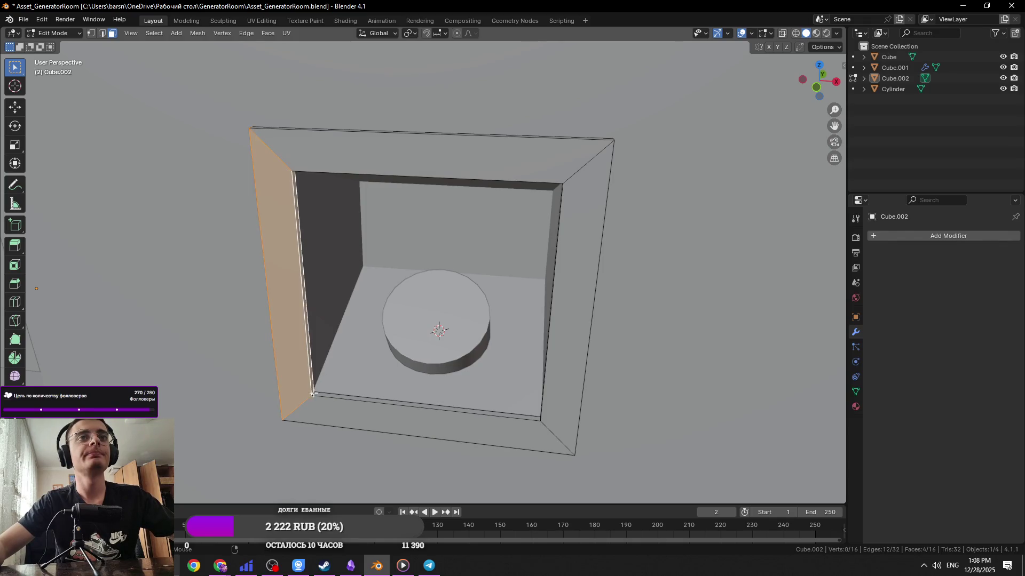
{"action": "left_click", "coordinate": [522, 418], "text": "alt"}
{"action": "scroll", "coordinate": [685, 437], "scroll_direction": "down", "scroll_amount": 3}
{"action": "mouse_move", "coordinate": [596, 428]}
{"action": "middle_mouse_down"}
{"action": "mouse_move", "coordinate": [499, 373]}
{"action": "mouse_move", "coordinate": [412, 361]}
{"action": "mouse_move", "coordinate": [356, 229]}
{"action": "middle_mouse_up"}
{"action": "scroll", "coordinate": [356, 229], "scroll_direction": "up", "scroll_amount": 3}
{"action": "key", "text": "Tab"}
Join the wall Cube into the niche Cube.002 and scale up the opening's faces
{"action": "left_click", "coordinate": [304, 227]}
{"action": "left_click", "coordinate": [364, 239], "text": "shift"}
{"action": "key", "text": "ctrl+j"}
{"action": "key", "text": "Tab"}
{"action": "scroll", "coordinate": [345, 250], "scroll_direction": "down", "scroll_amount": 2}
{"action": "middle_click_drag", "start_coordinate": [345, 250], "coordinate": [453, 235]}
{"action": "key", "text": "s"}
{"action": "left_click", "coordinate": [377, 157]}
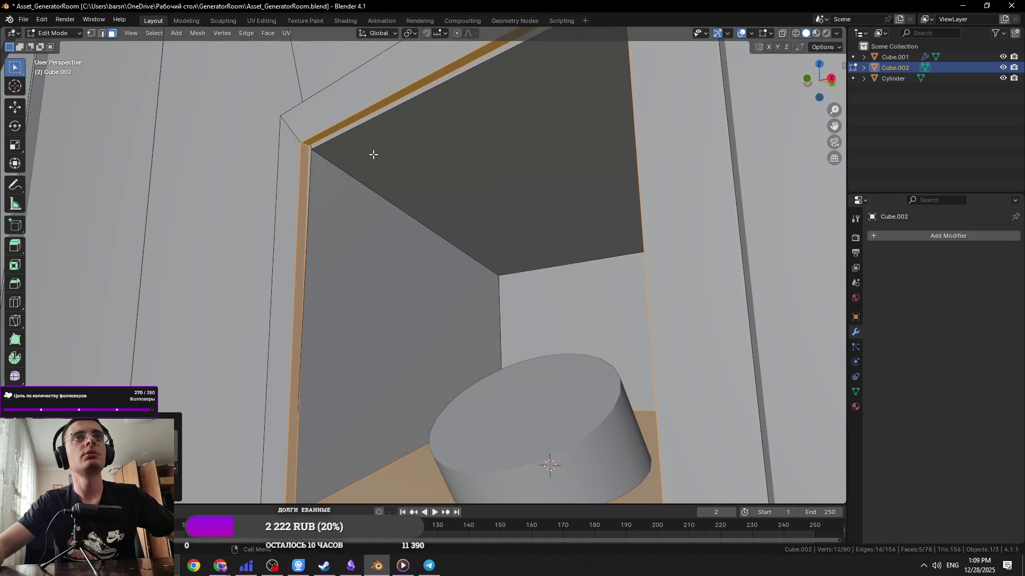
Select the niche frame's top edge and its connected piece, then clear the selection
{"action": "key", "text": "2"}
{"action": "left_click", "coordinate": [354, 138]}
{"action": "scroll", "coordinate": [354, 137], "scroll_direction": "up", "scroll_amount": 3}
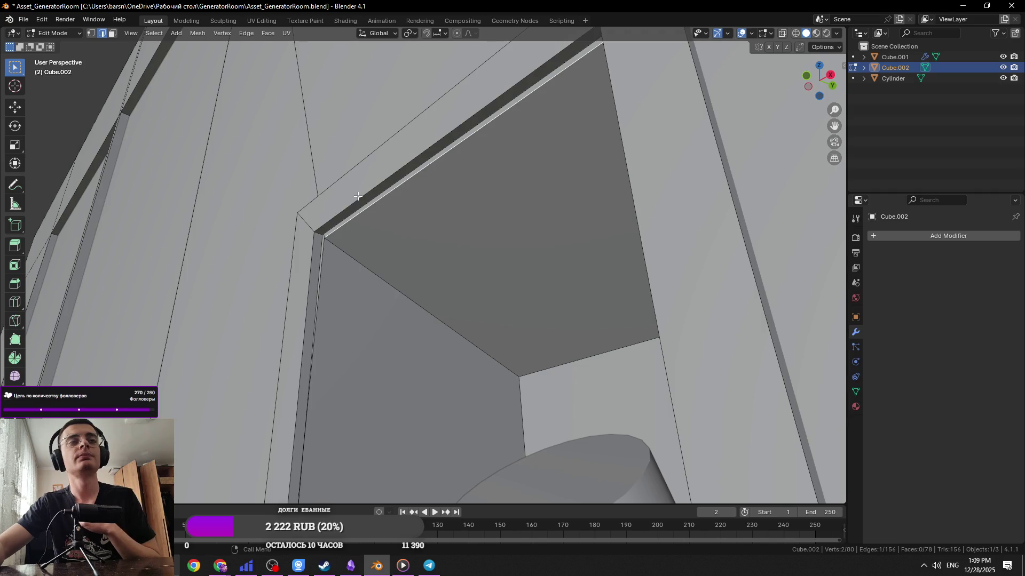
{"action": "scroll", "coordinate": [357, 196], "scroll_direction": "down", "scroll_amount": 10}
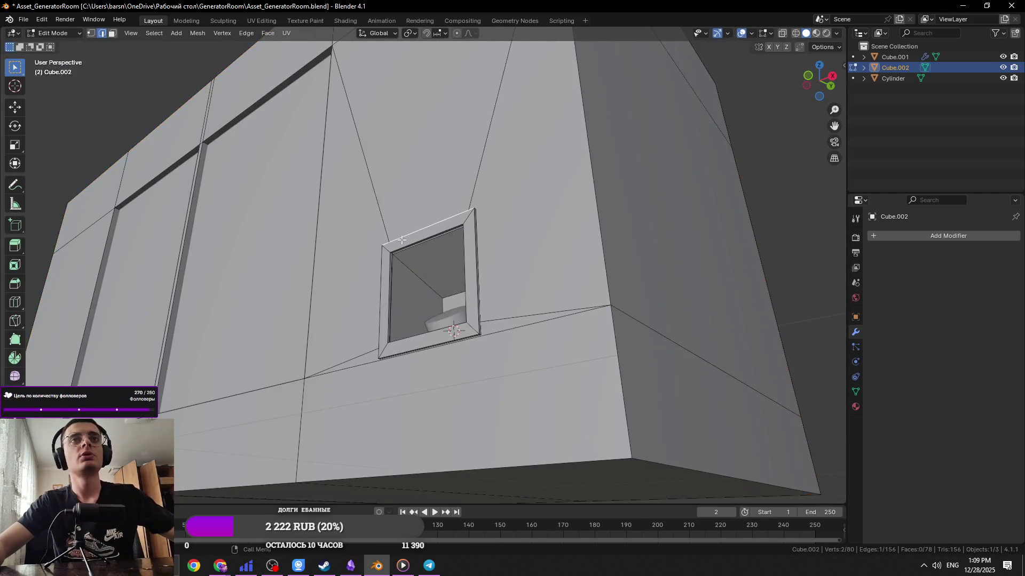
{"action": "key", "text": "ctrl+l"}
{"action": "mouse_move", "coordinate": [401, 243]}
{"action": "middle_mouse_down"}
{"action": "mouse_move", "coordinate": [450, 251]}
{"action": "mouse_move", "coordinate": [430, 229]}
{"action": "middle_mouse_up"}
{"action": "key", "text": "alt+a"}
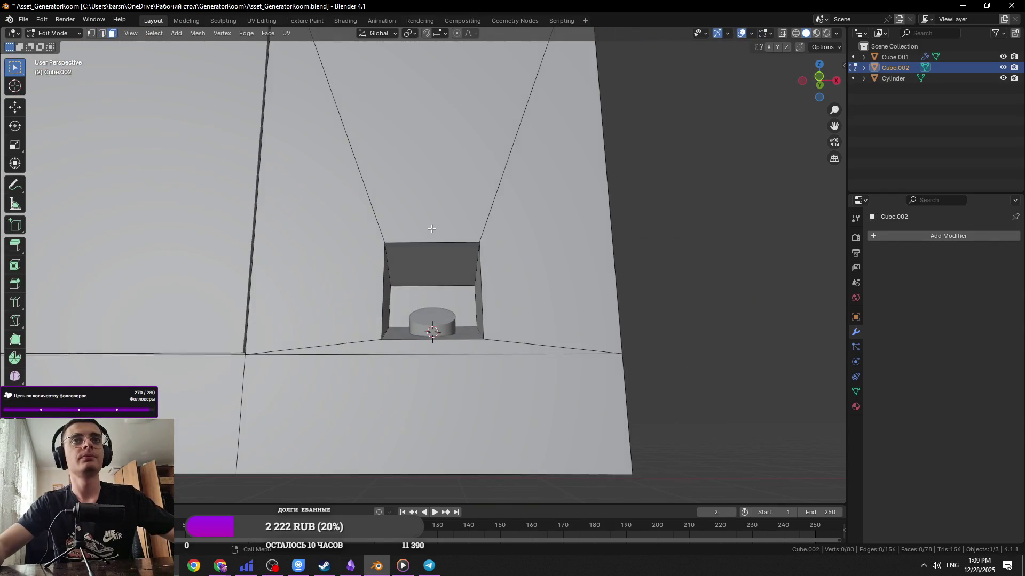
Add a loop cut around the niche opening and select the new rectangular edge loop
{"action": "key", "text": "3"}
{"action": "left_click", "coordinate": [464, 238]}
{"action": "key", "text": "ctrl+r"}
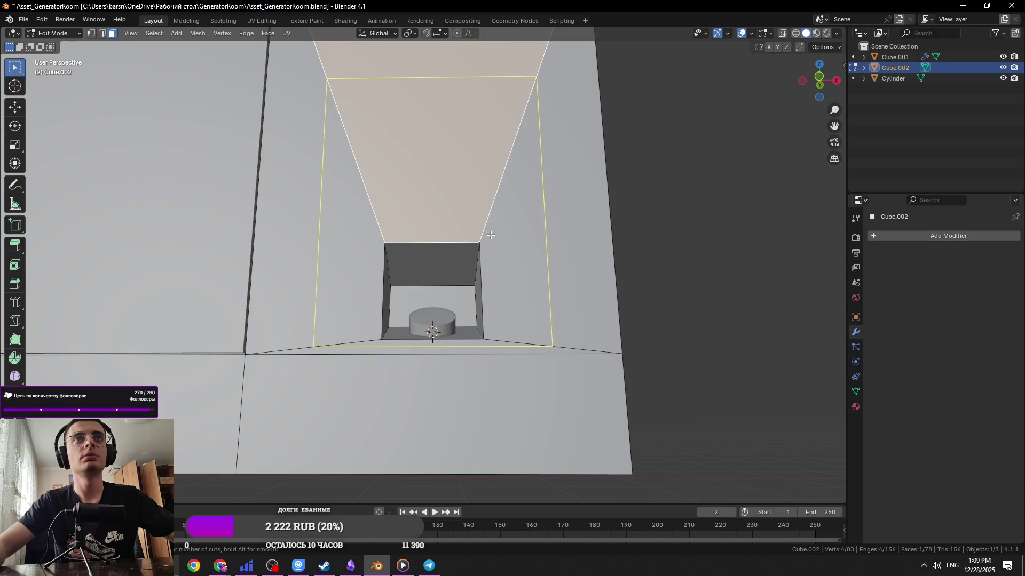
{"action": "left_click", "coordinate": [490, 235]}
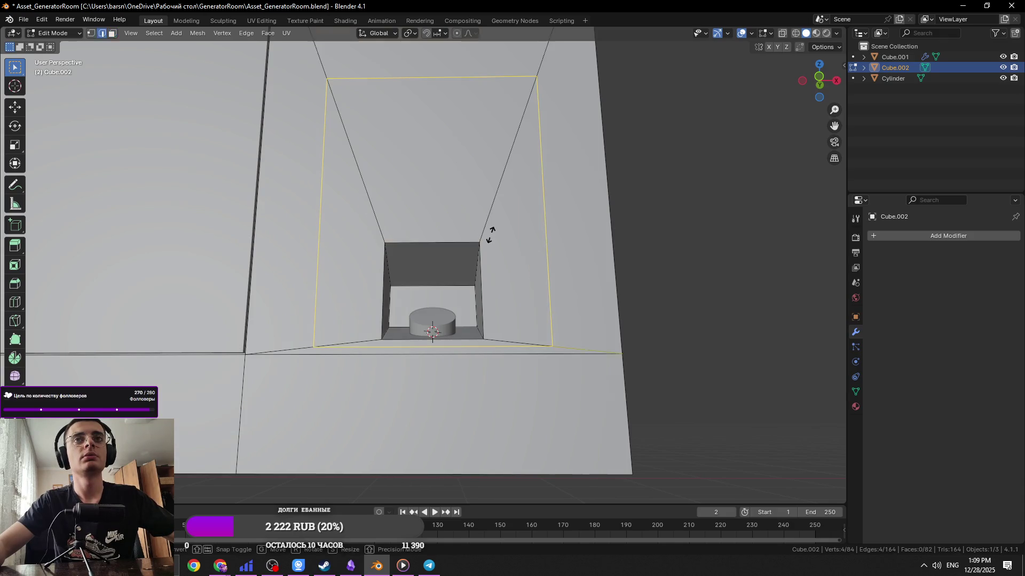
{"action": "key", "text": "2"}
{"action": "middle_click_drag", "start_coordinate": [480, 240], "coordinate": [446, 355]}
{"action": "left_click", "coordinate": [439, 361]}
{"action": "left_click", "coordinate": [540, 242]}
{"action": "left_click", "coordinate": [538, 235], "text": "alt"}
Move the new loop vertically to a new height along Z
{"action": "key", "text": "s"}
{"action": "key", "text": "Escape"}
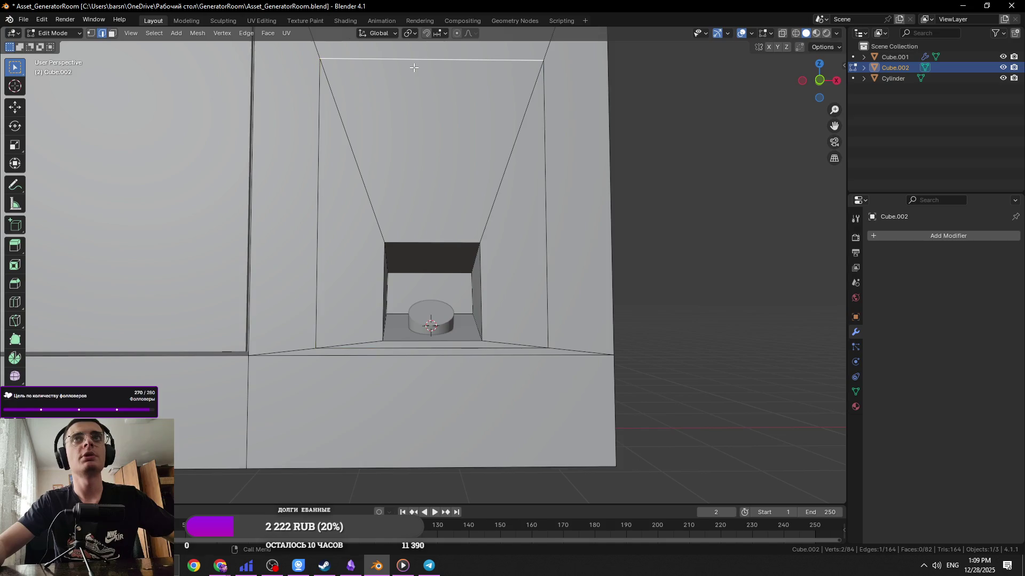
{"action": "key", "text": "g"}
{"action": "key", "text": "z"}
{"action": "left_click", "coordinate": [494, 254]}
Slide the right and left vertical edges along X toward the opening
{"action": "left_click", "coordinate": [546, 276]}
{"action": "key", "text": "g"}
{"action": "key", "text": "x"}
{"action": "left_click", "coordinate": [495, 282]}
{"action": "left_click", "coordinate": [318, 308]}
{"action": "key", "text": "g"}
{"action": "key", "text": "x"}
{"action": "left_click", "coordinate": [477, 318]}
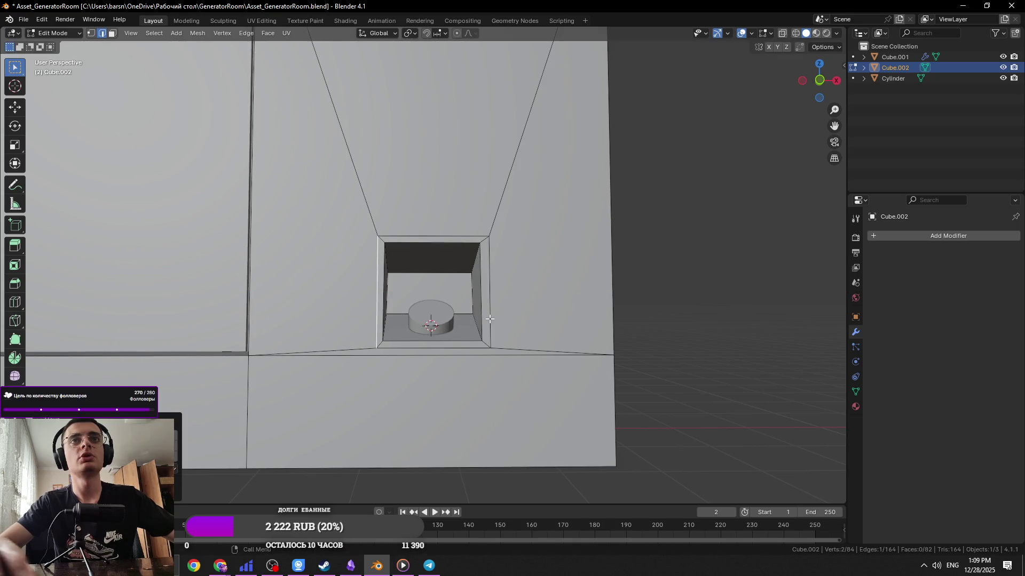
In front view, readjust the right edge along X to fit the opening
{"action": "scroll", "coordinate": [480, 318], "scroll_direction": "up", "scroll_amount": 3}
{"action": "key", "text": "KP_1"}
{"action": "middle_click_drag", "start_coordinate": [490, 319], "coordinate": [306, 334], "text": "shift"}
{"action": "key", "text": "g"}
{"action": "key", "text": "x"}
{"action": "key", "text": "Escape"}
{"action": "key", "text": "g"}
{"action": "key", "text": "x"}
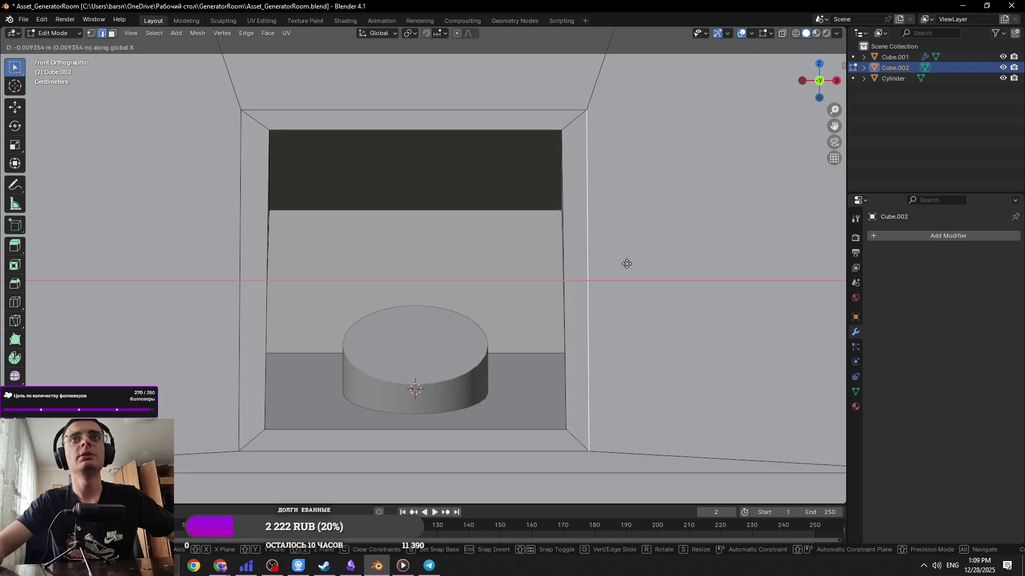
{"action": "left_click", "coordinate": [639, 269]}
Move the bottom edge of the loop vertically along Z
{"action": "left_click", "coordinate": [495, 453]}
{"action": "key", "text": "g"}
{"action": "key", "text": "y"}
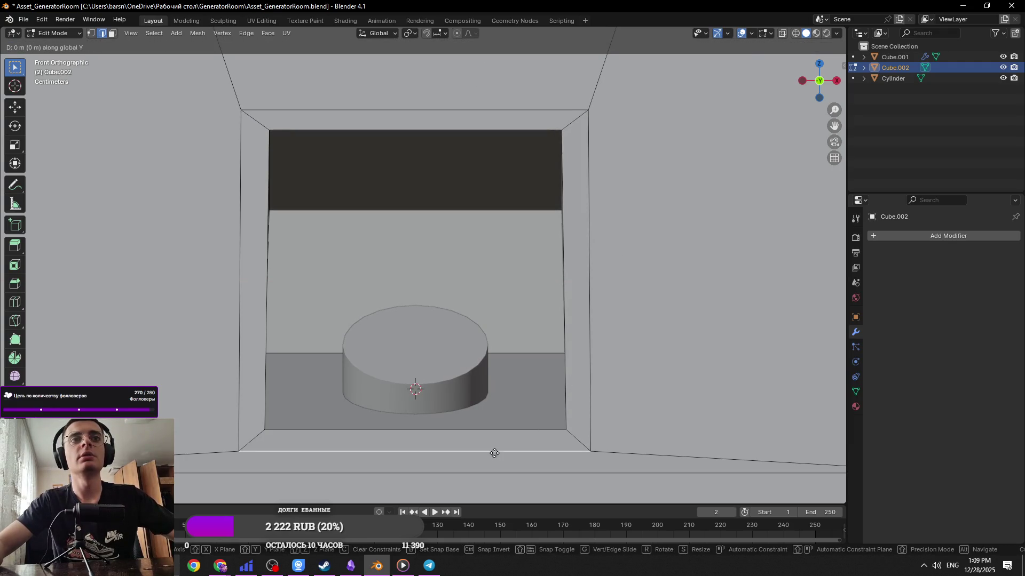
{"action": "key", "text": "z"}
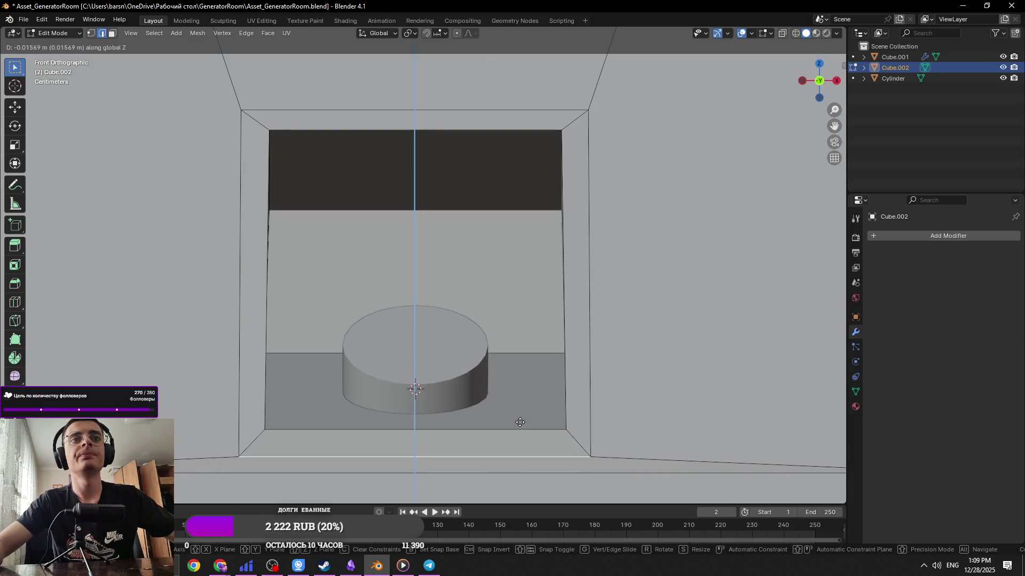
{"action": "left_click", "coordinate": [521, 417]}
With snapping on, raise the top back edge along Z
{"action": "key", "text": "shift+Tab"}
{"action": "left_click", "coordinate": [454, 111]}
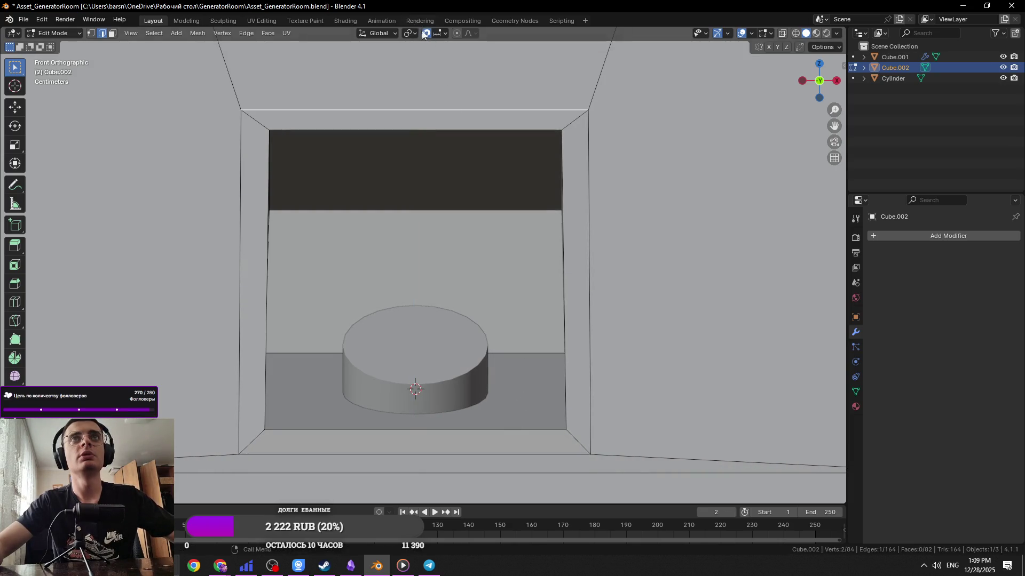
{"action": "key", "text": "g"}
{"action": "key", "text": "z"}
{"action": "left_click", "coordinate": [732, 220]}
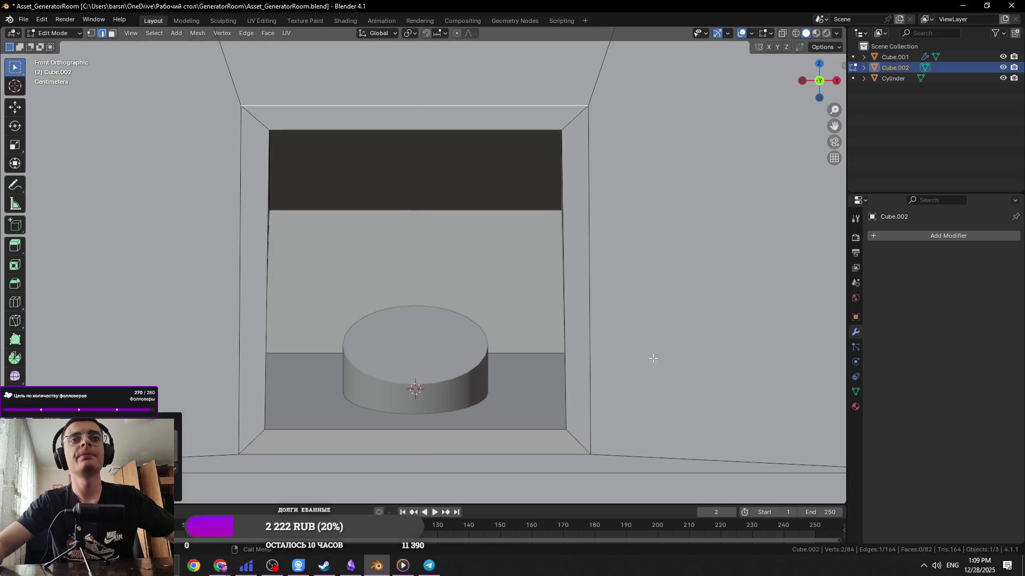
Nudge the left outer edge along X, then select the top frame face
{"action": "left_click", "coordinate": [590, 448]}
{"action": "key", "text": "g"}
{"action": "key", "text": "x"}
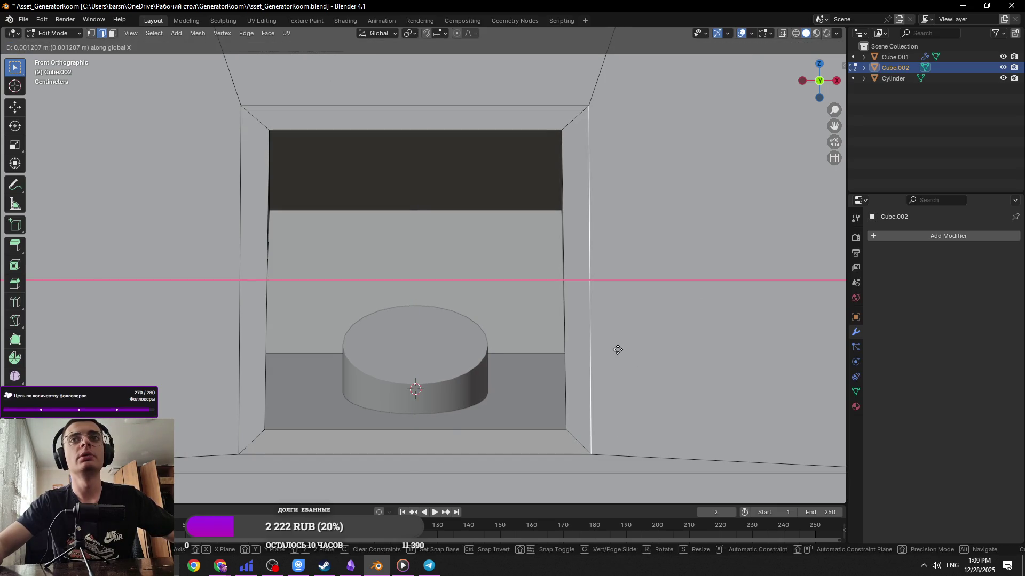
{"action": "right_click", "coordinate": [618, 350]}
{"action": "left_click", "coordinate": [234, 348]}
{"action": "key", "text": "g"}
{"action": "key", "text": "x"}
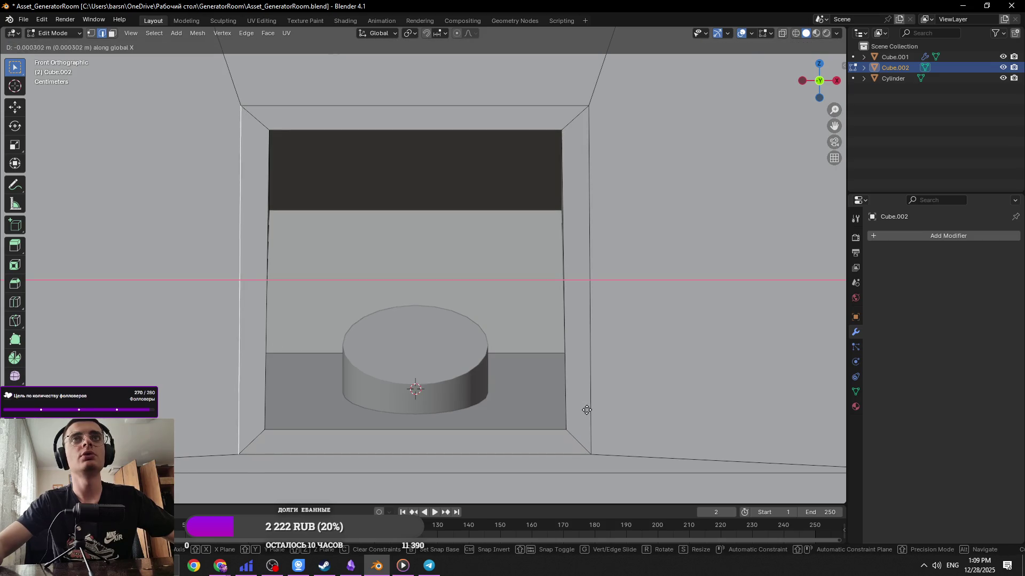
{"action": "left_click", "coordinate": [609, 414]}
{"action": "key", "text": "3"}
{"action": "left_click", "coordinate": [259, 118]}
Delete the selected frame faces and save the file
{"action": "key", "text": "l"}
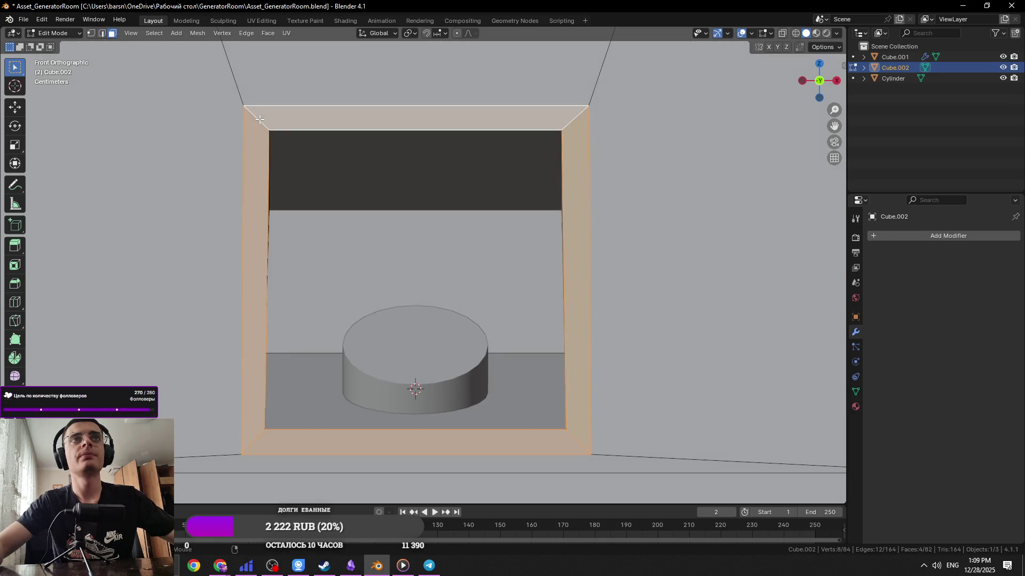
{"action": "mouse_move", "coordinate": [665, 264]}
{"action": "middle_mouse_down"}
{"action": "mouse_move", "coordinate": [687, 283]}
{"action": "mouse_move", "coordinate": [831, 270]}
{"action": "mouse_move", "coordinate": [747, 231]}
{"action": "middle_mouse_up"}
{"action": "scroll", "coordinate": [747, 230], "scroll_direction": "down", "scroll_amount": 5}
{"action": "mouse_move", "coordinate": [654, 244]}
{"action": "middle_mouse_down"}
{"action": "mouse_move", "coordinate": [611, 279]}
{"action": "mouse_move", "coordinate": [372, 204]}
{"action": "middle_mouse_up"}
{"action": "left_click", "coordinate": [440, 201], "text": "alt+shift"}
{"action": "key", "text": "alt+a"}
{"action": "left_click", "coordinate": [379, 199], "text": "alt"}
{"action": "key", "text": "x"}
{"action": "left_click", "coordinate": [379, 196]}
{"action": "key", "text": "ctrl+s"}
Select the top, bottom, left and right frame strips and extrude them along normals
{"action": "left_click", "coordinate": [347, 200]}
{"action": "left_click", "coordinate": [370, 326]}
{"action": "left_click", "coordinate": [375, 201], "text": "ctrl"}
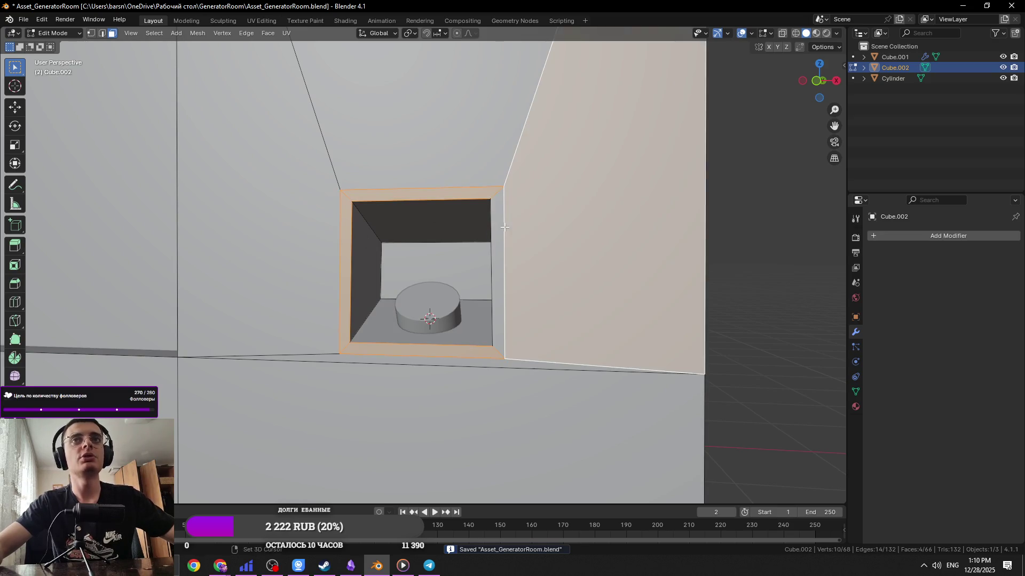
{"action": "left_click", "coordinate": [504, 228], "text": "ctrl"}
{"action": "middle_click_drag", "start_coordinate": [505, 227], "coordinate": [561, 248]}
{"action": "key", "text": "e"}
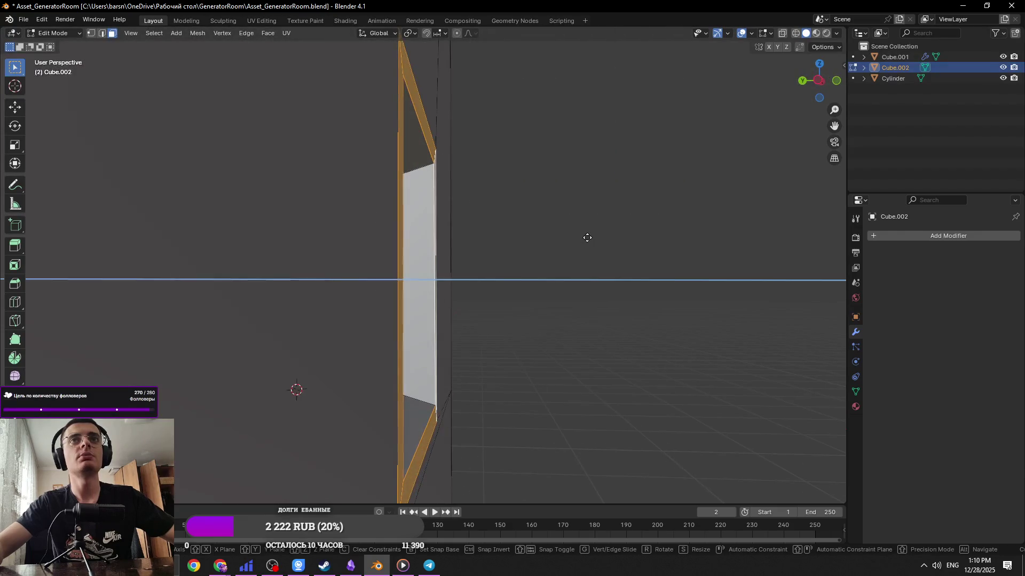
{"action": "left_click", "coordinate": [742, 256]}
Add the frame's right side face and scale the frame faces up
{"action": "mouse_move", "coordinate": [729, 256]}
{"action": "middle_mouse_down"}
{"action": "mouse_move", "coordinate": [516, 290]}
{"action": "mouse_move", "coordinate": [489, 267]}
{"action": "mouse_move", "coordinate": [508, 256]}
{"action": "mouse_move", "coordinate": [643, 256]}
{"action": "mouse_move", "coordinate": [383, 227]}
{"action": "middle_mouse_up"}
{"action": "mouse_move", "coordinate": [344, 265]}
{"action": "middle_mouse_down"}
{"action": "mouse_move", "coordinate": [428, 236]}
{"action": "mouse_move", "coordinate": [373, 199]}
{"action": "mouse_move", "coordinate": [483, 220]}
{"action": "middle_mouse_up"}
{"action": "scroll", "coordinate": [373, 199], "scroll_direction": "down", "scroll_amount": 3}
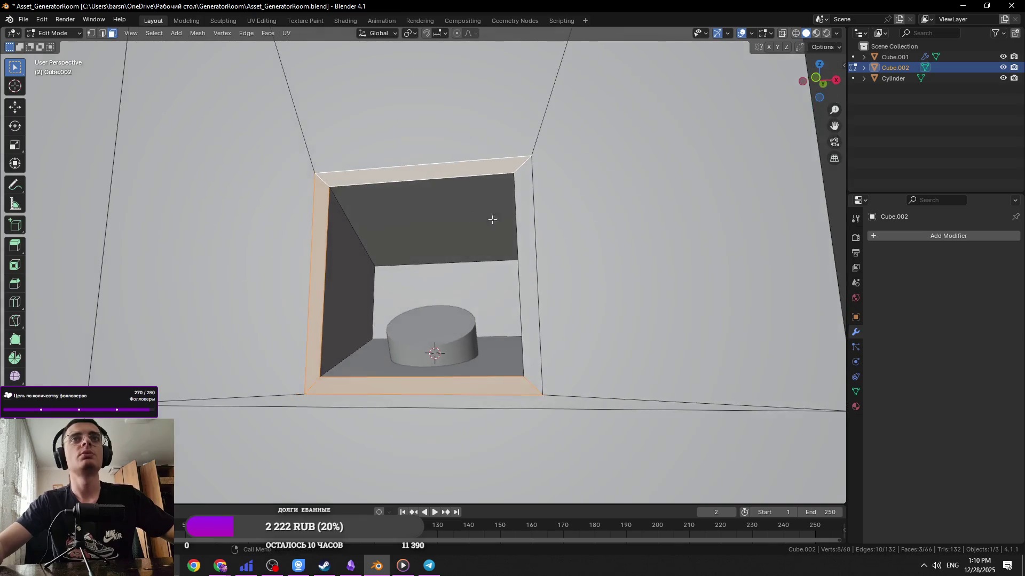
{"action": "left_click", "coordinate": [521, 169], "text": "shift"}
{"action": "key", "text": "s"}
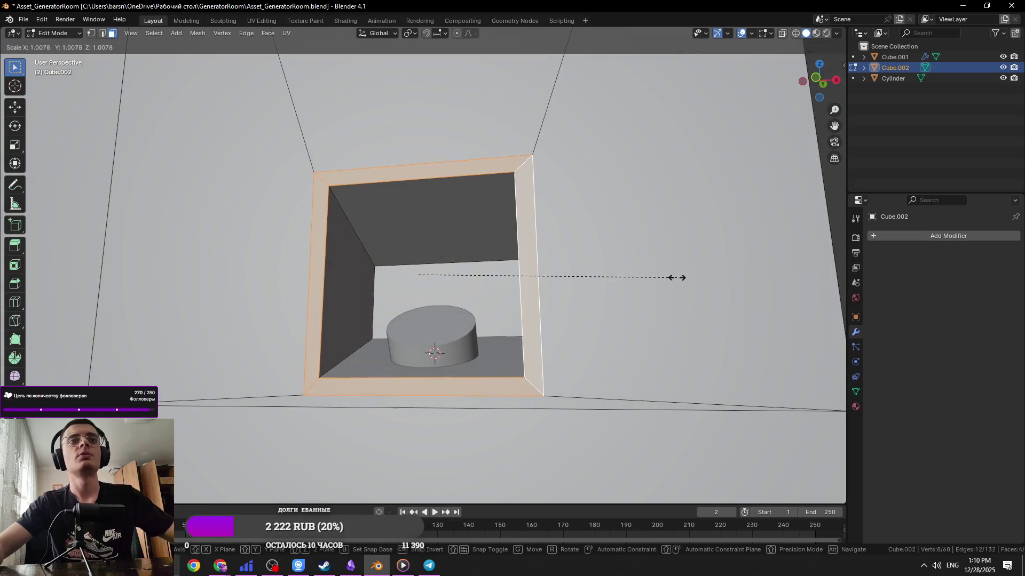
{"action": "left_click", "coordinate": [824, 292]}
{"action": "scroll", "coordinate": [440, 349], "scroll_direction": "down", "scroll_amount": 5}
Try a loop cut across the wall, then undo back to the earlier mesh
{"action": "key", "text": "ctrl+r"}
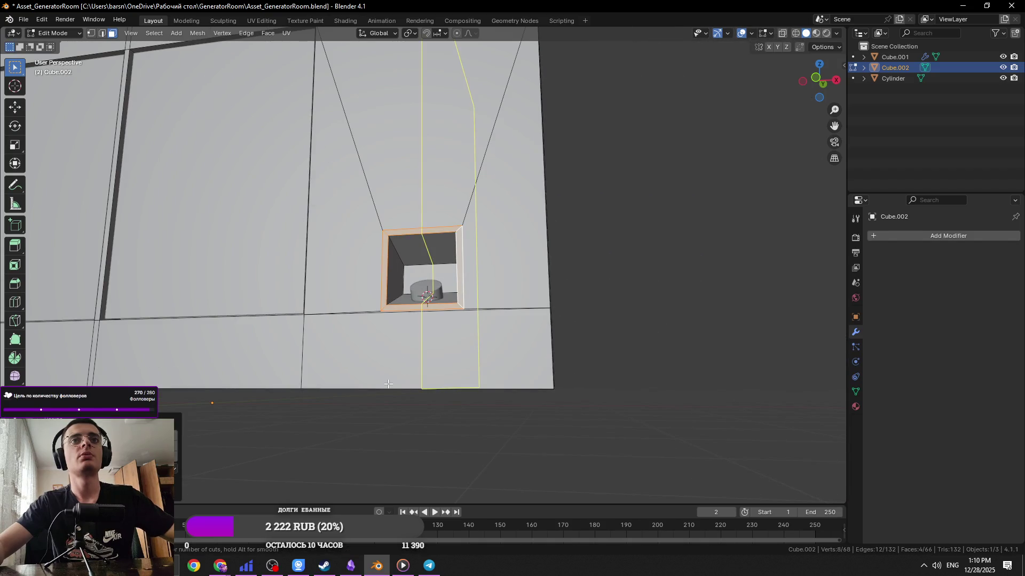
{"action": "middle_click_drag", "start_coordinate": [388, 384], "coordinate": [420, 368]}
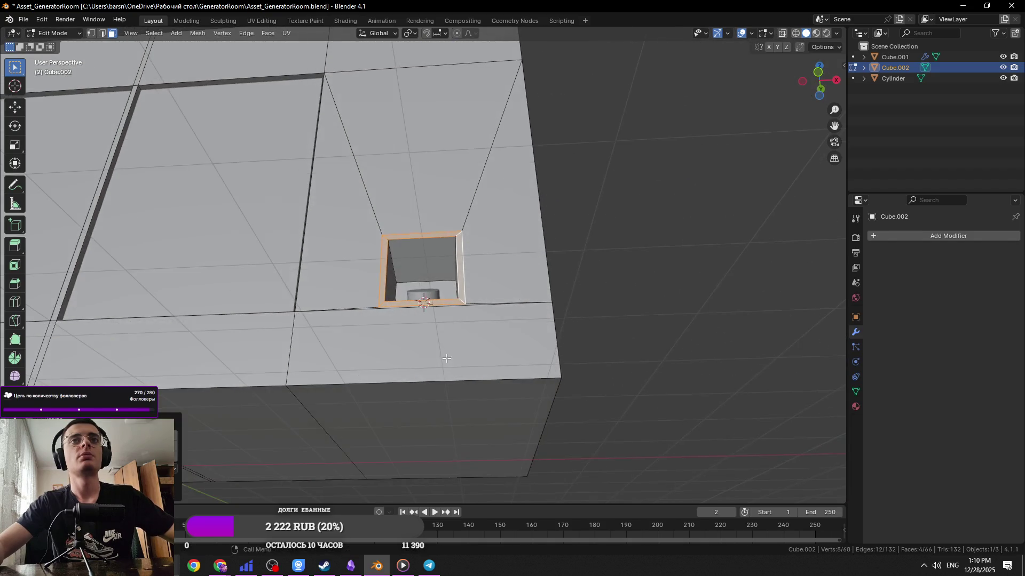
{"action": "left_click", "coordinate": [420, 367]}
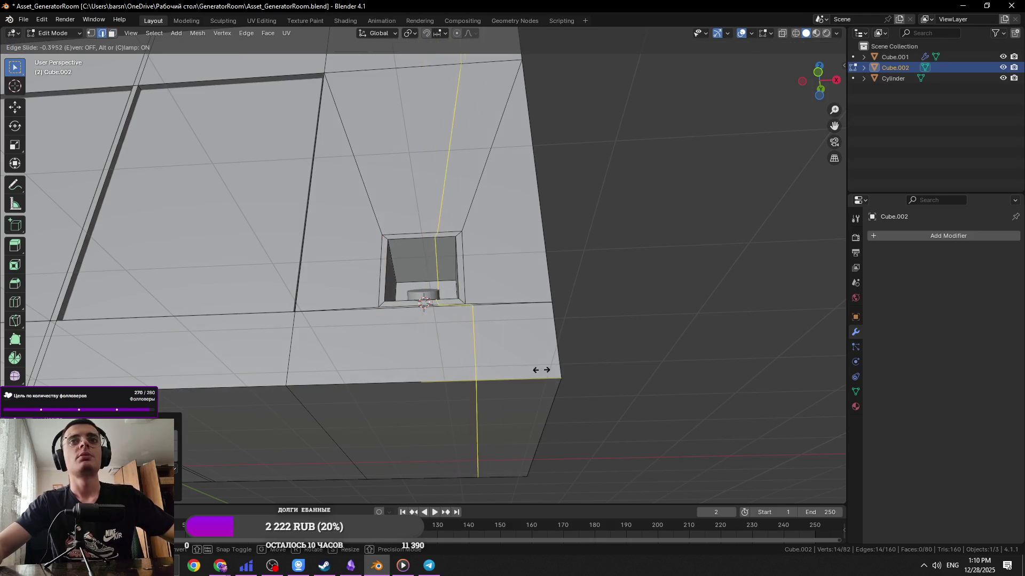
{"action": "key", "text": "ctrl+z"}
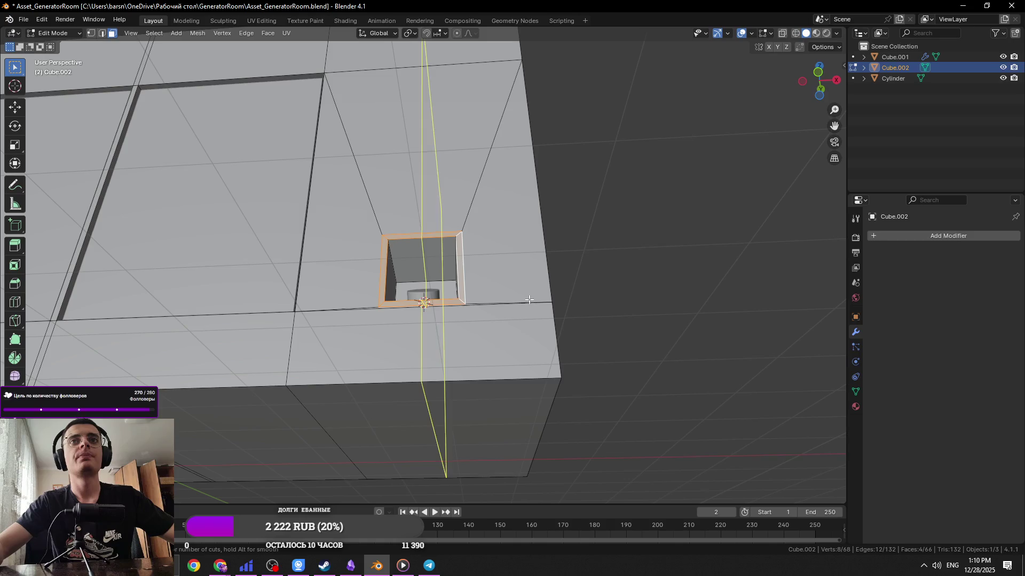
{"action": "key", "text": "ctrl+z"}
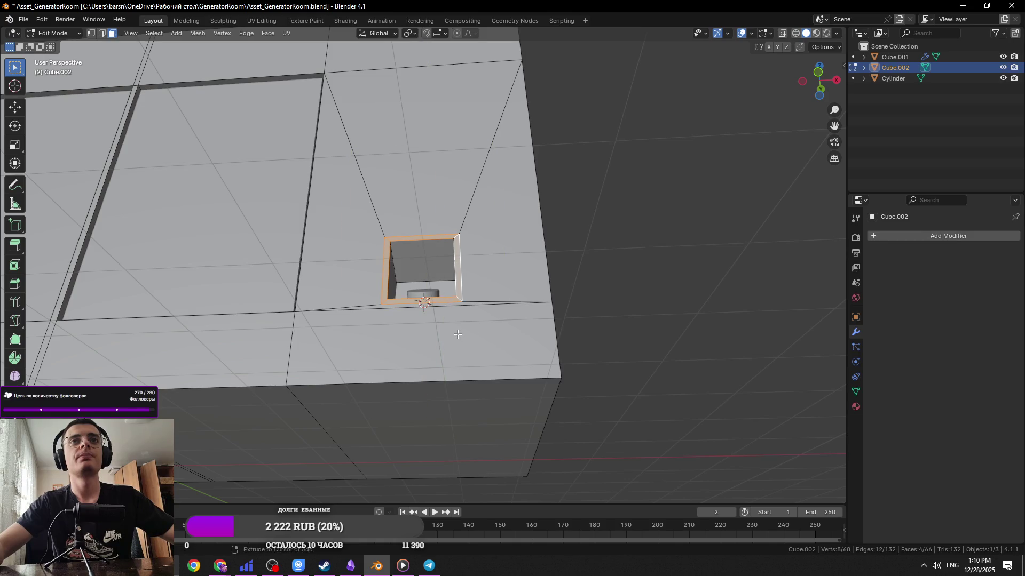
{"action": "scroll", "coordinate": [458, 334], "scroll_direction": "up", "scroll_amount": 2}
Dissolve the bottom edge of the hole
{"action": "key", "text": "2"}
{"action": "left_click", "coordinate": [469, 323]}
{"action": "key", "text": "x"}
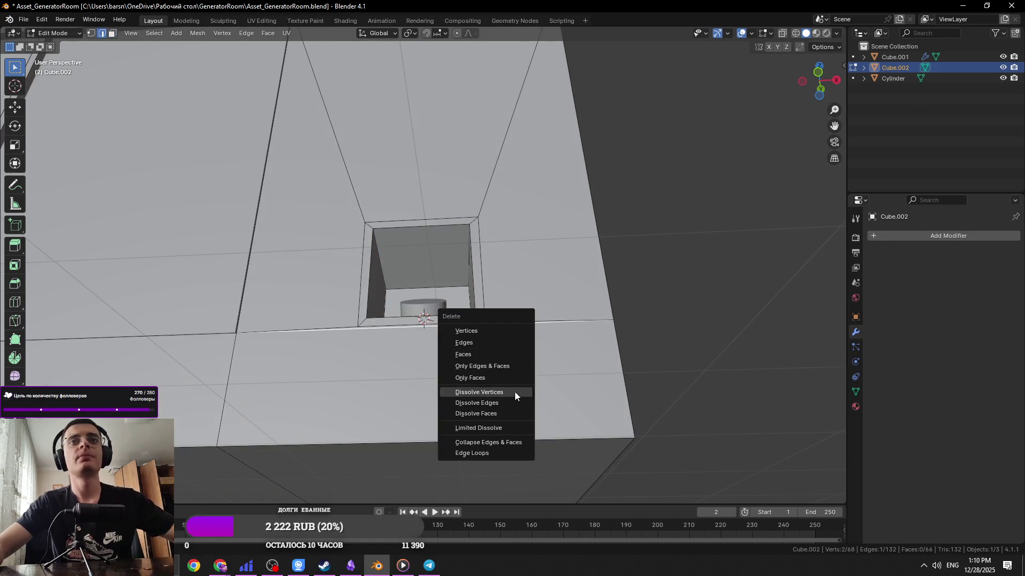
{"action": "left_click", "coordinate": [505, 402]}
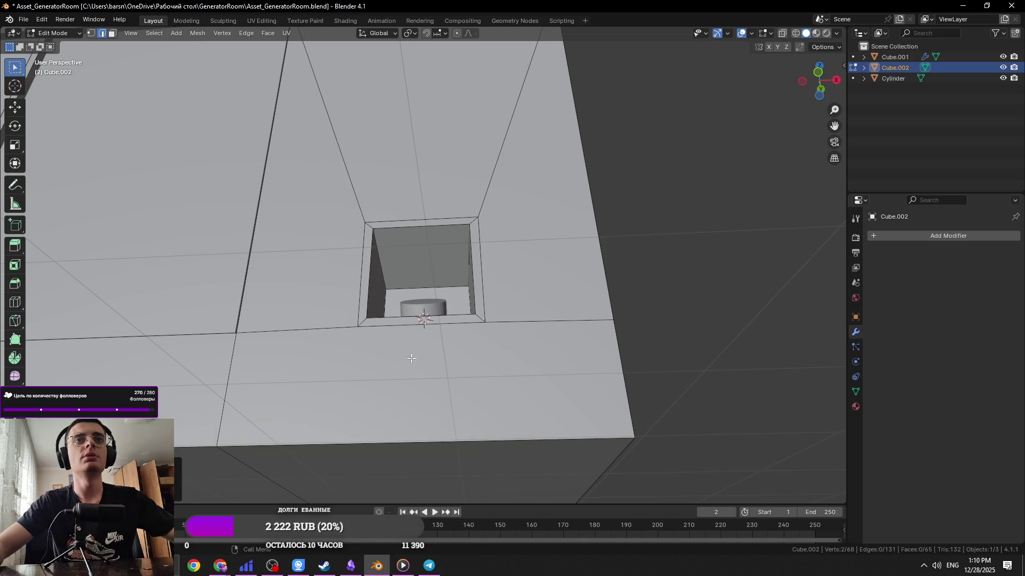
{"action": "key", "text": "1"}
{"action": "scroll", "coordinate": [388, 347], "scroll_direction": "down", "scroll_amount": 2}
{"action": "mouse_move", "coordinate": [387, 348]}
{"action": "middle_mouse_down"}
{"action": "mouse_move", "coordinate": [369, 448]}
{"action": "mouse_move", "coordinate": [369, 412]}
{"action": "middle_mouse_up"}
Dissolve the two diagonal edges above the hole
{"action": "key", "text": "ctrl+r"}
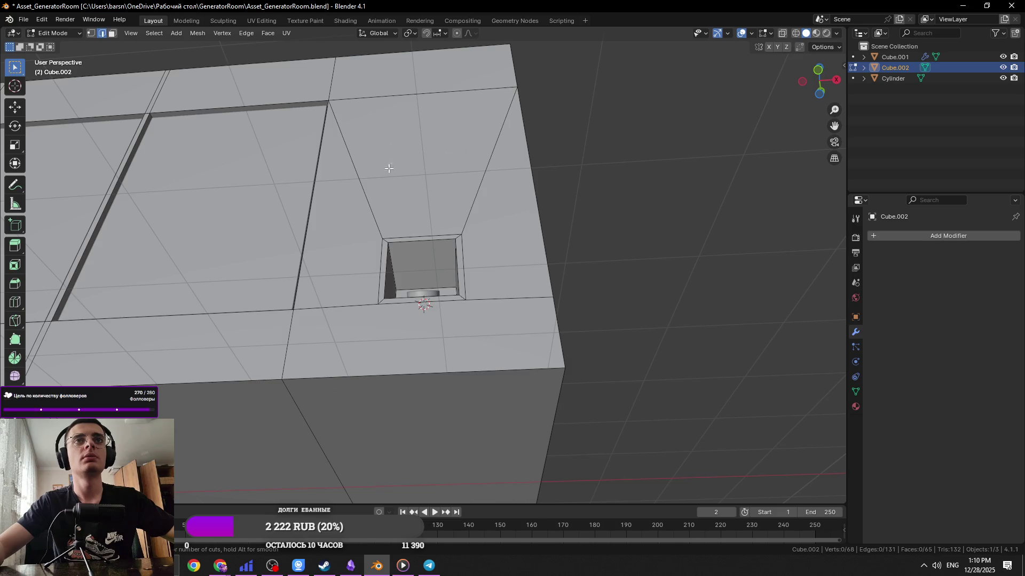
{"action": "key", "text": "ctrl+r"}
{"action": "key", "text": "Escape"}
{"action": "left_click", "coordinate": [494, 193], "text": "shift"}
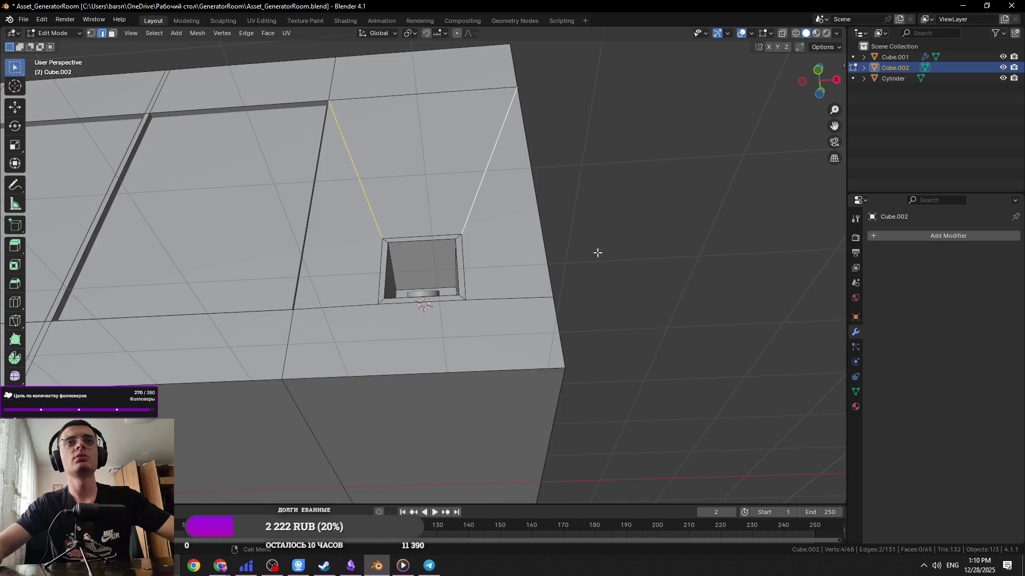
{"action": "key", "text": "x"}
{"action": "left_click", "coordinate": [594, 273]}
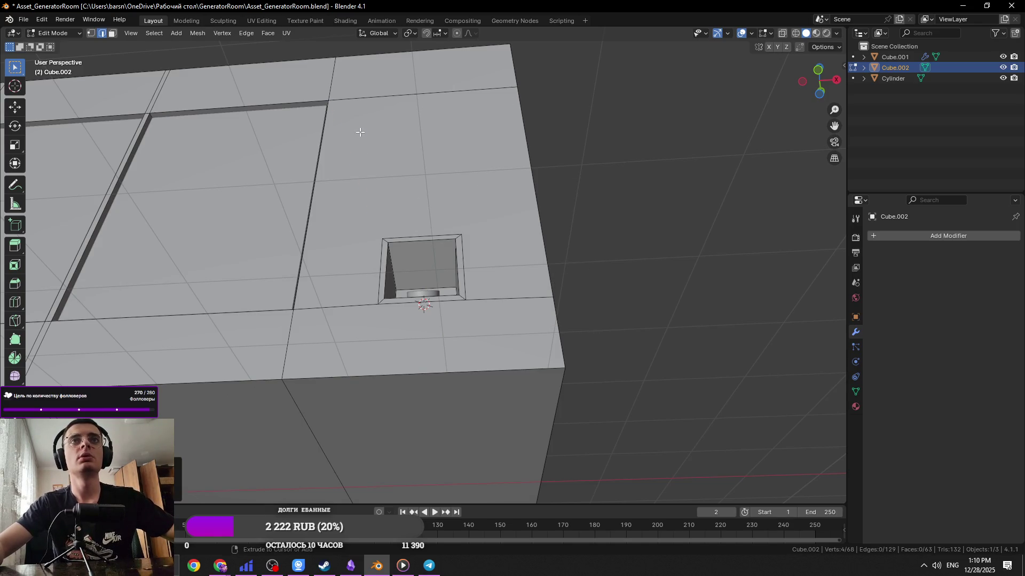
Add loop cuts across the wall top and join top-edge vertices with J
{"action": "key", "text": "ctrl+r"}
{"action": "left_click", "coordinate": [375, 96]}
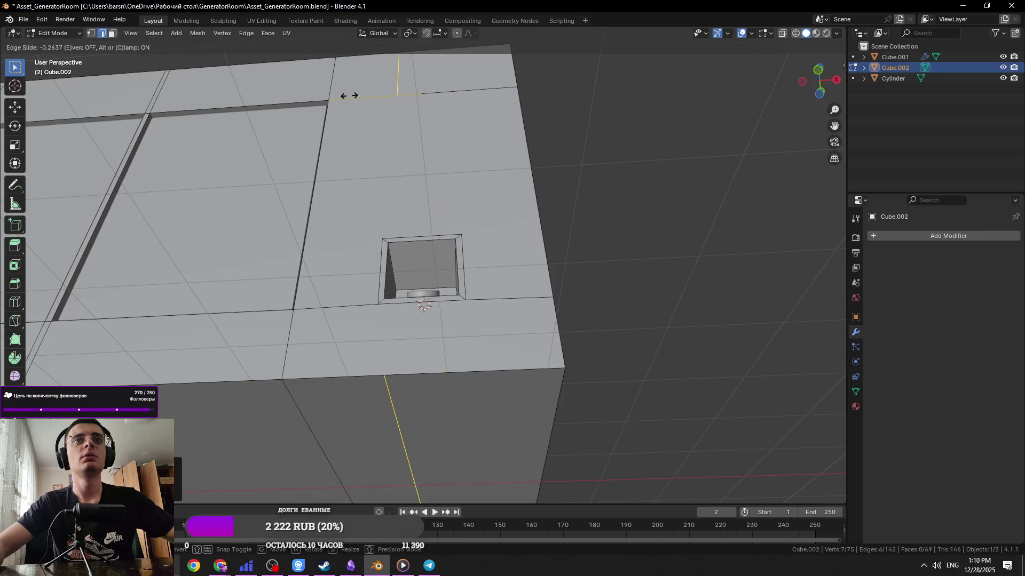
{"action": "left_click", "coordinate": [348, 97]}
{"action": "key", "text": "ctrl+r"}
{"action": "left_click", "coordinate": [435, 92]}
{"action": "left_click", "coordinate": [435, 92]}
{"action": "key", "text": "1"}
{"action": "left_click", "coordinate": [454, 95]}
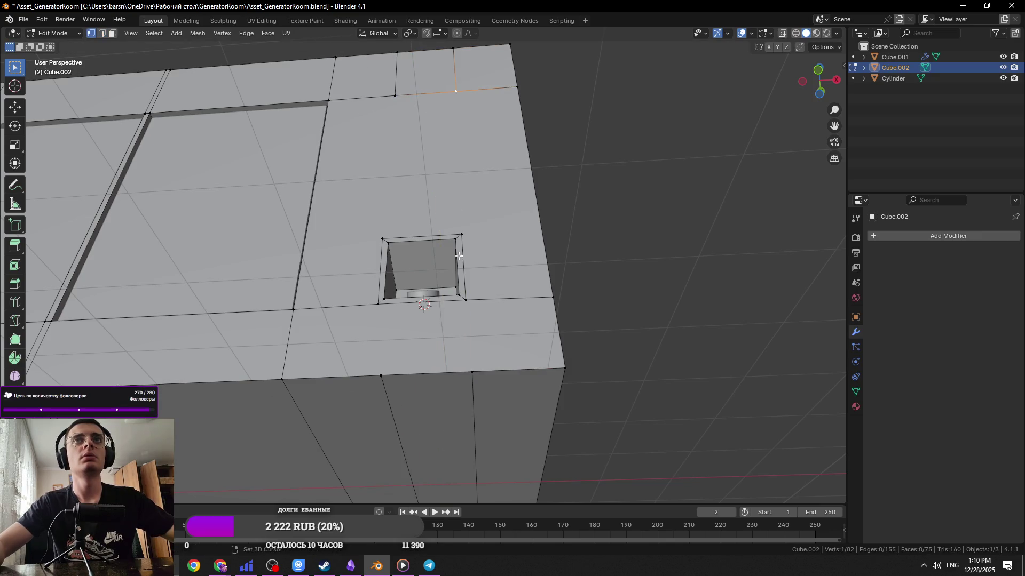
{"action": "key", "text": "j"}
{"action": "left_click", "coordinate": [374, 109]}
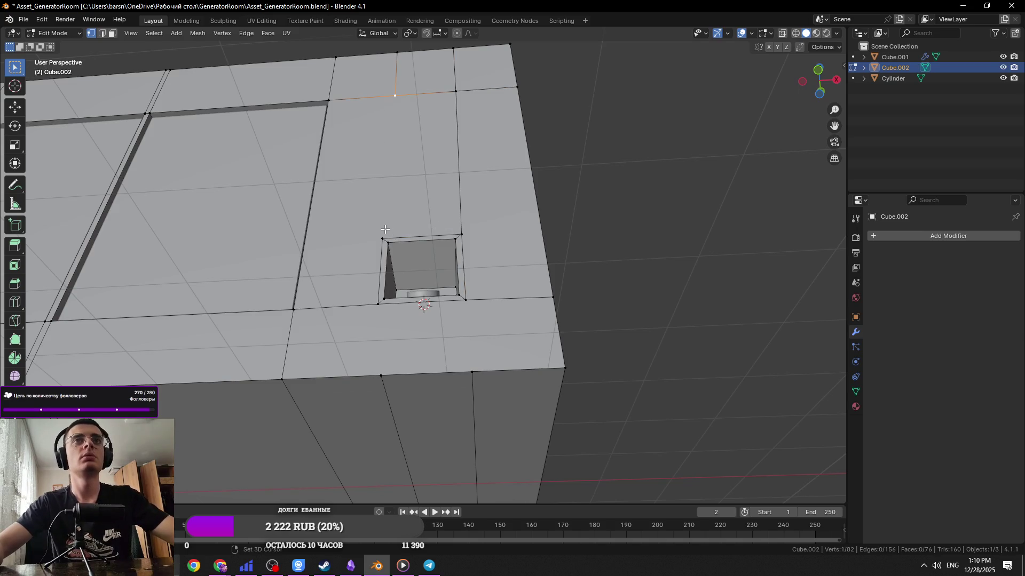
Cut another loop across the wall, join vertices around the hole, and save
{"action": "key", "text": "ctrl+r"}
{"action": "left_click", "coordinate": [533, 249]}
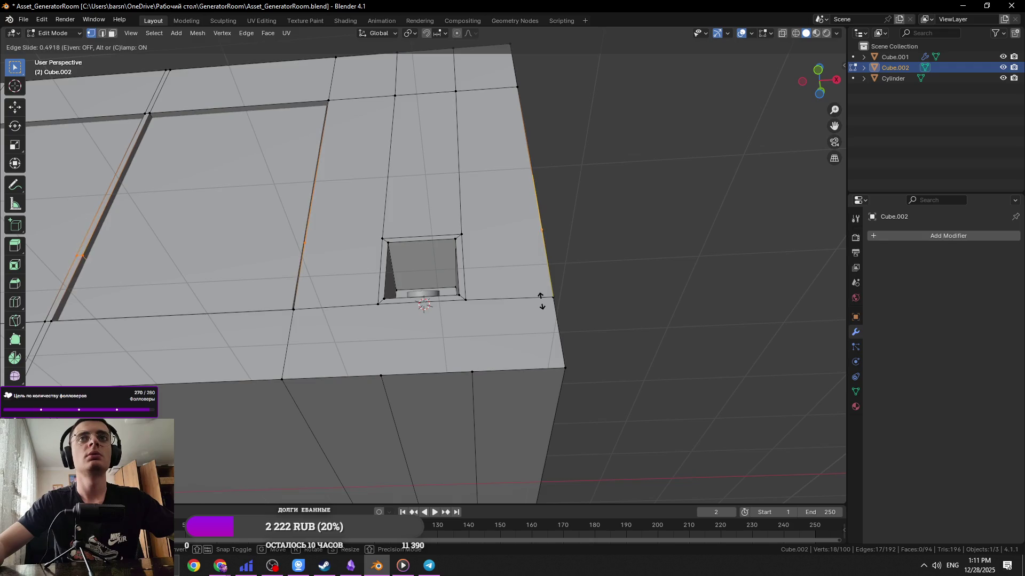
{"action": "left_click", "coordinate": [542, 305]}
{"action": "left_click", "coordinate": [346, 235]}
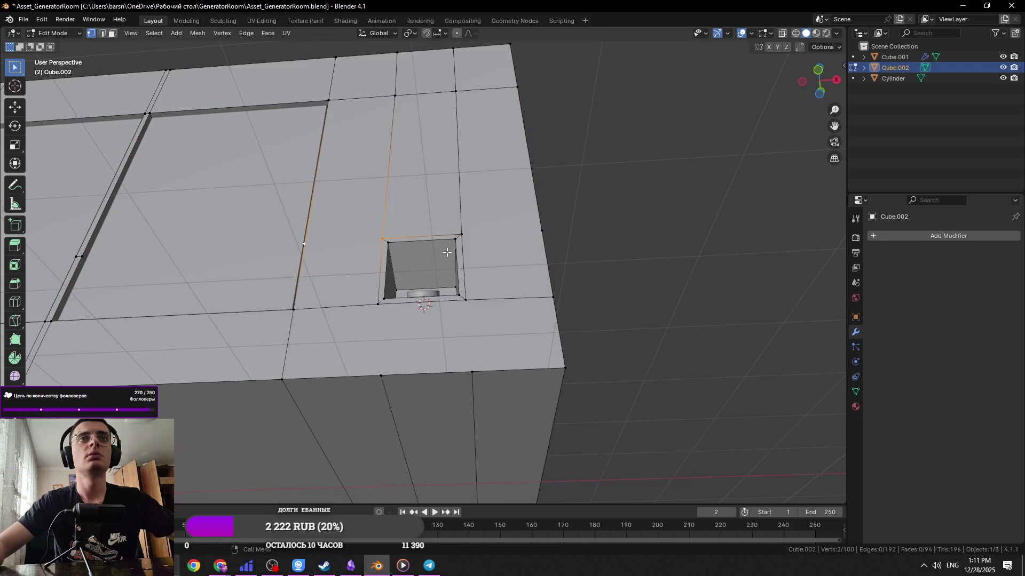
{"action": "left_click", "coordinate": [464, 238]}
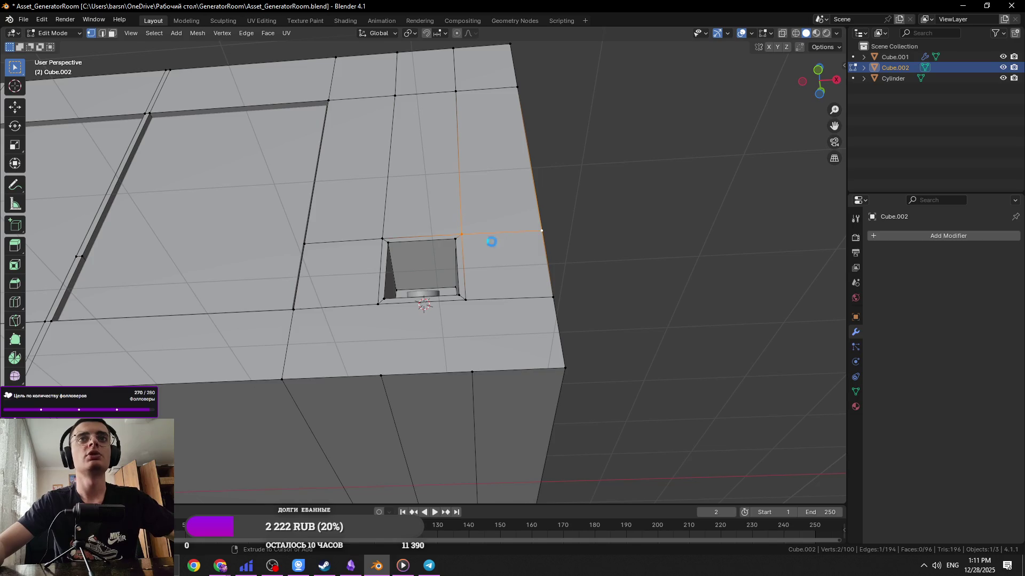
{"action": "key", "text": "ctrl+s"}
{"action": "left_click", "coordinate": [378, 306]}
{"action": "key", "text": "j"}
{"action": "left_click", "coordinate": [467, 314]}
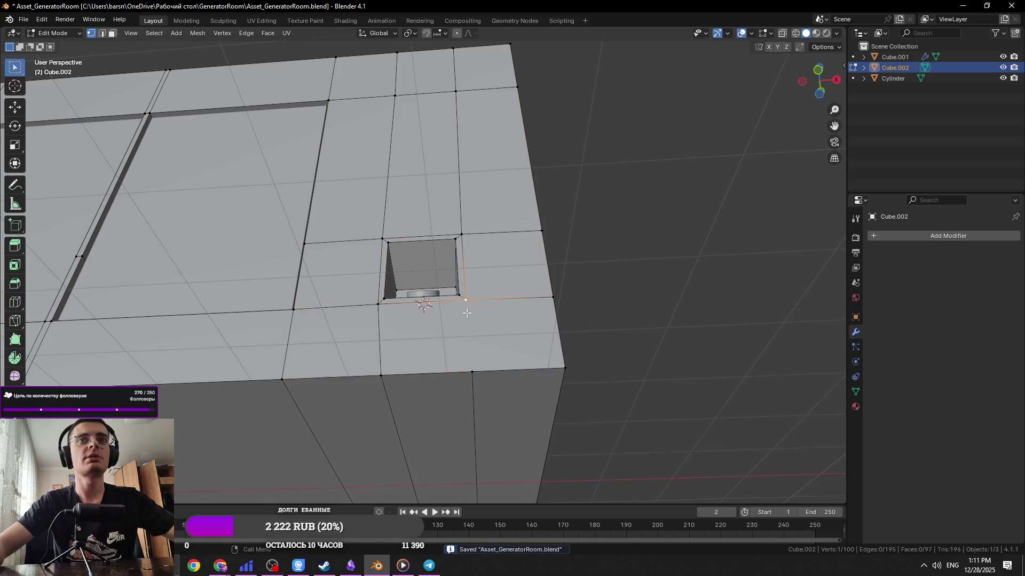
Slide the vertical edge loop below the hole along X and save
{"action": "left_click", "coordinate": [373, 400], "text": "alt"}
{"action": "key", "text": "g"}
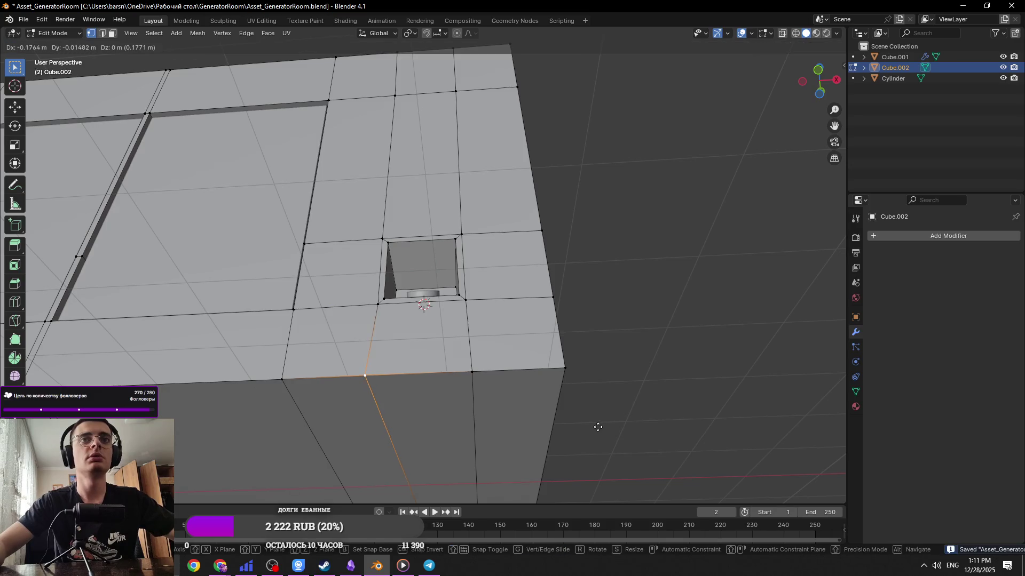
{"action": "key", "text": "x"}
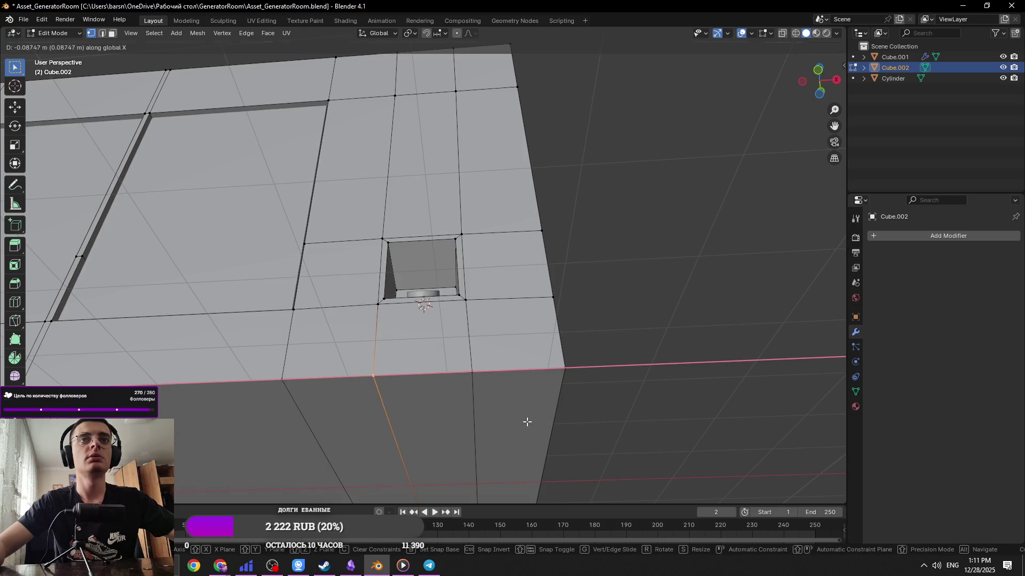
{"action": "left_click", "coordinate": [528, 422]}
{"action": "middle_click_drag", "start_coordinate": [539, 389], "coordinate": [542, 433]}
{"action": "key", "text": "ctrl+s"}
Select the vertical edge above the hole
{"action": "scroll", "coordinate": [418, 325], "scroll_direction": "up", "scroll_amount": 3}
{"action": "key", "text": "2"}
{"action": "left_click", "coordinate": [359, 174]}
{"action": "middle_click_drag", "start_coordinate": [359, 174], "coordinate": [384, 222], "text": "shift"}
{"action": "scroll", "coordinate": [384, 221], "scroll_direction": "down", "scroll_amount": 3}
Look around the whole wall, then slide a selected vertex along the X axis
{"action": "key", "text": "1"}
{"action": "scroll", "coordinate": [436, 99], "scroll_direction": "down", "scroll_amount": 3}
{"action": "key", "text": "2"}
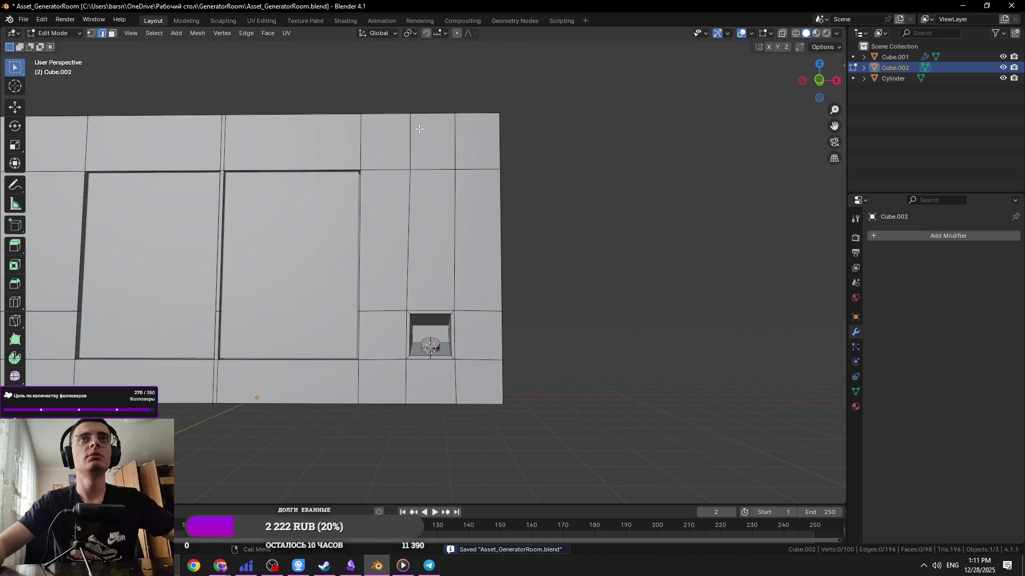
{"action": "scroll", "coordinate": [400, 272], "scroll_direction": "up", "scroll_amount": 1}
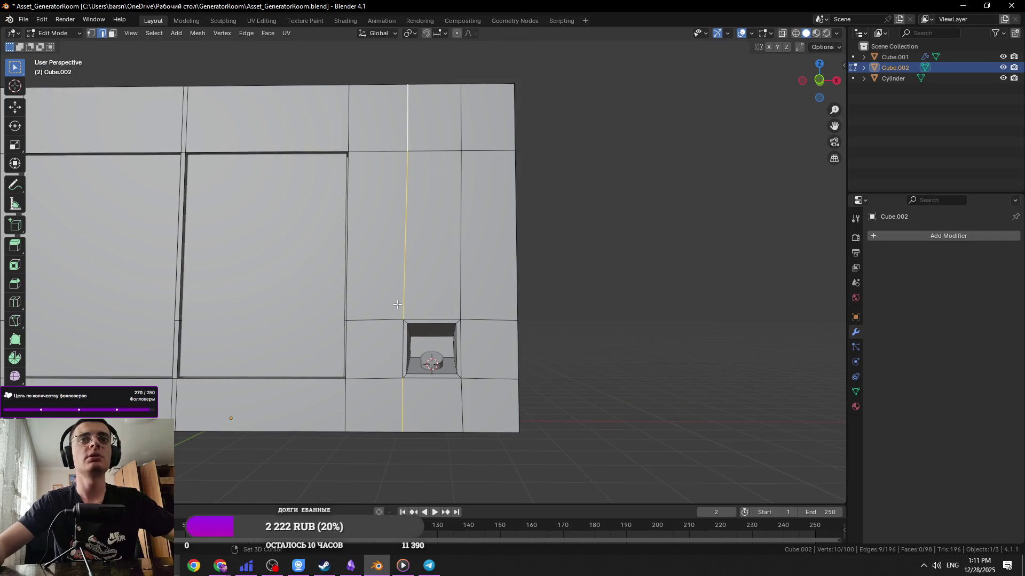
{"action": "mouse_move", "coordinate": [417, 116]}
{"action": "middle_mouse_down"}
{"action": "mouse_move", "coordinate": [439, 184]}
{"action": "mouse_move", "coordinate": [532, 171]}
{"action": "mouse_move", "coordinate": [415, 304]}
{"action": "mouse_move", "coordinate": [454, 279]}
{"action": "middle_mouse_up"}
{"action": "scroll", "coordinate": [442, 281], "scroll_direction": "up", "scroll_amount": 2}
{"action": "mouse_move", "coordinate": [457, 332]}
{"action": "middle_mouse_down"}
{"action": "mouse_move", "coordinate": [412, 293]}
{"action": "mouse_move", "coordinate": [393, 234]}
{"action": "mouse_move", "coordinate": [413, 179]}
{"action": "middle_mouse_up"}
{"action": "key", "text": "1"}
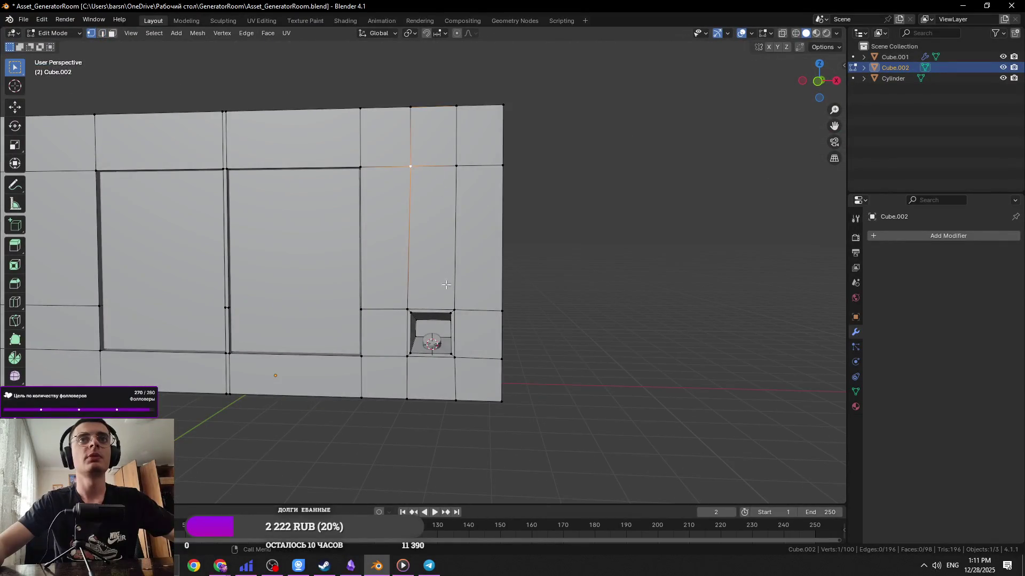
{"action": "scroll", "coordinate": [446, 279], "scroll_direction": "up", "scroll_amount": 3}
{"action": "middle_click_drag", "start_coordinate": [487, 192], "coordinate": [500, 181]}
{"action": "key", "text": "g"}
{"action": "key", "text": "x"}
{"action": "left_click", "coordinate": [509, 186]}
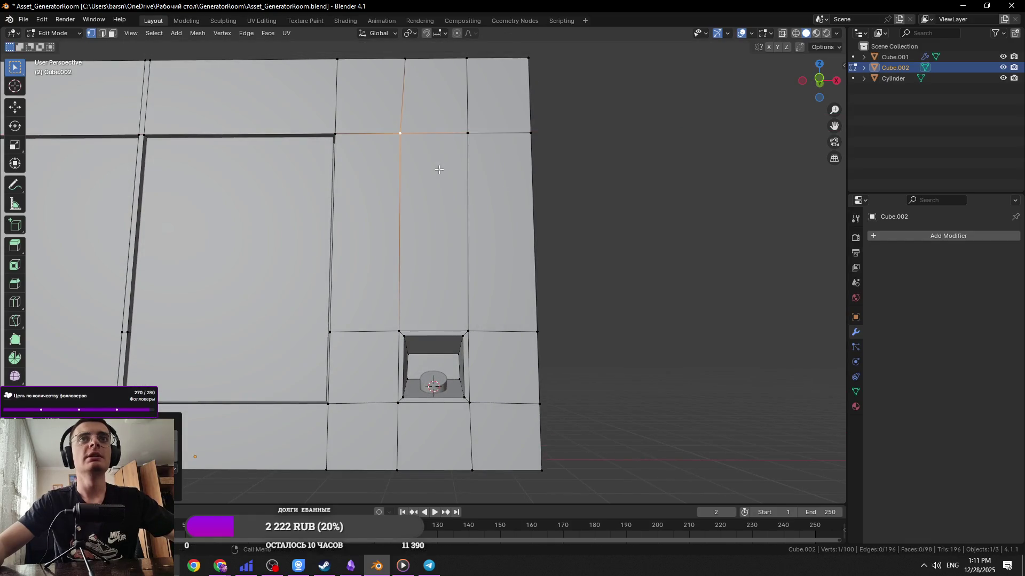
Straighten the vertical edges beside the hole and slide them sideways along X
{"action": "key", "text": "2"}
{"action": "type", "text": "sx"}
{"action": "type", "text": "0"}
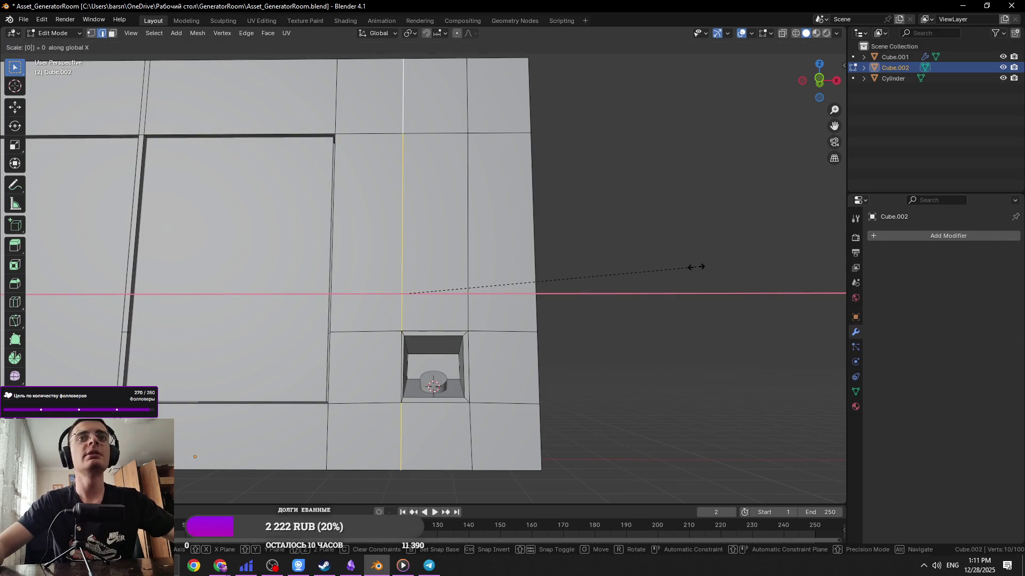
{"action": "key", "text": "Escape"}
{"action": "type", "text": "sx0"}
{"action": "key", "text": "Return"}
{"action": "key", "text": "g"}
{"action": "key", "text": "x"}
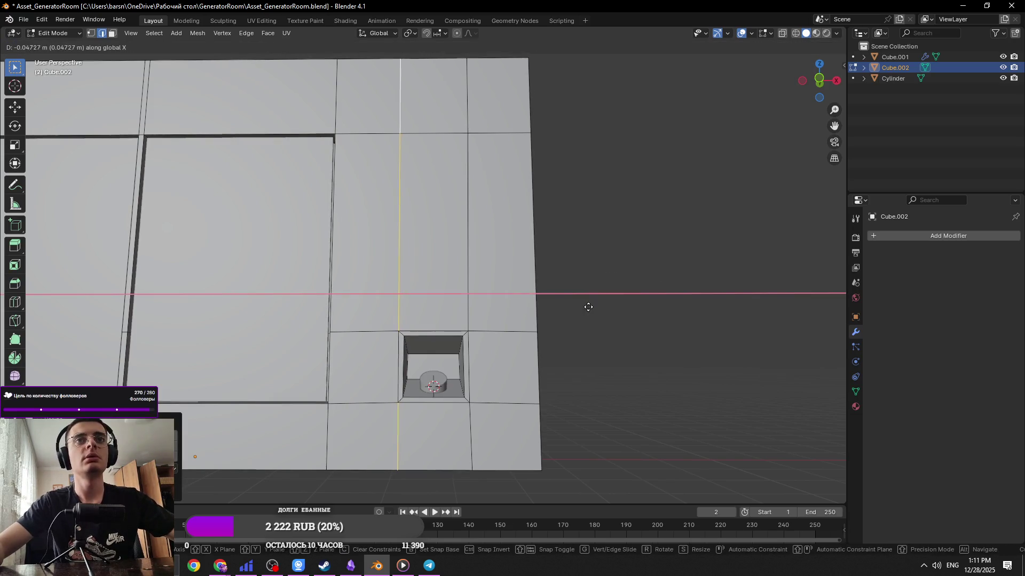
{"action": "left_click", "coordinate": [582, 309]}
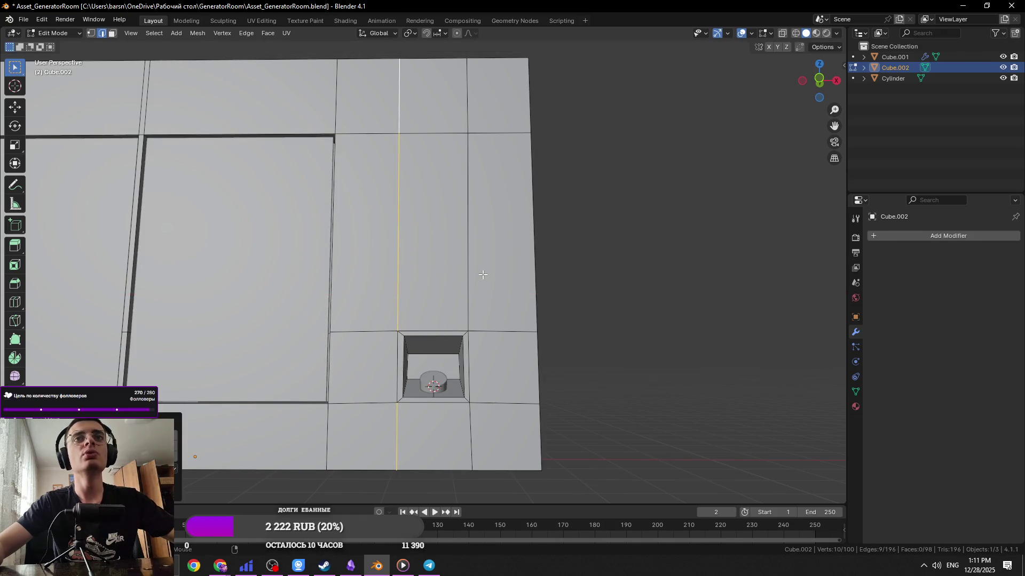
{"action": "key", "text": "g"}
{"action": "key", "text": "x"}
{"action": "left_click", "coordinate": [628, 298]}
{"action": "key", "text": "s"}
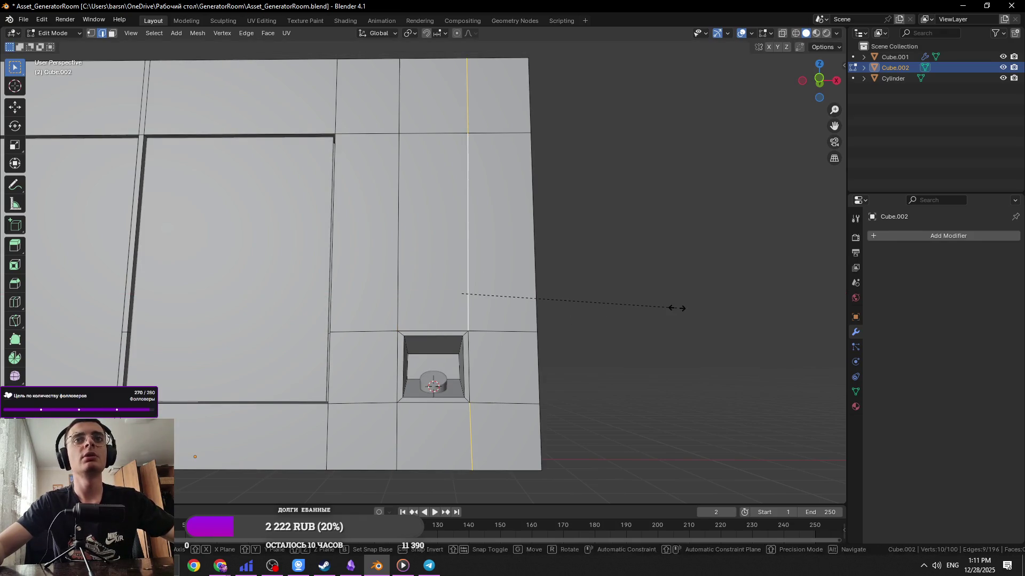
{"action": "key", "text": "x"}
{"action": "key", "text": "Return"}
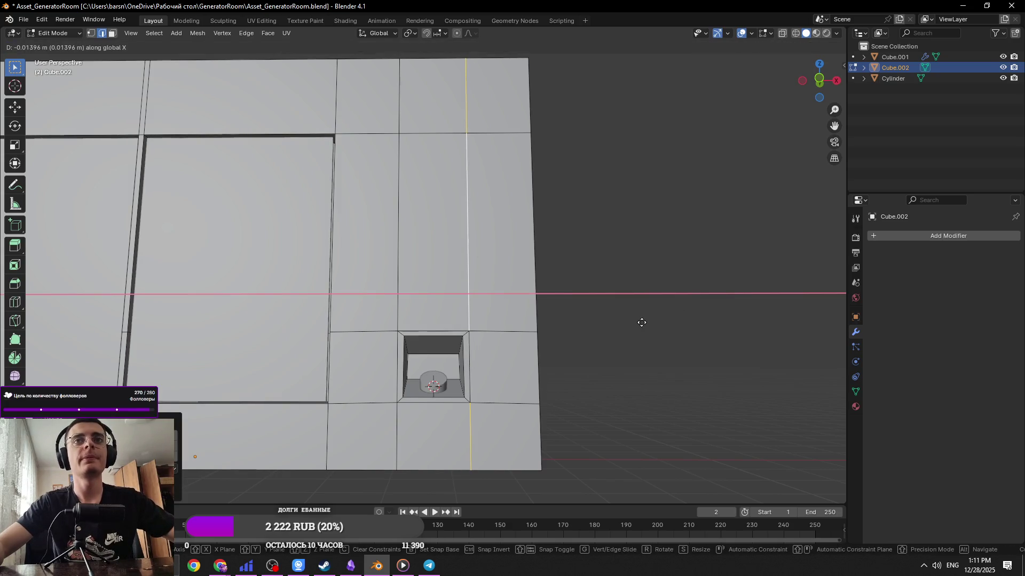
In front view, align two edges with the hole's corners along X and save
{"action": "scroll", "coordinate": [556, 209], "scroll_direction": "up", "scroll_amount": 2}
{"action": "scroll", "coordinate": [573, 275], "scroll_direction": "up", "scroll_amount": 3}
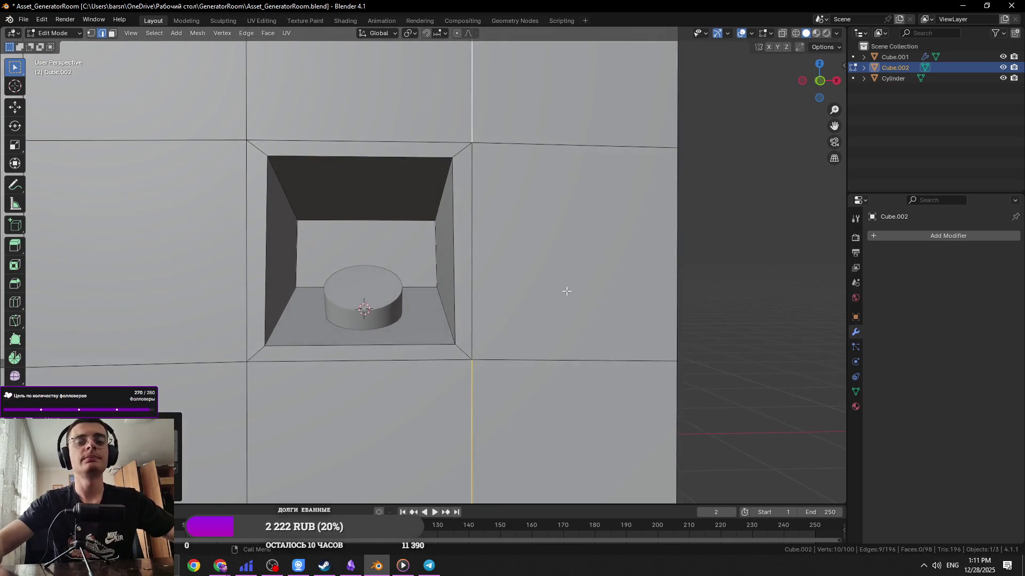
{"action": "key", "text": "KP_1"}
{"action": "scroll", "coordinate": [555, 294], "scroll_direction": "up", "scroll_amount": 2}
{"action": "key", "text": "g"}
{"action": "key", "text": "x"}
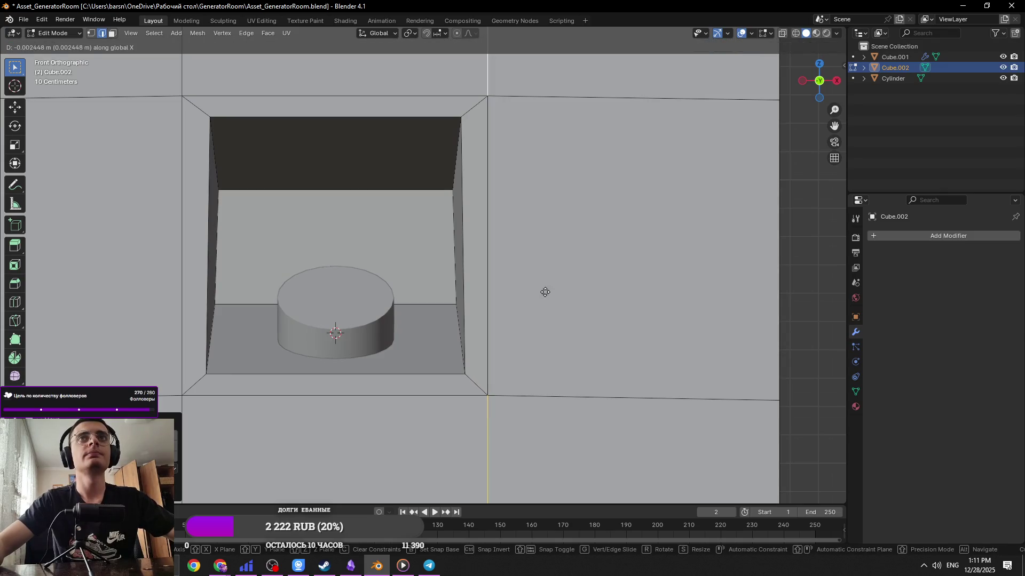
{"action": "left_click", "coordinate": [545, 292]}
{"action": "scroll", "coordinate": [547, 291], "scroll_direction": "down", "scroll_amount": 2}
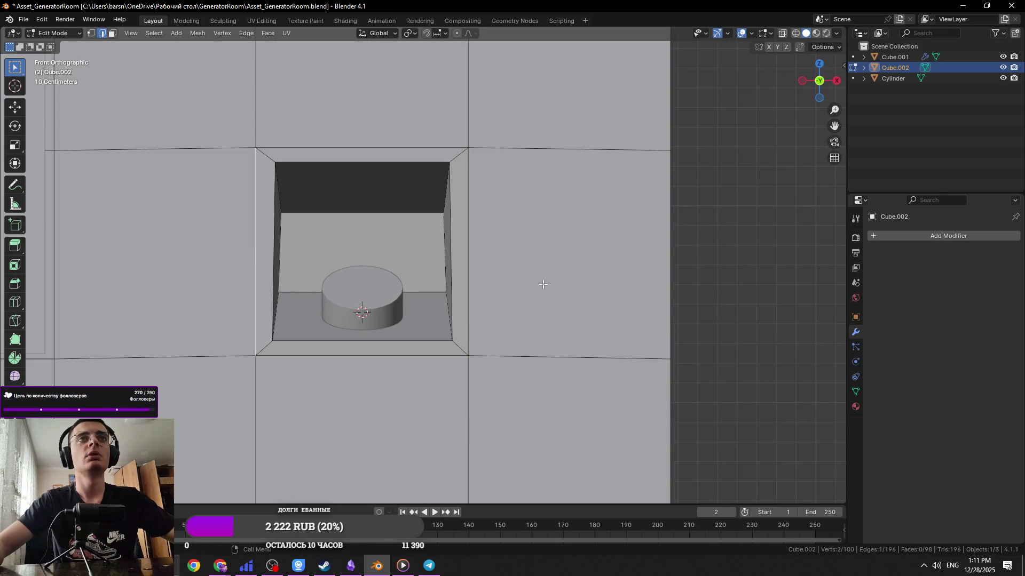
{"action": "key", "text": "g"}
{"action": "key", "text": "x"}
{"action": "left_click", "coordinate": [643, 219]}
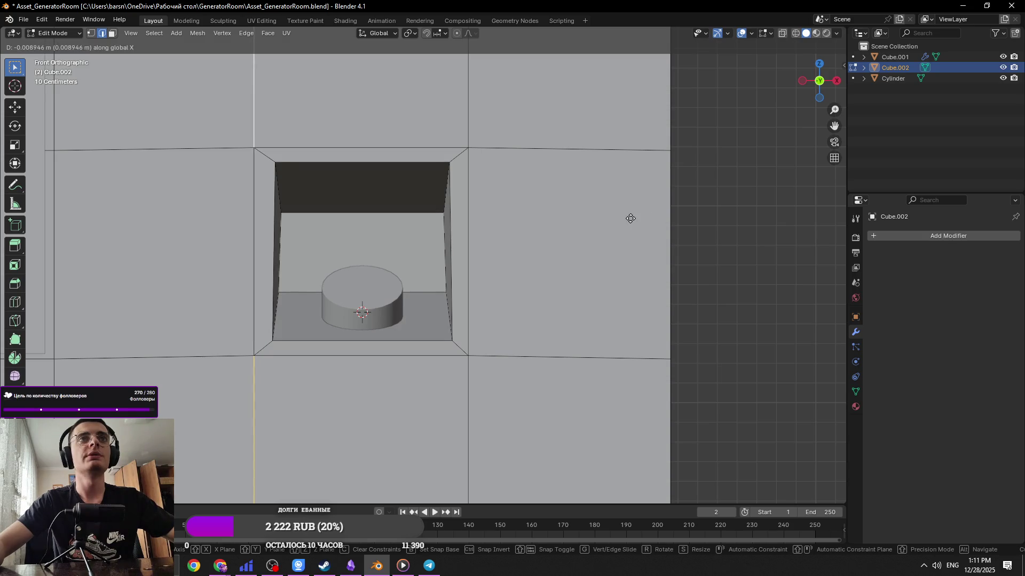
{"action": "key", "text": "ctrl+s"}
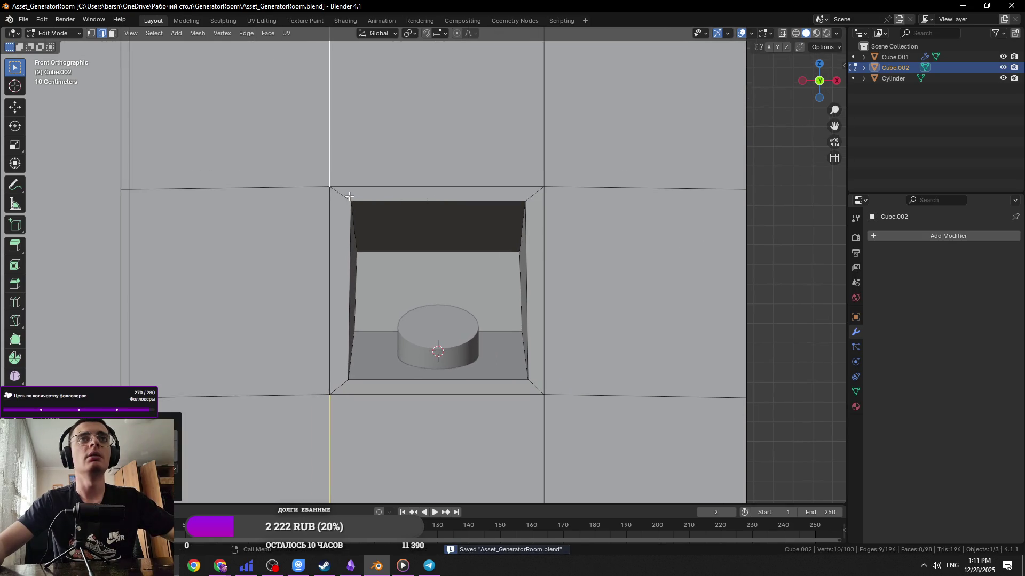
Select a niche frame edge and corner vertex, save, then select the opening's right edge
{"action": "left_click", "coordinate": [349, 196]}
{"action": "key", "text": "1"}
{"action": "left_click", "coordinate": [329, 187]}
{"action": "key", "text": "ctrl+s"}
{"action": "scroll", "coordinate": [377, 270], "scroll_direction": "down", "scroll_amount": 2}
{"action": "scroll", "coordinate": [380, 284], "scroll_direction": "down", "scroll_amount": 4}
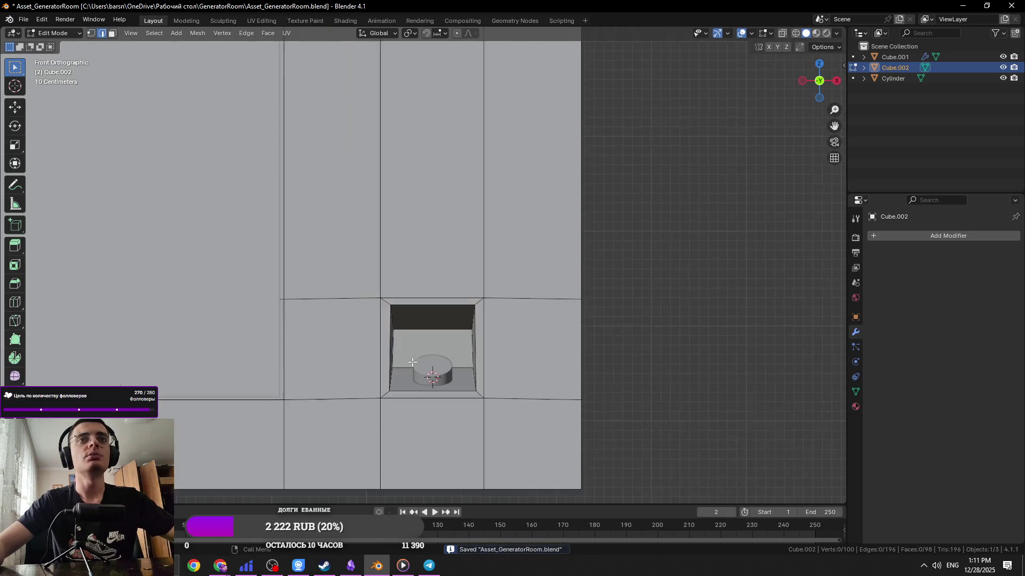
{"action": "key", "text": "2"}
{"action": "left_click", "coordinate": [226, 572]}
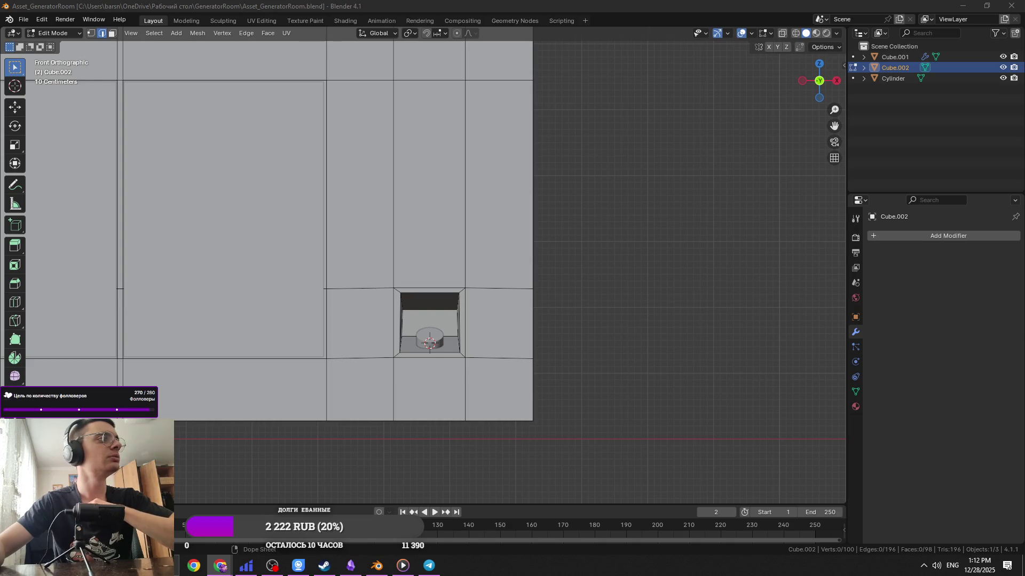
{"action": "middle_click_drag", "start_coordinate": [524, 228], "coordinate": [499, 323]}
{"action": "left_click", "coordinate": [496, 327]}
Flatten the opening's bottom edge vertically with S Z and save
{"action": "key", "text": "ctrl+s"}
{"action": "scroll", "coordinate": [480, 361], "scroll_direction": "up", "scroll_amount": 5}
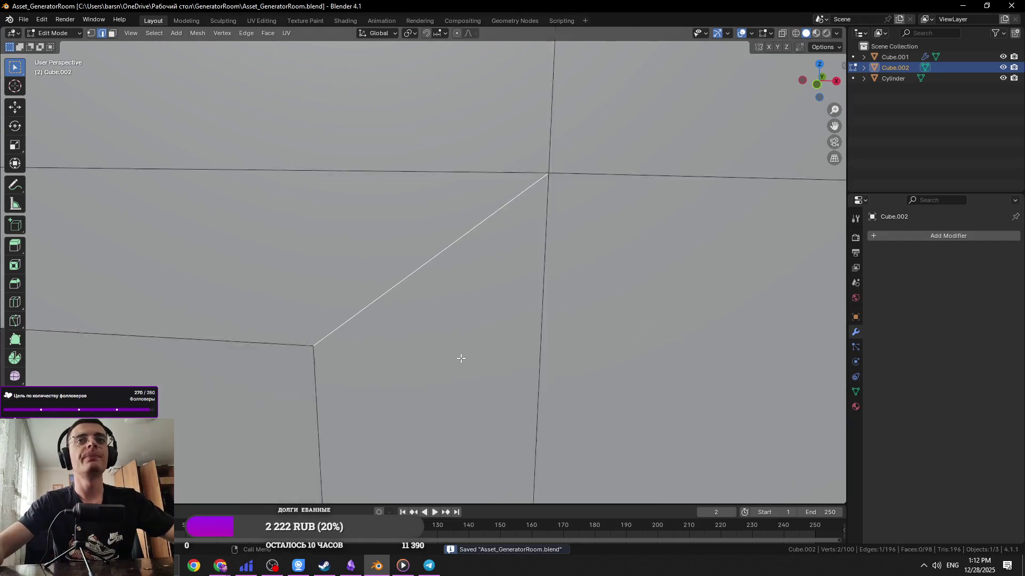
{"action": "scroll", "coordinate": [480, 361], "scroll_direction": "down", "scroll_amount": 5}
{"action": "middle_click_drag", "start_coordinate": [480, 361], "coordinate": [447, 293]}
{"action": "left_click", "coordinate": [442, 303]}
{"action": "middle_click_drag", "start_coordinate": [522, 182], "coordinate": [647, 225]}
{"action": "key", "text": "s"}
{"action": "key", "text": "z"}
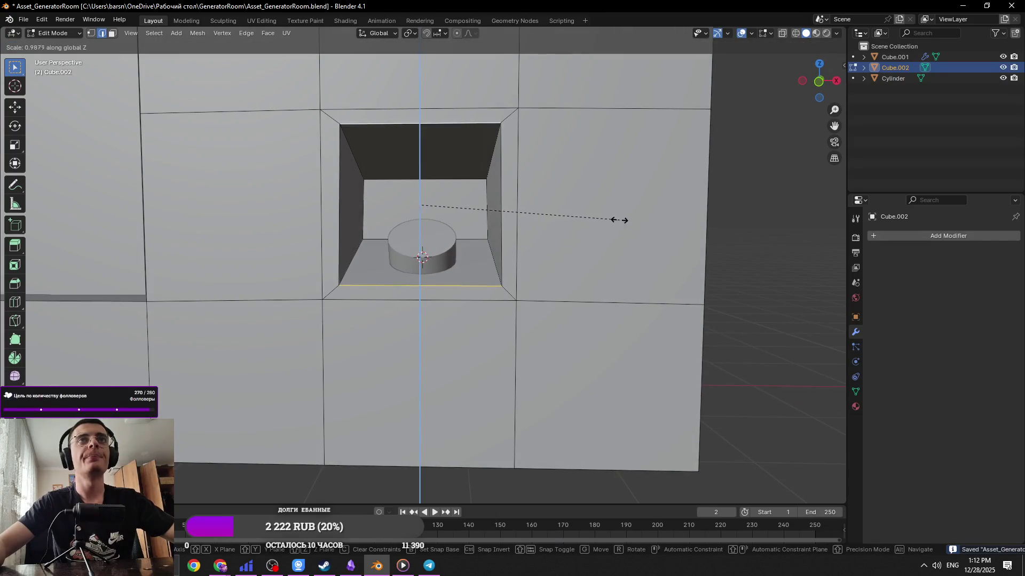
{"action": "left_click", "coordinate": [550, 205]}
{"action": "key", "text": "ctrl+s"}
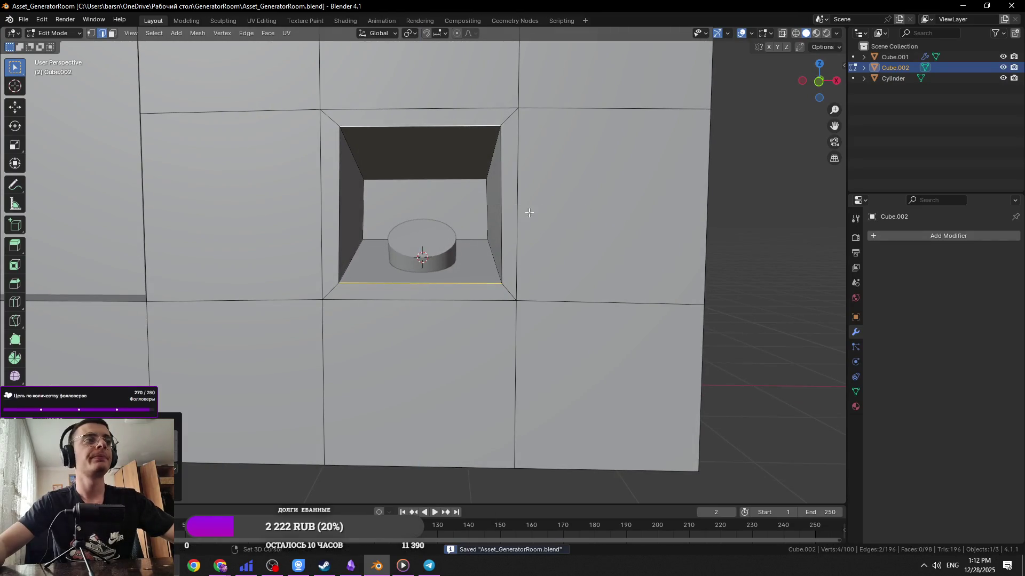
Select the four frame faces surrounding the niche opening
{"action": "middle_click_drag", "start_coordinate": [527, 211], "coordinate": [528, 248], "text": "shift"}
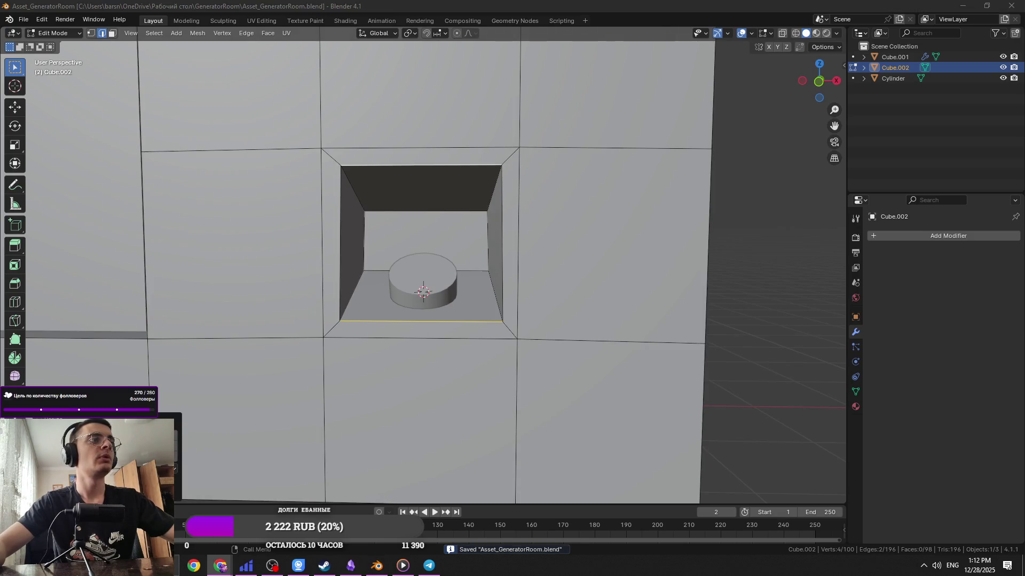
{"action": "middle_click_drag", "start_coordinate": [360, 297], "coordinate": [374, 288]}
{"action": "left_click", "coordinate": [499, 167]}
{"action": "key", "text": "ctrl+s"}
{"action": "mouse_move", "coordinate": [516, 171]}
{"action": "middle_mouse_down"}
{"action": "mouse_move", "coordinate": [441, 188]}
{"action": "mouse_move", "coordinate": [469, 254]}
{"action": "middle_mouse_up"}
{"action": "key", "text": "3"}
{"action": "left_click", "coordinate": [443, 176]}
{"action": "left_click", "coordinate": [332, 294], "text": "shift"}
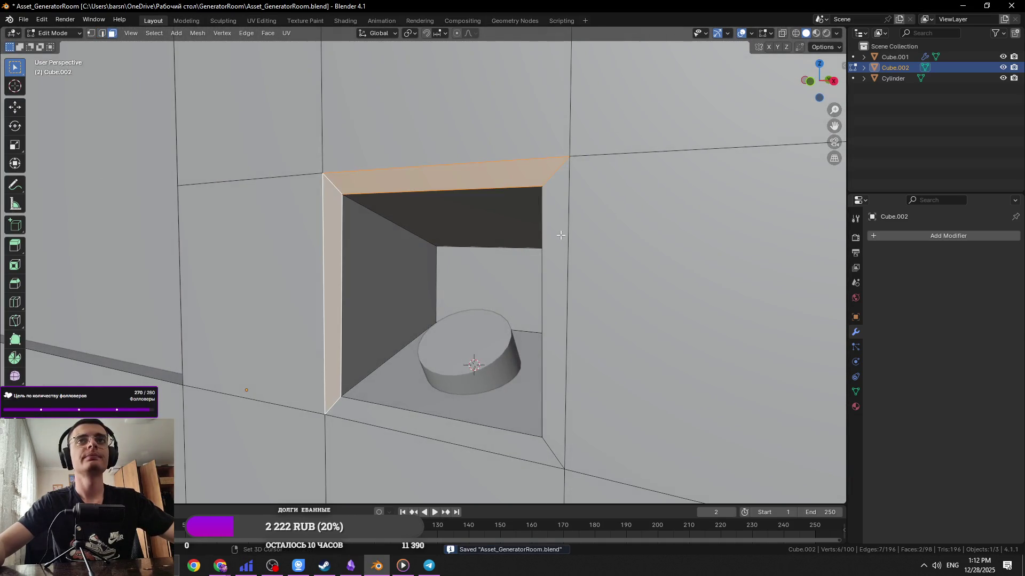
{"action": "left_click", "coordinate": [556, 238], "text": "shift"}
{"action": "left_click", "coordinate": [472, 434], "text": "shift"}
Extrude the four frame faces outward, return to Object Mode and save
{"action": "mouse_move", "coordinate": [635, 383]}
{"action": "middle_mouse_down"}
{"action": "mouse_move", "coordinate": [601, 373]}
{"action": "mouse_move", "coordinate": [670, 355]}
{"action": "middle_mouse_up"}
{"action": "key", "text": "e"}
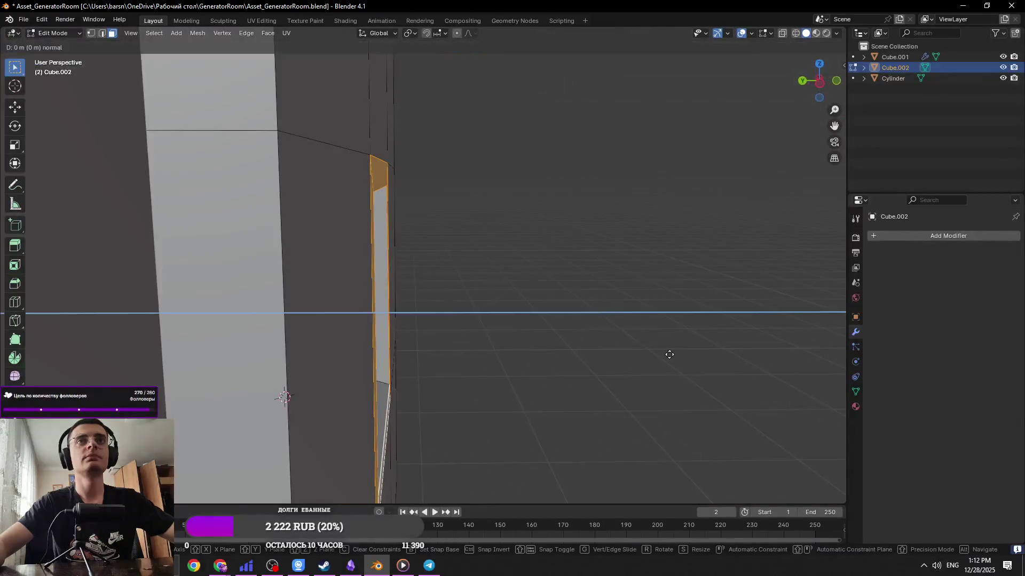
{"action": "left_click", "coordinate": [764, 346]}
{"action": "key", "text": "Tab"}
{"action": "mouse_move", "coordinate": [705, 310]}
{"action": "middle_mouse_down"}
{"action": "mouse_move", "coordinate": [515, 281]}
{"action": "mouse_move", "coordinate": [446, 320]}
{"action": "mouse_move", "coordinate": [521, 253]}
{"action": "mouse_move", "coordinate": [513, 278]}
{"action": "middle_mouse_up"}
{"action": "key", "text": "ctrl+s"}
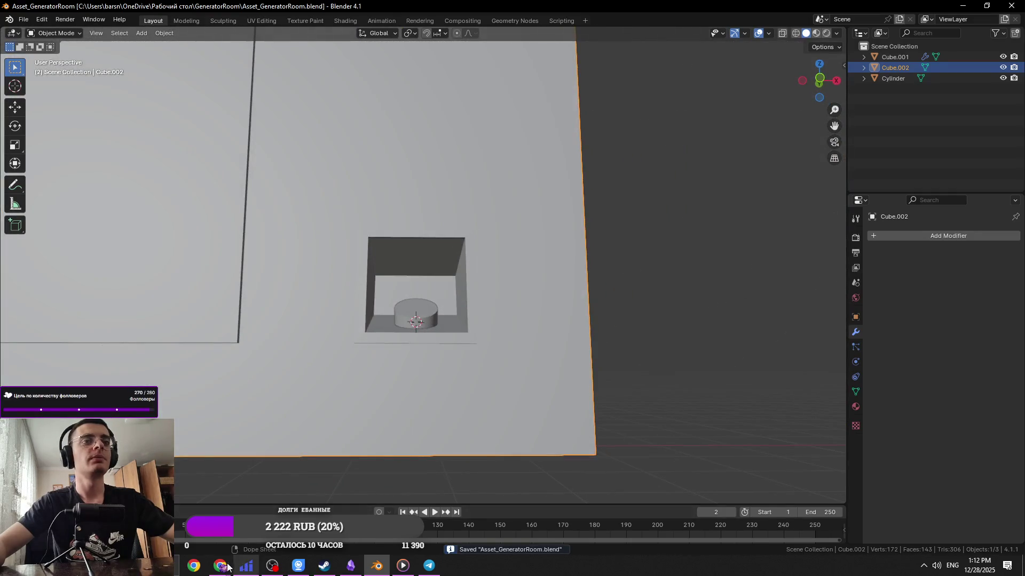
View the blue generator reference photo in Telegram, then return to Blender
{"action": "mouse_move", "coordinate": [224, 568]}
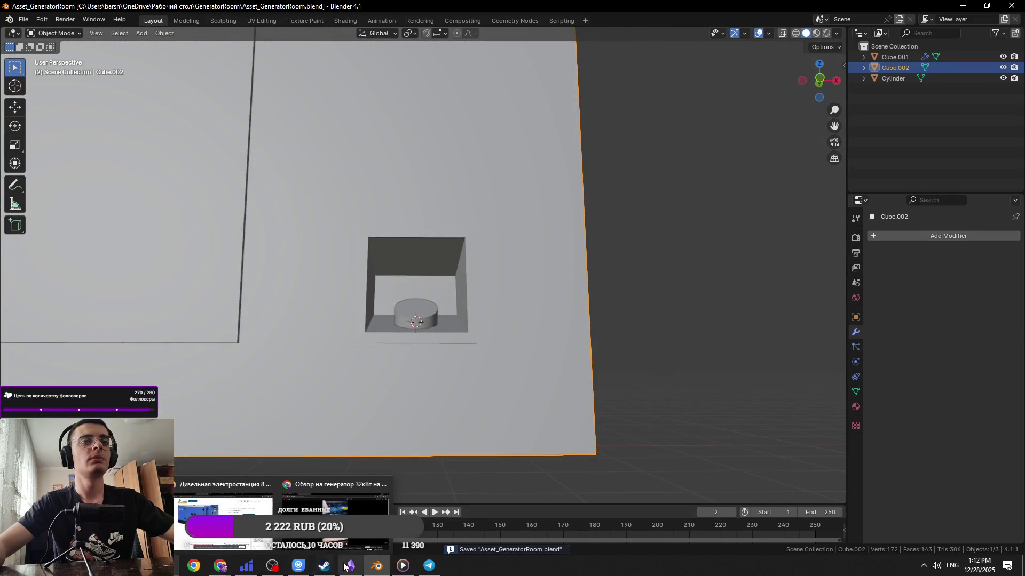
{"action": "left_click", "coordinate": [429, 566]}
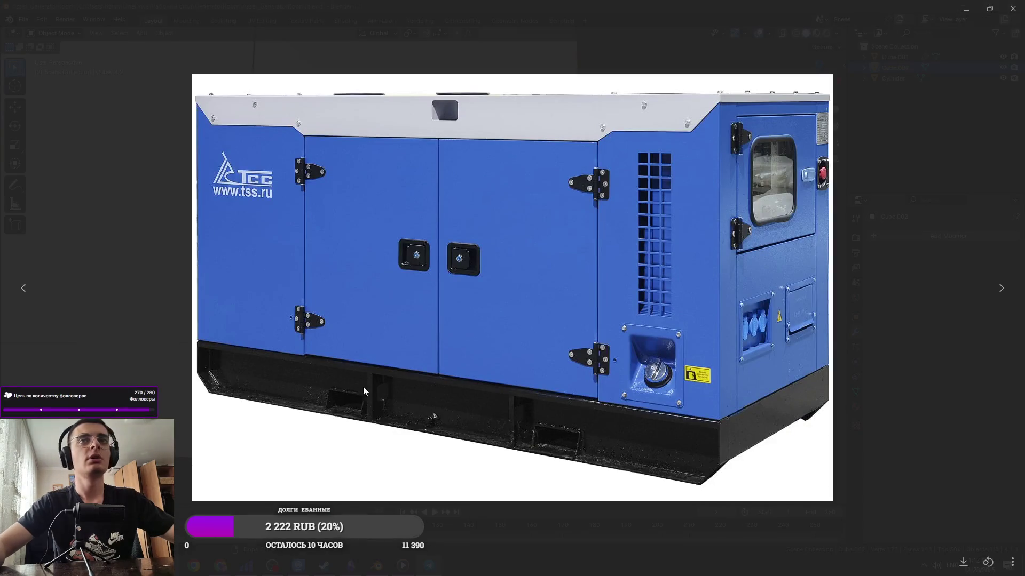
{"action": "key", "text": "alt+Tab"}
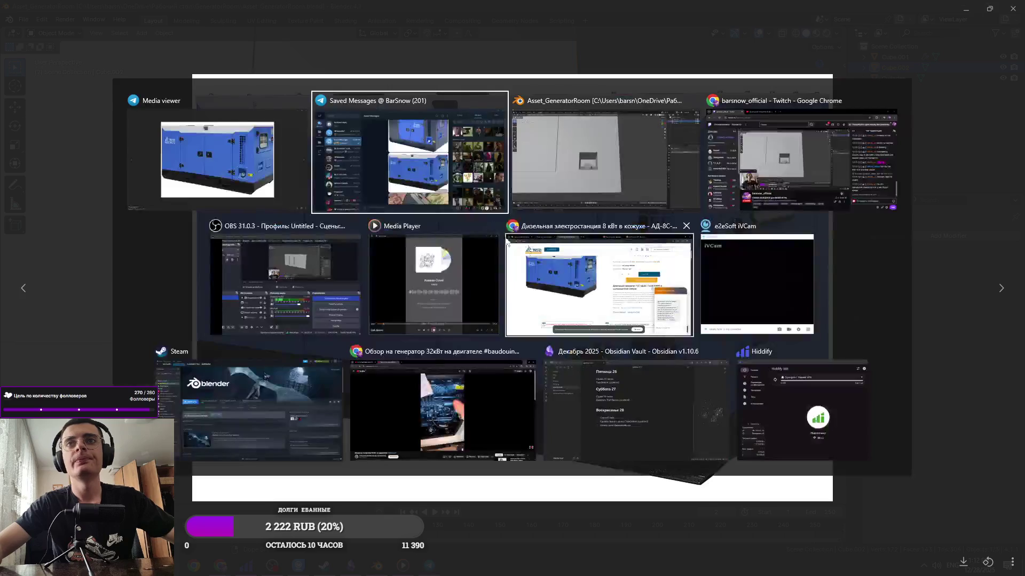
Bevel the opening's inner edge loop to a width of about 0.0322 m
{"action": "scroll", "coordinate": [461, 241], "scroll_direction": "up", "scroll_amount": 5}
{"action": "middle_click_drag", "start_coordinate": [460, 241], "coordinate": [347, 237]}
{"action": "left_click", "coordinate": [345, 238], "text": "alt"}
{"action": "key", "text": "ctrl+b"}
{"action": "mouse_move", "coordinate": [520, 276]}
{"action": "middle_mouse_down"}
{"action": "mouse_move", "coordinate": [599, 290]}
{"action": "mouse_move", "coordinate": [508, 308]}
{"action": "mouse_move", "coordinate": [320, 173]}
{"action": "middle_mouse_up"}
{"action": "left_click", "coordinate": [607, 291]}
Select the top and bottom frame faces around the opening
{"action": "key", "text": "3"}
{"action": "left_click", "coordinate": [306, 172]}
{"action": "middle_click_drag", "start_coordinate": [431, 207], "coordinate": [470, 107]}
{"action": "left_click", "coordinate": [460, 457], "text": "shift"}
{"action": "middle_click_drag", "start_coordinate": [459, 457], "coordinate": [622, 365]}
{"action": "middle_click_drag", "start_coordinate": [566, 267], "coordinate": [558, 259]}
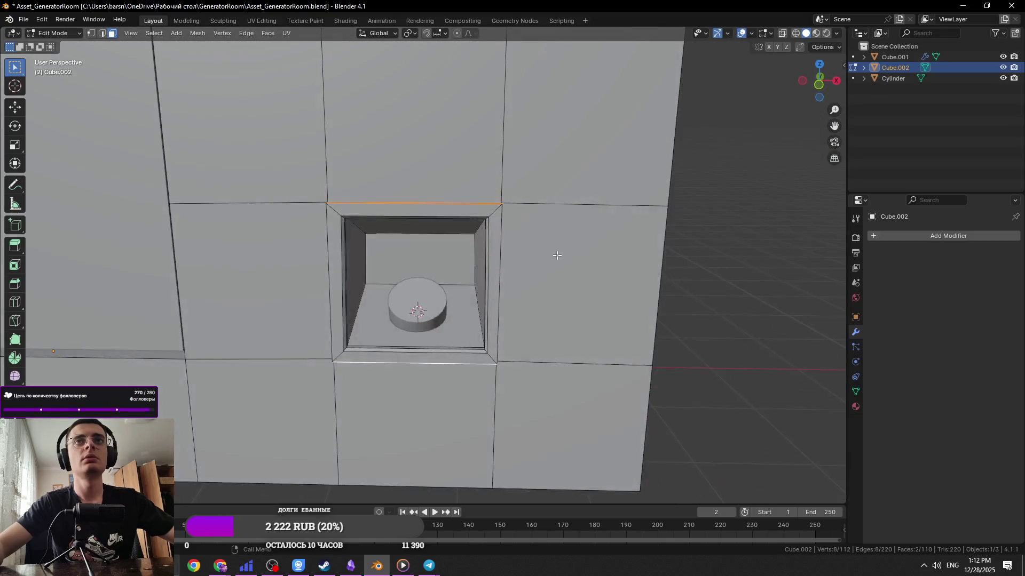
Add the side frame faces to the wall selection, then review the wall in Object Mode
{"action": "middle_click_drag", "start_coordinate": [544, 358], "coordinate": [555, 347]}
{"action": "key", "text": "s"}
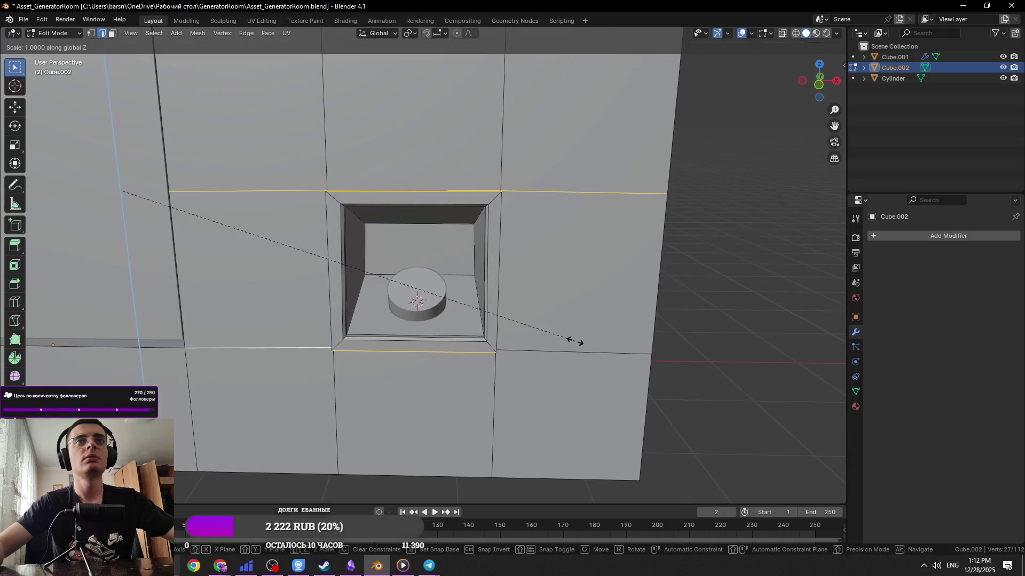
{"action": "key", "text": "Escape"}
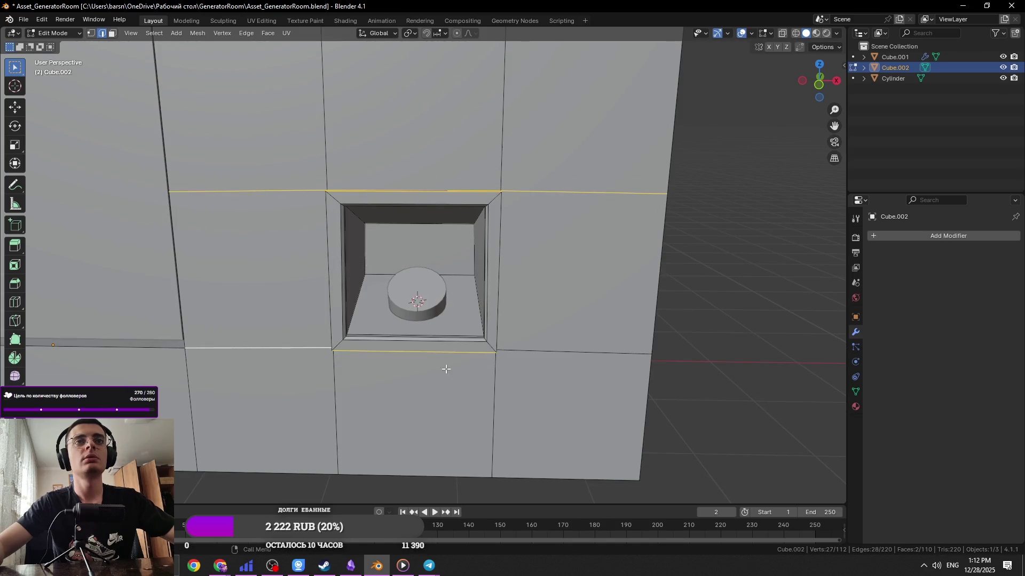
{"action": "middle_click_drag", "start_coordinate": [414, 372], "coordinate": [413, 324]}
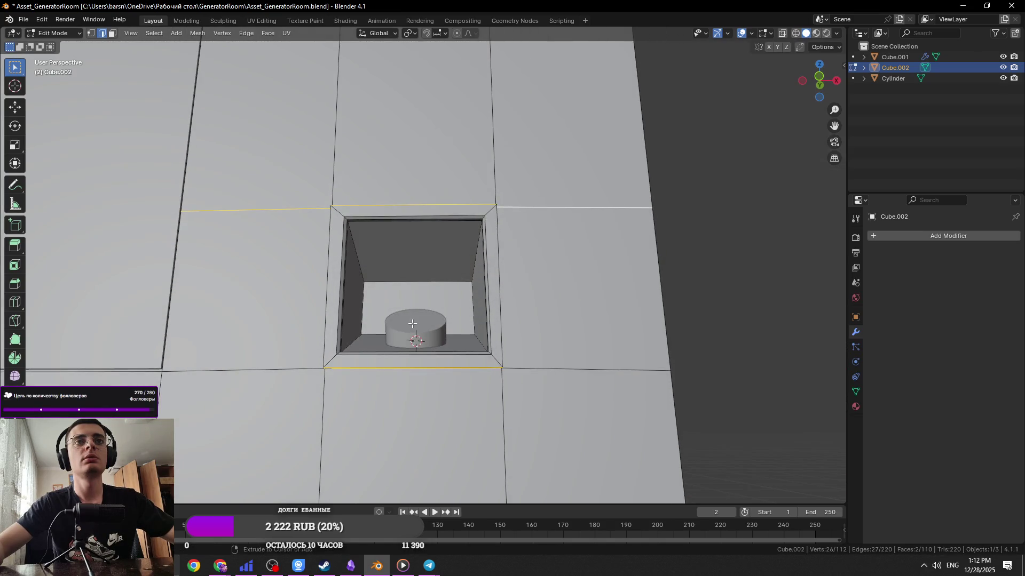
{"action": "left_click", "coordinate": [412, 324], "text": "alt+shift"}
{"action": "middle_click_drag", "start_coordinate": [412, 324], "coordinate": [410, 325]}
{"action": "key", "text": "Tab"}
{"action": "right_click", "coordinate": [453, 261]}
{"action": "key", "text": "Escape"}
{"action": "scroll", "coordinate": [427, 258], "scroll_direction": "up", "scroll_amount": 5}
Mark the niche opening's edge loops as sharp and save the file
{"action": "key", "text": "Tab"}
{"action": "key", "text": "2"}
{"action": "left_click", "coordinate": [423, 286], "text": "alt"}
{"action": "right_click", "coordinate": [463, 305]}
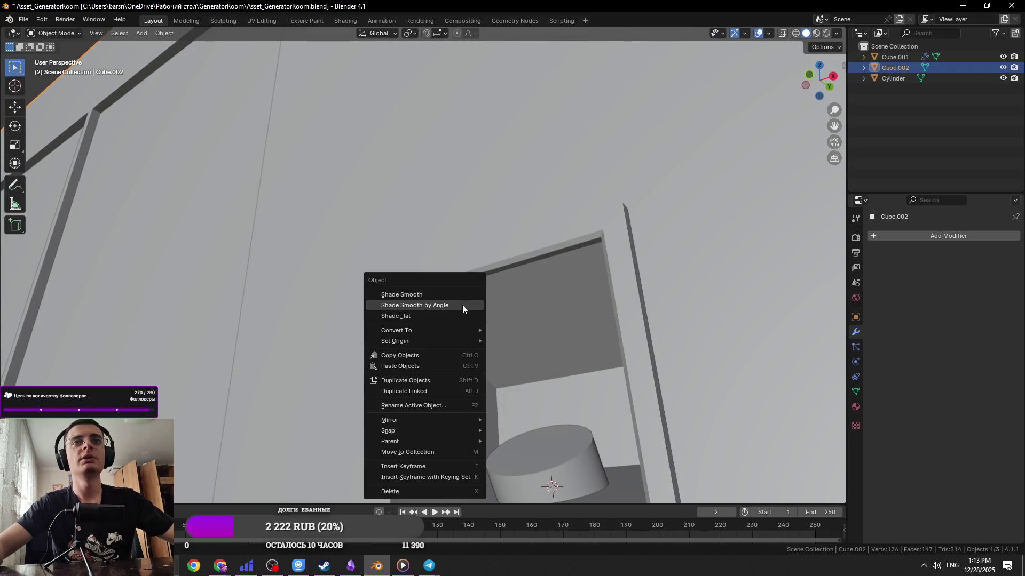
{"action": "left_click", "coordinate": [463, 305]}
{"action": "right_click", "coordinate": [443, 312]}
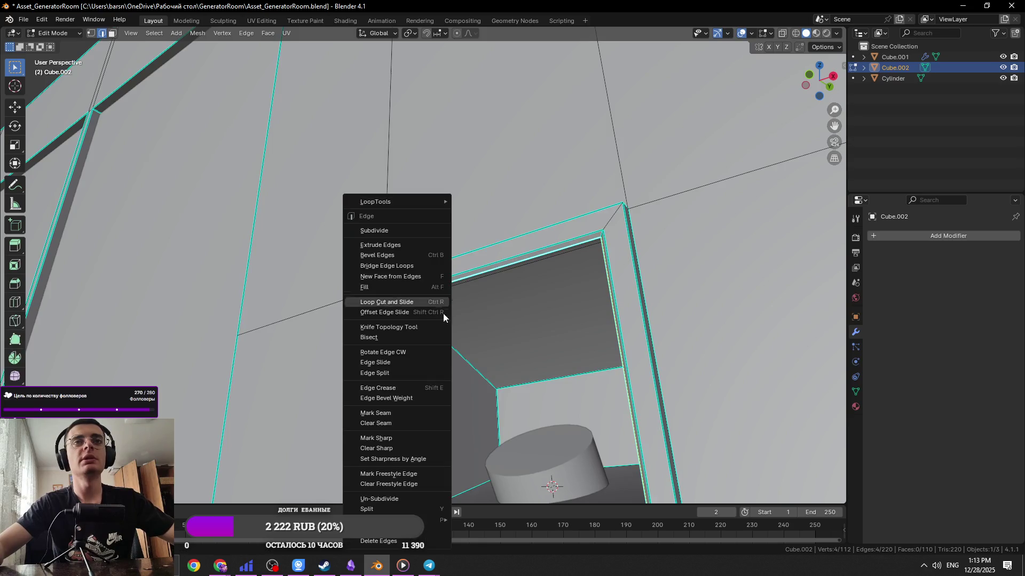
{"action": "left_click", "coordinate": [400, 439]}
{"action": "right_click", "coordinate": [405, 287]}
{"action": "left_click", "coordinate": [405, 287]}
{"action": "key", "text": "Tab"}
{"action": "mouse_move", "coordinate": [405, 287]}
{"action": "middle_mouse_down"}
{"action": "mouse_move", "coordinate": [494, 382]}
{"action": "mouse_move", "coordinate": [561, 327]}
{"action": "mouse_move", "coordinate": [431, 346]}
{"action": "mouse_move", "coordinate": [377, 330]}
{"action": "middle_mouse_up"}
{"action": "key", "text": "ctrl+s"}
Edge-slide the opening's selected edges along the wall and save again
{"action": "key", "text": "Tab"}
{"action": "mouse_move", "coordinate": [473, 354]}
{"action": "middle_mouse_down"}
{"action": "mouse_move", "coordinate": [460, 322]}
{"action": "mouse_move", "coordinate": [542, 389]}
{"action": "mouse_move", "coordinate": [521, 421]}
{"action": "mouse_move", "coordinate": [501, 361]}
{"action": "middle_mouse_up"}
{"action": "key", "text": "g"}
{"action": "key", "text": "g"}
{"action": "left_click", "coordinate": [480, 340]}
{"action": "key", "text": "Tab"}
{"action": "scroll", "coordinate": [472, 341], "scroll_direction": "down", "scroll_amount": 5}
{"action": "key", "text": "ctrl+s"}
{"action": "scroll", "coordinate": [501, 361], "scroll_direction": "up", "scroll_amount": 3}
{"action": "scroll", "coordinate": [501, 361], "scroll_direction": "up", "scroll_amount": 3}
{"action": "key", "text": "Tab"}
{"action": "mouse_move", "coordinate": [522, 400]}
{"action": "middle_mouse_down"}
{"action": "mouse_move", "coordinate": [483, 359]}
{"action": "mouse_move", "coordinate": [564, 376]}
{"action": "mouse_move", "coordinate": [505, 373]}
{"action": "mouse_move", "coordinate": [464, 320]}
{"action": "middle_mouse_up"}
{"action": "scroll", "coordinate": [482, 359], "scroll_direction": "down", "scroll_amount": 3}
{"action": "key", "text": "Tab"}
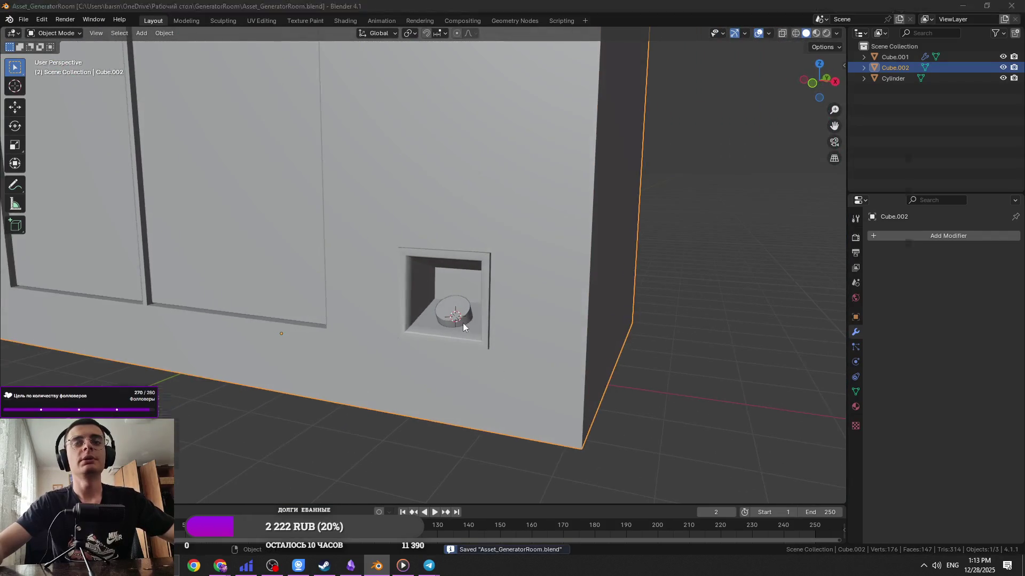
Loop-cut the cylinder with a horizontal edge loop placed near its base
{"action": "key", "text": "alt+Tab"}
{"action": "key", "text": "alt+Tab"}
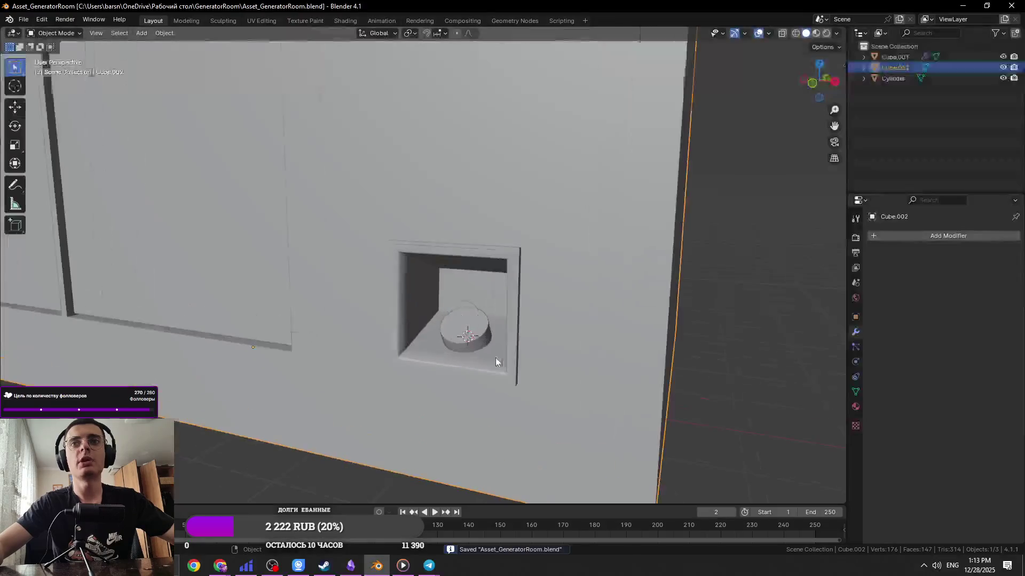
{"action": "left_click", "coordinate": [486, 340]}
{"action": "key", "text": "Tab"}
{"action": "key", "text": "alt+z"}
{"action": "middle_click_drag", "start_coordinate": [491, 363], "coordinate": [495, 377]}
{"action": "key", "text": "3"}
{"action": "left_click", "coordinate": [495, 380]}
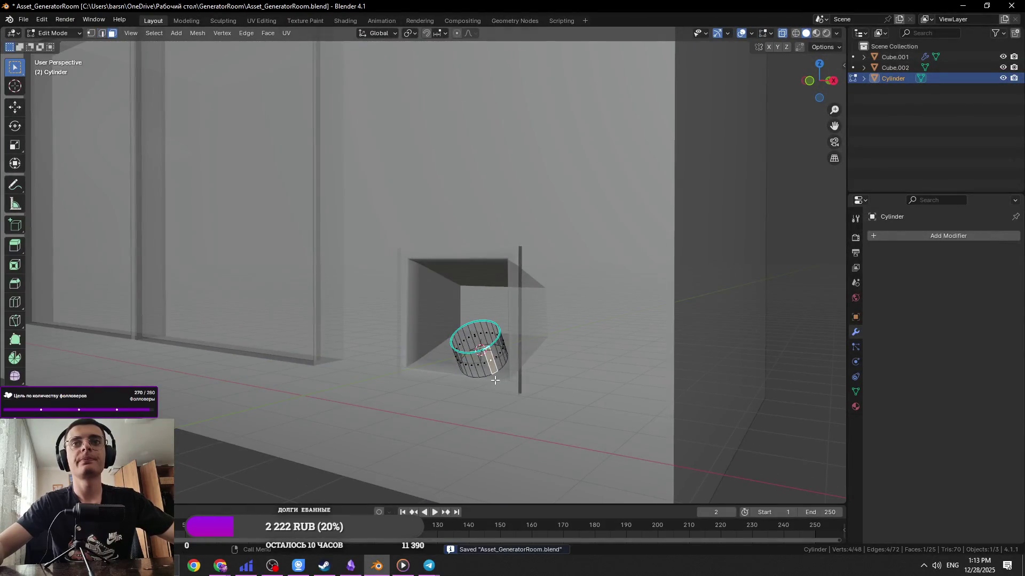
{"action": "key", "text": "alt+z"}
{"action": "scroll", "coordinate": [541, 403], "scroll_direction": "up", "scroll_amount": 3}
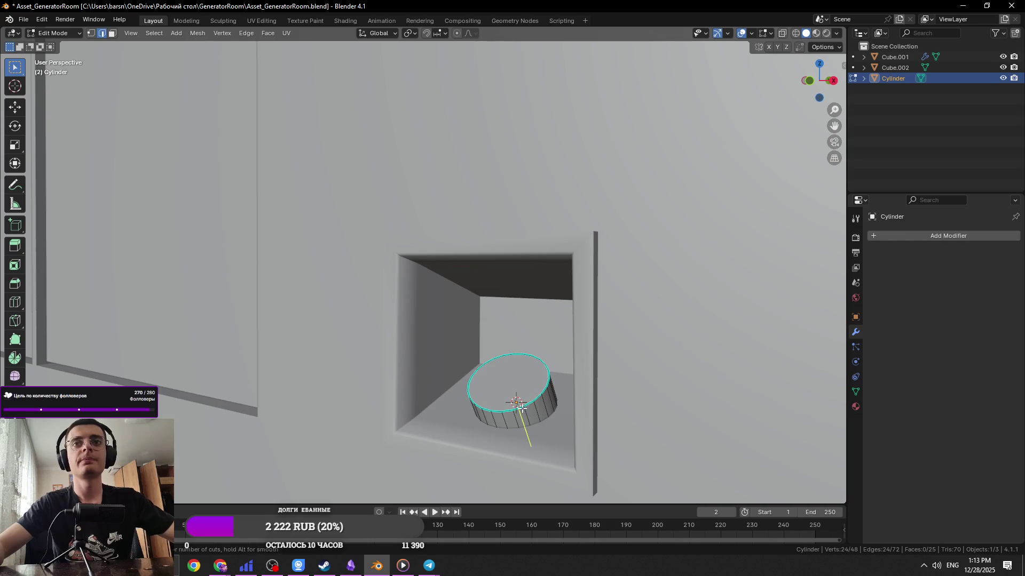
{"action": "left_click", "coordinate": [547, 407]}
{"action": "left_click", "coordinate": [544, 401]}
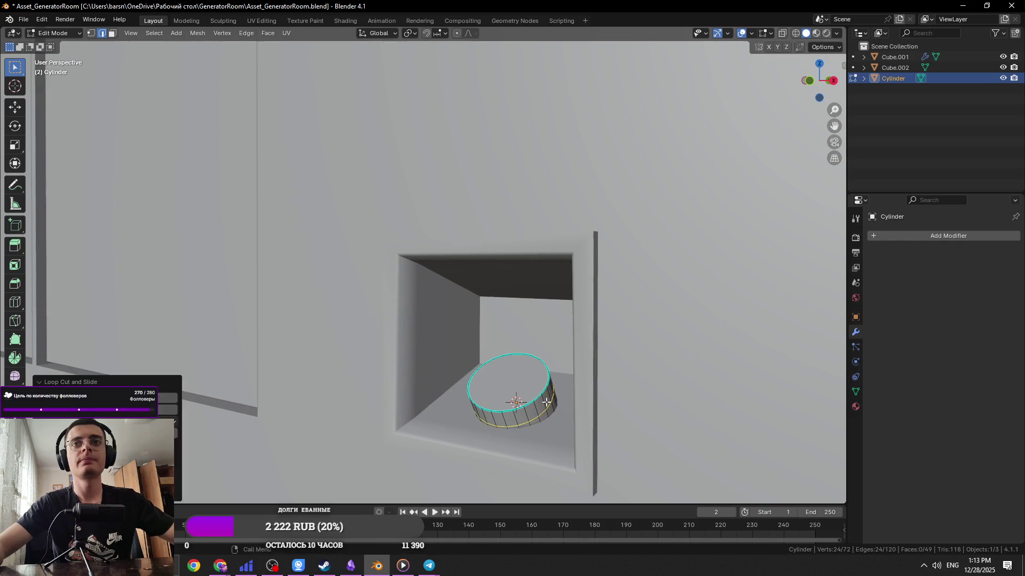
{"action": "key", "text": "alt+Tab"}
{"action": "key", "text": "alt+Tab"}
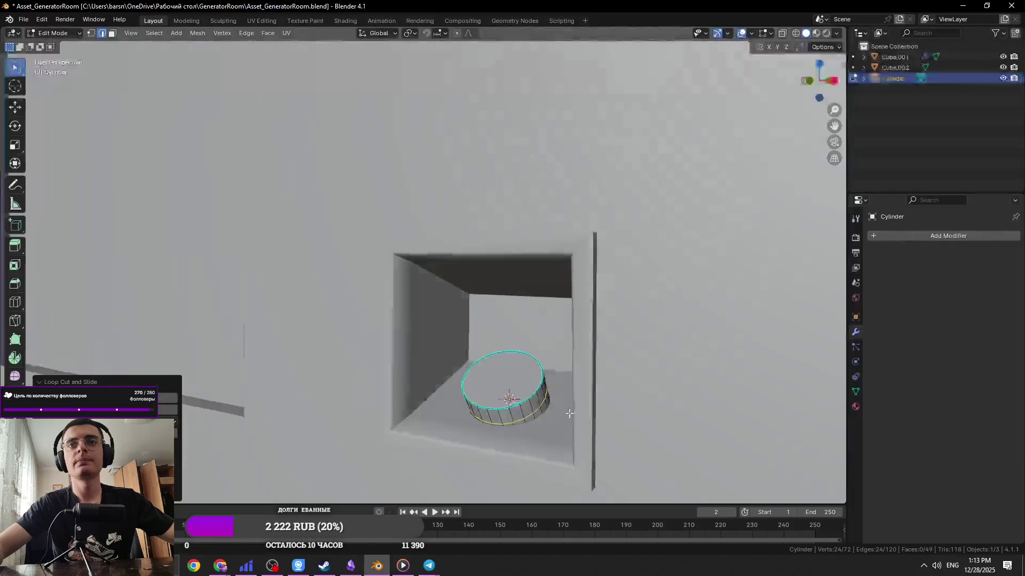
{"action": "key", "text": "Tab"}
In the wall niche mesh, select the niche floor face and its front strip
{"action": "key", "text": "KP_Decimal"}
{"action": "scroll", "coordinate": [622, 406], "scroll_direction": "down", "scroll_amount": 5}
{"action": "mouse_move", "coordinate": [481, 322]}
{"action": "middle_mouse_down"}
{"action": "mouse_move", "coordinate": [401, 252]}
{"action": "mouse_move", "coordinate": [470, 288]}
{"action": "middle_mouse_up"}
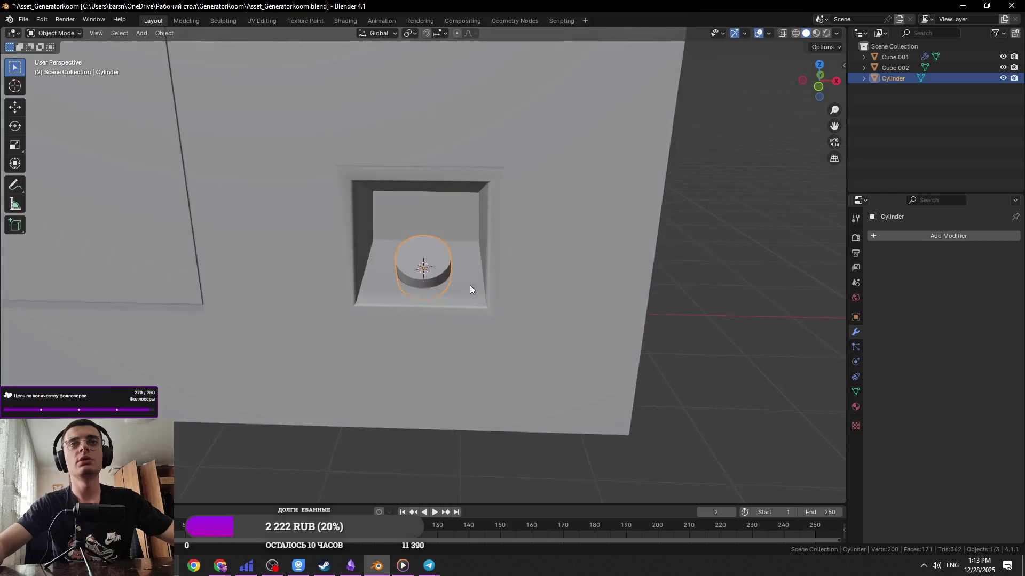
{"action": "scroll", "coordinate": [470, 288], "scroll_direction": "up", "scroll_amount": 3}
{"action": "left_click", "coordinate": [485, 307]}
{"action": "key", "text": "Tab"}
{"action": "key", "text": "3"}
{"action": "left_click", "coordinate": [488, 305]}
{"action": "left_click", "coordinate": [476, 323], "text": "shift"}
Flatten the selected floor faces with a Z scale of 0 and tilt them about X
{"action": "key", "text": "s"}
{"action": "key", "text": "z"}
{"action": "key", "text": "0"}
{"action": "key", "text": "Return"}
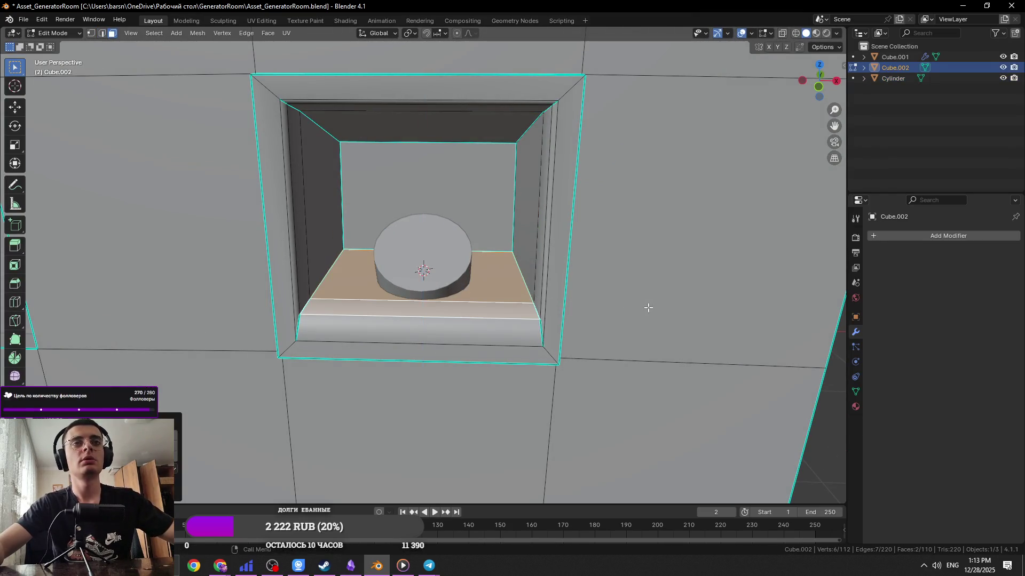
{"action": "key", "text": "r"}
{"action": "key", "text": "x"}
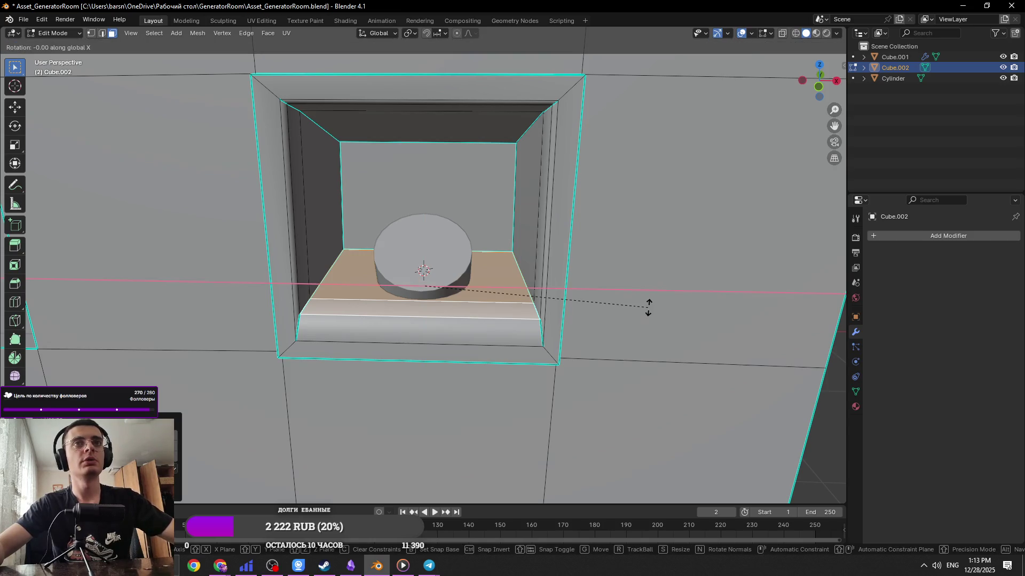
{"action": "type", "text": "45"}
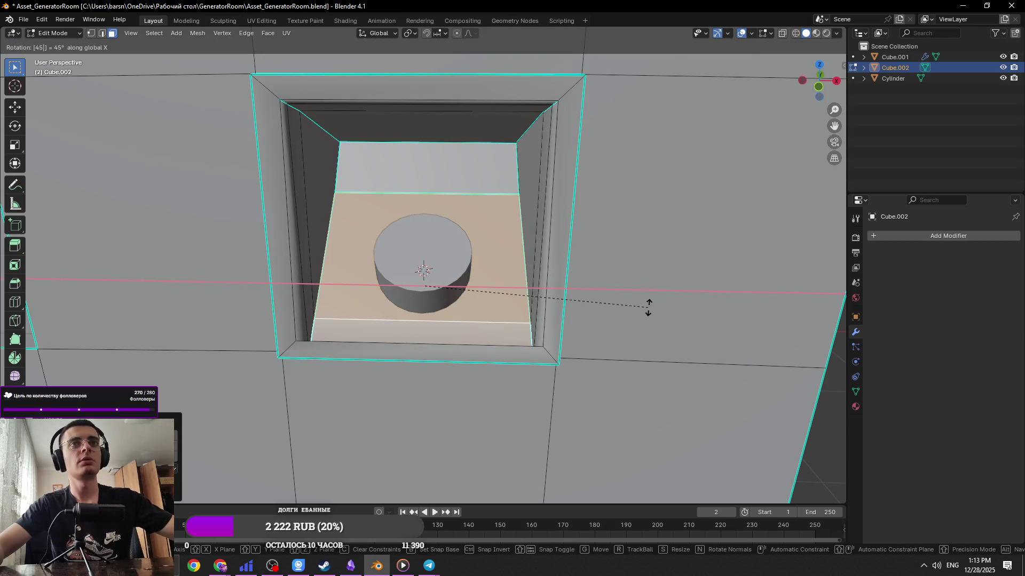
{"action": "key", "text": "Escape"}
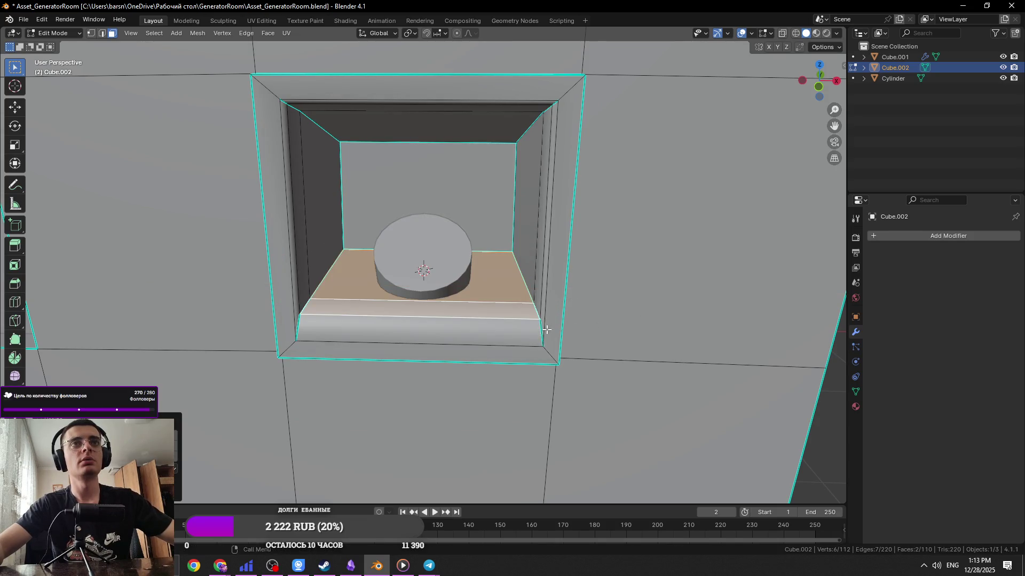
{"action": "key", "text": "r"}
{"action": "key", "text": "x"}
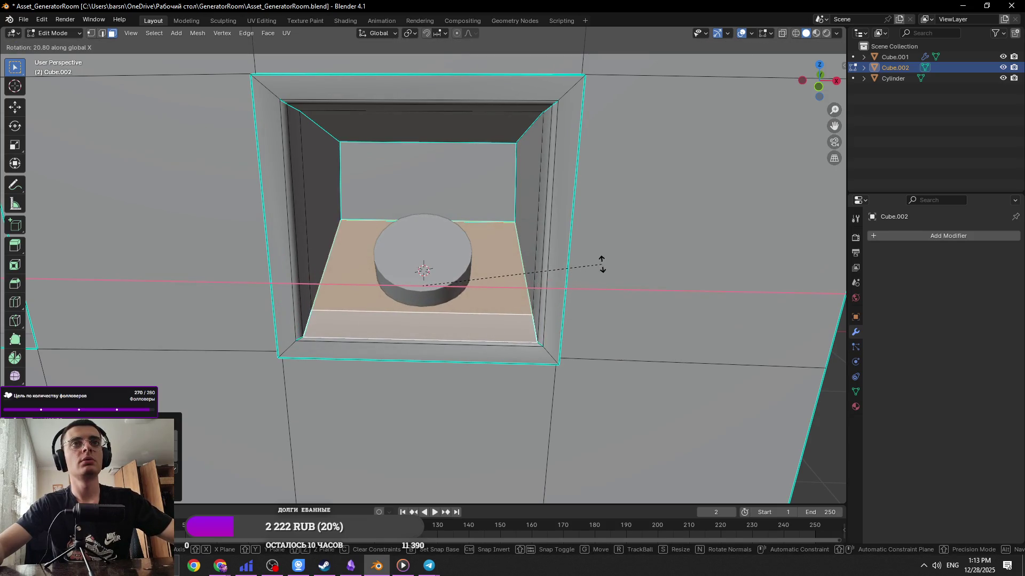
{"action": "type", "text": "45"}
{"action": "left_click", "coordinate": [602, 263]}
Try moving, rotating and filling the opening, undoing each attempt, then return to Object Mode
{"action": "mouse_move", "coordinate": [602, 264]}
{"action": "middle_mouse_down"}
{"action": "mouse_move", "coordinate": [552, 303]}
{"action": "mouse_move", "coordinate": [572, 270]}
{"action": "middle_mouse_up"}
{"action": "mouse_move", "coordinate": [447, 206]}
{"action": "middle_mouse_down"}
{"action": "mouse_move", "coordinate": [457, 171]}
{"action": "mouse_move", "coordinate": [489, 310]}
{"action": "mouse_move", "coordinate": [510, 286]}
{"action": "mouse_move", "coordinate": [580, 309]}
{"action": "mouse_move", "coordinate": [576, 354]}
{"action": "mouse_move", "coordinate": [404, 341]}
{"action": "mouse_move", "coordinate": [402, 327]}
{"action": "mouse_move", "coordinate": [512, 336]}
{"action": "mouse_move", "coordinate": [432, 324]}
{"action": "mouse_move", "coordinate": [496, 310]}
{"action": "middle_mouse_up"}
{"action": "key", "text": "g"}
{"action": "key", "text": "z"}
{"action": "right_click", "coordinate": [491, 312]}
{"action": "key", "text": "r"}
{"action": "key", "text": "x"}
{"action": "right_click", "coordinate": [510, 286]}
{"action": "key", "text": "f"}
{"action": "key", "text": "ctrl+z"}
{"action": "key", "text": "Tab"}
{"action": "scroll", "coordinate": [523, 355], "scroll_direction": "down", "scroll_amount": 3}
Lower the selected edge of the niche wall along Z
{"action": "left_click", "coordinate": [437, 272]}
{"action": "middle_click_drag", "start_coordinate": [437, 272], "coordinate": [496, 278]}
{"action": "left_click", "coordinate": [496, 277]}
{"action": "key", "text": "Tab"}
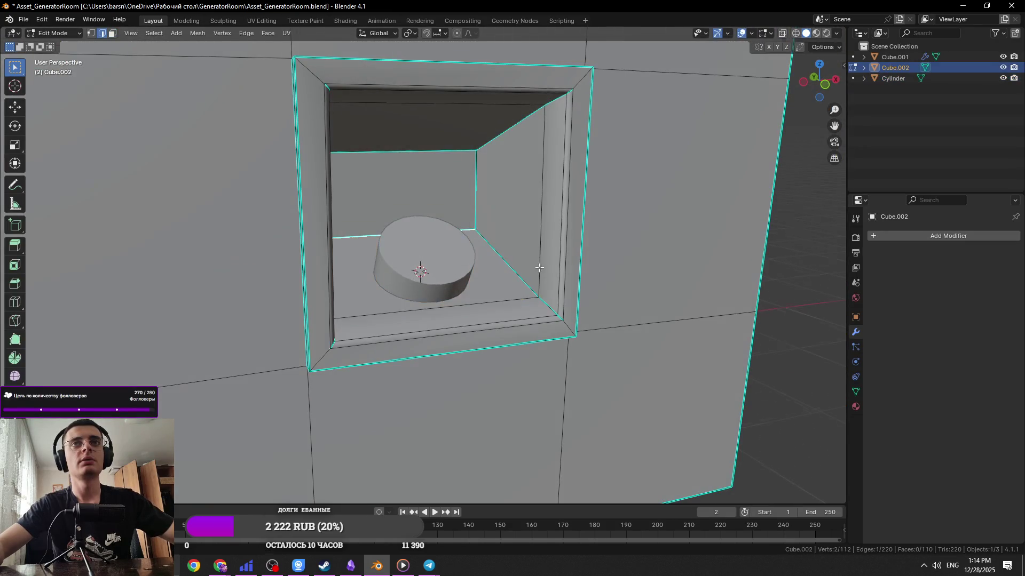
{"action": "key", "text": "g"}
{"action": "key", "text": "z"}
{"action": "left_click", "coordinate": [513, 271]}
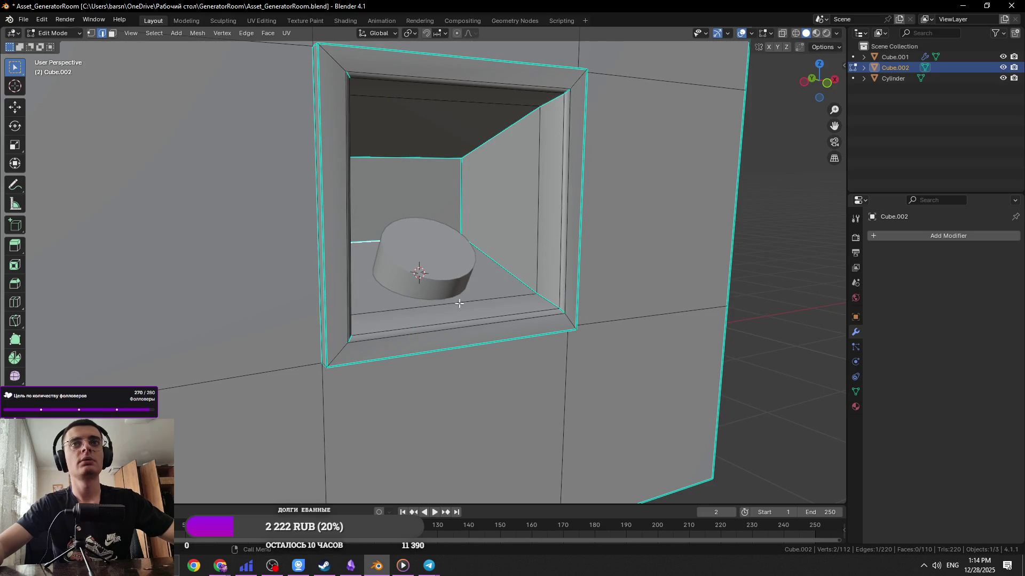
Slide the niche floor's edge loop toward the rim and adjust its height along Z
{"action": "scroll", "coordinate": [476, 306], "scroll_direction": "up", "scroll_amount": 2}
{"action": "middle_click_drag", "start_coordinate": [476, 306], "coordinate": [534, 322]}
{"action": "left_click", "coordinate": [533, 323], "text": "alt"}
{"action": "key", "text": "g"}
{"action": "key", "text": "g"}
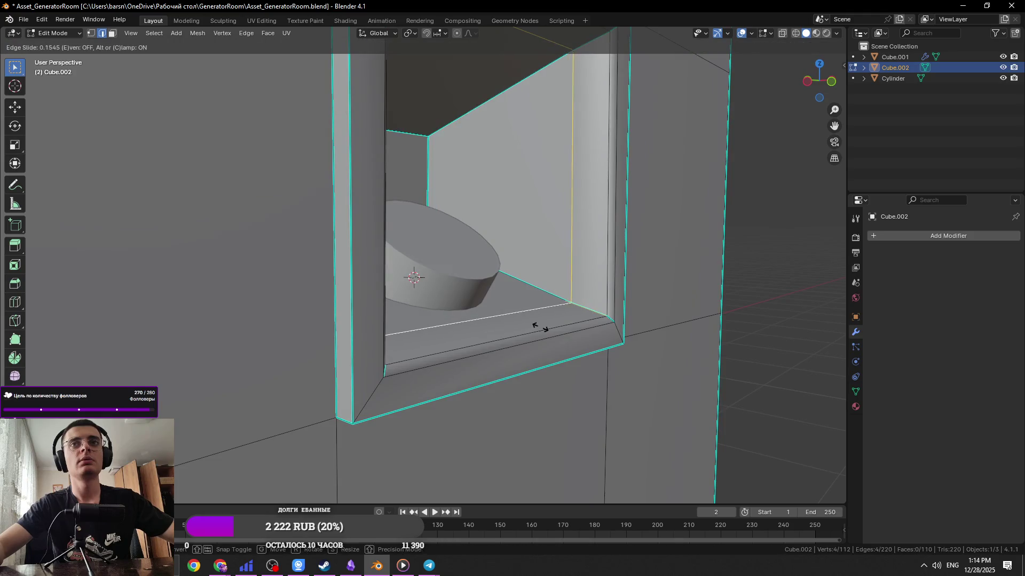
{"action": "left_click", "coordinate": [587, 382]}
{"action": "middle_click_drag", "start_coordinate": [587, 381], "coordinate": [366, 234]}
{"action": "key", "text": "g"}
{"action": "key", "text": "z"}
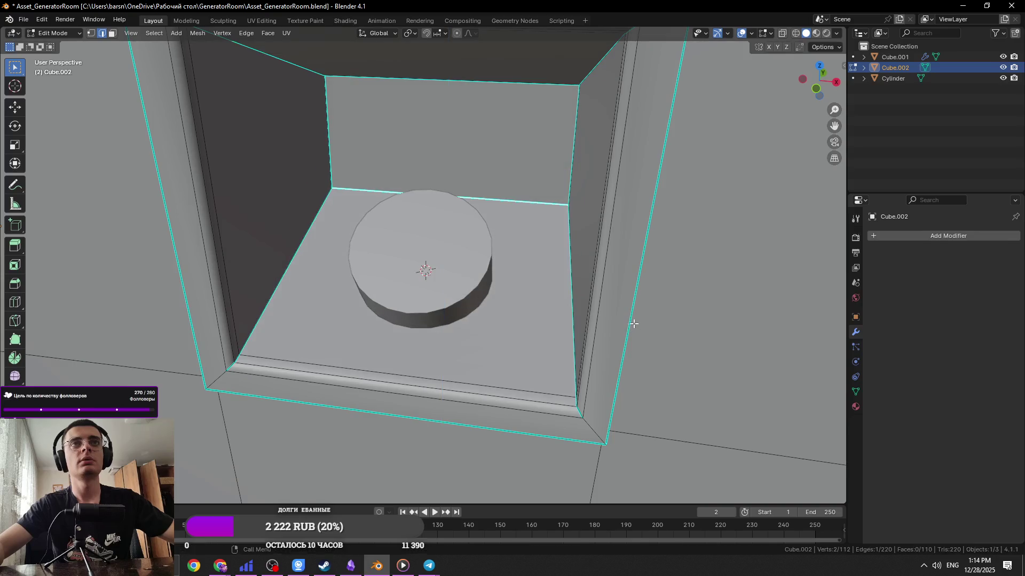
{"action": "left_click", "coordinate": [620, 326]}
{"action": "middle_click_drag", "start_coordinate": [619, 325], "coordinate": [576, 308]}
Switch the viewport back to Solid shading
{"action": "key", "text": "z"}
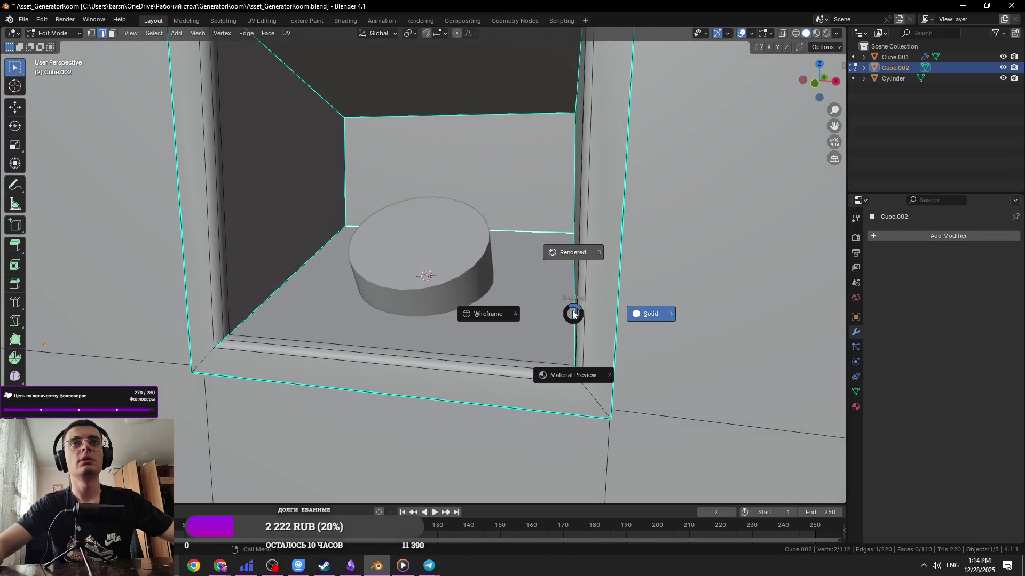
{"action": "left_click", "coordinate": [573, 253]}
{"action": "right_click", "coordinate": [561, 313]}
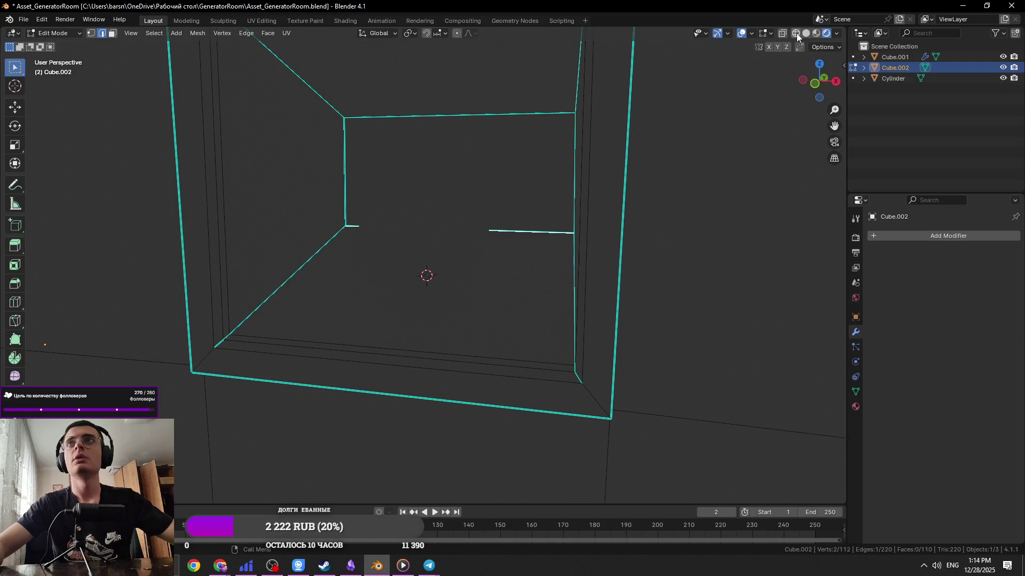
{"action": "left_click", "coordinate": [806, 33]}
Select the niche floor face and flatten it with a Z scale of 0
{"action": "key", "text": "3"}
{"action": "left_click", "coordinate": [453, 292]}
{"action": "key", "text": "s"}
{"action": "type", "text": "z"}
{"action": "type", "text": "0"}
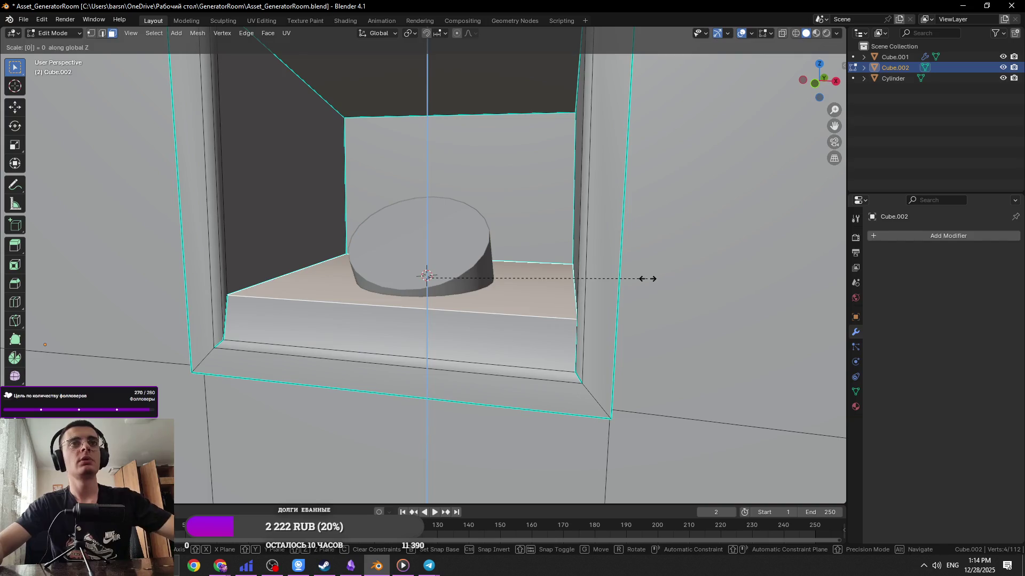
{"action": "key", "text": "Return"}
{"action": "key", "text": "s"}
{"action": "key", "text": "x"}
{"action": "key", "text": "Escape"}
Lower the floor, tilt it 3° about X, then raise it to the cylinder's base
{"action": "key", "text": "g"}
{"action": "key", "text": "z"}
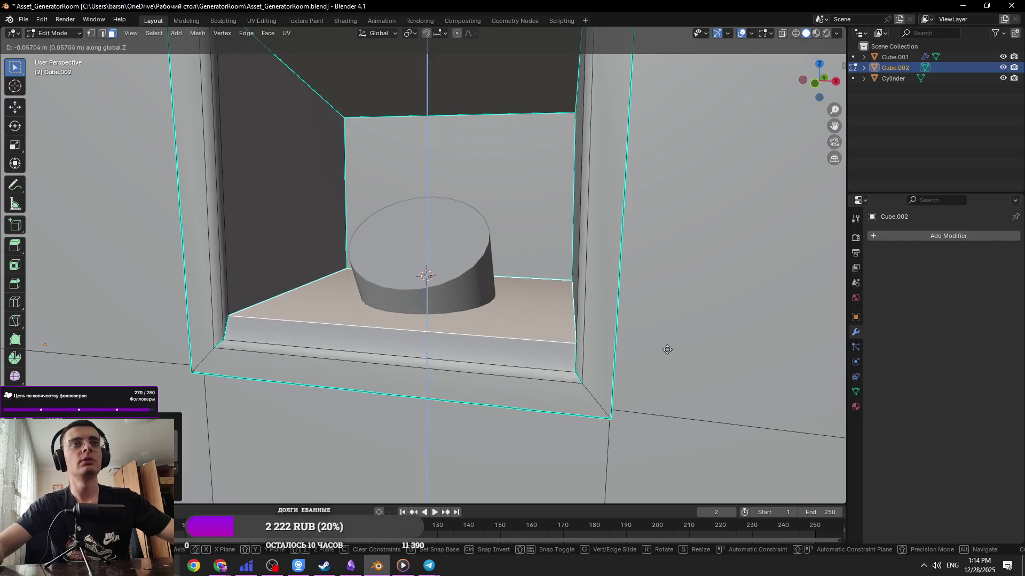
{"action": "left_click", "coordinate": [659, 322]}
{"action": "type", "text": "rx"}
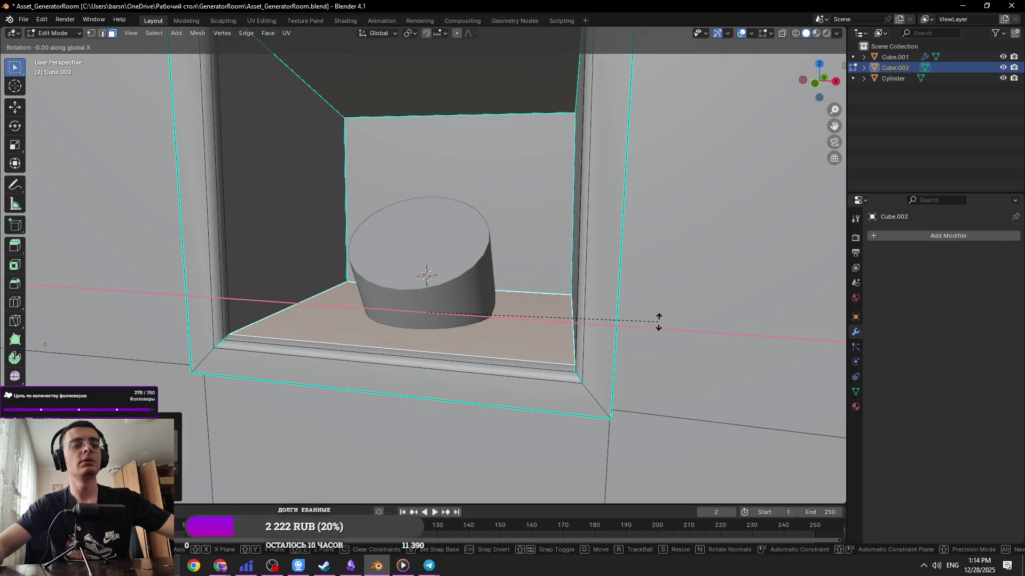
{"action": "type", "text": "3"}
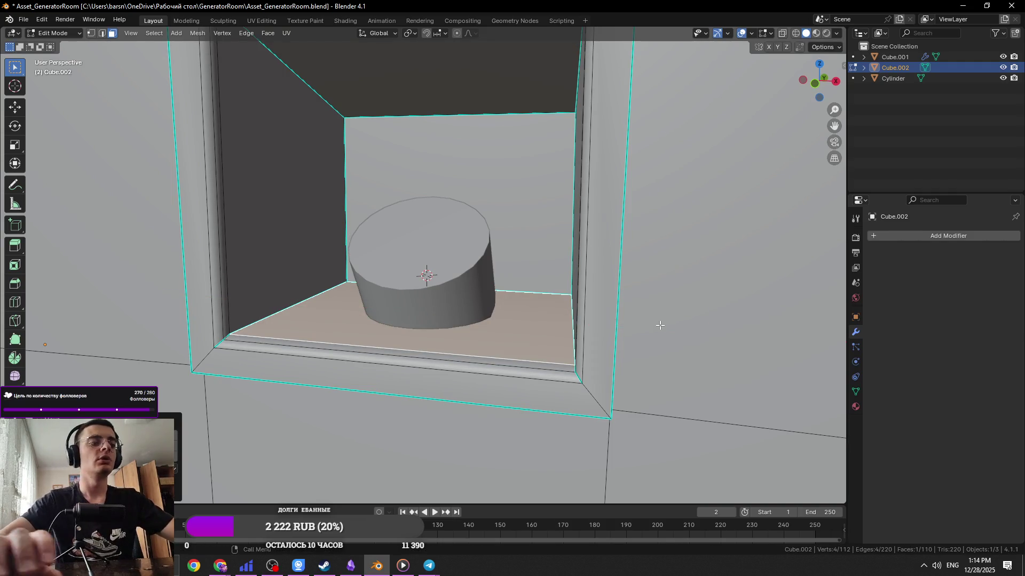
{"action": "key", "text": "Return"}
{"action": "key", "text": "g"}
{"action": "key", "text": "z"}
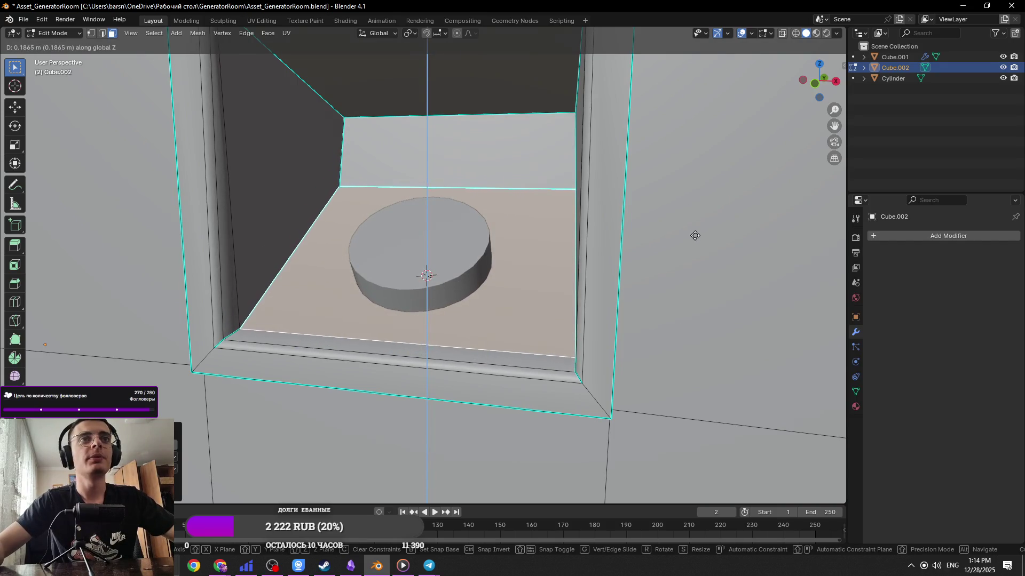
{"action": "left_click", "coordinate": [695, 254]}
Edge-slide the floor's front edge along the niche
{"action": "mouse_move", "coordinate": [638, 261]}
{"action": "middle_mouse_down"}
{"action": "mouse_move", "coordinate": [494, 305]}
{"action": "mouse_move", "coordinate": [458, 304]}
{"action": "middle_mouse_up"}
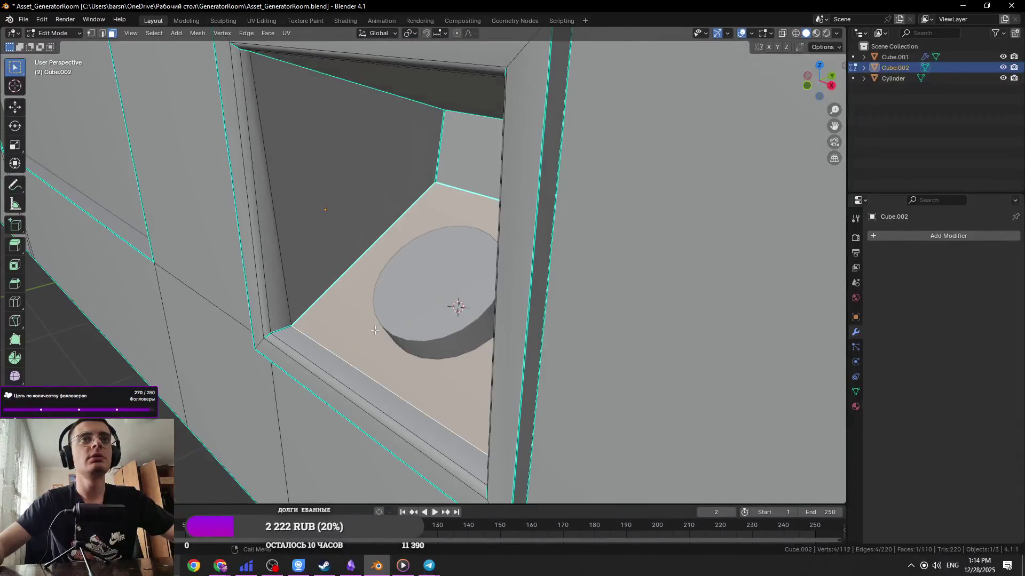
{"action": "key", "text": "2"}
{"action": "left_click", "coordinate": [329, 349]}
{"action": "key", "text": "g"}
{"action": "key", "text": "g"}
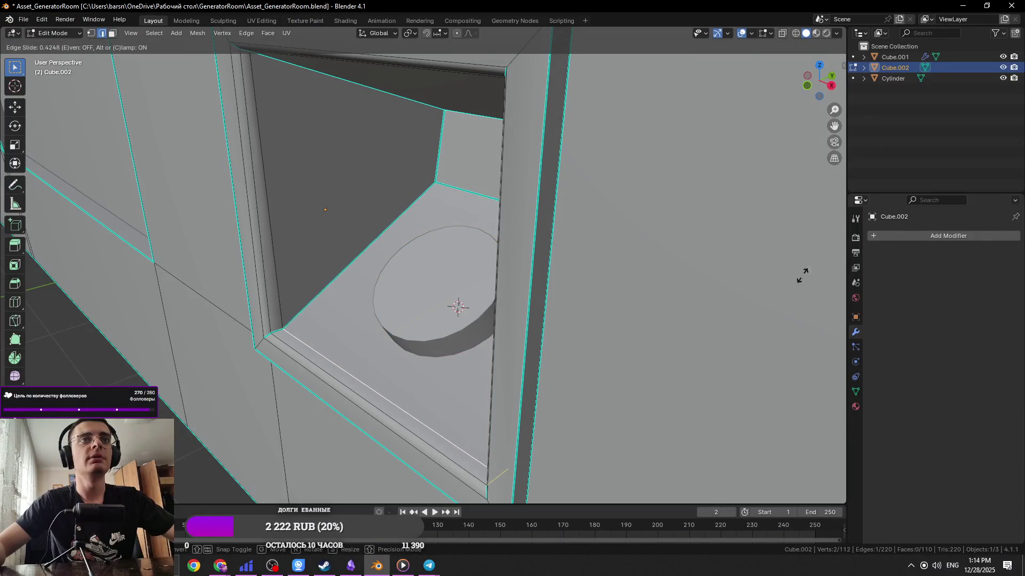
{"action": "left_click", "coordinate": [309, 450]}
{"action": "scroll", "coordinate": [488, 300], "scroll_direction": "down", "scroll_amount": 5}
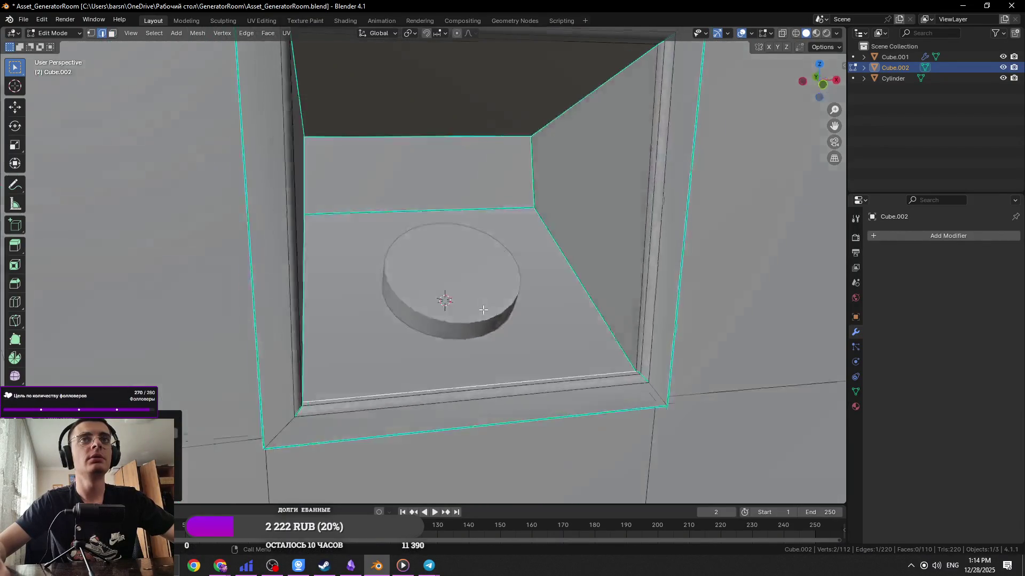
{"action": "key", "text": "Tab"}
Save the file, then select the cylinder and start rotating it about Z
{"action": "mouse_move", "coordinate": [488, 300]}
{"action": "middle_mouse_down"}
{"action": "mouse_move", "coordinate": [435, 267]}
{"action": "mouse_move", "coordinate": [473, 317]}
{"action": "mouse_move", "coordinate": [609, 320]}
{"action": "middle_mouse_up"}
{"action": "key", "text": "ctrl+s"}
{"action": "scroll", "coordinate": [473, 317], "scroll_direction": "up", "scroll_amount": 4}
{"action": "left_click", "coordinate": [481, 315]}
{"action": "key", "text": "r"}
{"action": "key", "text": "z"}
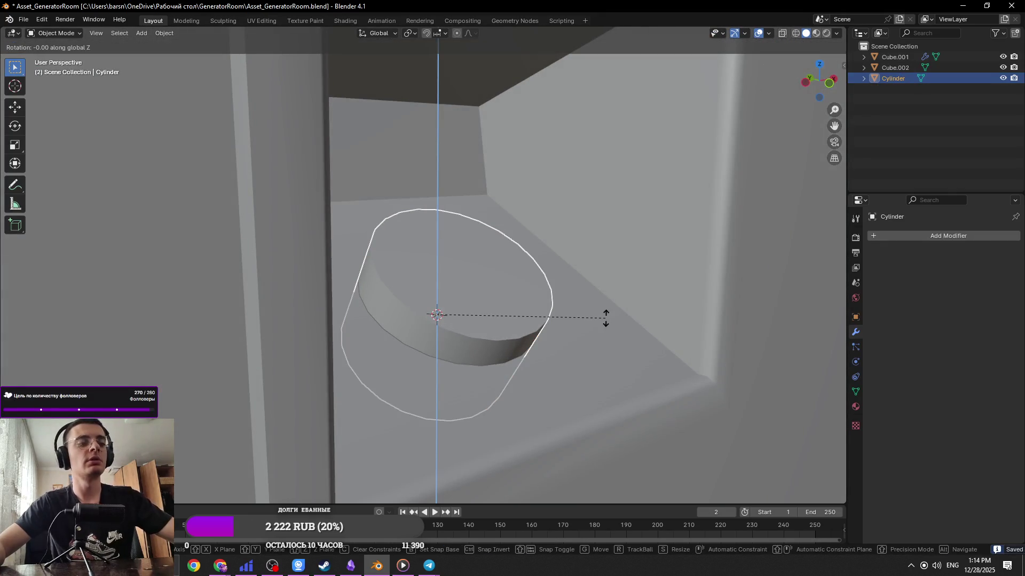
Try rotating the whole cylinder mesh around Z in Edit Mode, cancelling without change
{"action": "key", "text": "Escape"}
{"action": "key", "text": "Tab"}
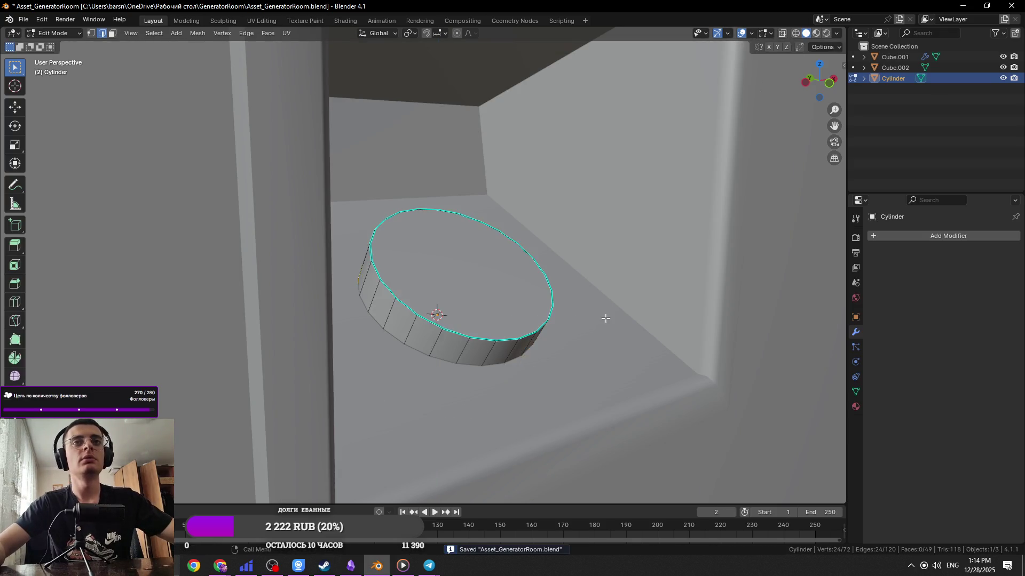
{"action": "key", "text": "a"}
{"action": "key", "text": "r"}
{"action": "key", "text": "z"}
{"action": "key", "text": "Escape"}
{"action": "key", "text": "r"}
{"action": "key", "text": "z"}
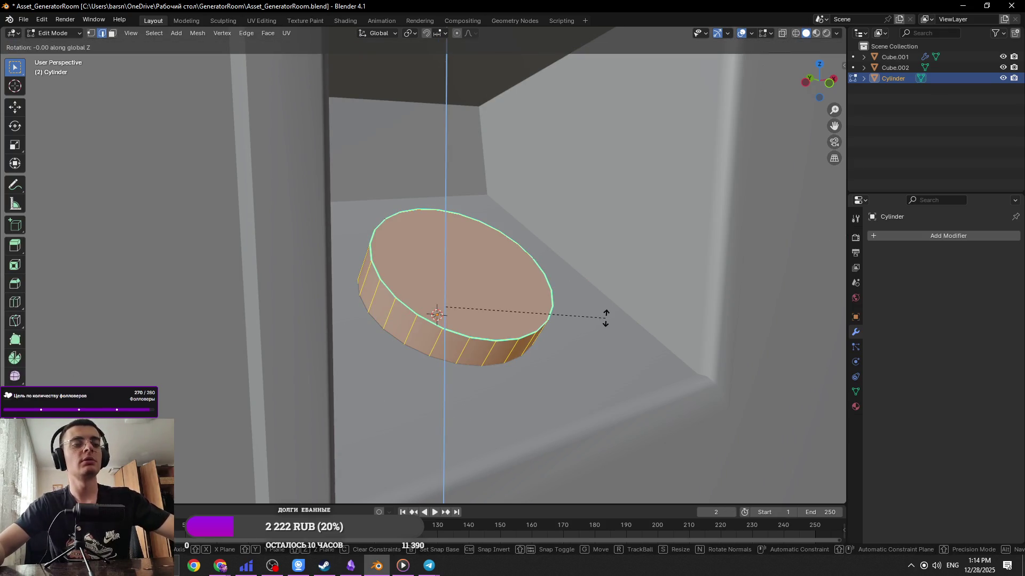
{"action": "key", "text": "Escape"}
Delete the cylinder object from the scene
{"action": "scroll", "coordinate": [551, 301], "scroll_direction": "down", "scroll_amount": 5}
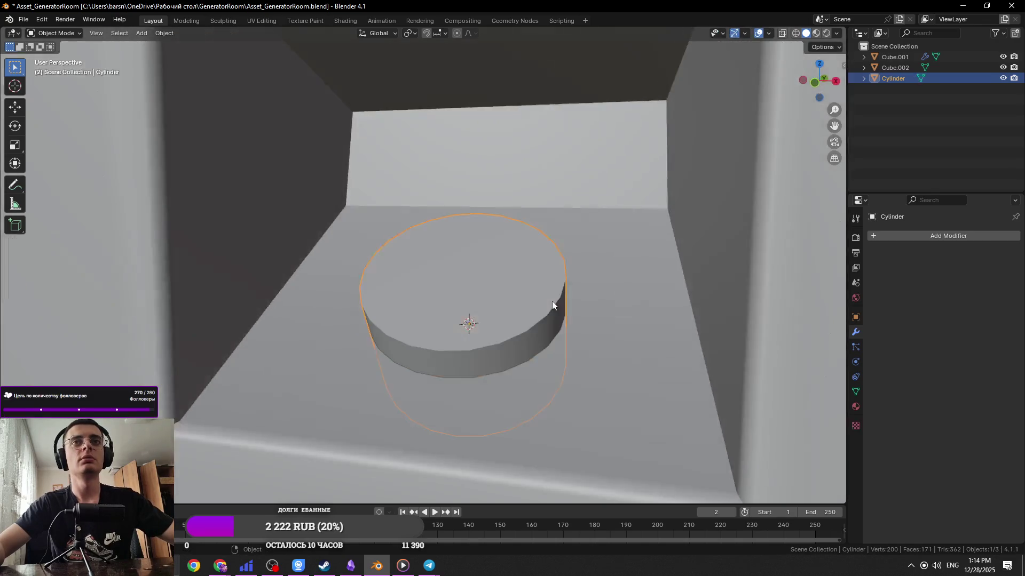
{"action": "key", "text": "Tab"}
{"action": "key", "text": "Delete"}
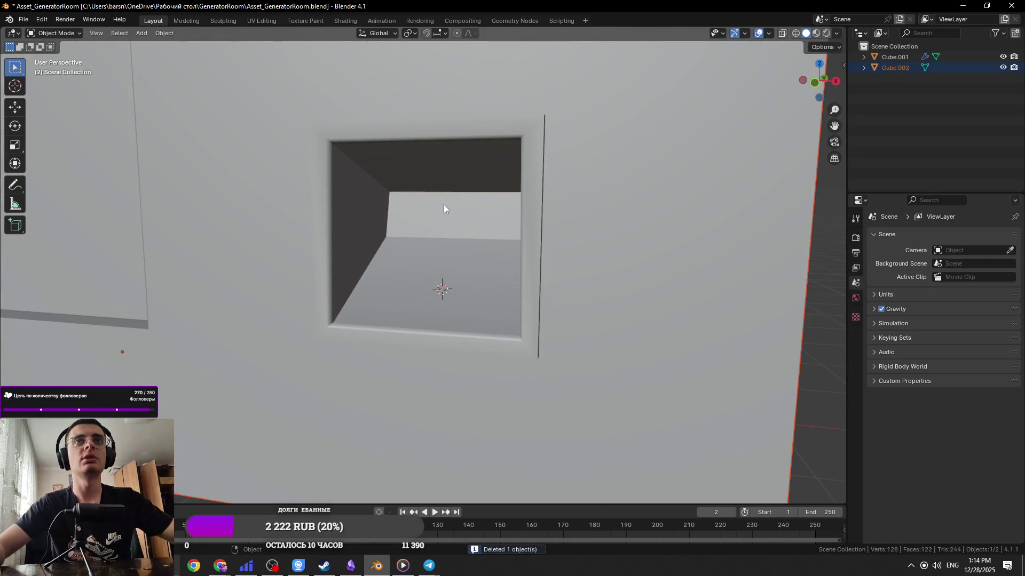
Select the niche wall object in Edit Mode and orbit to an angled niche view
{"action": "left_click", "coordinate": [464, 186]}
{"action": "key", "text": "Tab"}
{"action": "scroll", "coordinate": [452, 173], "scroll_direction": "down", "scroll_amount": 3}
{"action": "mouse_move", "coordinate": [451, 177]}
{"action": "middle_mouse_down"}
{"action": "mouse_move", "coordinate": [397, 227]}
{"action": "mouse_move", "coordinate": [453, 224]}
{"action": "middle_mouse_up"}
{"action": "scroll", "coordinate": [509, 239], "scroll_direction": "up", "scroll_amount": 3}
{"action": "middle_click_drag", "start_coordinate": [509, 239], "coordinate": [469, 248]}
Start moving the selected niche edge along the Z axis, restarting once
{"action": "key", "text": "g"}
{"action": "key", "text": "z"}
{"action": "key", "text": "Escape"}
{"action": "key", "text": "g"}
{"action": "key", "text": "z"}
{"action": "key", "text": "Escape"}
{"action": "key", "text": "ctrl+s"}
{"action": "mouse_move", "coordinate": [549, 229]}
{"action": "middle_mouse_down"}
{"action": "mouse_move", "coordinate": [612, 249]}
{"action": "mouse_move", "coordinate": [485, 274]}
{"action": "mouse_move", "coordinate": [479, 213]}
{"action": "mouse_move", "coordinate": [508, 255]}
{"action": "middle_mouse_up"}
{"action": "key", "text": "g"}
{"action": "key", "text": "z"}
{"action": "key", "text": "Escape"}
{"action": "key", "text": "Tab"}
{"action": "key", "text": "alt+Tab"}
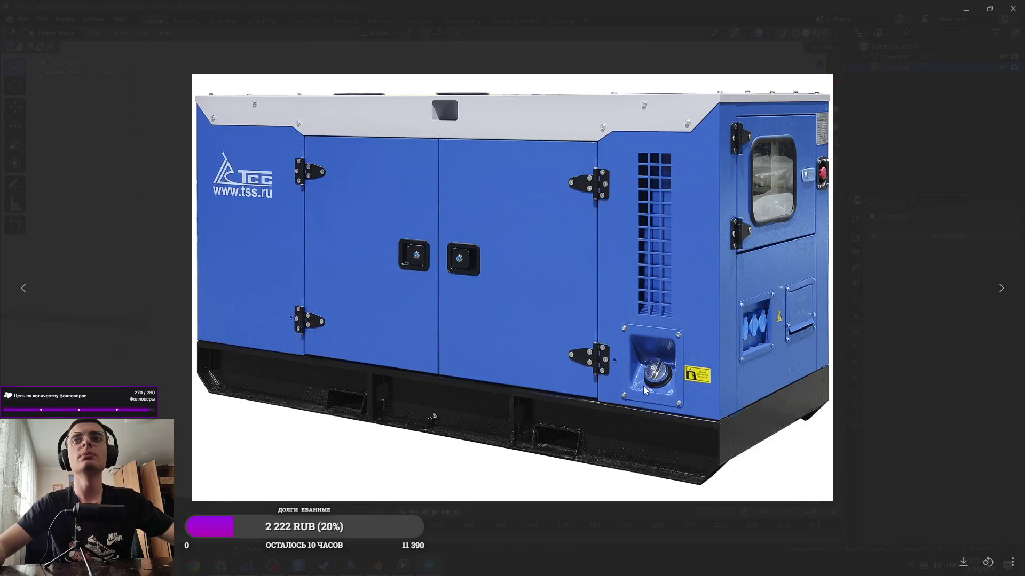
{"action": "key", "text": "alt+Tab"}
{"action": "key", "text": "Tab"}
{"action": "mouse_move", "coordinate": [475, 216]}
{"action": "middle_mouse_down"}
{"action": "mouse_move", "coordinate": [422, 228]}
{"action": "mouse_move", "coordinate": [509, 231]}
{"action": "middle_mouse_up"}
{"action": "key", "text": "2"}
In front view with vertex selection, select all the vertices along the niche top
{"action": "left_click", "coordinate": [448, 230], "text": "alt"}
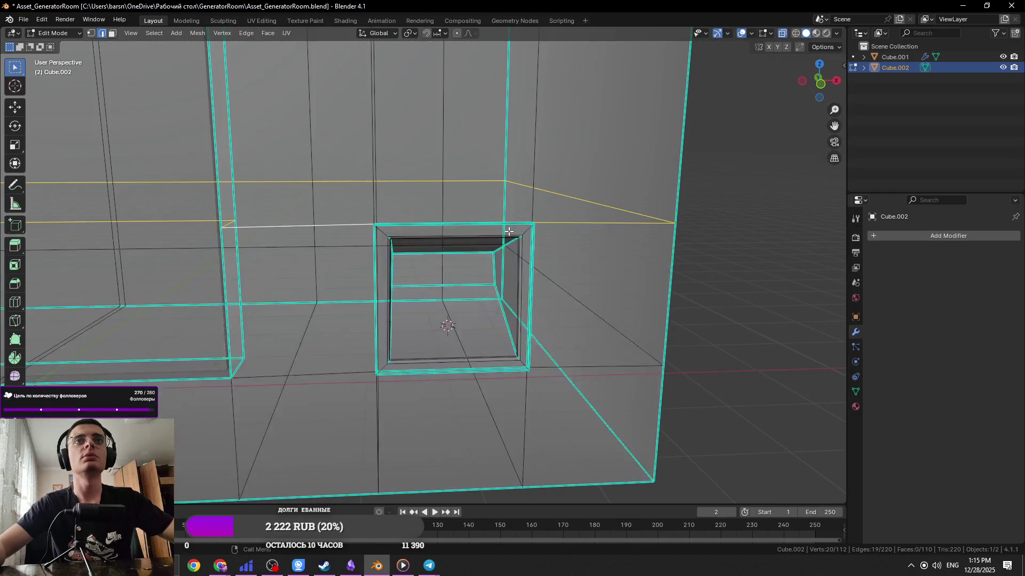
{"action": "key", "text": "KP_1"}
{"action": "key", "text": "1"}
{"action": "left_click_drag", "start_coordinate": [705, 173], "coordinate": [353, 251]}
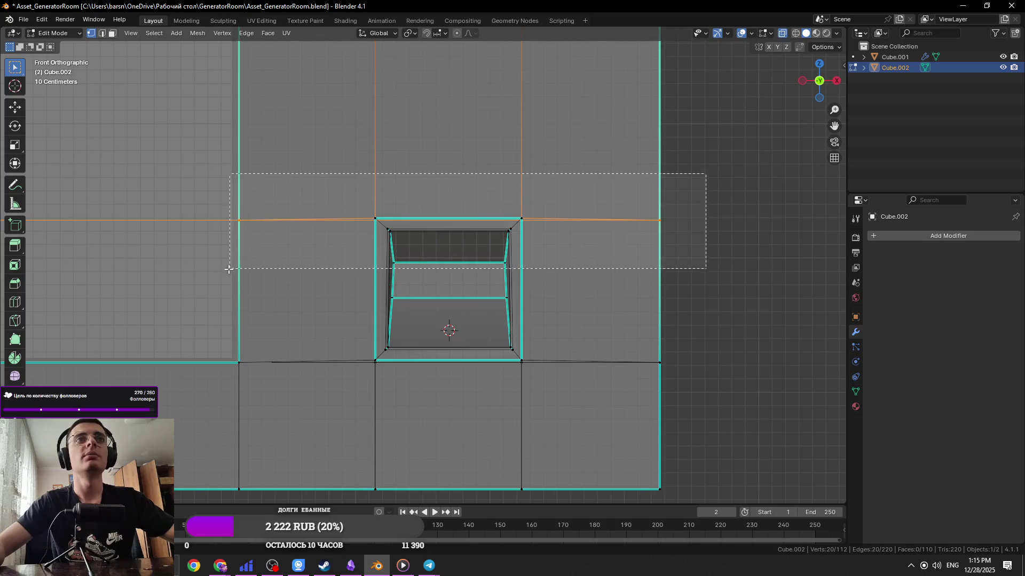
{"action": "left_click_drag", "start_coordinate": [231, 268], "coordinate": [231, 269]}
{"action": "scroll", "coordinate": [250, 262], "scroll_direction": "down", "scroll_amount": 8}
{"action": "left_click_drag", "start_coordinate": [99, 274], "coordinate": [99, 274]}
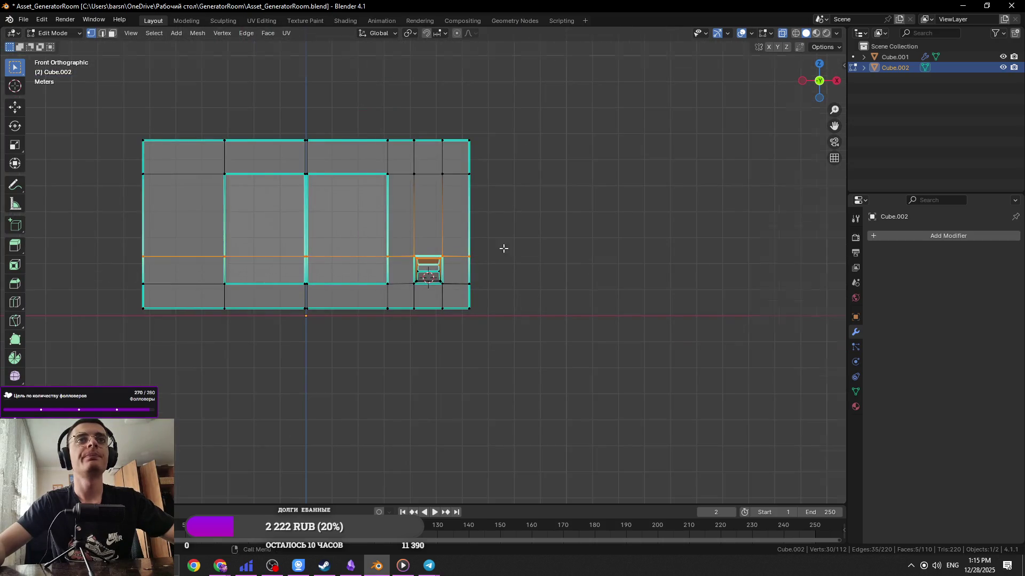
{"action": "scroll", "coordinate": [492, 245], "scroll_direction": "up", "scroll_amount": 10}
Raise the niche's top vertices about 0.12 m along Z and save the file
{"action": "key", "text": "g"}
{"action": "key", "text": "z"}
{"action": "left_click", "coordinate": [621, 59]}
{"action": "mouse_move", "coordinate": [615, 224]}
{"action": "middle_mouse_down"}
{"action": "mouse_move", "coordinate": [556, 251]}
{"action": "mouse_move", "coordinate": [550, 280]}
{"action": "mouse_move", "coordinate": [588, 229]}
{"action": "middle_mouse_up"}
{"action": "key", "text": "Tab"}
{"action": "key", "text": "ctrl+s"}
Move the selected wall edges vertically along Z again and save
{"action": "scroll", "coordinate": [588, 233], "scroll_direction": "down", "scroll_amount": 6}
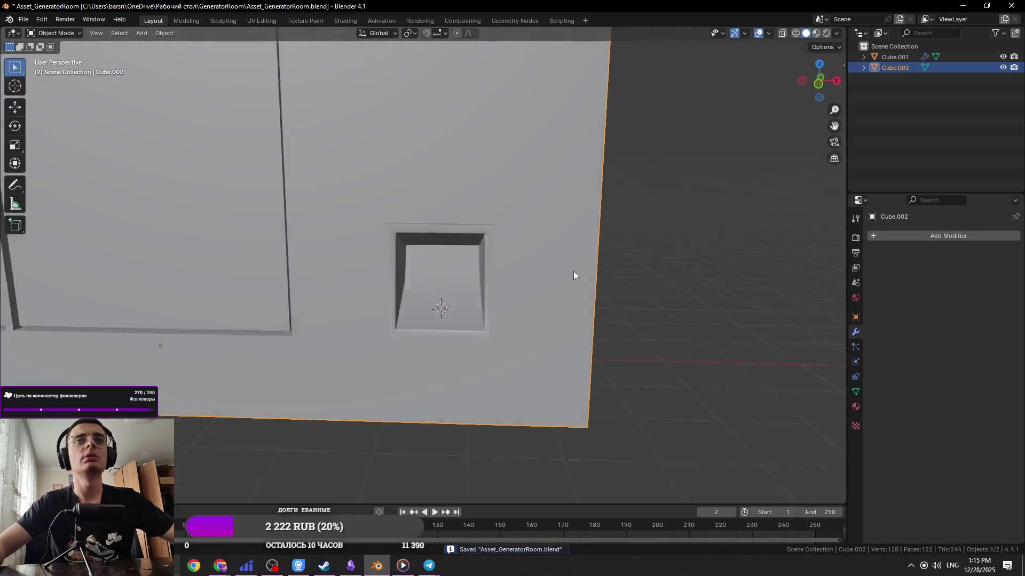
{"action": "key", "text": "Tab"}
{"action": "scroll", "coordinate": [541, 284], "scroll_direction": "up", "scroll_amount": 6}
{"action": "key", "text": "g"}
{"action": "key", "text": "z"}
{"action": "left_click", "coordinate": [595, 246]}
{"action": "scroll", "coordinate": [572, 270], "scroll_direction": "down", "scroll_amount": 5}
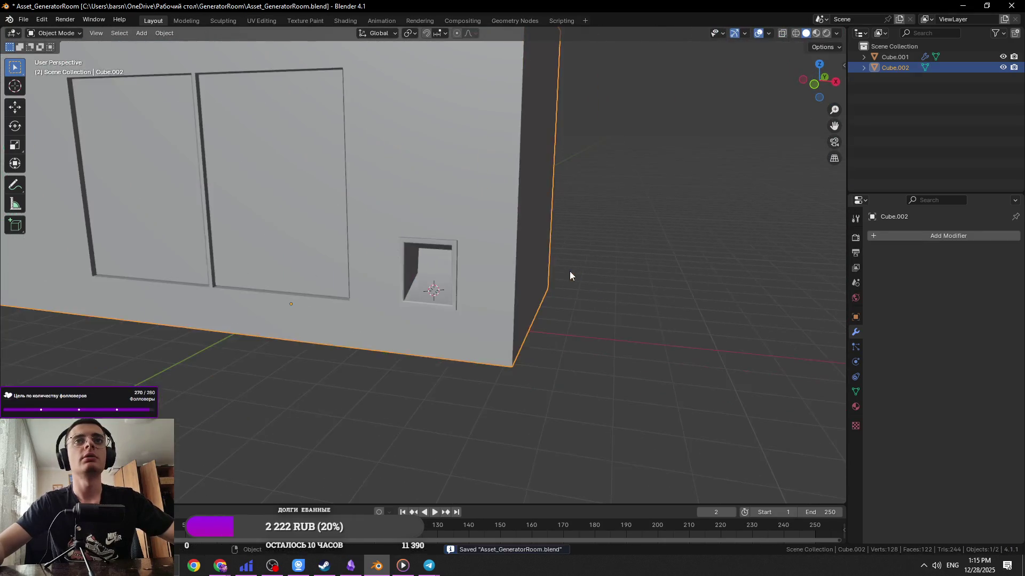
{"action": "scroll", "coordinate": [613, 264], "scroll_direction": "up", "scroll_amount": 10}
{"action": "key", "text": "ctrl+s"}
Select a single niche edge in edge mode, then deselect everything in Object Mode
{"action": "scroll", "coordinate": [474, 255], "scroll_direction": "down", "scroll_amount": 6}
{"action": "key", "text": "2"}
{"action": "left_click", "coordinate": [455, 234]}
{"action": "key", "text": "Tab"}
{"action": "scroll", "coordinate": [549, 326], "scroll_direction": "down", "scroll_amount": 5}
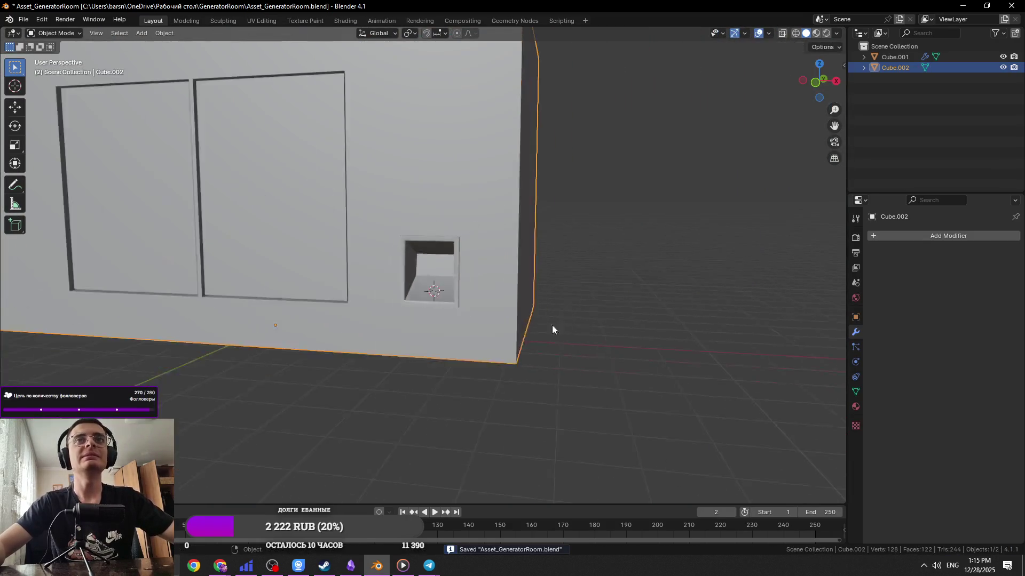
{"action": "scroll", "coordinate": [618, 327], "scroll_direction": "up", "scroll_amount": 4}
{"action": "left_click", "coordinate": [618, 327]}
With the niche wall selected, add a new cylinder mesh
{"action": "scroll", "coordinate": [456, 356], "scroll_direction": "up", "scroll_amount": 1}
{"action": "left_click", "coordinate": [459, 347]}
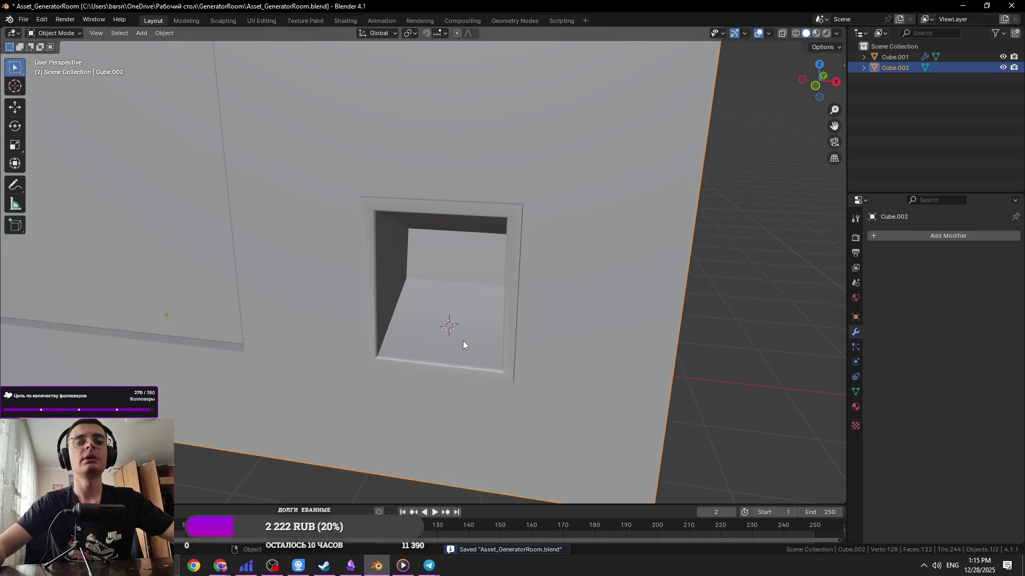
{"action": "key", "text": "shift+a"}
{"action": "mouse_move", "coordinate": [463, 340]}
{"action": "left_click", "coordinate": [510, 393]}
Shrink the new cylinder and rotate it about the X axis to sit in the niche
{"action": "key", "text": "s"}
{"action": "left_click", "coordinate": [521, 368]}
{"action": "key", "text": "r"}
{"action": "key", "text": "x"}
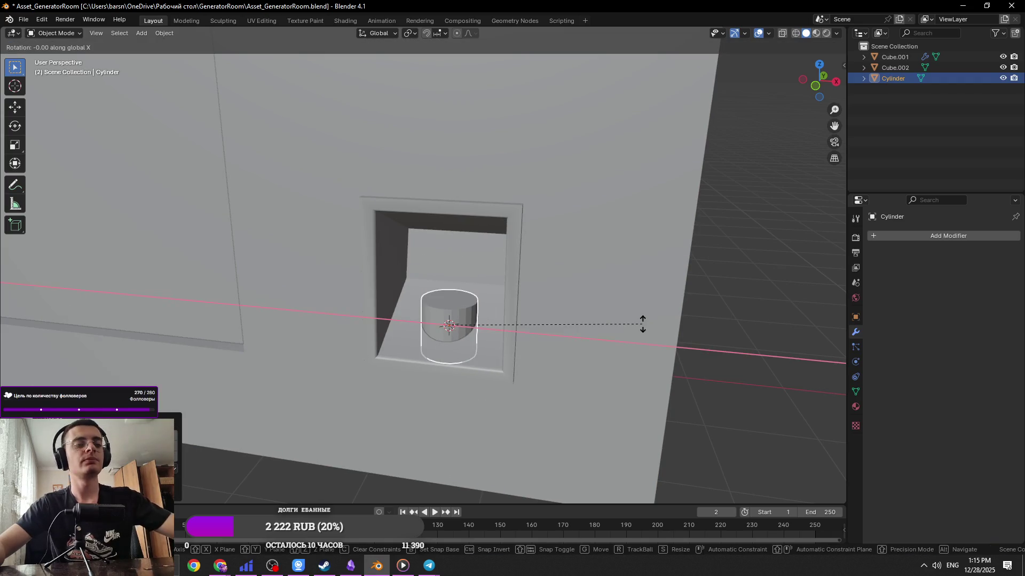
{"action": "type", "text": "3"}
{"action": "key", "text": "Return"}
{"action": "mouse_move", "coordinate": [662, 342]}
{"action": "middle_mouse_down"}
{"action": "mouse_move", "coordinate": [643, 324]}
{"action": "mouse_move", "coordinate": [527, 397]}
{"action": "middle_mouse_up"}
Loop-cut a new edge loop near the cylinder's base
{"action": "key", "text": "Tab"}
{"action": "key", "text": "ctrl+r"}
{"action": "left_click", "coordinate": [474, 367]}
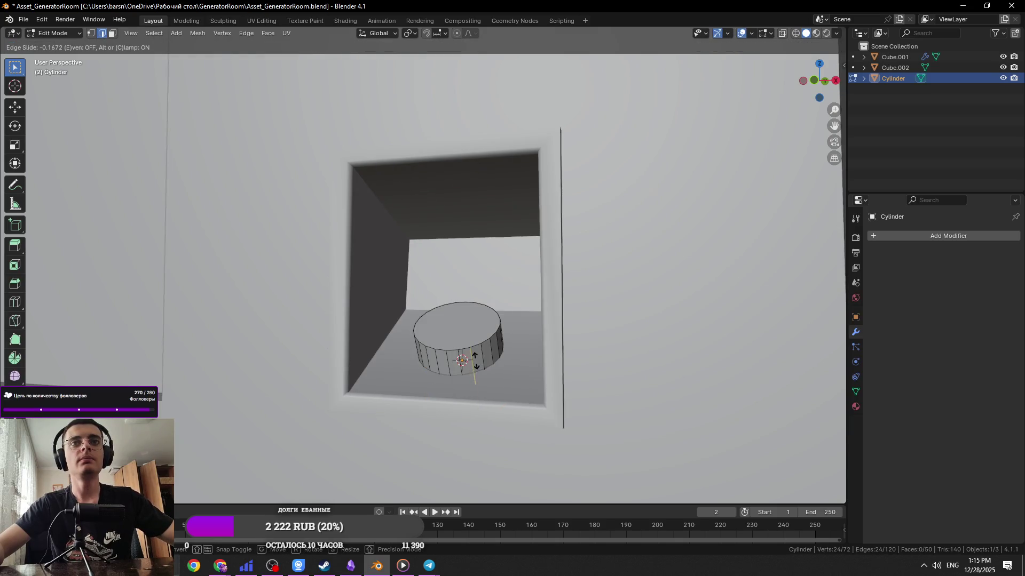
{"action": "left_click", "coordinate": [475, 355]}
Extrude the lower ring of faces, scale it outward into a collar, and lower it slightly
{"action": "left_click", "coordinate": [472, 373], "text": "alt"}
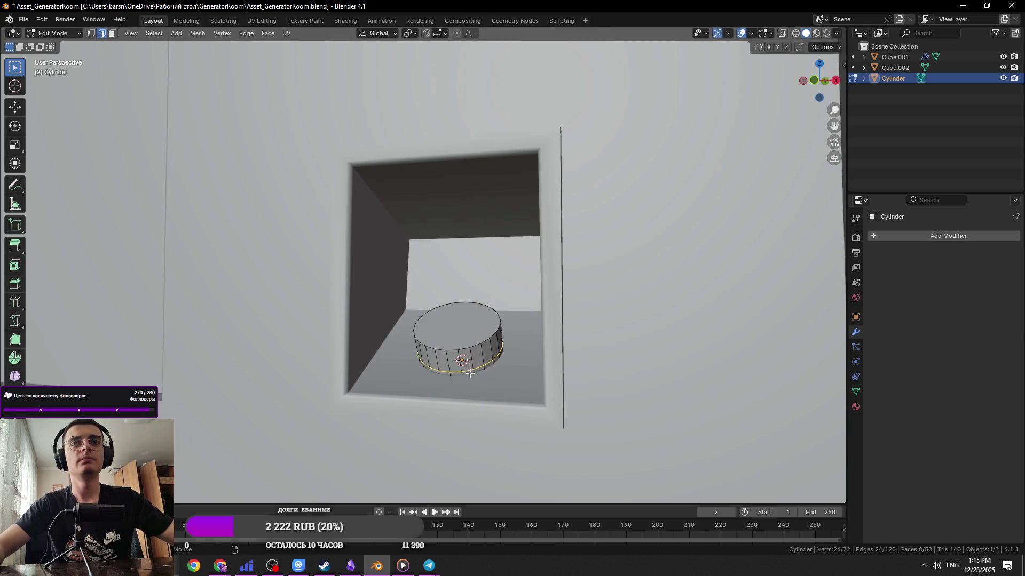
{"action": "key", "text": "e"}
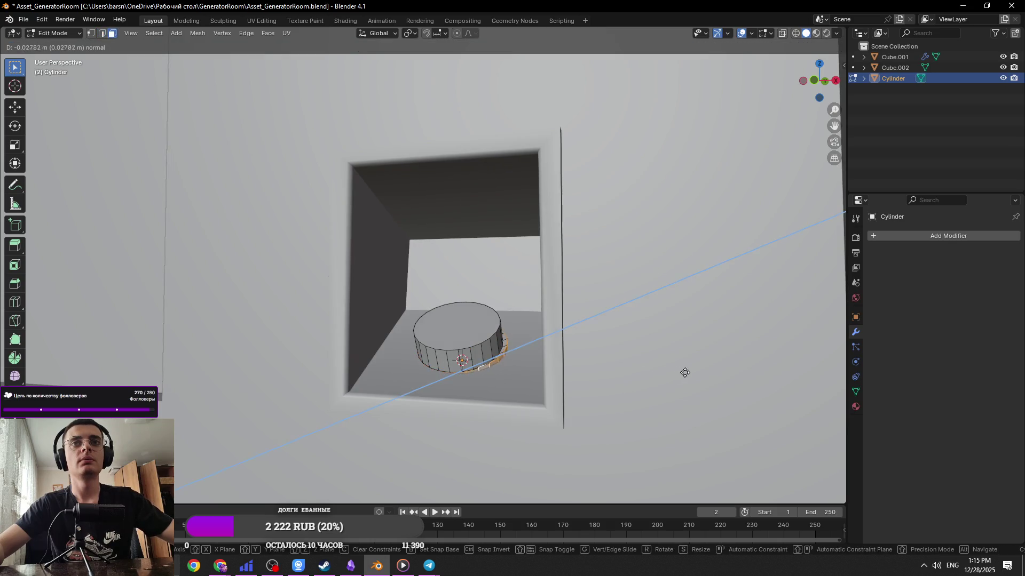
{"action": "right_click", "coordinate": [678, 371]}
{"action": "key", "text": "s"}
{"action": "left_click", "coordinate": [198, 369]}
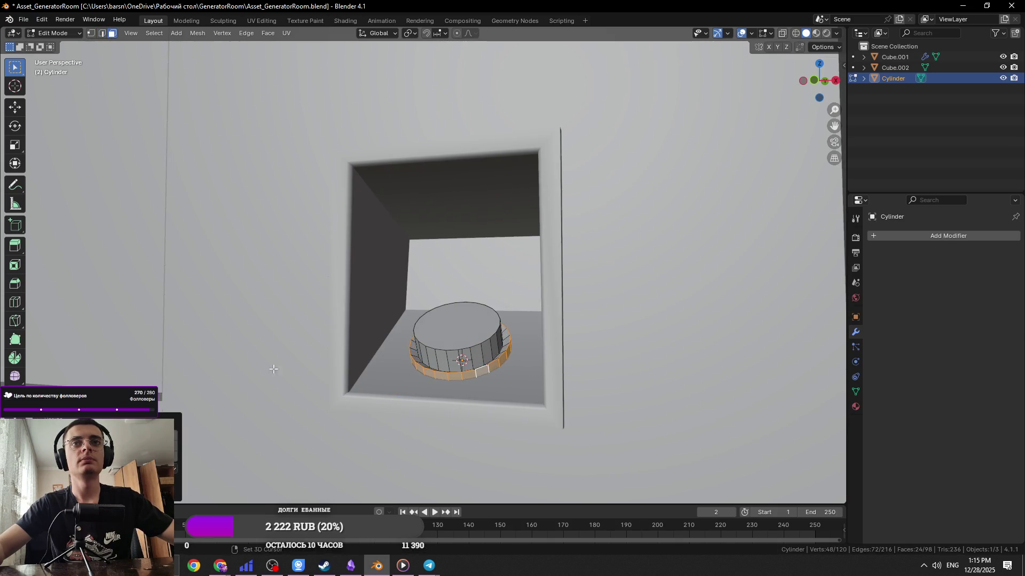
{"action": "key", "text": "g"}
{"action": "key", "text": "z"}
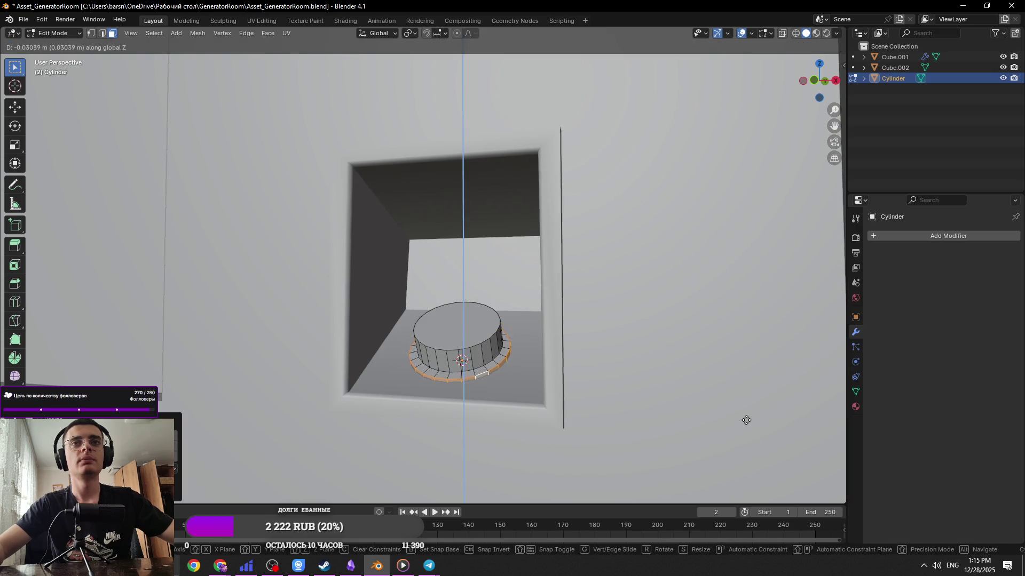
{"action": "left_click", "coordinate": [746, 421]}
Orbit beneath the niche and turn on X-ray to see the cylinder's underside
{"action": "key", "text": "Tab"}
{"action": "scroll", "coordinate": [530, 407], "scroll_direction": "down", "scroll_amount": 4}
{"action": "middle_click_drag", "start_coordinate": [530, 406], "coordinate": [546, 459]}
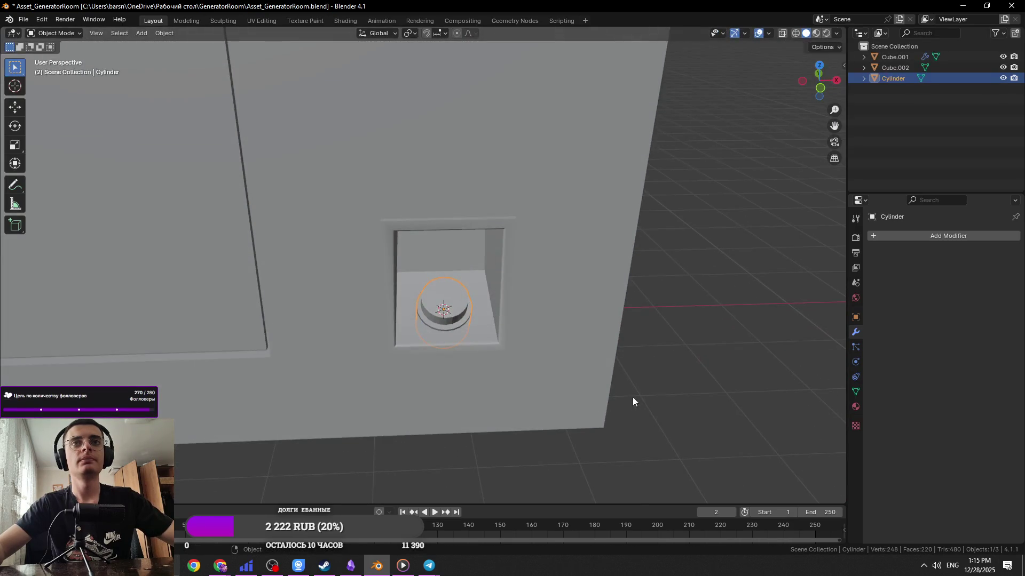
{"action": "middle_click_drag", "start_coordinate": [637, 401], "coordinate": [528, 355]}
{"action": "key", "text": "alt+z"}
Delete the cylinder's bottom cap faces
{"action": "key", "text": "Tab"}
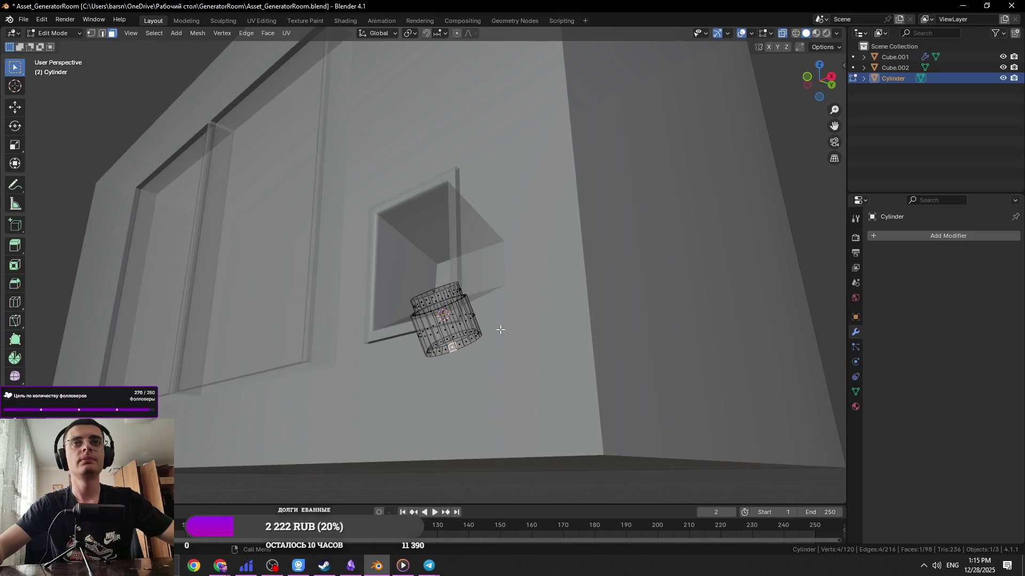
{"action": "left_click_drag", "start_coordinate": [479, 381], "coordinate": [480, 379]}
{"action": "scroll", "coordinate": [480, 373], "scroll_direction": "up", "scroll_amount": 6}
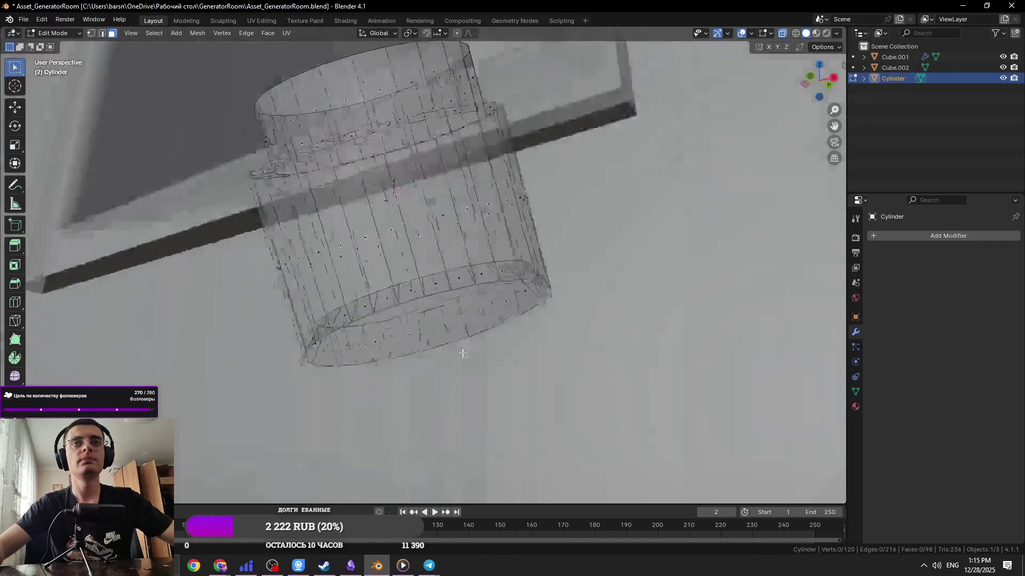
{"action": "middle_click_drag", "start_coordinate": [539, 277], "coordinate": [555, 266]}
{"action": "left_click_drag", "start_coordinate": [311, 404], "coordinate": [311, 404]}
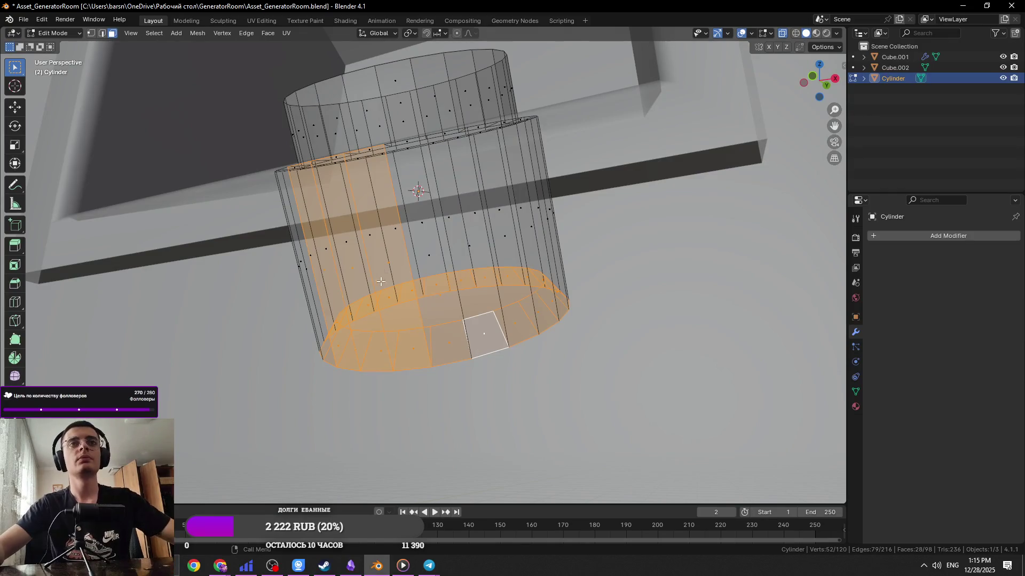
{"action": "key", "text": "x"}
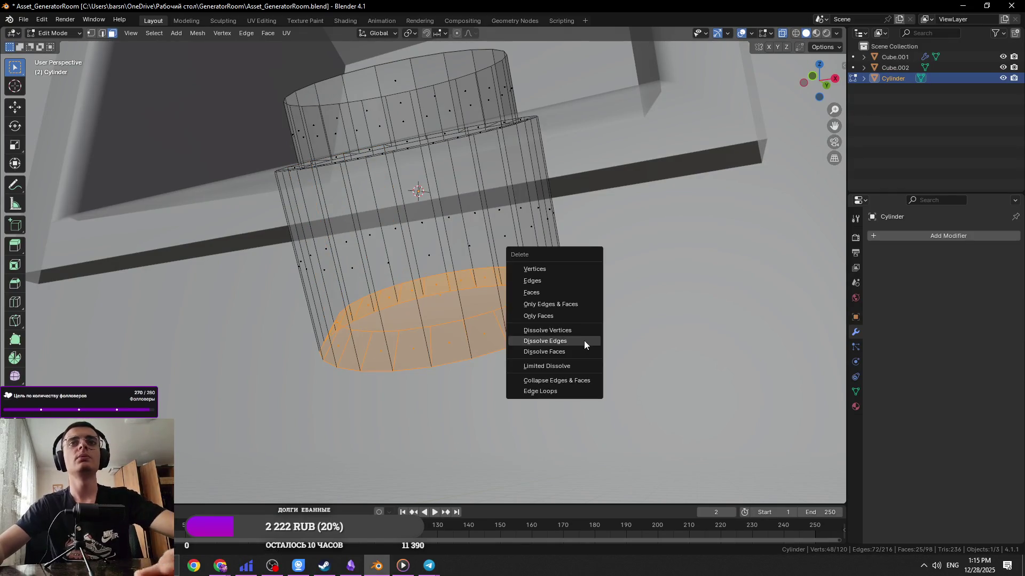
{"action": "left_click", "coordinate": [556, 293]}
Slide the open bottom edge along the cylinder's sides and save the file
{"action": "key", "text": "e"}
{"action": "key", "text": "z"}
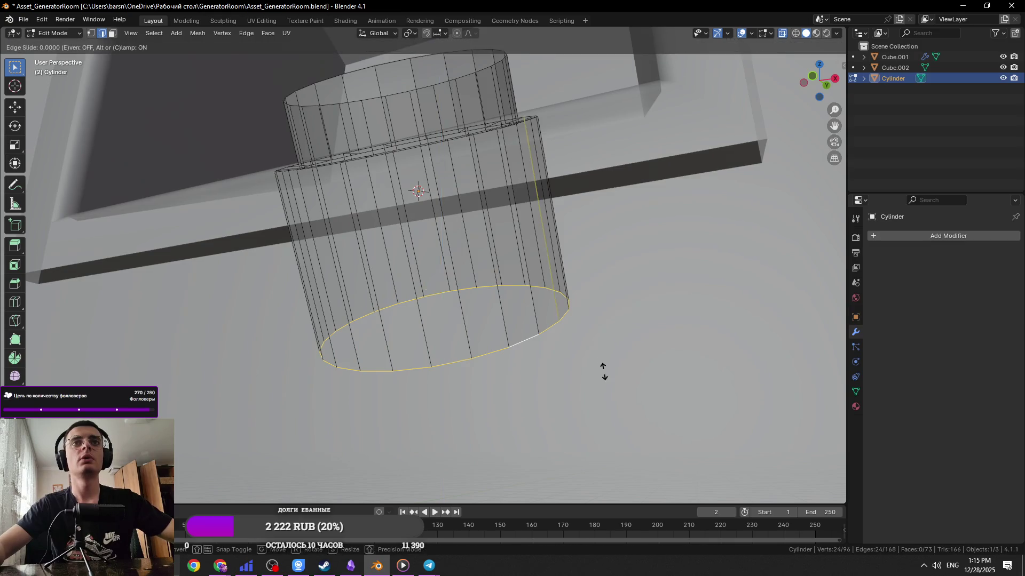
{"action": "mouse_move", "coordinate": [577, 307]}
{"action": "middle_mouse_down"}
{"action": "mouse_move", "coordinate": [480, 240]}
{"action": "mouse_move", "coordinate": [597, 283]}
{"action": "middle_mouse_up"}
{"action": "key", "text": "g"}
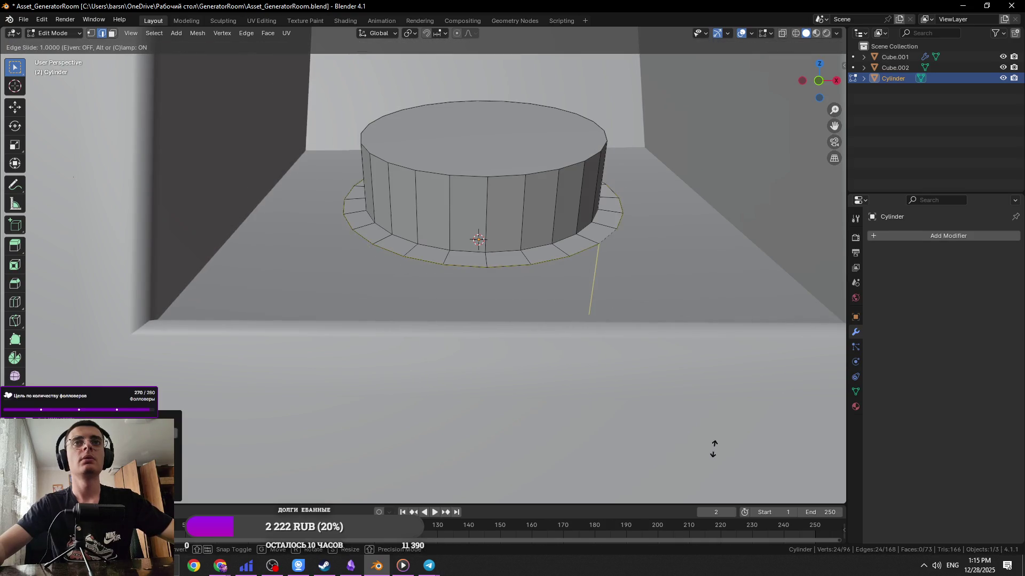
{"action": "left_click", "coordinate": [710, 478]}
{"action": "key", "text": "ctrl+s"}
Shade the cylinder smooth by angle in Object Mode
{"action": "key", "text": "Tab"}
{"action": "scroll", "coordinate": [501, 354], "scroll_direction": "down", "scroll_amount": 5}
{"action": "mouse_move", "coordinate": [587, 406]}
{"action": "middle_mouse_down"}
{"action": "mouse_move", "coordinate": [501, 354]}
{"action": "mouse_move", "coordinate": [493, 313]}
{"action": "middle_mouse_up"}
{"action": "right_click", "coordinate": [500, 353]}
{"action": "left_click", "coordinate": [495, 348]}
After checking the generator photo, inset the cylinder's top face and sink it downward
{"action": "key", "text": "alt+Tab"}
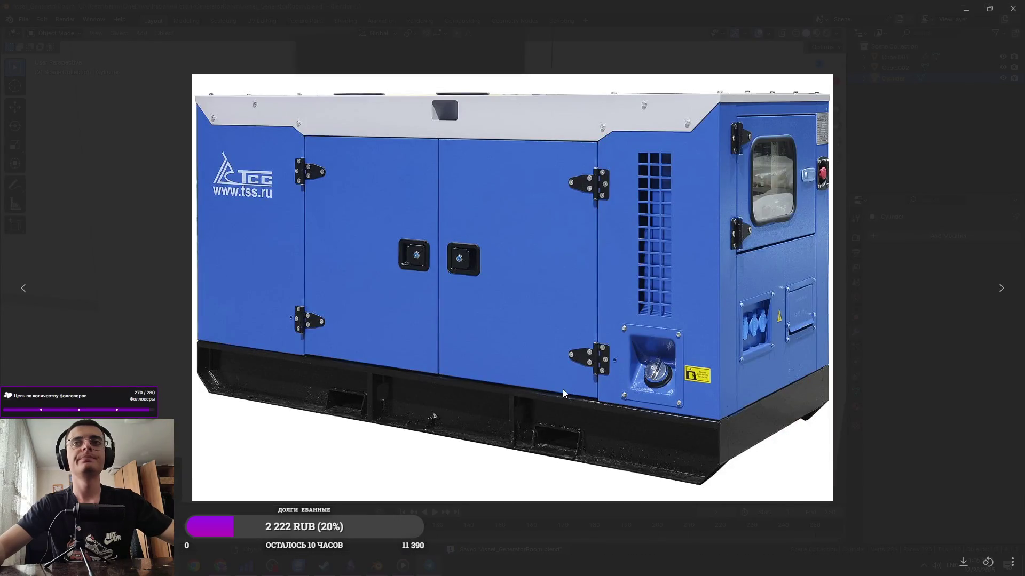
{"action": "key", "text": "alt+Tab"}
{"action": "key", "text": "Tab"}
{"action": "middle_click_drag", "start_coordinate": [482, 335], "coordinate": [623, 340]}
{"action": "key", "text": "i"}
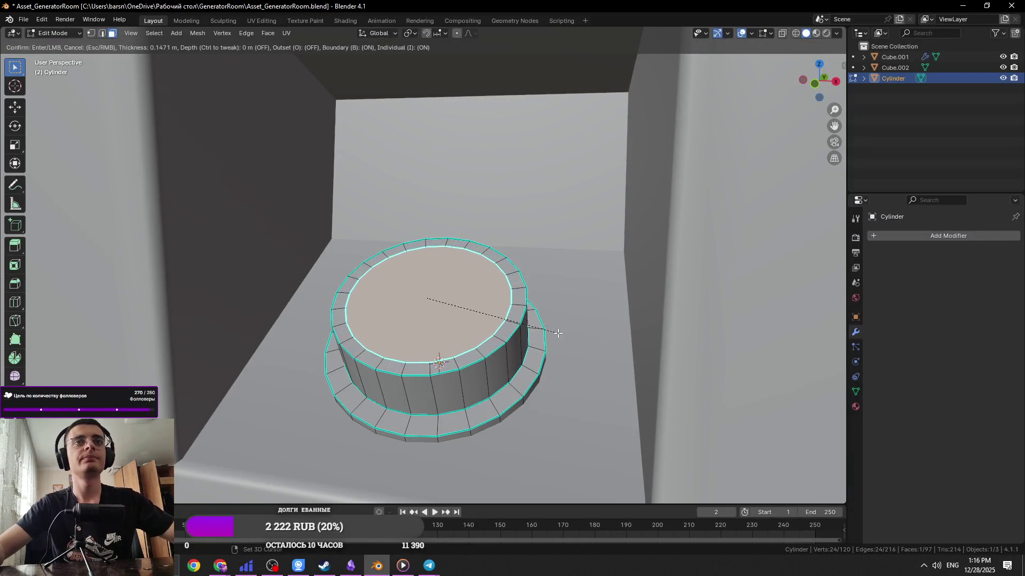
{"action": "left_click", "coordinate": [573, 337]}
{"action": "key", "text": "e"}
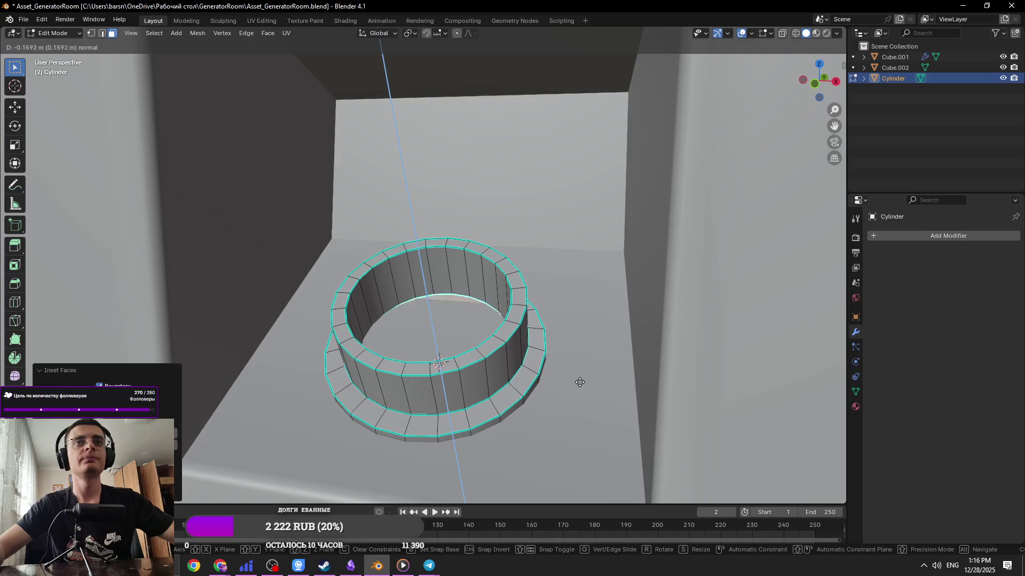
{"action": "left_click", "coordinate": [579, 383]}
Save the hollowed cylinder and select the niche object Cube.002
{"action": "scroll", "coordinate": [576, 378], "scroll_direction": "down", "scroll_amount": 5}
{"action": "key", "text": "Tab"}
{"action": "mouse_move", "coordinate": [577, 377]}
{"action": "middle_mouse_down"}
{"action": "mouse_move", "coordinate": [519, 428]}
{"action": "mouse_move", "coordinate": [473, 384]}
{"action": "mouse_move", "coordinate": [526, 416]}
{"action": "mouse_move", "coordinate": [493, 395]}
{"action": "middle_mouse_up"}
{"action": "key", "text": "ctrl+s"}
{"action": "left_click", "coordinate": [525, 416]}
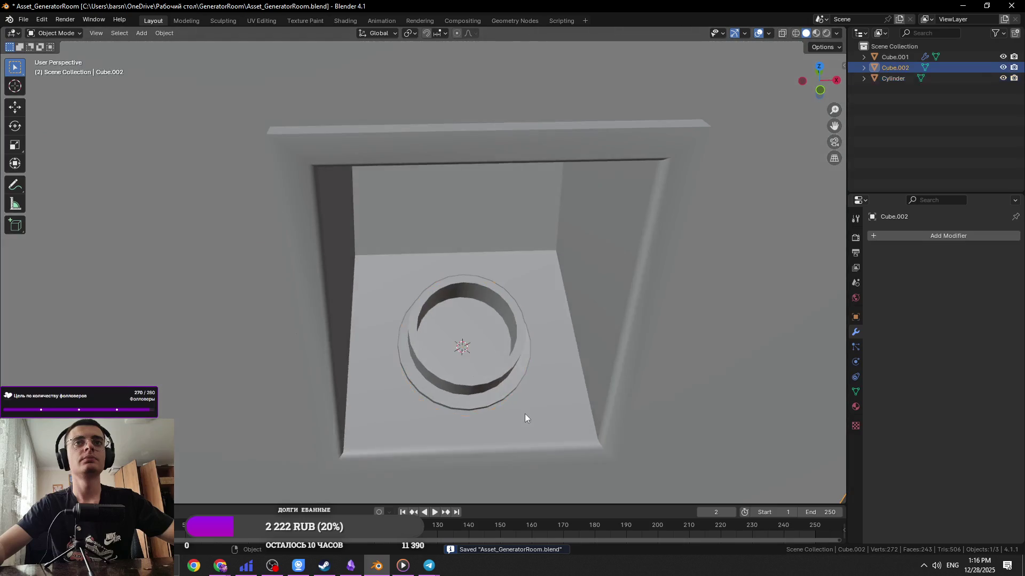
Inset the niche floor face beneath the ring and scale the inset square
{"action": "key", "text": "Tab"}
{"action": "left_click", "coordinate": [563, 390]}
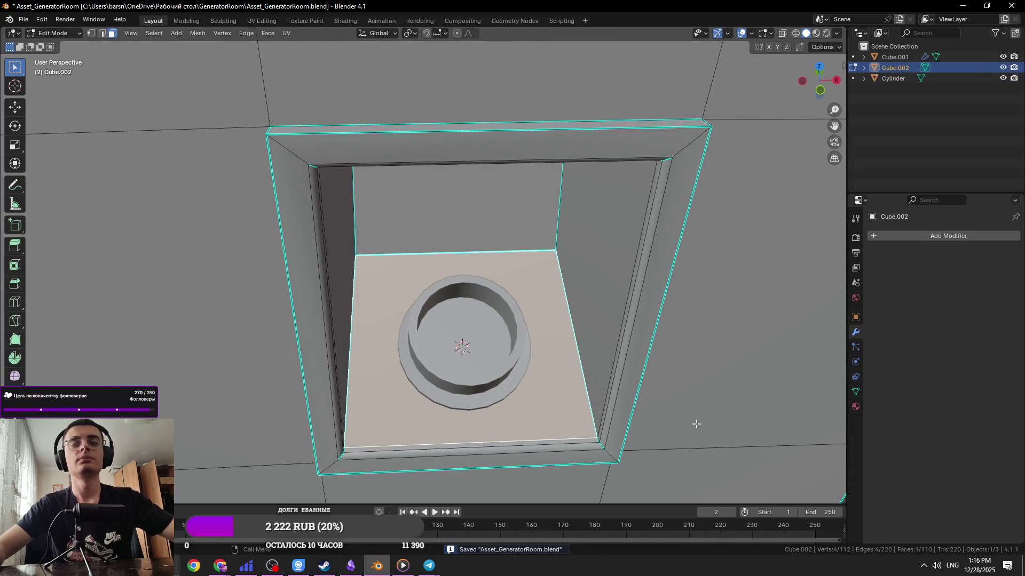
{"action": "key", "text": "i"}
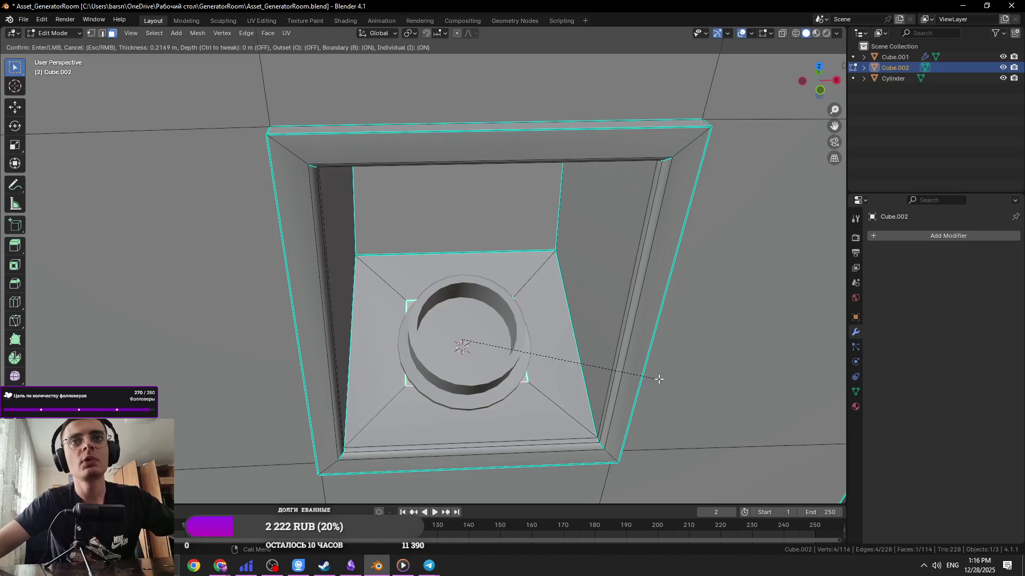
{"action": "left_click", "coordinate": [646, 376]}
{"action": "mouse_move", "coordinate": [617, 373]}
{"action": "middle_mouse_down"}
{"action": "mouse_move", "coordinate": [592, 336]}
{"action": "mouse_move", "coordinate": [606, 368]}
{"action": "middle_mouse_up"}
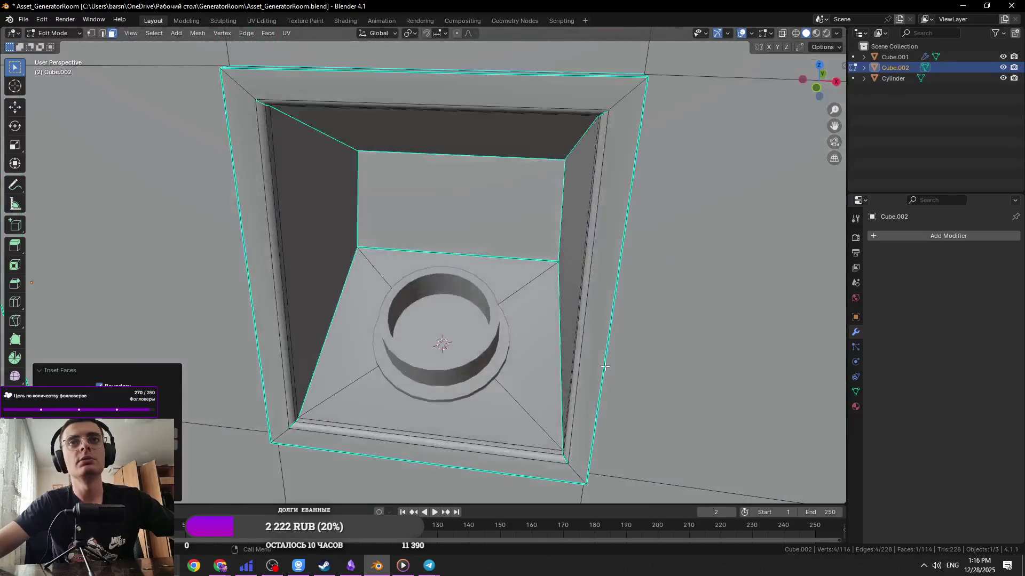
{"action": "key", "text": "s"}
{"action": "left_click", "coordinate": [606, 367]}
Select the ring cylinder and try moving its faces and edges, cancelling each move
{"action": "key", "text": "Tab"}
{"action": "left_click", "coordinate": [442, 344]}
{"action": "key", "text": "Tab"}
{"action": "key", "text": "g"}
{"action": "key", "text": "z"}
{"action": "key", "text": "Escape"}
{"action": "key", "text": "g"}
{"action": "key", "text": "g"}
{"action": "key", "text": "Escape"}
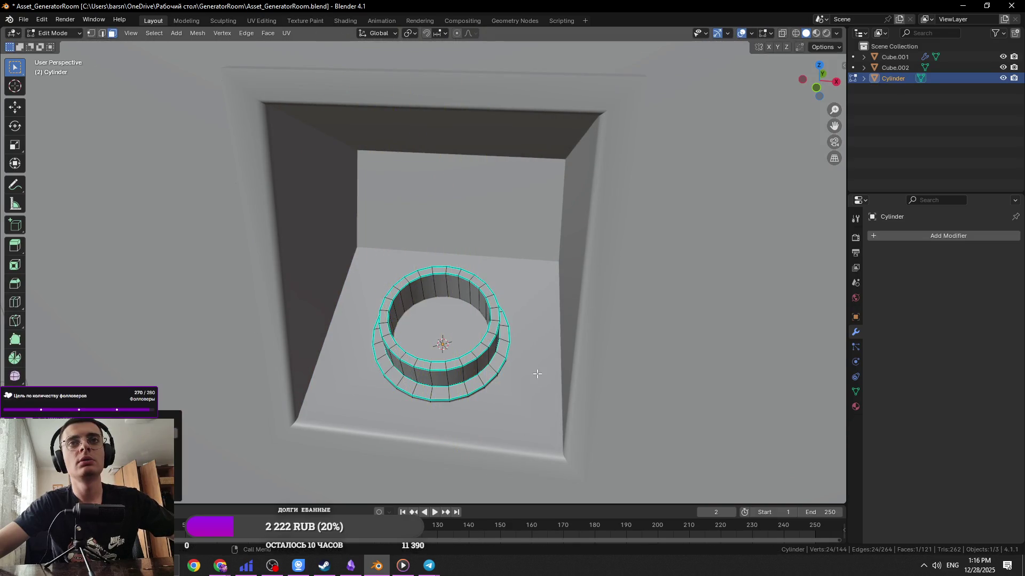
{"action": "key", "text": "Tab"}
Back on the niche, slide the inner floor square's top edge toward the ring
{"action": "left_click", "coordinate": [536, 369]}
{"action": "key", "text": "Tab"}
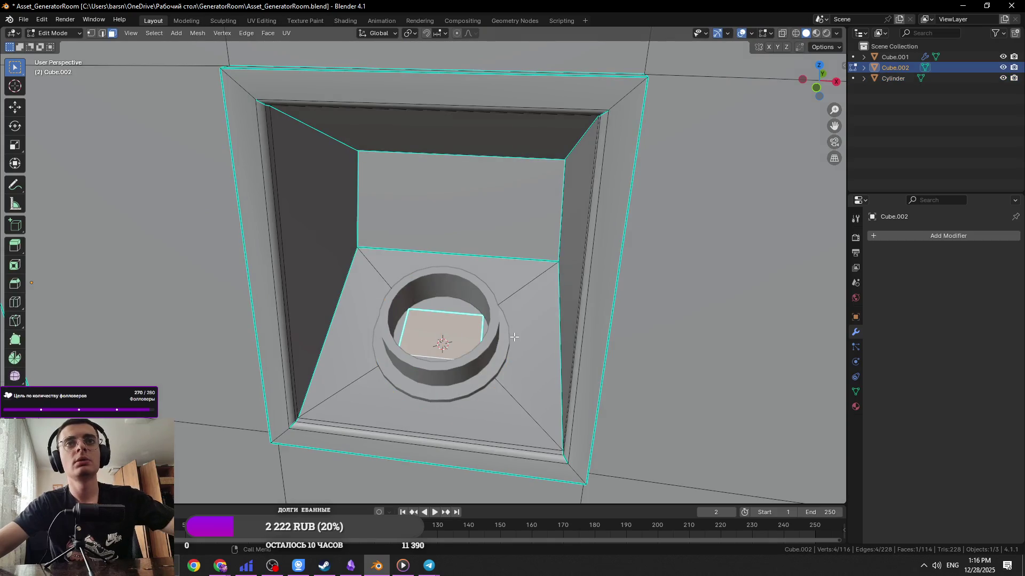
{"action": "scroll", "coordinate": [514, 337], "scroll_direction": "up", "scroll_amount": 4}
{"action": "key", "text": "s"}
{"action": "key", "text": "z"}
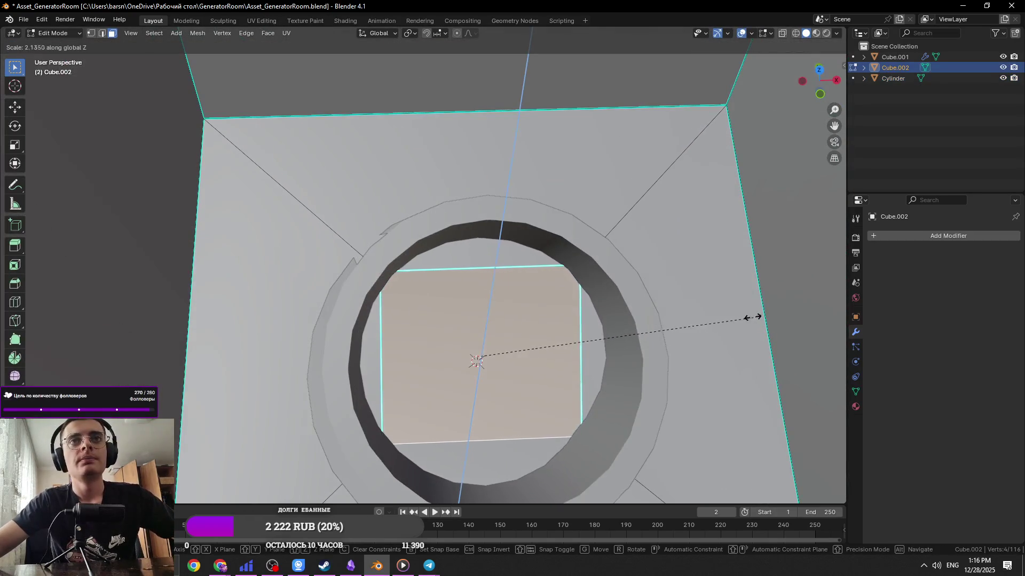
{"action": "key", "text": "Escape"}
{"action": "middle_click_drag", "start_coordinate": [709, 338], "coordinate": [544, 338]}
{"action": "key", "text": "2"}
{"action": "left_click", "coordinate": [539, 328]}
{"action": "key", "text": "g"}
{"action": "key", "text": "g"}
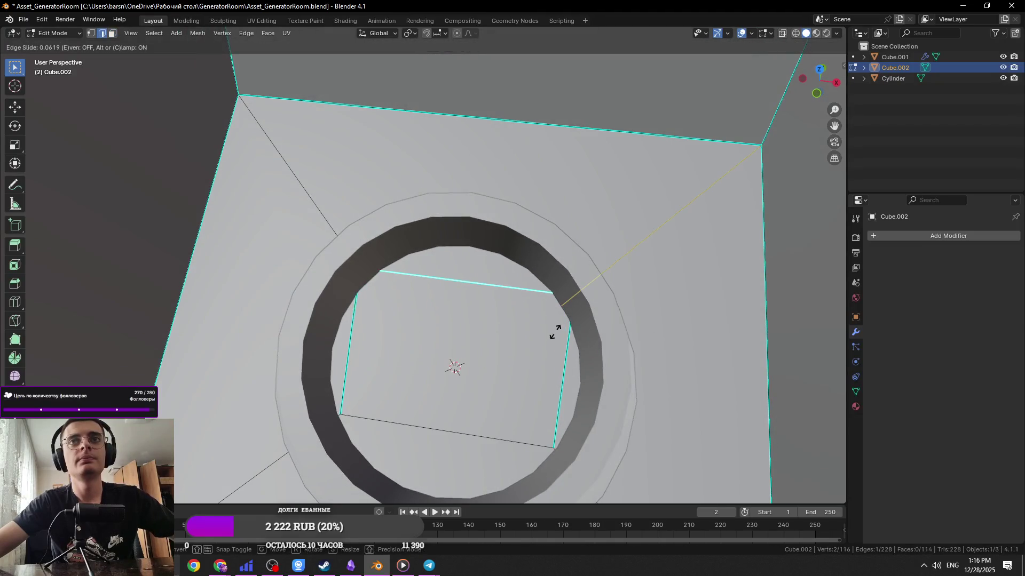
{"action": "left_click", "coordinate": [558, 321]}
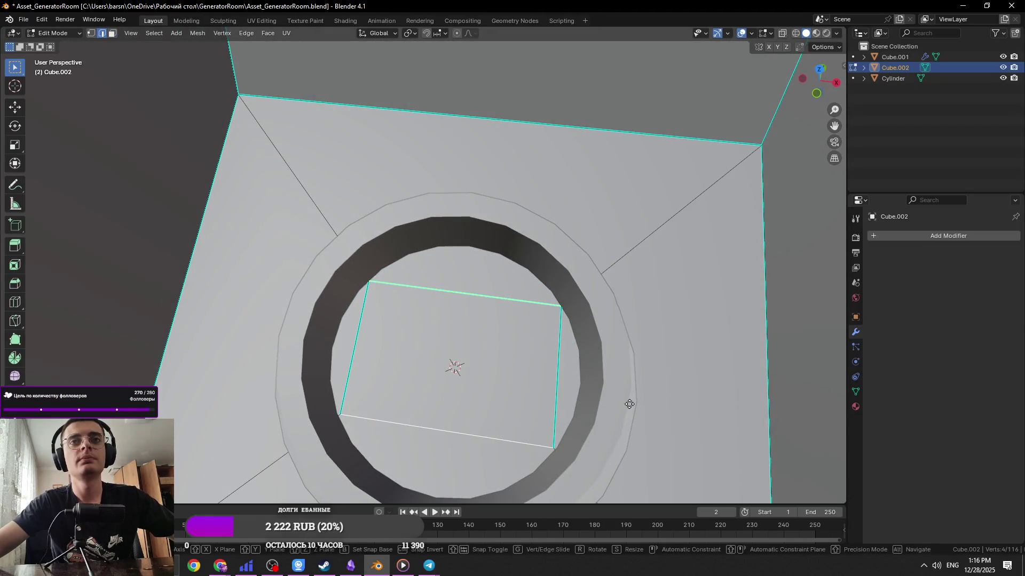
Delete the inner floor square face to open a hole under the ring
{"action": "key", "text": "3"}
{"action": "key", "text": "x"}
{"action": "left_click", "coordinate": [456, 366]}
{"action": "key", "text": "Tab"}
{"action": "mouse_move", "coordinate": [457, 366]}
{"action": "middle_mouse_down"}
{"action": "mouse_move", "coordinate": [434, 338]}
{"action": "mouse_move", "coordinate": [457, 310]}
{"action": "mouse_move", "coordinate": [433, 268]}
{"action": "mouse_move", "coordinate": [414, 295]}
{"action": "middle_mouse_up"}
Add an edge loop across the floor and slide hole corner vertices toward the ring's circle
{"action": "key", "text": "Tab"}
{"action": "scroll", "coordinate": [432, 268], "scroll_direction": "down", "scroll_amount": 3}
{"action": "left_click", "coordinate": [454, 291]}
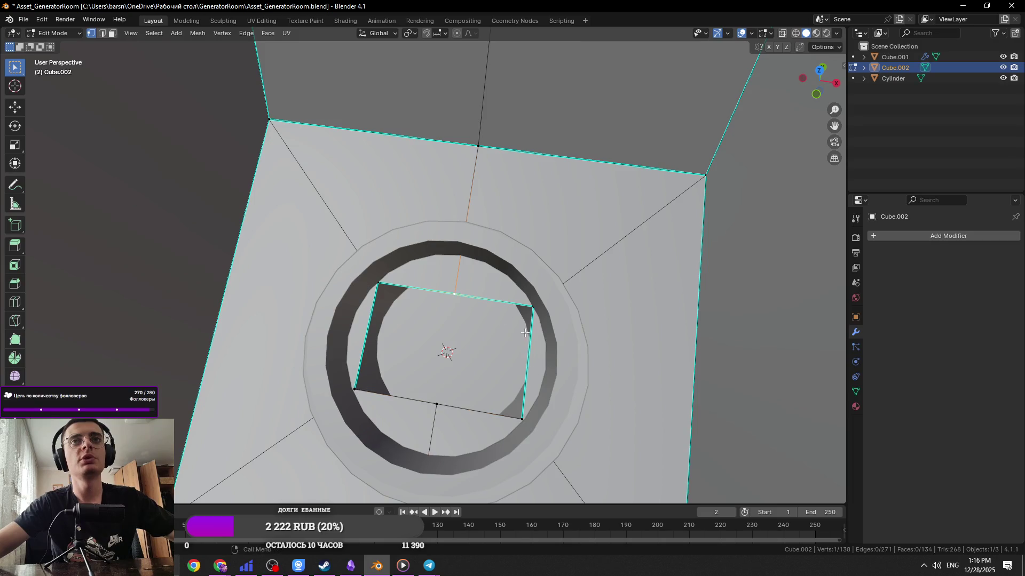
{"action": "key", "text": "shift+v"}
{"action": "left_click", "coordinate": [542, 295]}
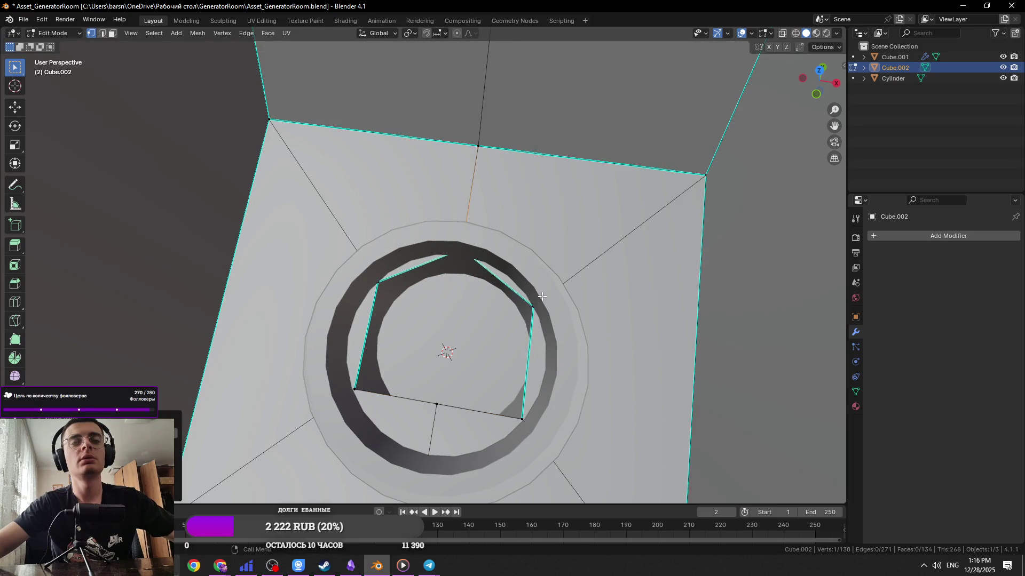
{"action": "key", "text": "shift+v"}
{"action": "left_click", "coordinate": [502, 429]}
Save the blend file and select the ring cylinder for editing
{"action": "key", "text": "ctrl+s"}
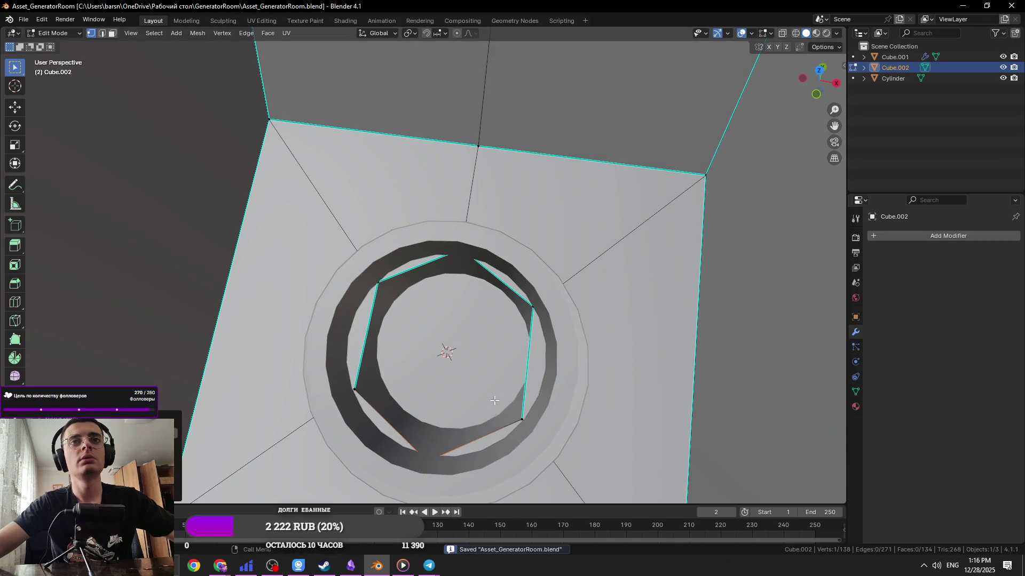
{"action": "key", "text": "Tab"}
{"action": "scroll", "coordinate": [480, 332], "scroll_direction": "down", "scroll_amount": 3}
{"action": "middle_click_drag", "start_coordinate": [479, 332], "coordinate": [422, 261]}
{"action": "left_click", "coordinate": [411, 244]}
{"action": "key", "text": "Tab"}
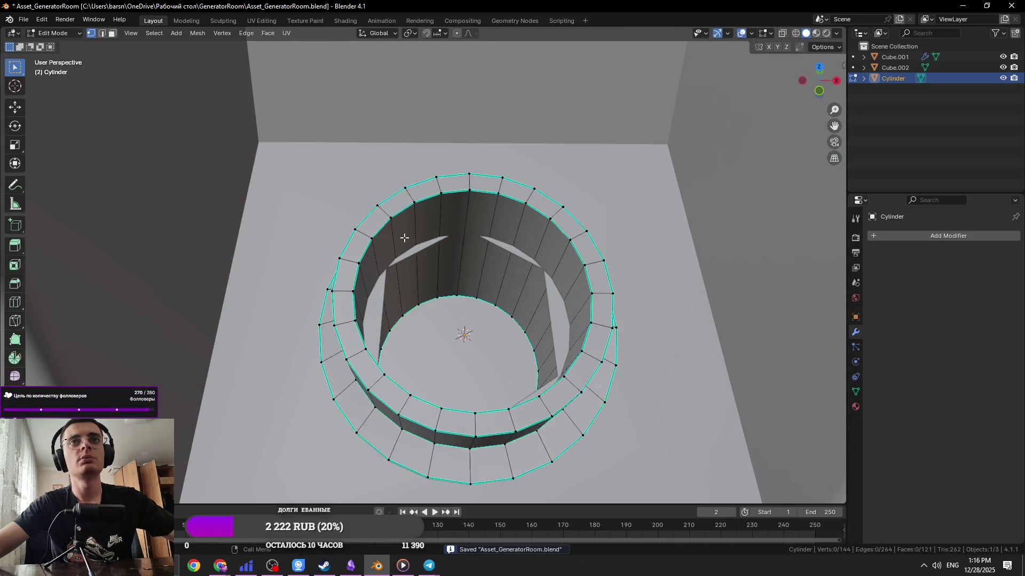
Select the cylinder's inner bottom face and test a vertical move, cancelling it
{"action": "key", "text": "3"}
{"action": "left_click", "coordinate": [432, 305]}
{"action": "key", "text": "g"}
{"action": "key", "text": "z"}
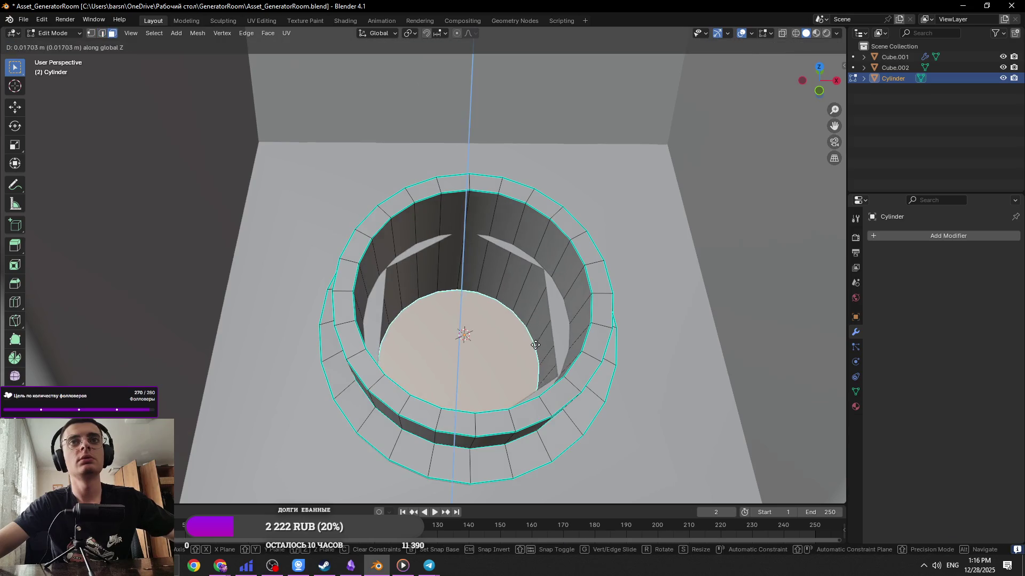
{"action": "key", "text": "Escape"}
{"action": "key", "text": "Tab"}
{"action": "scroll", "coordinate": [492, 357], "scroll_direction": "down", "scroll_amount": 3}
{"action": "middle_click_drag", "start_coordinate": [491, 357], "coordinate": [501, 348]}
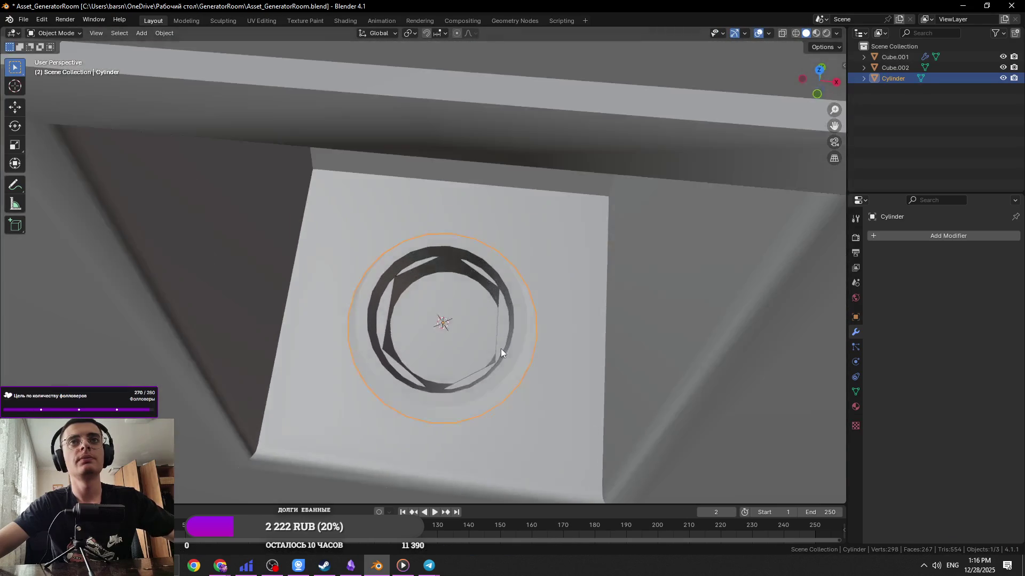
{"action": "scroll", "coordinate": [492, 325], "scroll_direction": "up", "scroll_amount": 2}
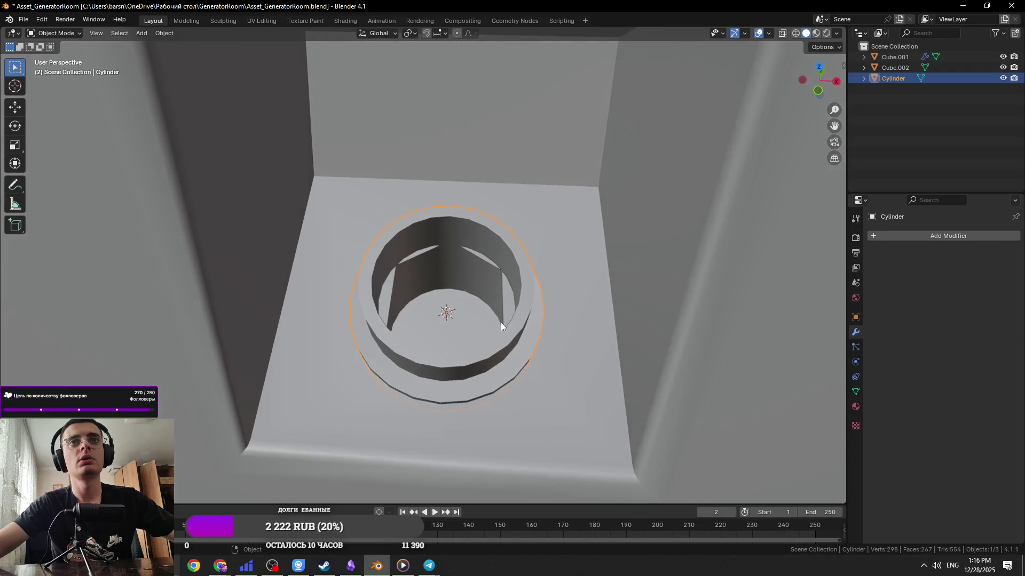
{"action": "key", "text": "Tab"}
{"action": "scroll", "coordinate": [490, 328], "scroll_direction": "up", "scroll_amount": 3}
{"action": "key", "text": "2"}
{"action": "key", "text": "Tab"}
Add a loop cut across Cube.002's niche floor and move it along X
{"action": "left_click", "coordinate": [251, 278]}
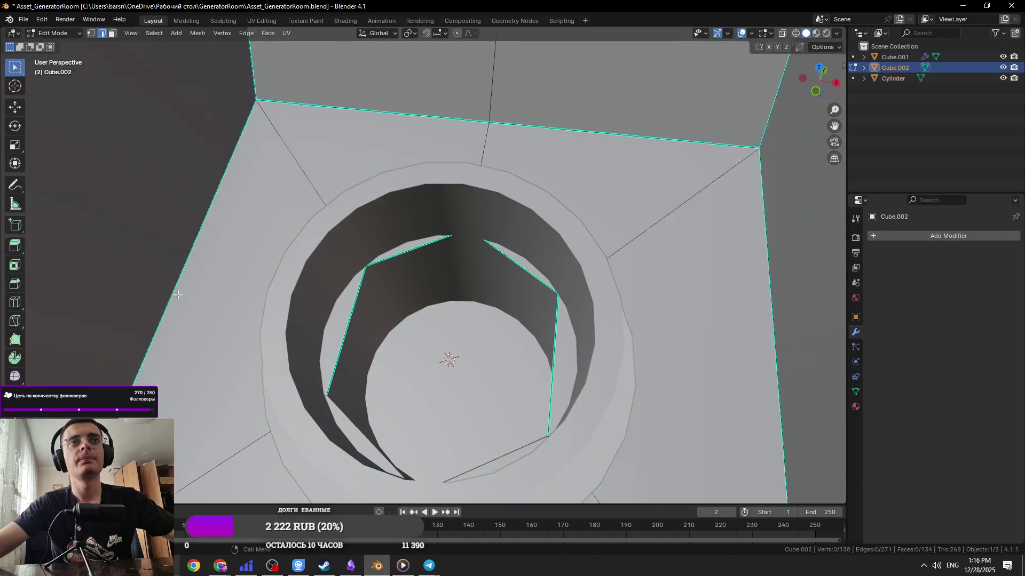
{"action": "key", "text": "Tab"}
{"action": "scroll", "coordinate": [258, 282], "scroll_direction": "down", "scroll_amount": 2}
{"action": "key", "text": "ctrl+r"}
{"action": "left_click", "coordinate": [258, 282]}
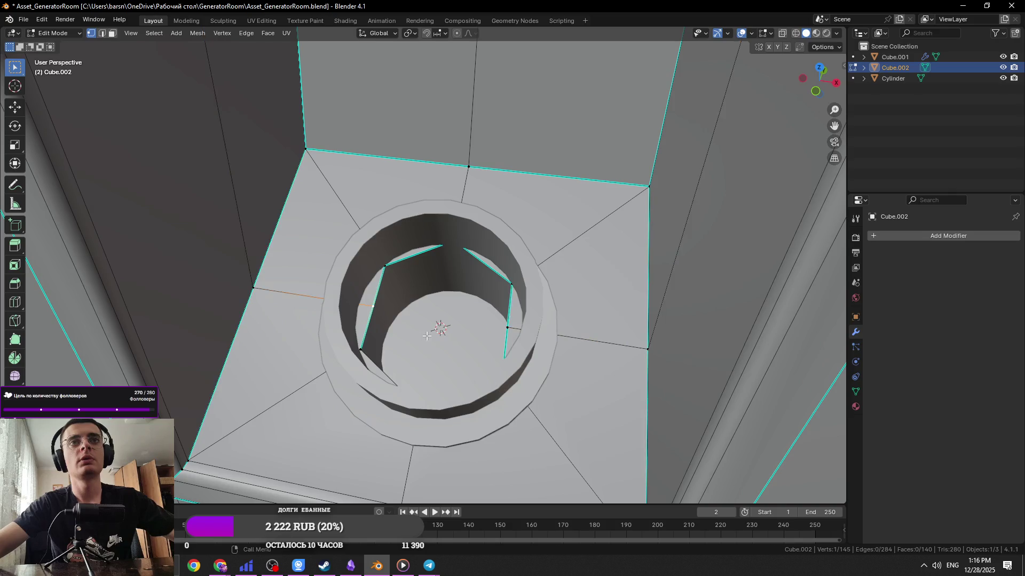
{"action": "key", "text": "g"}
{"action": "key", "text": "x"}
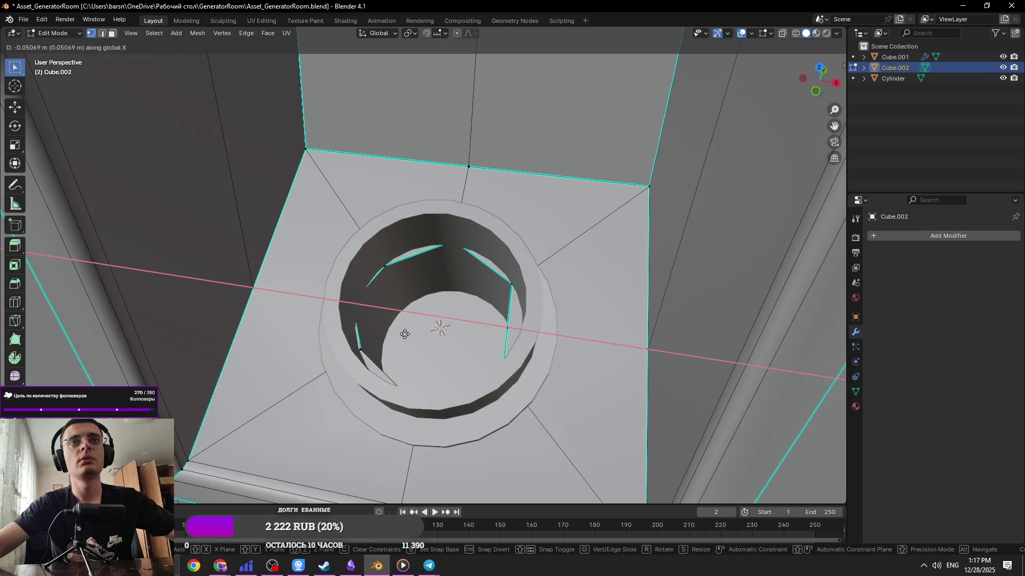
{"action": "scroll", "coordinate": [405, 334], "scroll_direction": "up", "scroll_amount": 3}
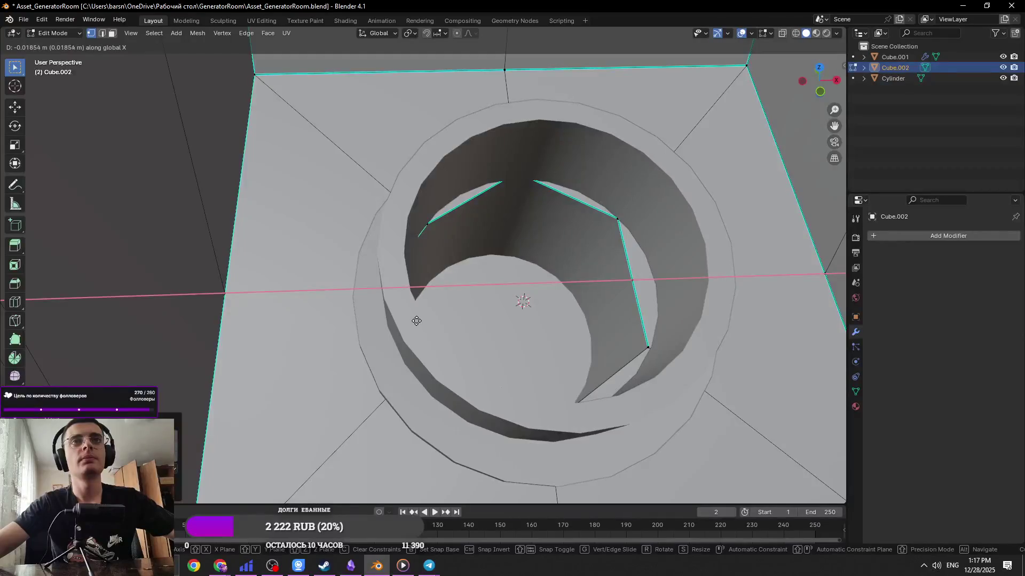
{"action": "left_click", "coordinate": [416, 321]}
Widen the selected floor edges by scaling them along X
{"action": "key", "text": "alt+a"}
{"action": "key", "text": "2"}
{"action": "key", "text": "s"}
{"action": "key", "text": "x"}
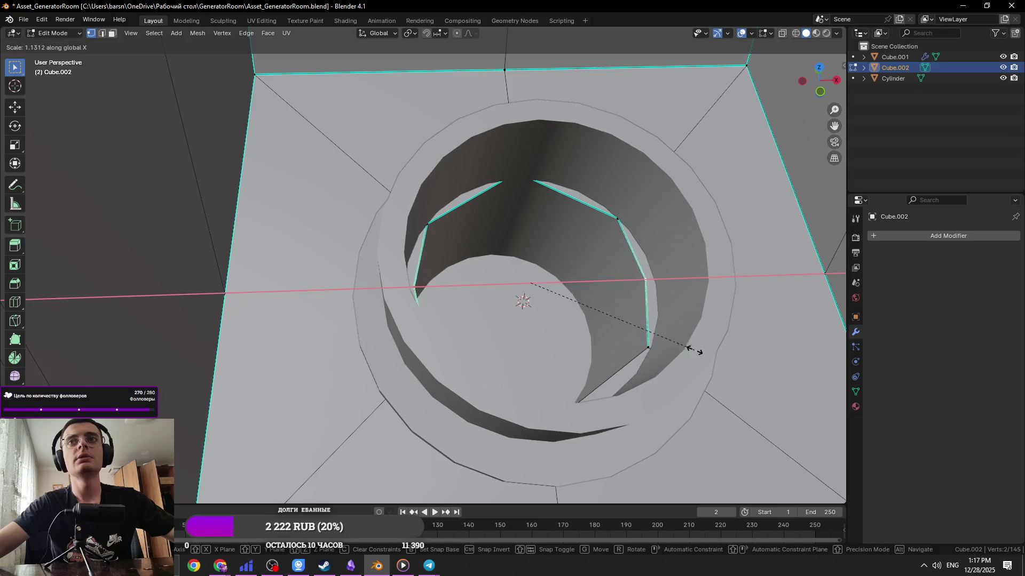
{"action": "left_click", "coordinate": [780, 350]}
Move the floor edge's end vertex along Y toward the hole
{"action": "middle_click_drag", "start_coordinate": [523, 192], "coordinate": [543, 247]}
{"action": "key", "text": "alt+z"}
{"action": "left_click", "coordinate": [547, 259]}
{"action": "key", "text": "alt+z"}
{"action": "key", "text": "alt+z"}
{"action": "key", "text": "g"}
{"action": "key", "text": "y"}
{"action": "left_click", "coordinate": [533, 309]}
{"action": "key", "text": "alt+z"}
Move the hole vertices along Y and slide them along their edges to hug the ring
{"action": "mouse_move", "coordinate": [523, 299]}
{"action": "middle_mouse_down"}
{"action": "mouse_move", "coordinate": [507, 285]}
{"action": "mouse_move", "coordinate": [453, 350]}
{"action": "mouse_move", "coordinate": [349, 378]}
{"action": "middle_mouse_up"}
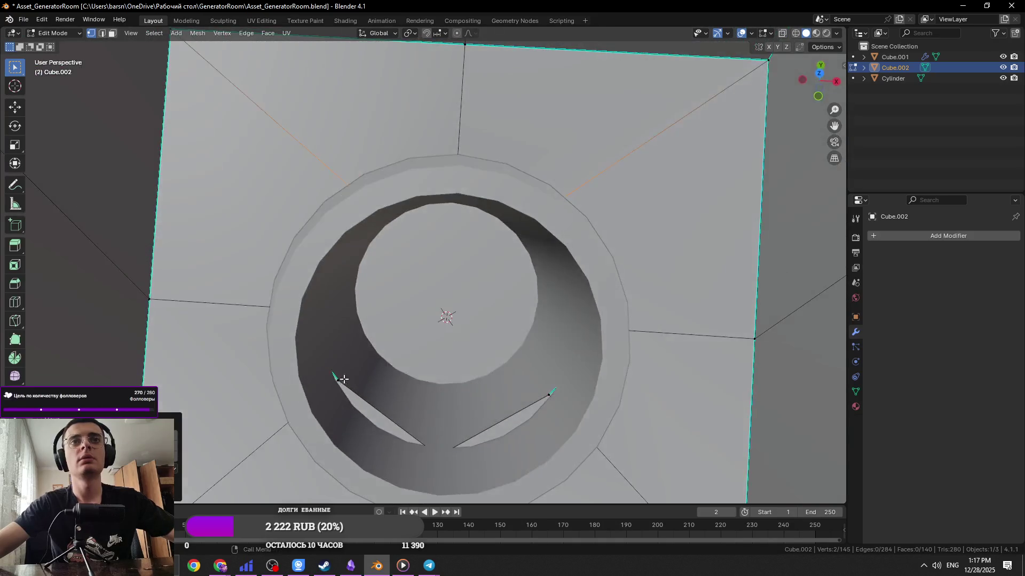
{"action": "mouse_move", "coordinate": [527, 404]}
{"action": "middle_mouse_down"}
{"action": "mouse_move", "coordinate": [579, 315]}
{"action": "mouse_move", "coordinate": [586, 269]}
{"action": "mouse_move", "coordinate": [565, 312]}
{"action": "middle_mouse_up"}
{"action": "key", "text": "g"}
{"action": "key", "text": "x"}
{"action": "key", "text": "y"}
{"action": "left_click", "coordinate": [553, 421]}
{"action": "key", "text": "g"}
{"action": "key", "text": "g"}
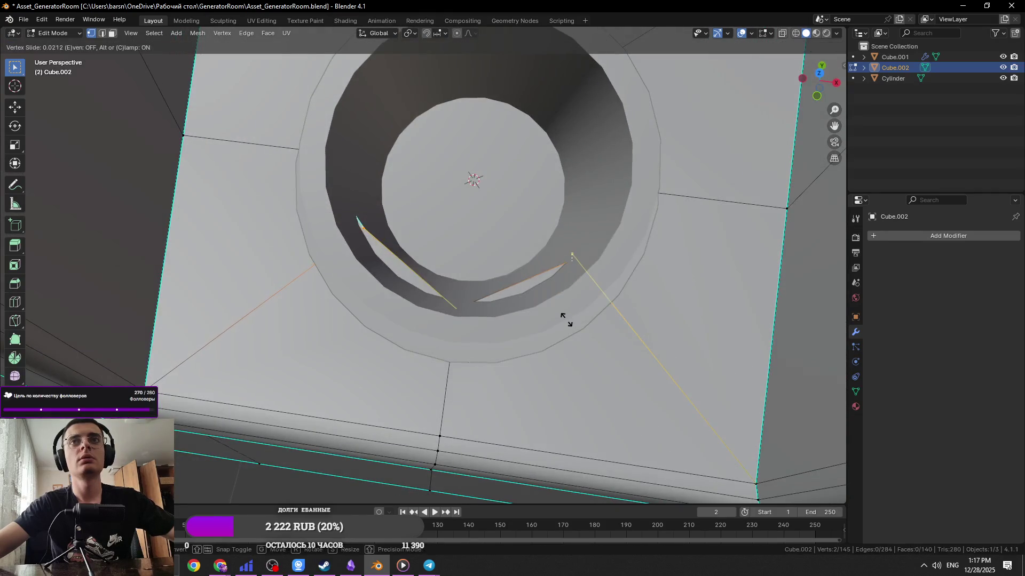
{"action": "left_click", "coordinate": [566, 330]}
{"action": "key", "text": "g"}
{"action": "key", "text": "g"}
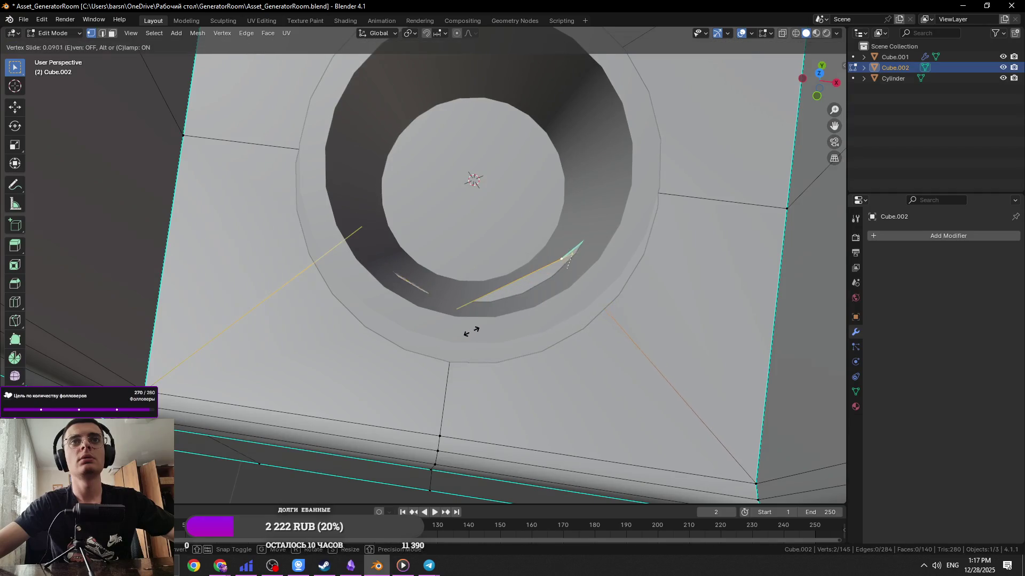
{"action": "key", "text": "c"}
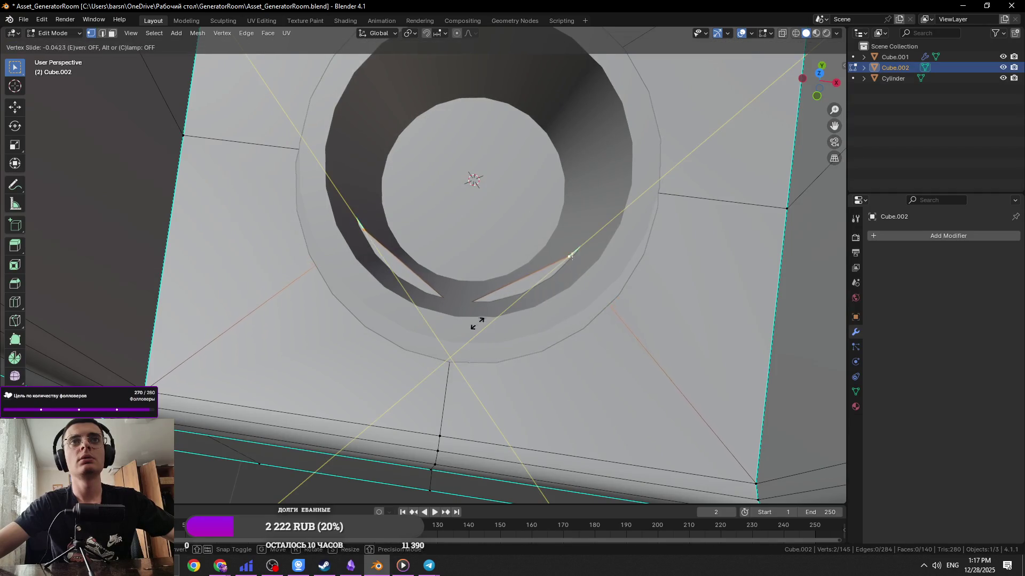
{"action": "left_click", "coordinate": [459, 380]}
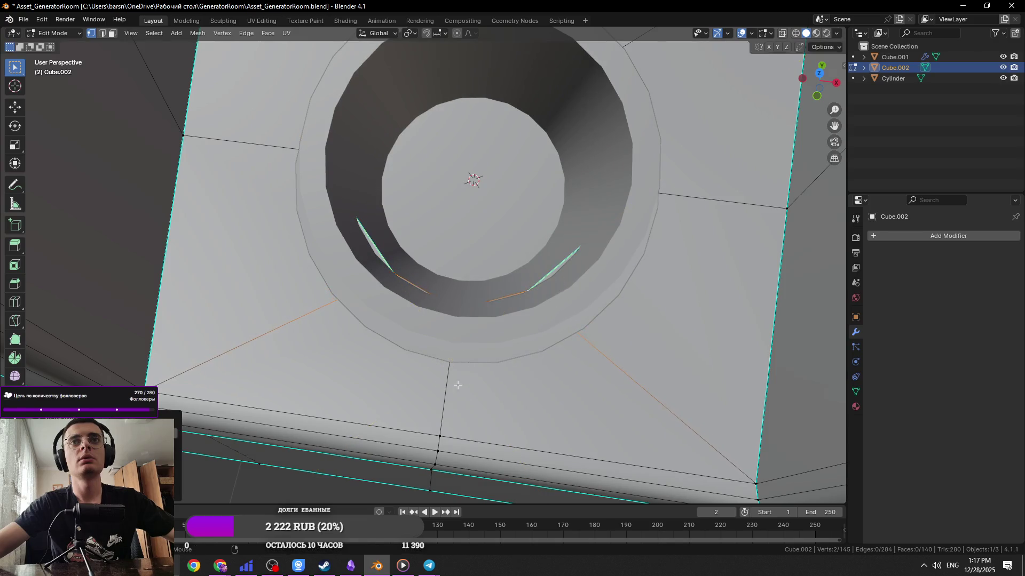
Scale the selected hole vertices along X and save the file
{"action": "key", "text": "s"}
{"action": "key", "text": "x"}
{"action": "left_click", "coordinate": [596, 401]}
{"action": "key", "text": "ctrl+s"}
{"action": "mouse_move", "coordinate": [596, 401]}
{"action": "middle_mouse_down"}
{"action": "mouse_move", "coordinate": [578, 302]}
{"action": "mouse_move", "coordinate": [533, 268]}
{"action": "mouse_move", "coordinate": [576, 270]}
{"action": "middle_mouse_up"}
{"action": "key", "text": "Tab"}
In vertex mode, slide two hole vertices along their edges around the cylinder
{"action": "key", "text": "Tab"}
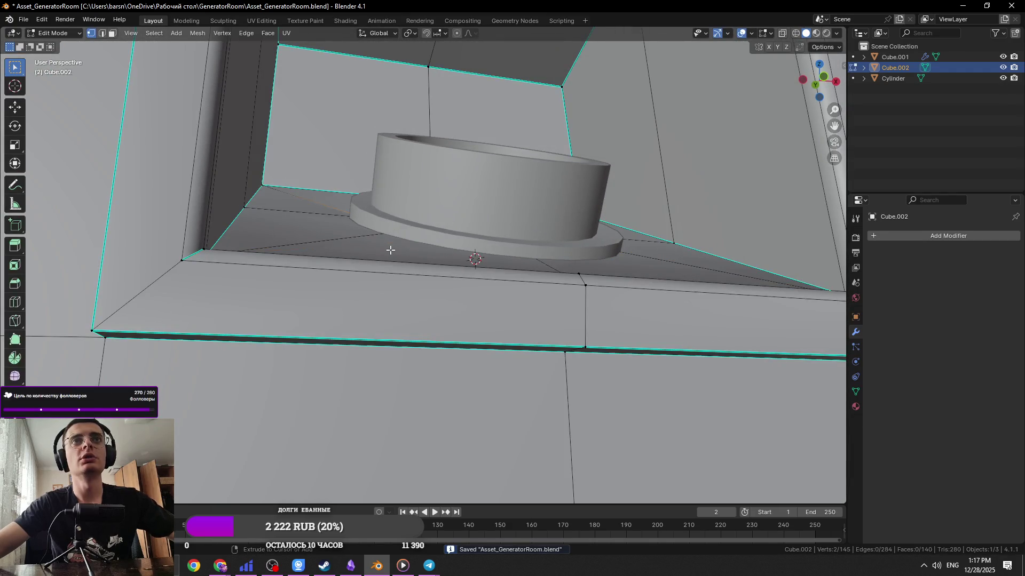
{"action": "key", "text": "Tab"}
{"action": "mouse_move", "coordinate": [390, 249]}
{"action": "middle_mouse_down"}
{"action": "mouse_move", "coordinate": [441, 262]}
{"action": "mouse_move", "coordinate": [424, 299]}
{"action": "mouse_move", "coordinate": [426, 238]}
{"action": "mouse_move", "coordinate": [461, 191]}
{"action": "middle_mouse_up"}
{"action": "key", "text": "Tab"}
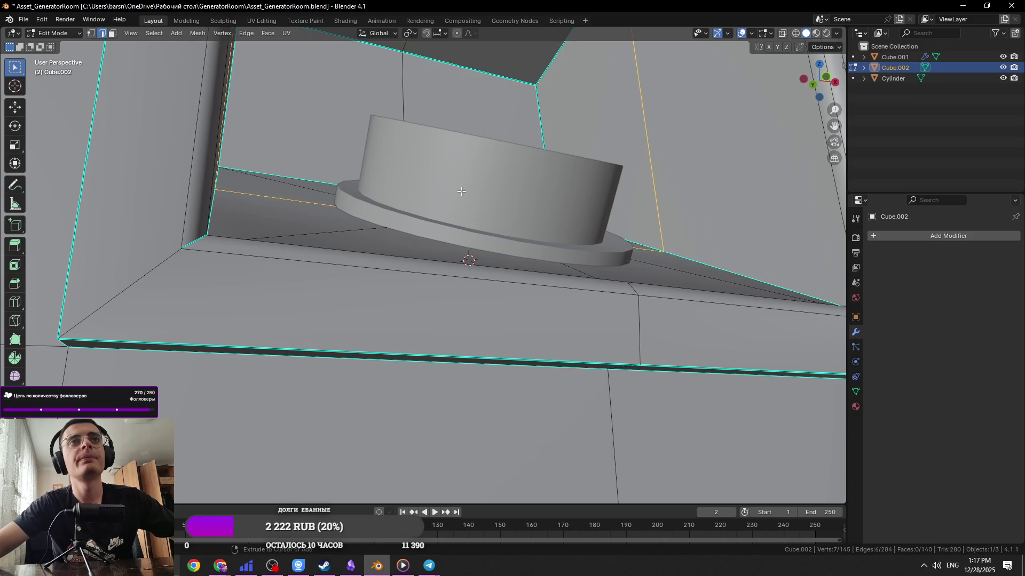
{"action": "mouse_move", "coordinate": [462, 191]}
{"action": "middle_mouse_down"}
{"action": "mouse_move", "coordinate": [451, 249]}
{"action": "mouse_move", "coordinate": [401, 245]}
{"action": "middle_mouse_up"}
{"action": "key", "text": "Tab"}
{"action": "key", "text": "Tab"}
{"action": "key", "text": "1"}
{"action": "middle_click_drag", "start_coordinate": [517, 182], "coordinate": [510, 229]}
{"action": "key", "text": "shift+v"}
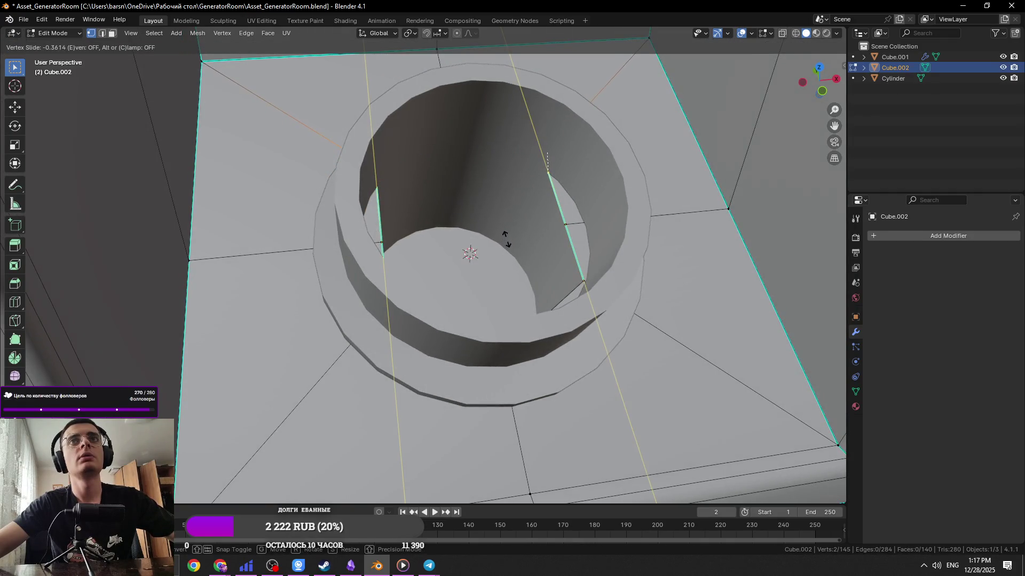
{"action": "left_click", "coordinate": [506, 239]}
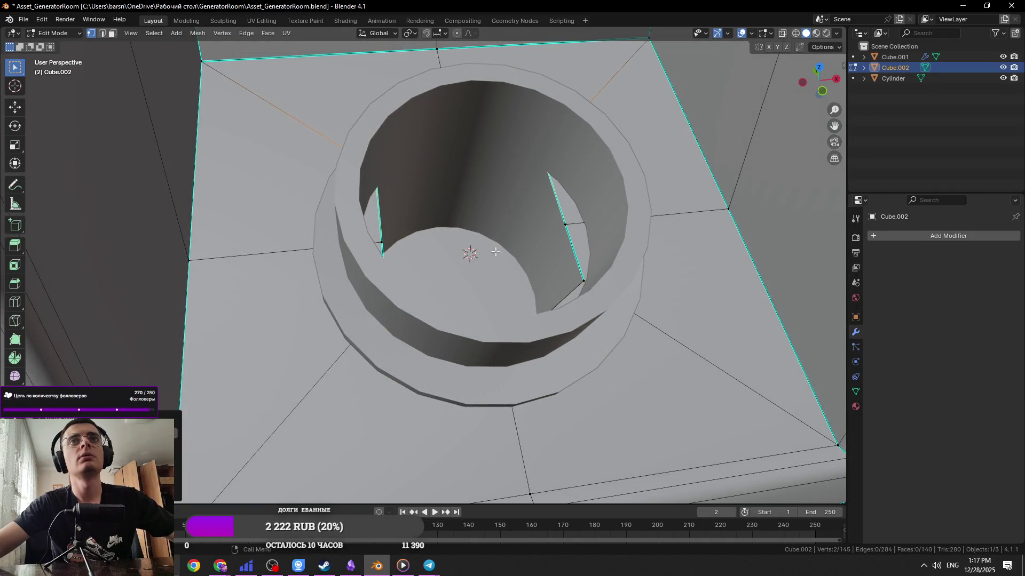
{"action": "key", "text": "shift+v"}
{"action": "left_click", "coordinate": [580, 291]}
Move the hole vertices along X, then scale them along X
{"action": "mouse_move", "coordinate": [581, 291]}
{"action": "middle_mouse_down"}
{"action": "mouse_move", "coordinate": [629, 289]}
{"action": "mouse_move", "coordinate": [391, 250]}
{"action": "middle_mouse_up"}
{"action": "key", "text": "g"}
{"action": "key", "text": "x"}
{"action": "left_click", "coordinate": [655, 290]}
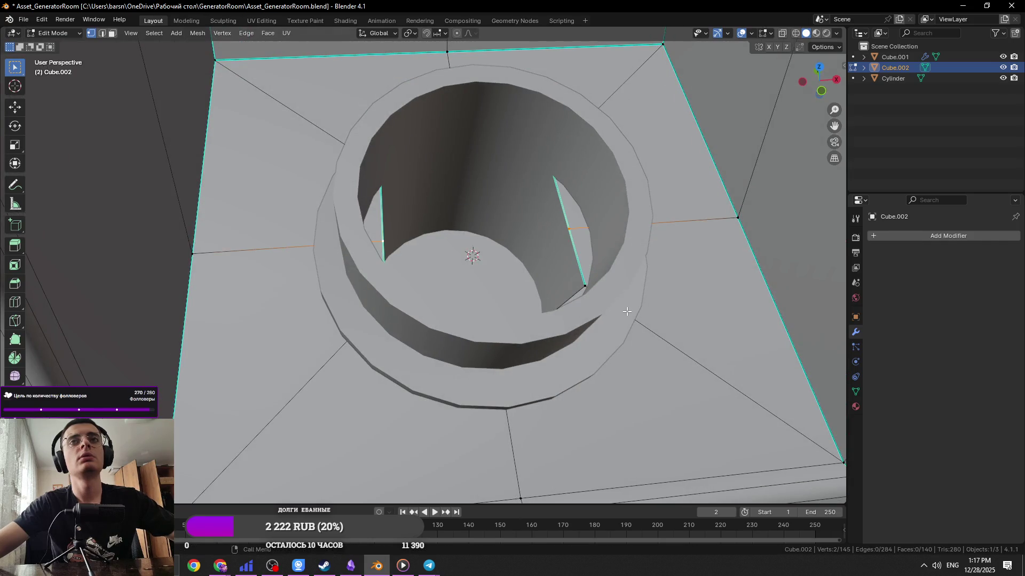
{"action": "key", "text": "s"}
{"action": "key", "text": "x"}
{"action": "left_click", "coordinate": [681, 315]}
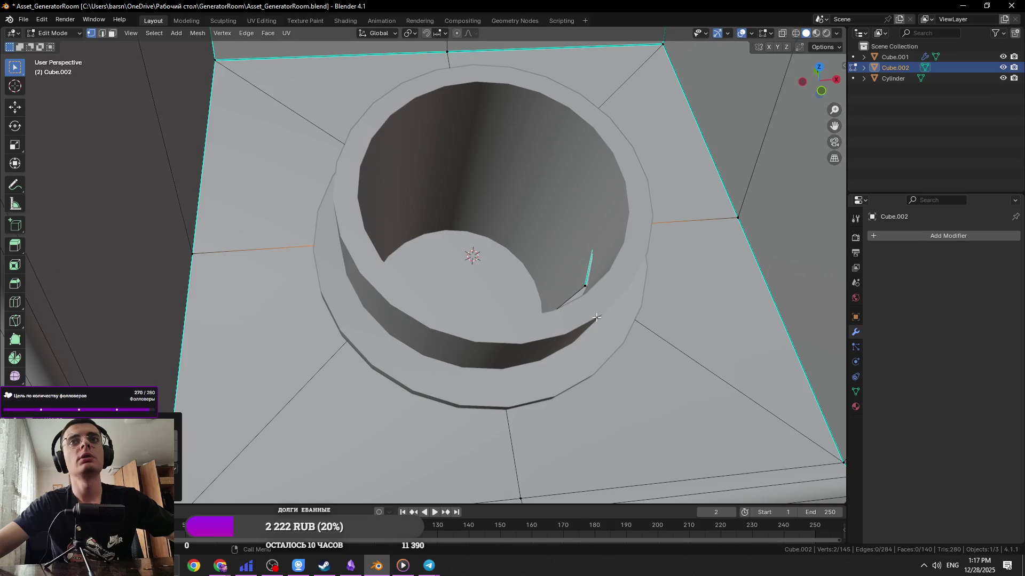
From a near top-down see-through view, widen the hole's vertices along X
{"action": "middle_click_drag", "start_coordinate": [408, 316], "coordinate": [531, 320]}
{"action": "key", "text": "shift+v"}
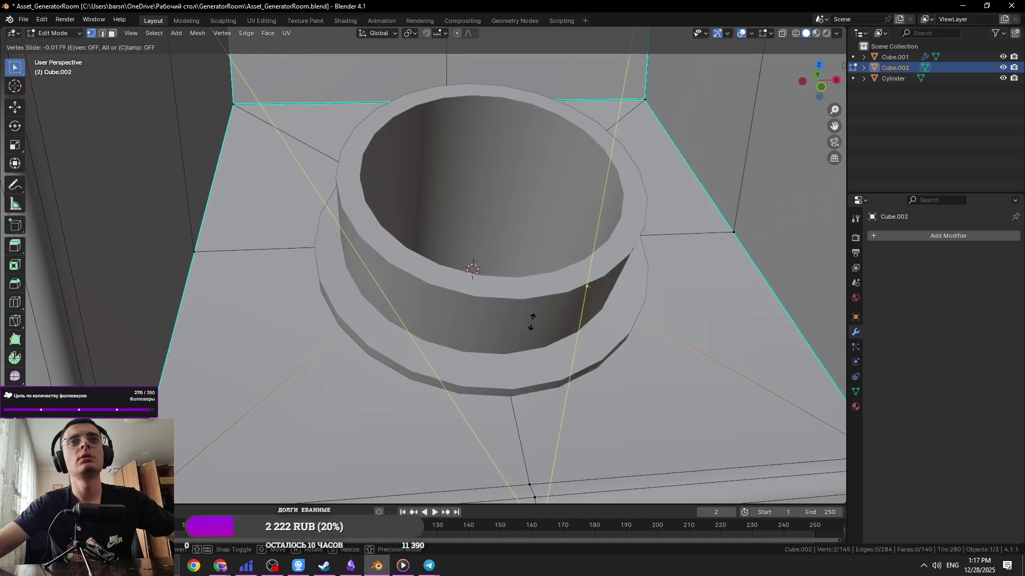
{"action": "middle_click_drag", "start_coordinate": [559, 364], "coordinate": [570, 374]}
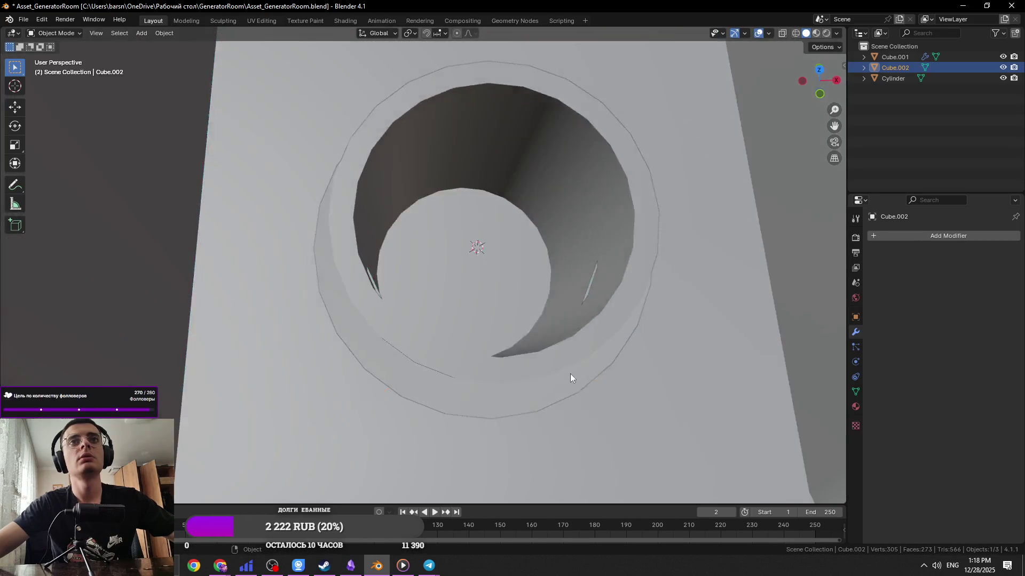
{"action": "scroll", "coordinate": [570, 374], "scroll_direction": "down", "scroll_amount": 3}
{"action": "key", "text": "alt+z"}
{"action": "key", "text": "s"}
{"action": "key", "text": "x"}
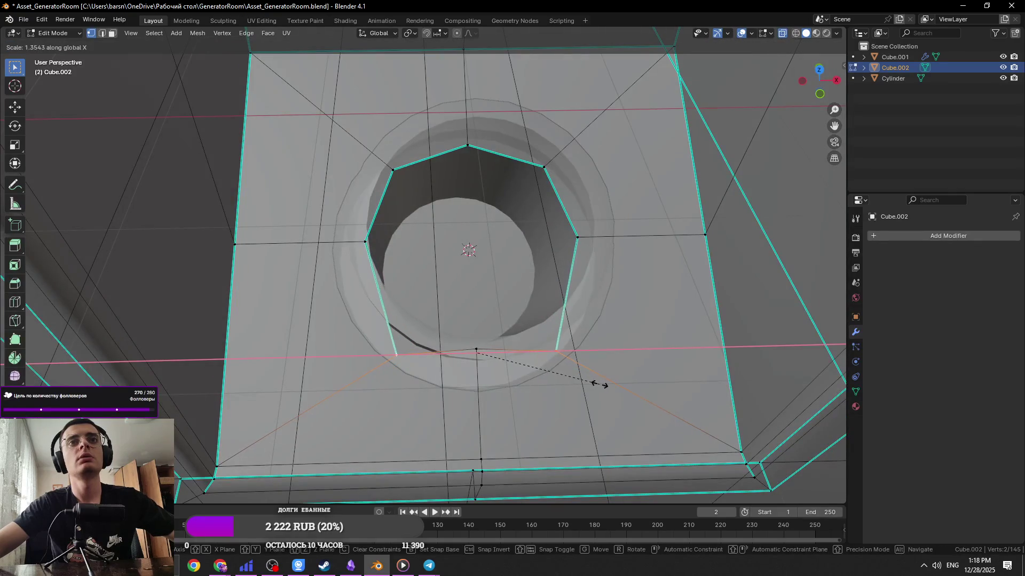
{"action": "left_click", "coordinate": [599, 384]}
{"action": "key", "text": "alt+z"}
Slide a remaining hole vertex along its edge to round the opening
{"action": "key", "text": "alt+z"}
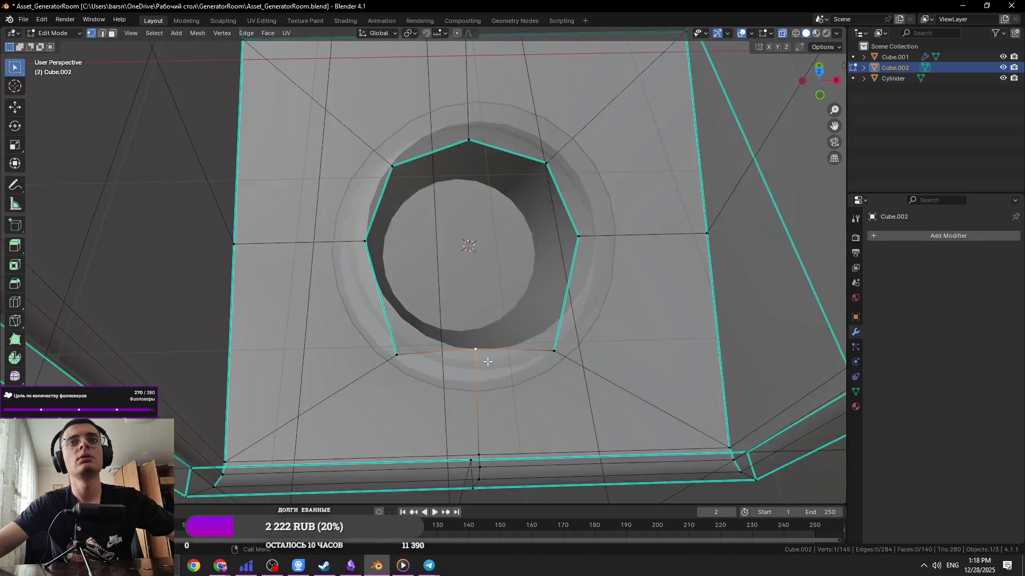
{"action": "key", "text": "g"}
{"action": "key", "text": "y"}
{"action": "key", "text": "Escape"}
{"action": "key", "text": "g"}
{"action": "key", "text": "g"}
{"action": "left_click", "coordinate": [496, 412]}
{"action": "key", "text": "alt+z"}
Return to object mode and save the file
{"action": "key", "text": "Tab"}
{"action": "scroll", "coordinate": [488, 340], "scroll_direction": "down", "scroll_amount": 5}
{"action": "mouse_move", "coordinate": [488, 340]}
{"action": "middle_mouse_down"}
{"action": "mouse_move", "coordinate": [595, 370]}
{"action": "mouse_move", "coordinate": [541, 347]}
{"action": "middle_mouse_up"}
{"action": "key", "text": "ctrl+s"}
{"action": "scroll", "coordinate": [491, 357], "scroll_direction": "up", "scroll_amount": 8}
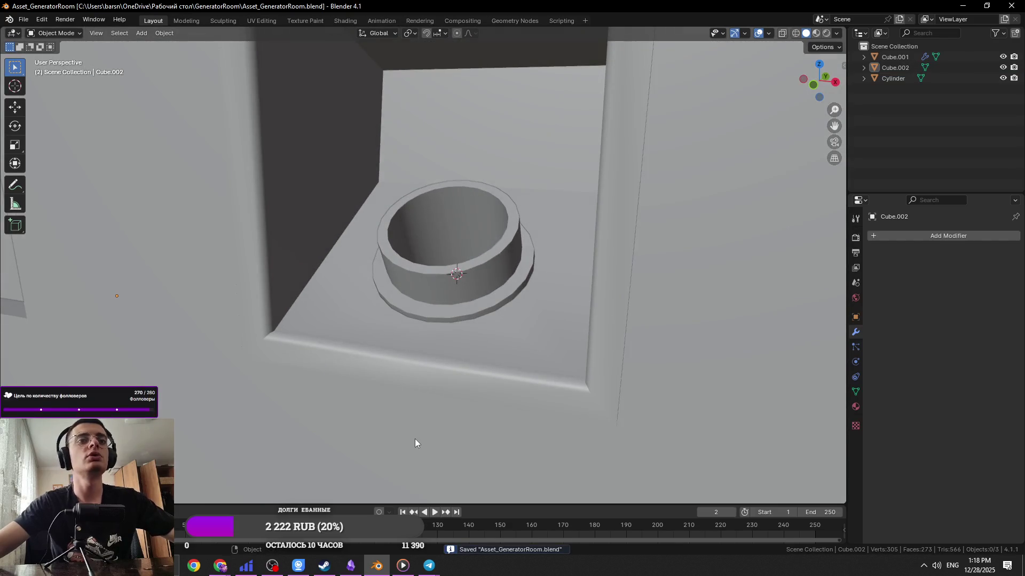
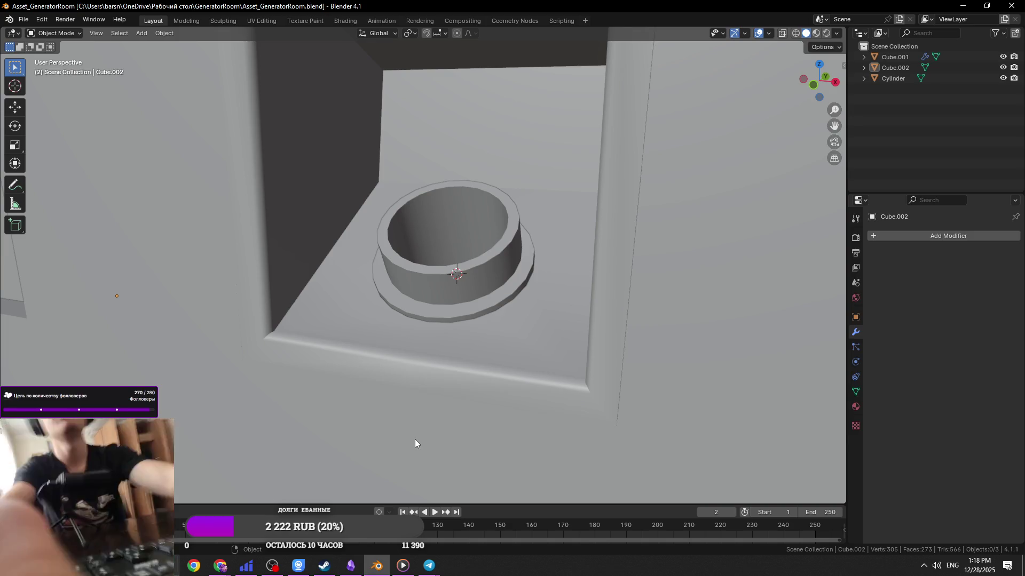
Select the wall Cube.002 and bring the blue generator reference photo to the front
{"action": "left_click", "coordinate": [273, 567]}
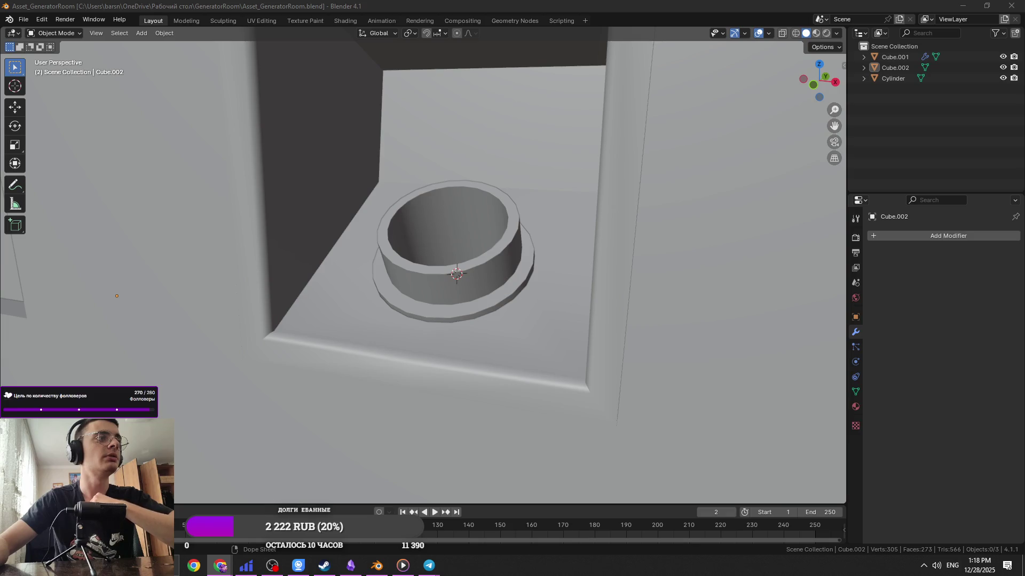
{"action": "scroll", "coordinate": [347, 349], "scroll_direction": "down", "scroll_amount": 2}
{"action": "mouse_move", "coordinate": [441, 300]}
{"action": "middle_mouse_down"}
{"action": "mouse_move", "coordinate": [421, 263]}
{"action": "mouse_move", "coordinate": [481, 263]}
{"action": "middle_mouse_up"}
{"action": "left_click", "coordinate": [481, 263]}
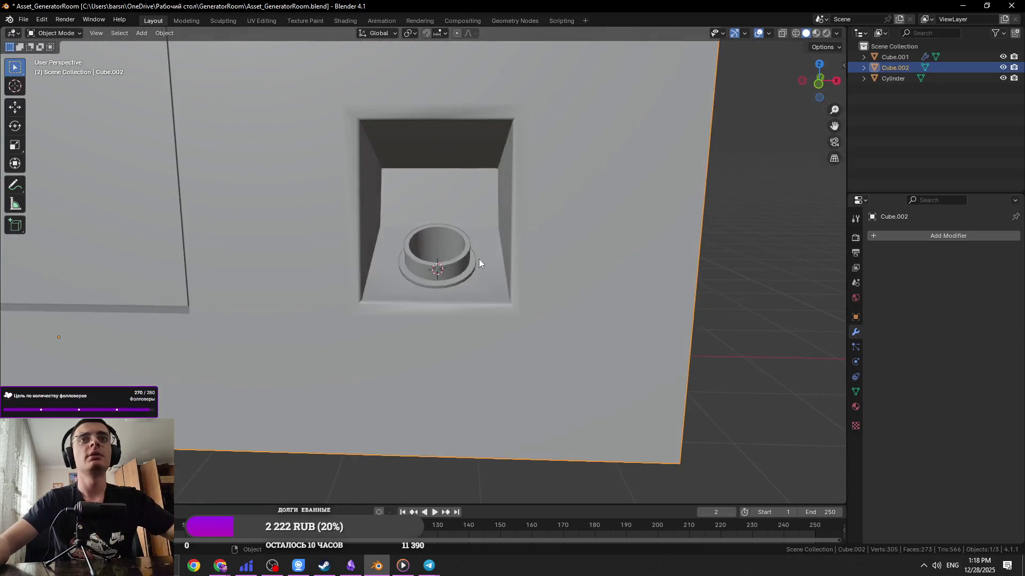
{"action": "key", "text": "alt+Tab"}
{"action": "left_click", "coordinate": [800, 155]}
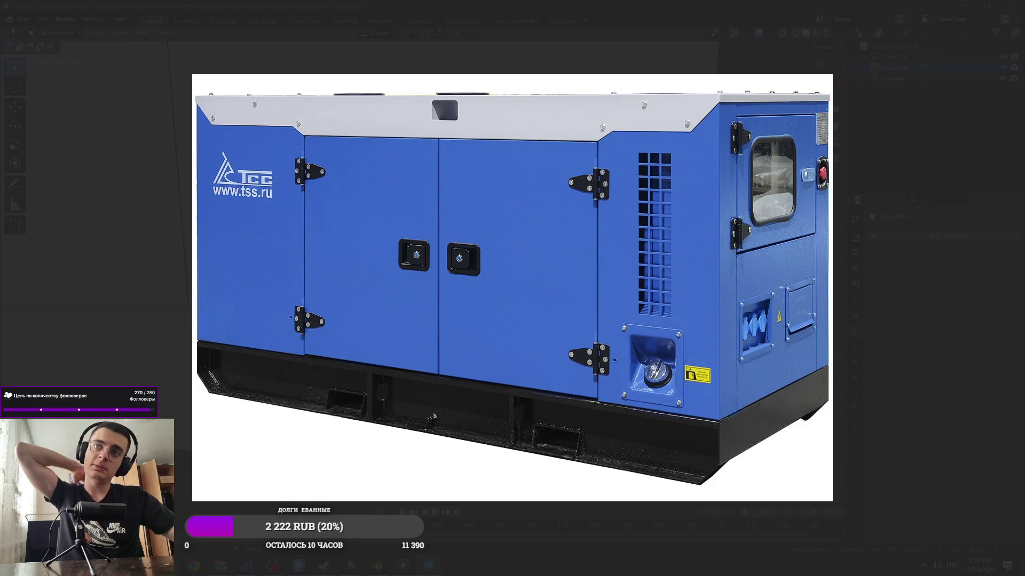
Close the reference photo, put the wall into Edit Mode and save Asset_GeneratorRoom.blend
{"action": "left_click", "coordinate": [659, 14]}
{"action": "mouse_move", "coordinate": [544, 151]}
{"action": "middle_mouse_down"}
{"action": "mouse_move", "coordinate": [514, 167]}
{"action": "mouse_move", "coordinate": [480, 167]}
{"action": "mouse_move", "coordinate": [450, 224]}
{"action": "mouse_move", "coordinate": [511, 232]}
{"action": "mouse_move", "coordinate": [464, 183]}
{"action": "mouse_move", "coordinate": [486, 229]}
{"action": "mouse_move", "coordinate": [467, 263]}
{"action": "mouse_move", "coordinate": [485, 218]}
{"action": "mouse_move", "coordinate": [443, 165]}
{"action": "mouse_move", "coordinate": [405, 222]}
{"action": "mouse_move", "coordinate": [472, 248]}
{"action": "mouse_move", "coordinate": [440, 226]}
{"action": "middle_mouse_up"}
{"action": "key", "text": "Tab"}
{"action": "key", "text": "Tab"}
{"action": "key", "text": "Tab"}
{"action": "key", "text": "Tab"}
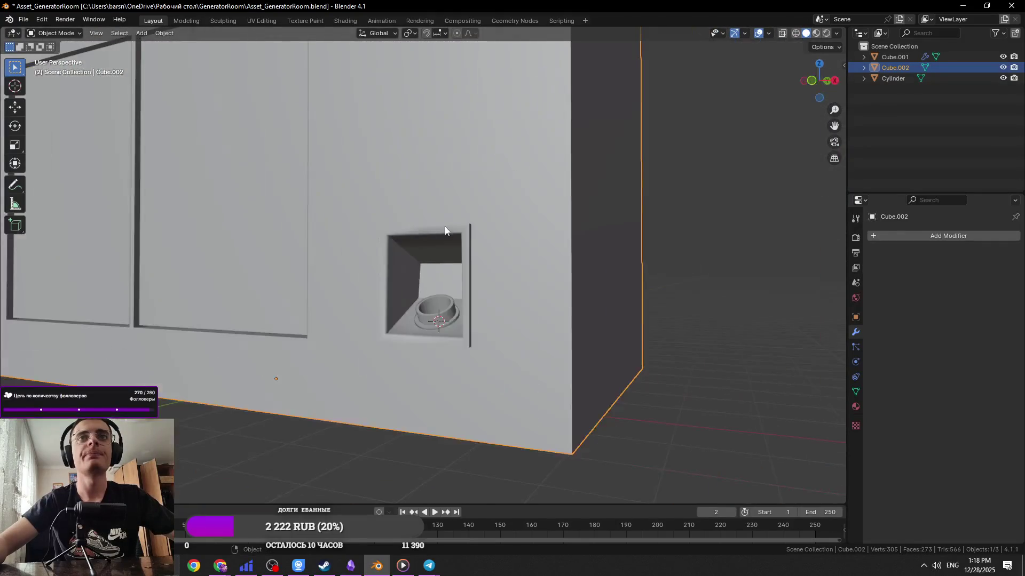
{"action": "key", "text": "ctrl+s"}
{"action": "scroll", "coordinate": [487, 240], "scroll_direction": "up", "scroll_amount": 2}
Select the edge loop around the niche opening's inner rim in Edit Mode
{"action": "mouse_move", "coordinate": [453, 297]}
{"action": "middle_mouse_down"}
{"action": "mouse_move", "coordinate": [469, 240]}
{"action": "mouse_move", "coordinate": [480, 254]}
{"action": "middle_mouse_up"}
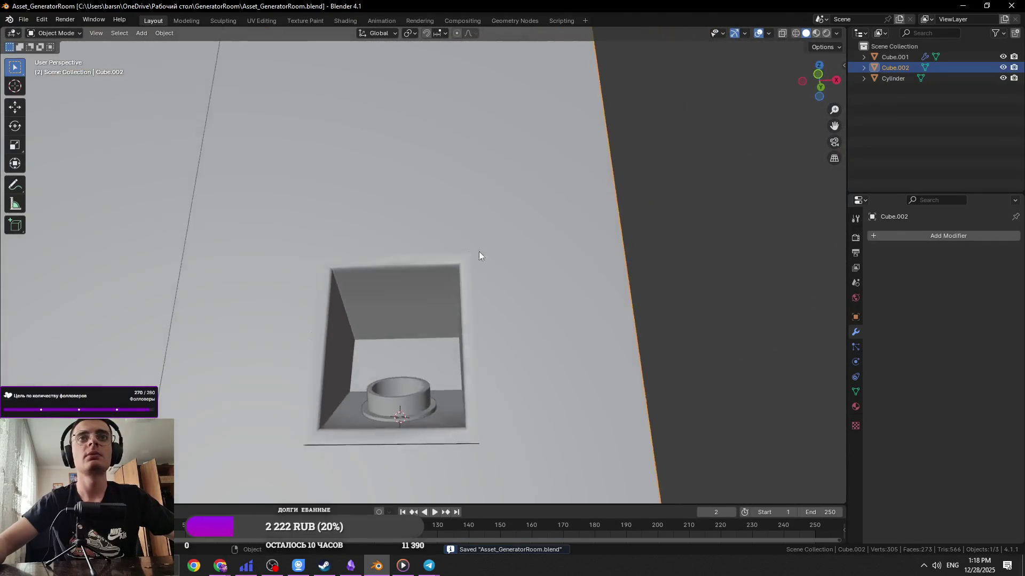
{"action": "scroll", "coordinate": [409, 251], "scroll_direction": "up", "scroll_amount": 4}
{"action": "key", "text": "Tab"}
{"action": "scroll", "coordinate": [444, 267], "scroll_direction": "down", "scroll_amount": 3}
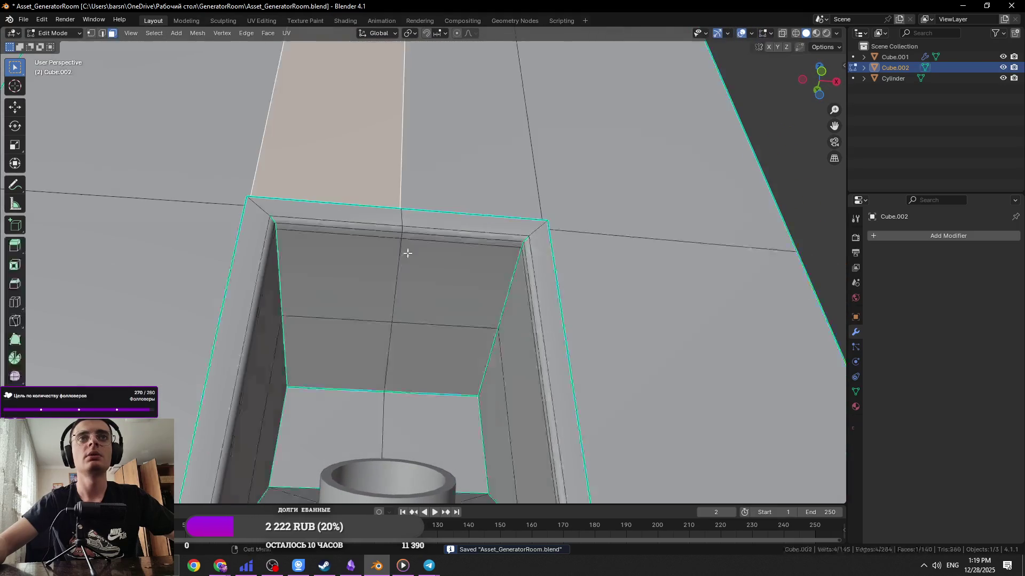
{"action": "scroll", "coordinate": [408, 251], "scroll_direction": "up", "scroll_amount": 2}
{"action": "mouse_move", "coordinate": [345, 250]}
{"action": "middle_mouse_down"}
{"action": "mouse_move", "coordinate": [315, 249]}
{"action": "mouse_move", "coordinate": [331, 265]}
{"action": "mouse_move", "coordinate": [508, 312]}
{"action": "middle_mouse_up"}
{"action": "left_click", "coordinate": [382, 272], "text": "alt"}
{"action": "key", "text": "Tab"}
{"action": "key", "text": "Tab"}
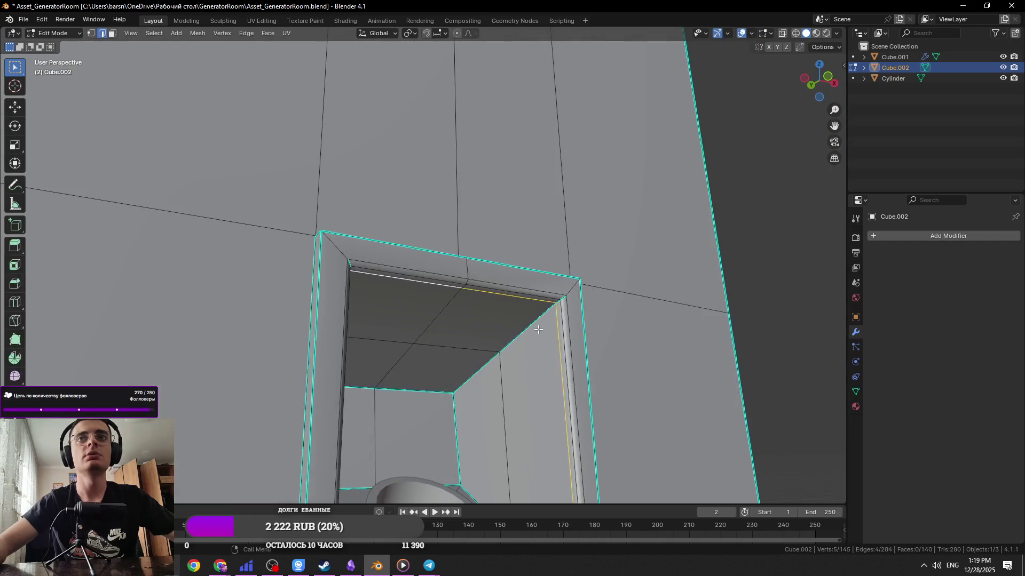
{"action": "key", "text": "alt+Tab"}
{"action": "key", "text": "alt+Tab"}
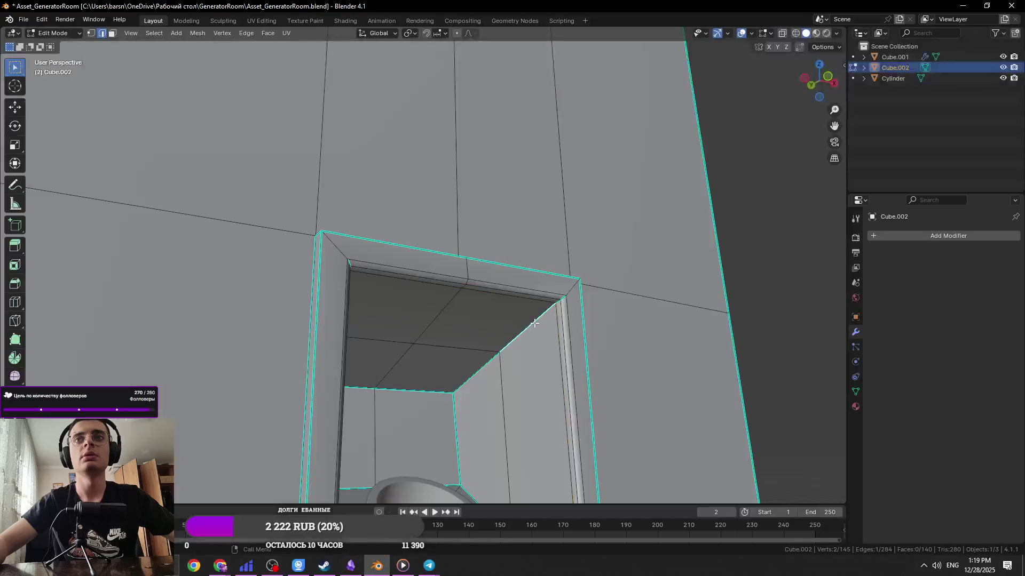
Try beveling the rim edges, cancel it, and apply an edge-menu operation instead
{"action": "key", "text": "s"}
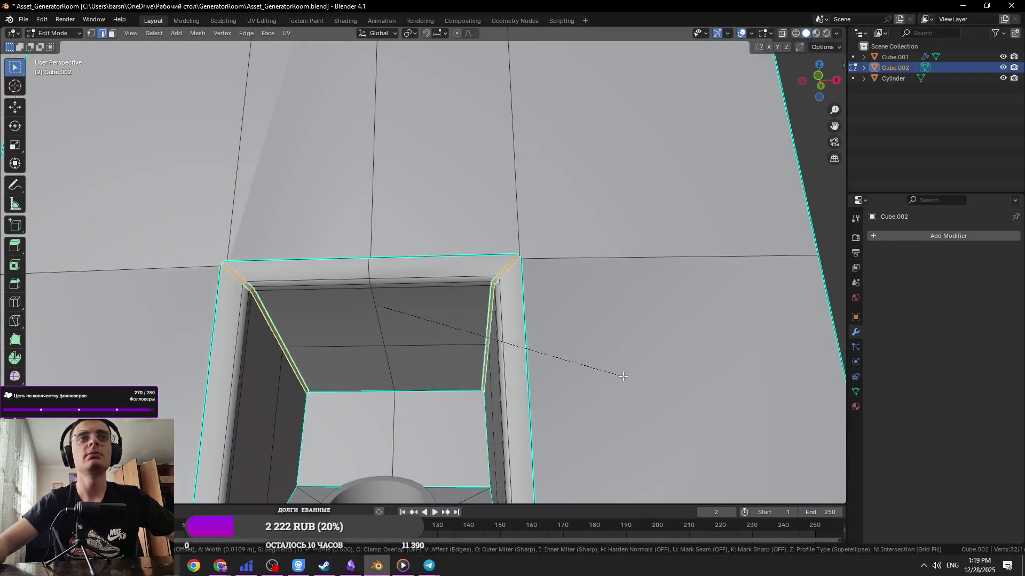
{"action": "right_click", "coordinate": [604, 376]}
{"action": "key", "text": "ctrl+z"}
{"action": "key", "text": "Tab"}
Apply a second edge-menu operation to the rim, then leave Edit Mode and save
{"action": "key", "text": "Tab"}
{"action": "right_click", "coordinate": [284, 374]}
{"action": "left_click", "coordinate": [286, 382]}
{"action": "right_click", "coordinate": [390, 366]}
{"action": "left_click", "coordinate": [373, 450]}
{"action": "key", "text": "Tab"}
{"action": "mouse_move", "coordinate": [383, 430]}
{"action": "middle_mouse_down"}
{"action": "mouse_move", "coordinate": [360, 425]}
{"action": "mouse_move", "coordinate": [392, 412]}
{"action": "middle_mouse_up"}
{"action": "key", "text": "Tab"}
{"action": "key", "text": "Tab"}
{"action": "key", "text": "ctrl+s"}
Add another rim edge to the selection and apply an edge-menu operation to it
{"action": "mouse_move", "coordinate": [394, 354]}
{"action": "middle_mouse_down"}
{"action": "mouse_move", "coordinate": [440, 399]}
{"action": "mouse_move", "coordinate": [463, 354]}
{"action": "middle_mouse_up"}
{"action": "key", "text": "shift+a"}
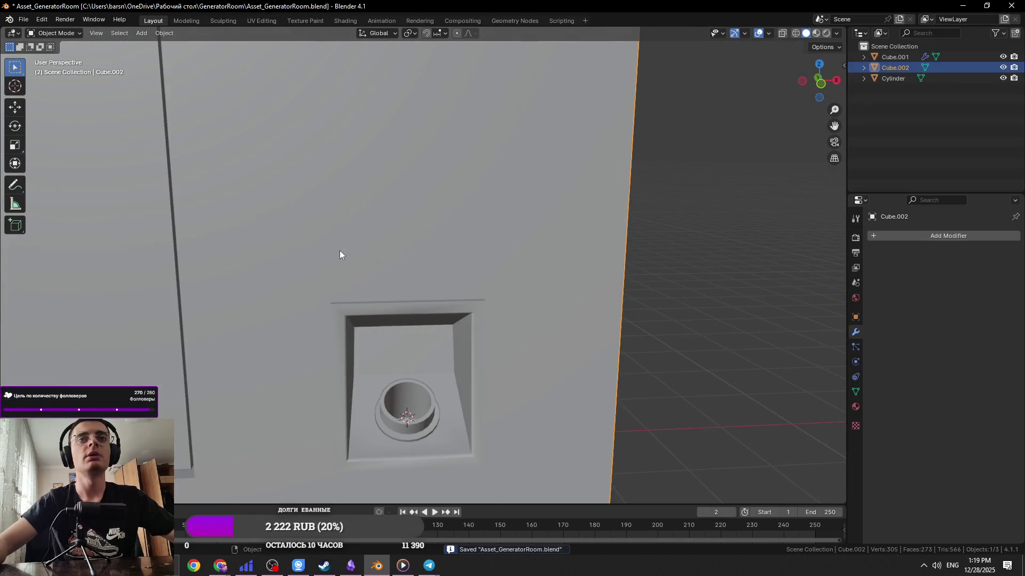
{"action": "mouse_move", "coordinate": [501, 411]}
{"action": "middle_mouse_down"}
{"action": "mouse_move", "coordinate": [416, 415]}
{"action": "mouse_move", "coordinate": [488, 284]}
{"action": "mouse_move", "coordinate": [433, 239]}
{"action": "mouse_move", "coordinate": [411, 320]}
{"action": "mouse_move", "coordinate": [401, 464]}
{"action": "middle_mouse_up"}
{"action": "key", "text": "Tab"}
{"action": "left_click", "coordinate": [416, 248], "text": "shift"}
{"action": "right_click", "coordinate": [464, 465]}
{"action": "left_click", "coordinate": [451, 443]}
{"action": "key", "text": "Tab"}
Save the reworked niche rim and return to Edit Mode on the wall
{"action": "mouse_move", "coordinate": [451, 443]}
{"action": "middle_mouse_down"}
{"action": "mouse_move", "coordinate": [493, 431]}
{"action": "mouse_move", "coordinate": [441, 392]}
{"action": "mouse_move", "coordinate": [458, 348]}
{"action": "mouse_move", "coordinate": [492, 375]}
{"action": "middle_mouse_up"}
{"action": "key", "text": "Tab"}
{"action": "key", "text": "ctrl+s"}
{"action": "key", "text": "Tab"}
{"action": "key", "text": "ctrl+s"}
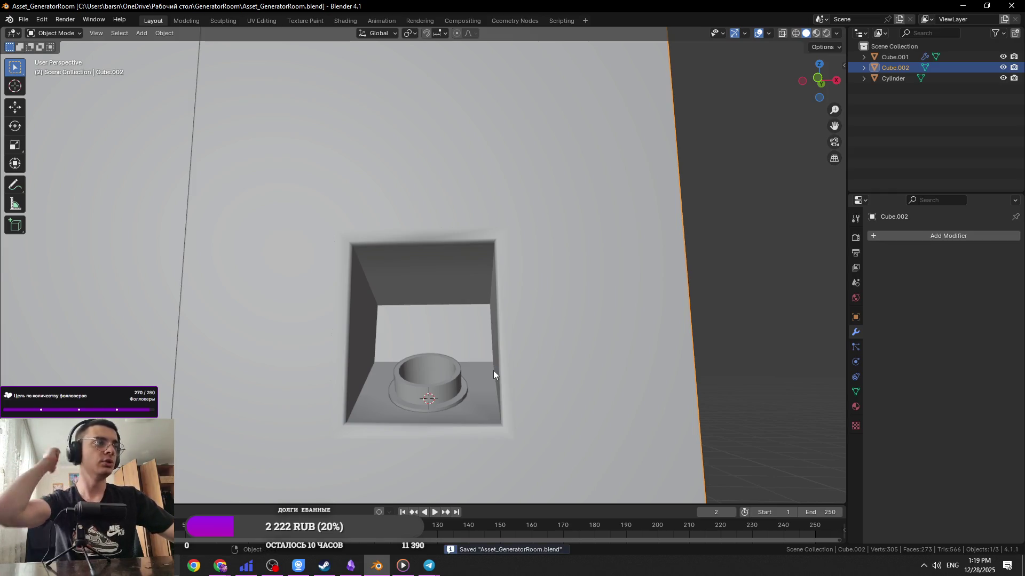
{"action": "mouse_move", "coordinate": [517, 324]}
{"action": "middle_mouse_down"}
{"action": "mouse_move", "coordinate": [485, 304]}
{"action": "mouse_move", "coordinate": [485, 229]}
{"action": "mouse_move", "coordinate": [446, 263]}
{"action": "middle_mouse_up"}
{"action": "key", "text": "Tab"}
In front view, move the niche's top inner vertex to X 0
{"action": "key", "text": "1"}
{"action": "left_click", "coordinate": [448, 240]}
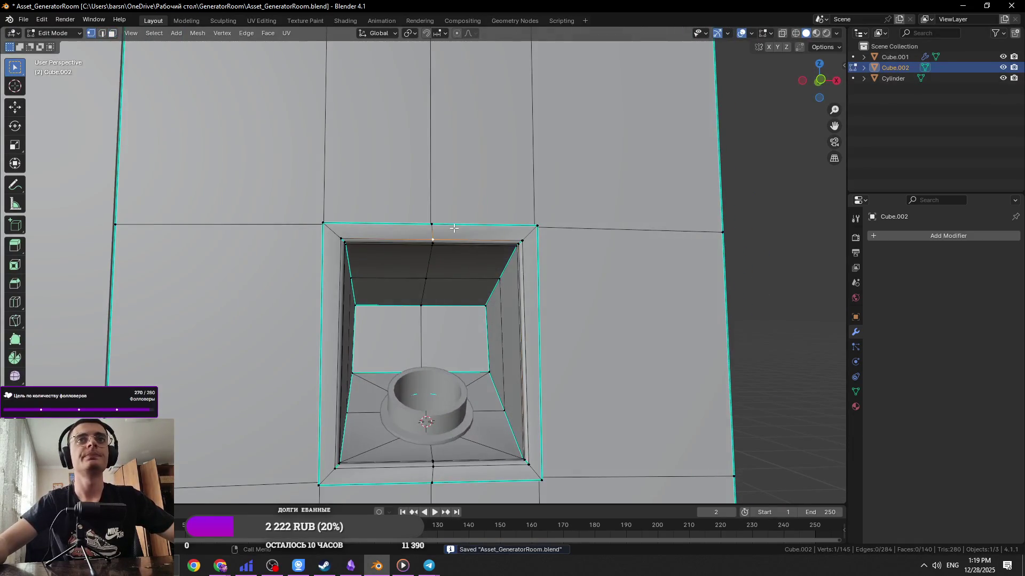
{"action": "key", "text": "KP_1"}
{"action": "key", "text": "KP_Decimal"}
{"action": "scroll", "coordinate": [453, 229], "scroll_direction": "down", "scroll_amount": 6}
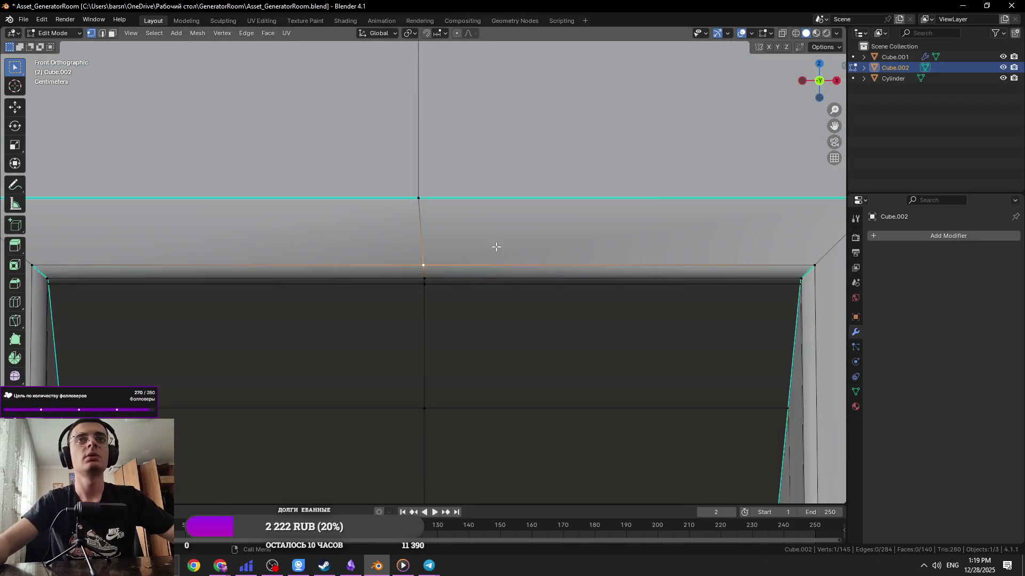
{"action": "scroll", "coordinate": [434, 250], "scroll_direction": "down", "scroll_amount": 3}
{"action": "key", "text": "g"}
{"action": "key", "text": "x"}
{"action": "key", "text": "x"}
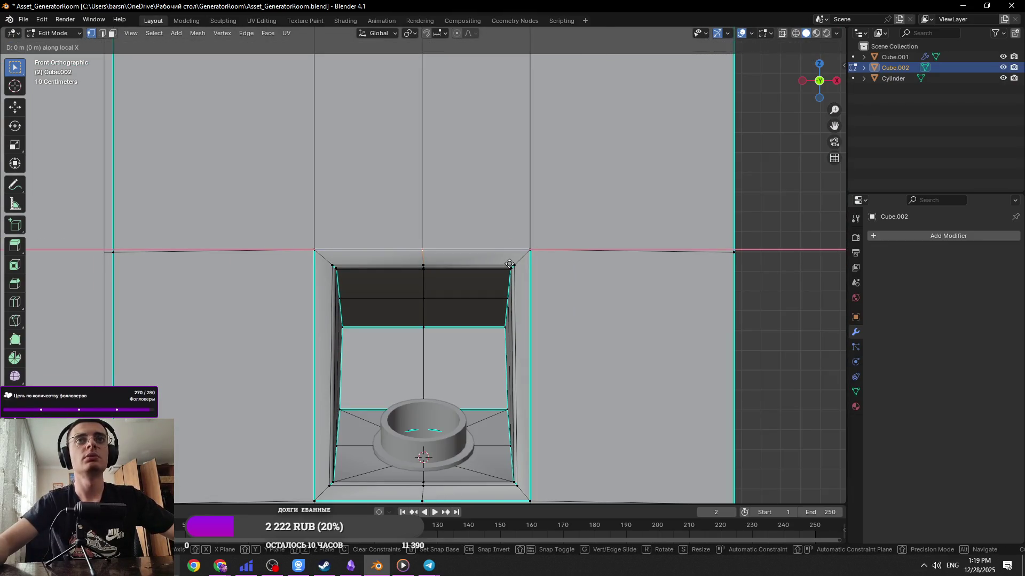
{"action": "left_click", "coordinate": [513, 265]}
{"action": "middle_click_drag", "start_coordinate": [513, 265], "coordinate": [496, 252]}
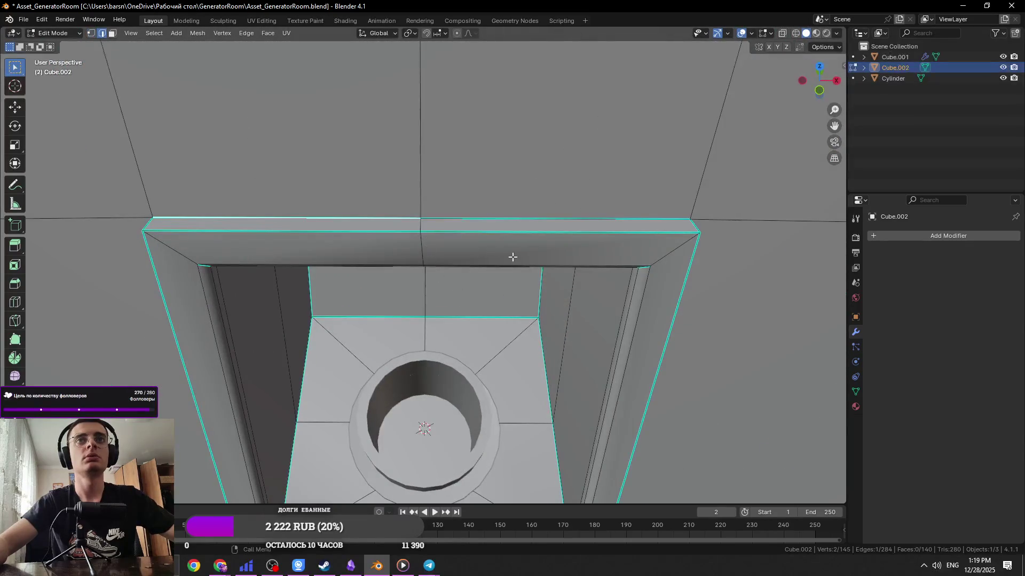
Flatten the vertical edge loop through the niche by scaling it to 0 on X, then save
{"action": "left_click", "coordinate": [420, 223], "text": "alt"}
{"action": "key", "text": "KP_1"}
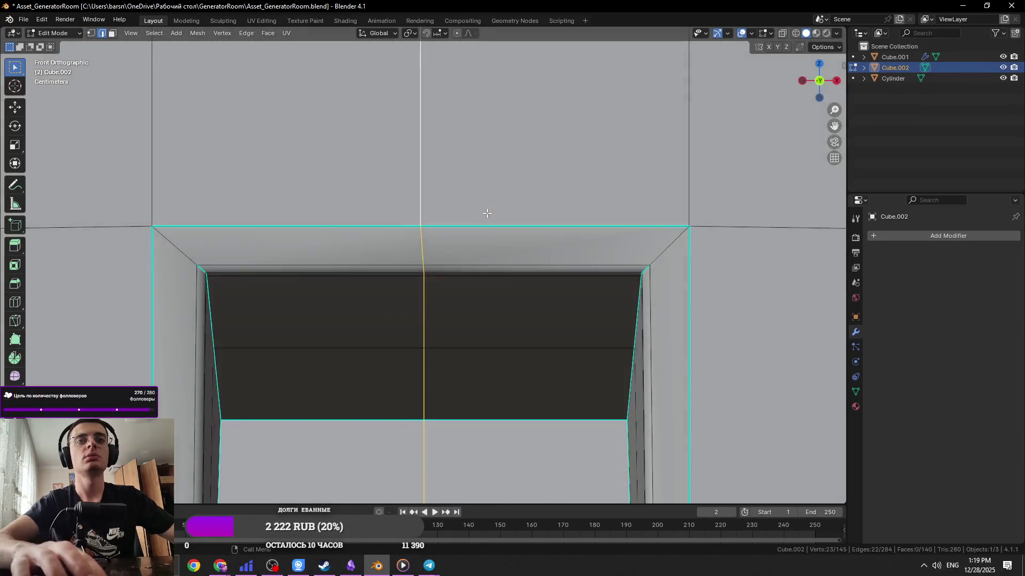
{"action": "scroll", "coordinate": [481, 211], "scroll_direction": "down", "scroll_amount": 4}
{"action": "key", "text": "s"}
{"action": "key", "text": "x"}
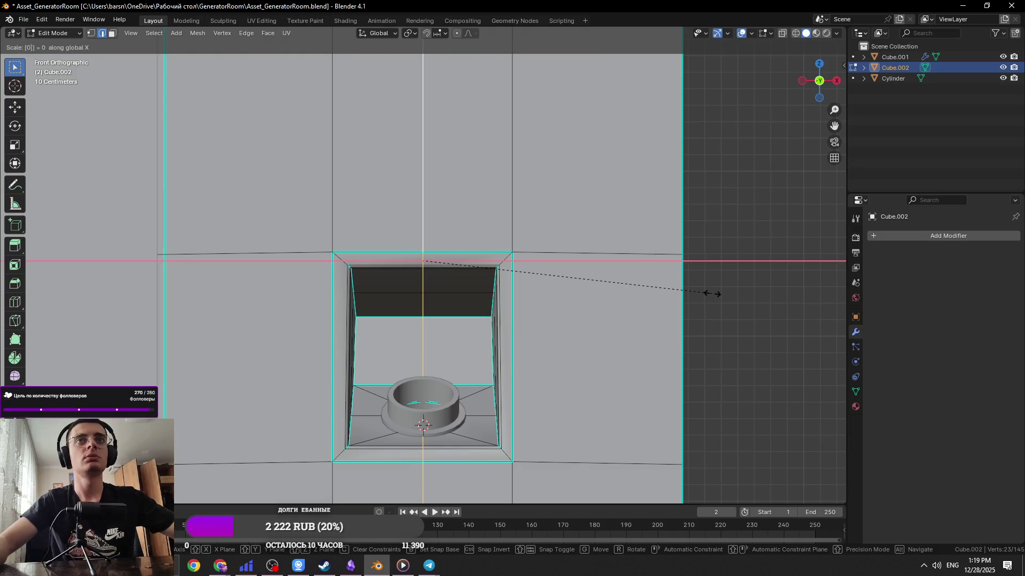
{"action": "left_click", "coordinate": [710, 293]}
{"action": "key", "text": "ctrl+s"}
{"action": "key", "text": "Tab"}
Inspect the straightened niche, save again, and select the socket cylinder
{"action": "mouse_move", "coordinate": [524, 293]}
{"action": "middle_mouse_down"}
{"action": "mouse_move", "coordinate": [471, 299]}
{"action": "mouse_move", "coordinate": [485, 306]}
{"action": "middle_mouse_up"}
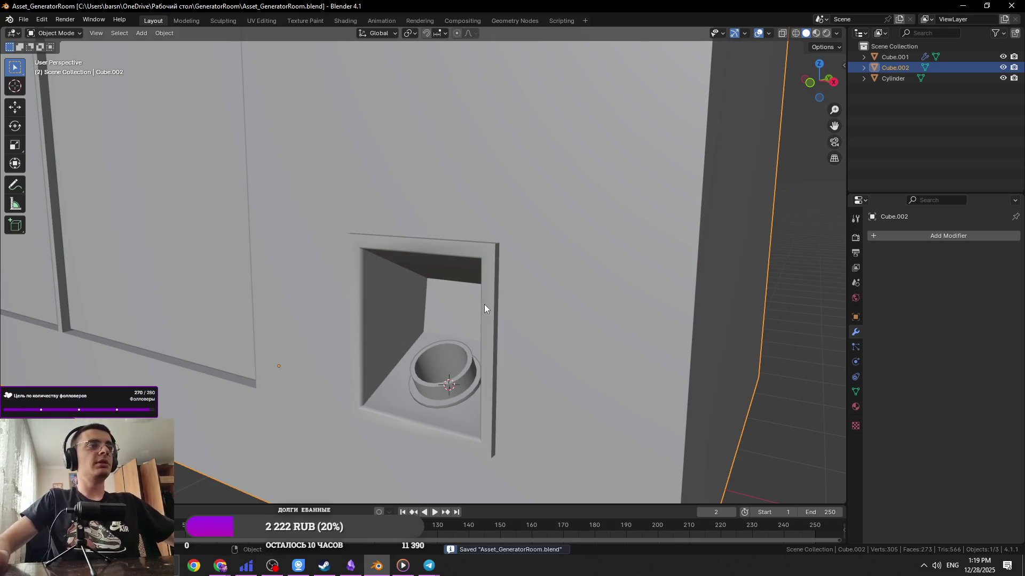
{"action": "key", "text": "Tab"}
{"action": "key", "text": "Tab"}
{"action": "mouse_move", "coordinate": [484, 304]}
{"action": "middle_mouse_down"}
{"action": "mouse_move", "coordinate": [530, 291]}
{"action": "mouse_move", "coordinate": [416, 311]}
{"action": "mouse_move", "coordinate": [418, 267]}
{"action": "mouse_move", "coordinate": [403, 363]}
{"action": "mouse_move", "coordinate": [447, 344]}
{"action": "middle_mouse_up"}
{"action": "key", "text": "ctrl+s"}
{"action": "left_click", "coordinate": [446, 344]}
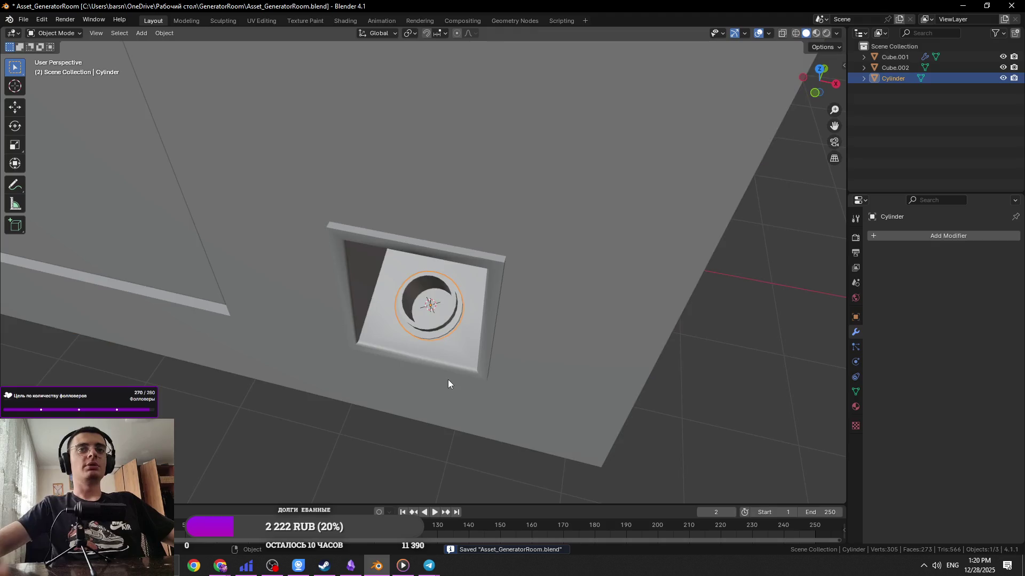
Frame the socket cylinder, then select the niche face on the wall in Edit Mode
{"action": "key", "text": "KP_Decimal"}
{"action": "key", "text": "Tab"}
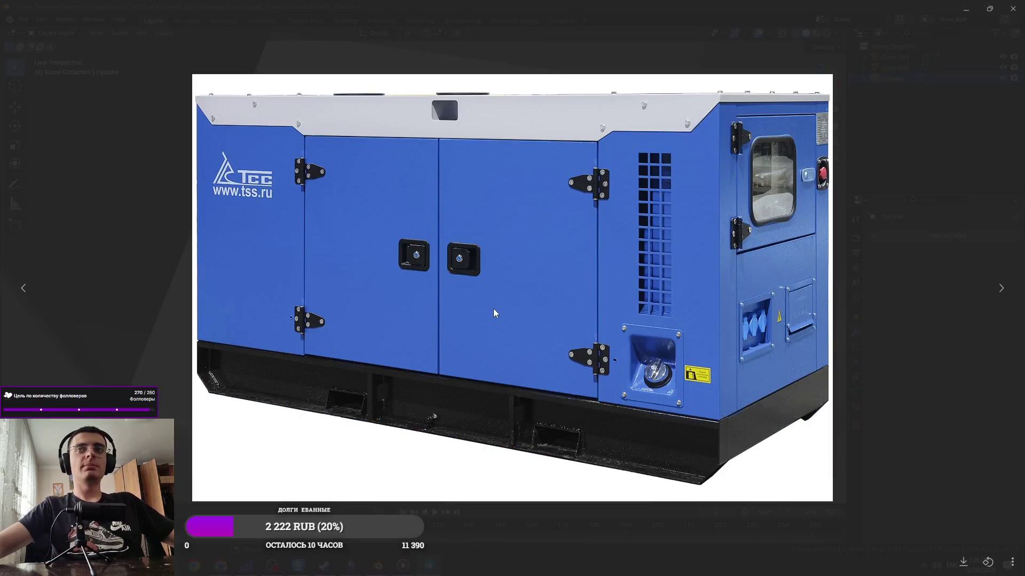
{"action": "key", "text": "Escape"}
{"action": "mouse_move", "coordinate": [507, 293]}
{"action": "middle_mouse_down"}
{"action": "mouse_move", "coordinate": [620, 225]}
{"action": "mouse_move", "coordinate": [454, 188]}
{"action": "middle_mouse_up"}
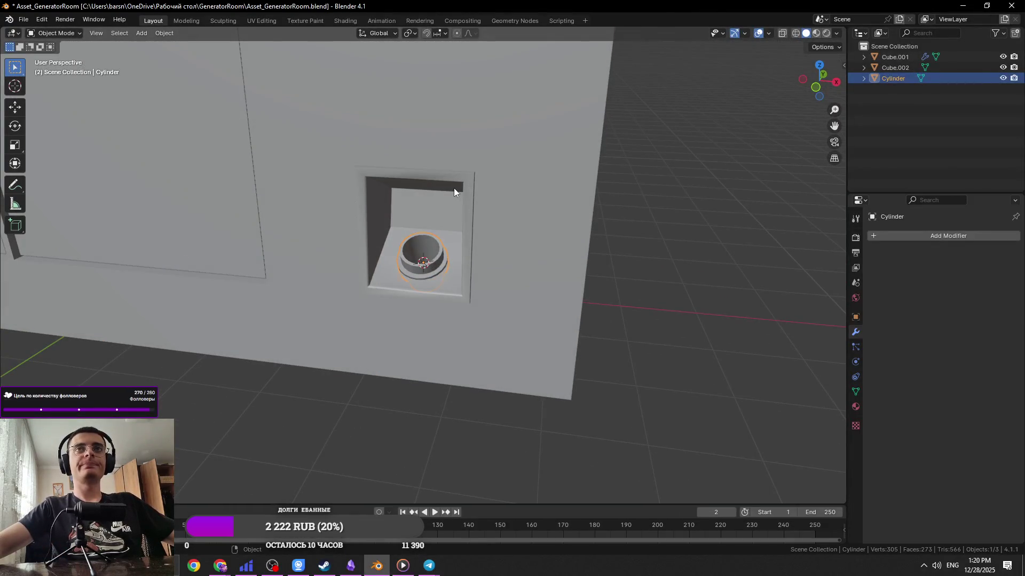
{"action": "left_click", "coordinate": [454, 192]}
{"action": "key", "text": "Tab"}
{"action": "key", "text": "Tab"}
{"action": "key", "text": "shift+a"}
{"action": "key", "text": "Escape"}
{"action": "scroll", "coordinate": [488, 203], "scroll_direction": "up", "scroll_amount": 2}
Snap the 3D cursor to the niche face and add a 12-vertex cylinder there
{"action": "key", "text": "Tab"}
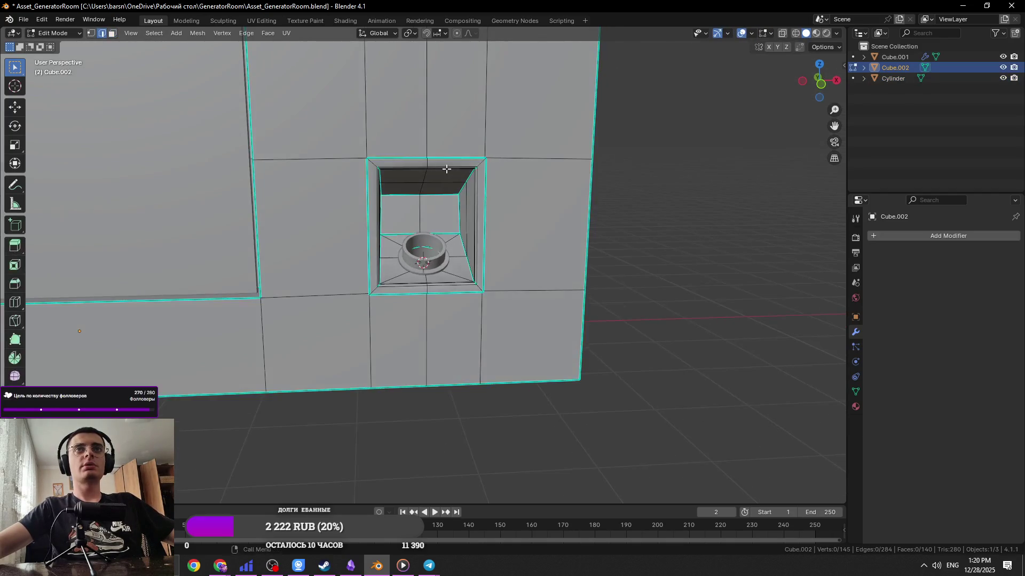
{"action": "key", "text": "shift+s"}
{"action": "left_click", "coordinate": [578, 327]}
{"action": "key", "text": "Tab"}
{"action": "key", "text": "shift+a"}
{"action": "mouse_move", "coordinate": [557, 237]}
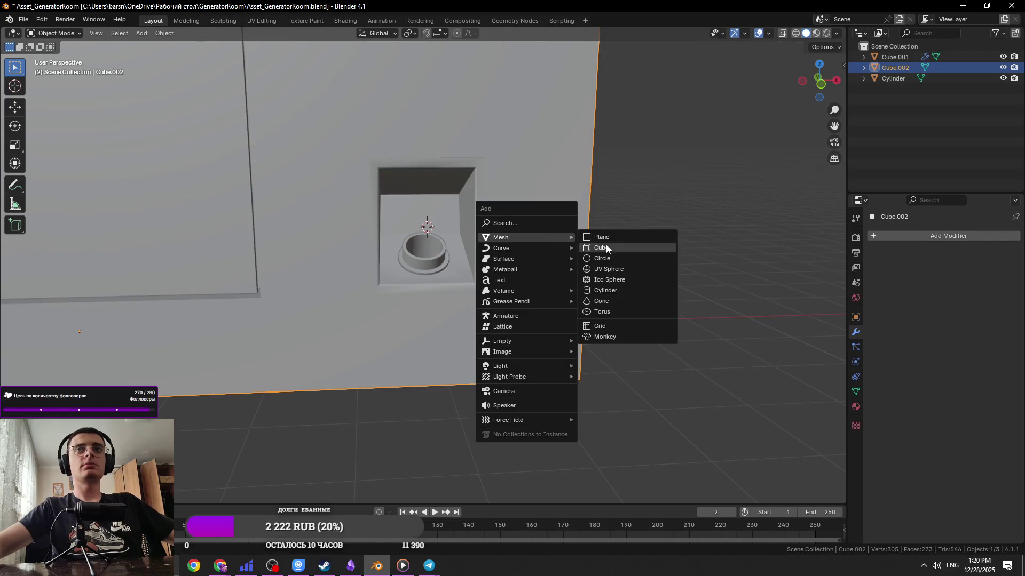
{"action": "left_click", "coordinate": [649, 289]}
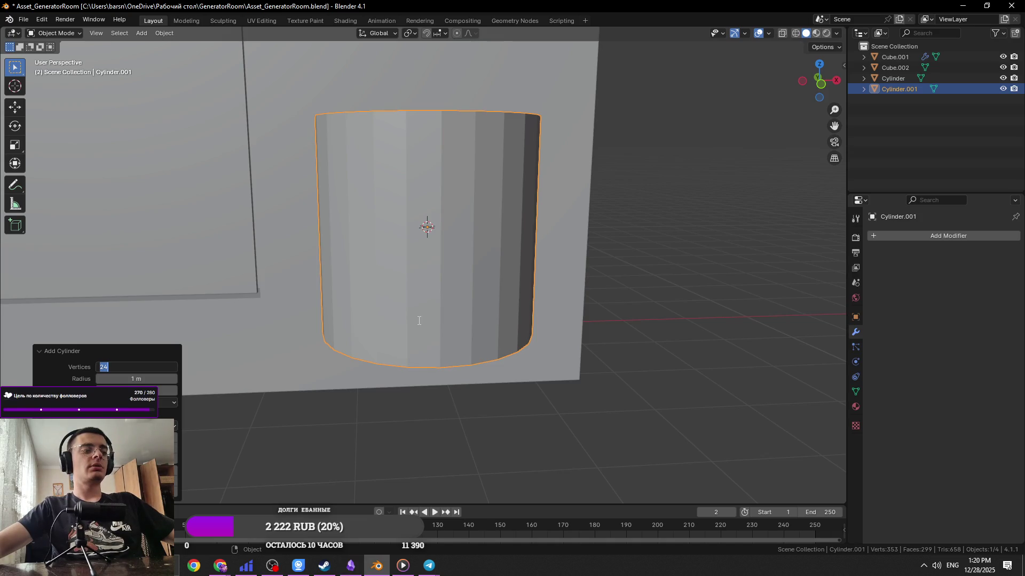
{"action": "key", "text": "Return"}
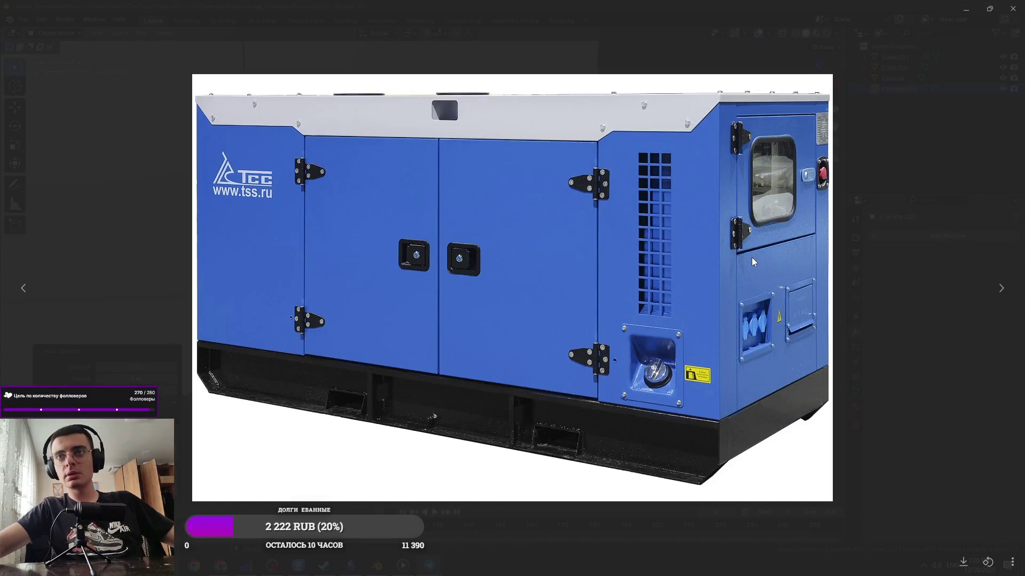
Shrink the cylinder, rotate it 90° on X, and flatten it along Y into a disc
{"action": "key", "text": "Escape"}
{"action": "key", "text": "s"}
{"action": "left_click", "coordinate": [565, 232]}
{"action": "type", "text": "rx90"}
{"action": "key", "text": "Return"}
{"action": "key", "text": "s"}
{"action": "key", "text": "x"}
{"action": "key", "text": "y"}
{"action": "left_click", "coordinate": [517, 256]}
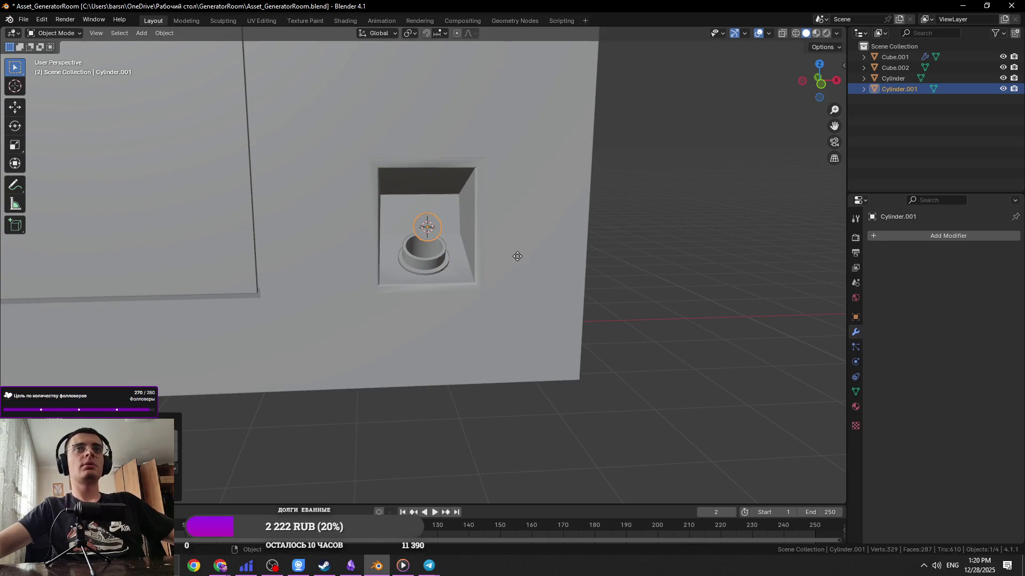
Shift the cylinder along X in front view and give it a Mirror modifier
{"action": "key", "text": "KP_1"}
{"action": "key", "text": "Tab"}
{"action": "key", "text": "KP_Decimal"}
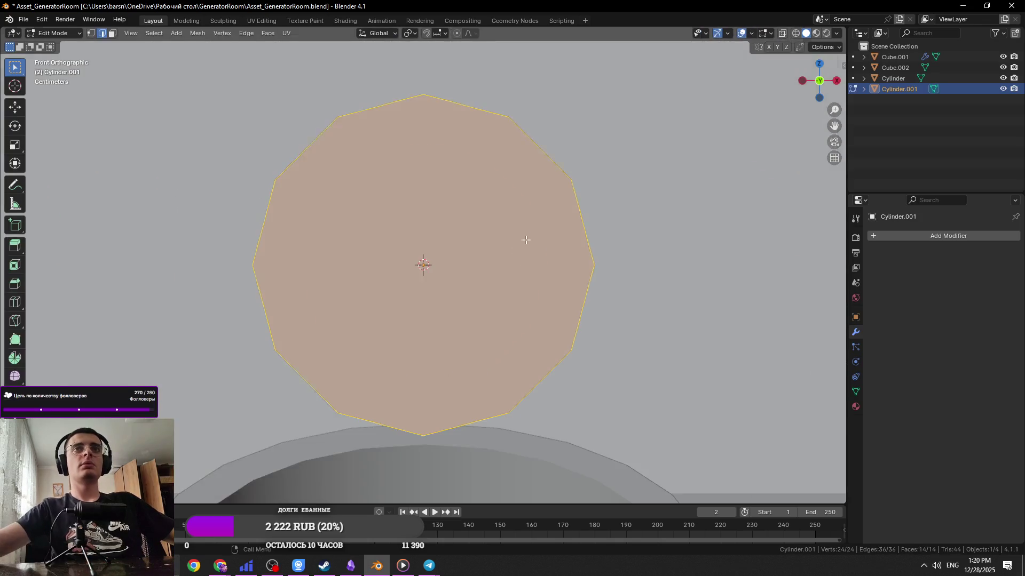
{"action": "scroll", "coordinate": [573, 222], "scroll_direction": "down", "scroll_amount": 5}
{"action": "key", "text": "g"}
{"action": "key", "text": "x"}
{"action": "left_click", "coordinate": [642, 196]}
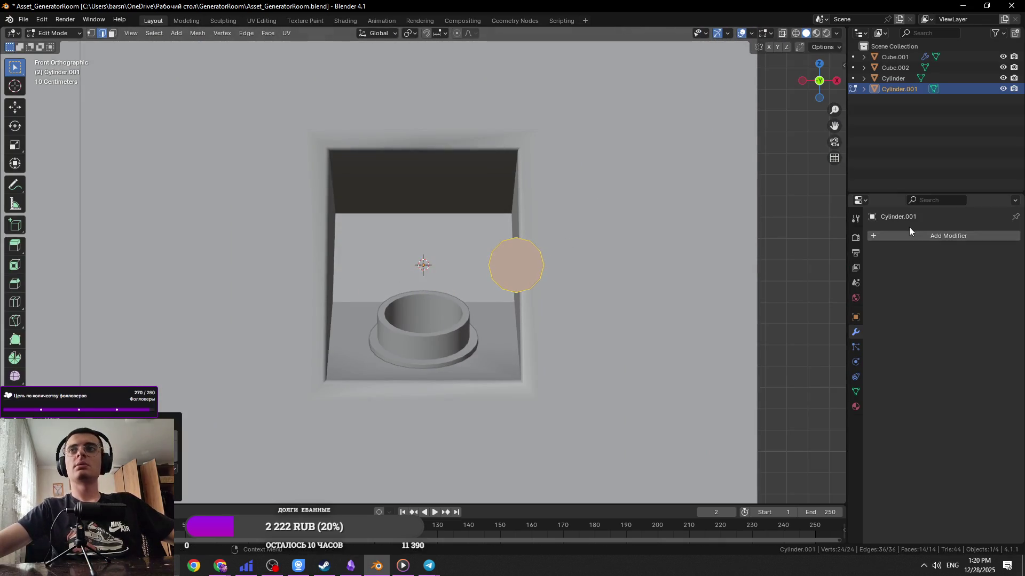
{"action": "left_click", "coordinate": [904, 234]}
{"action": "left_click", "coordinate": [904, 234]}
{"action": "left_click", "coordinate": [849, 254]}
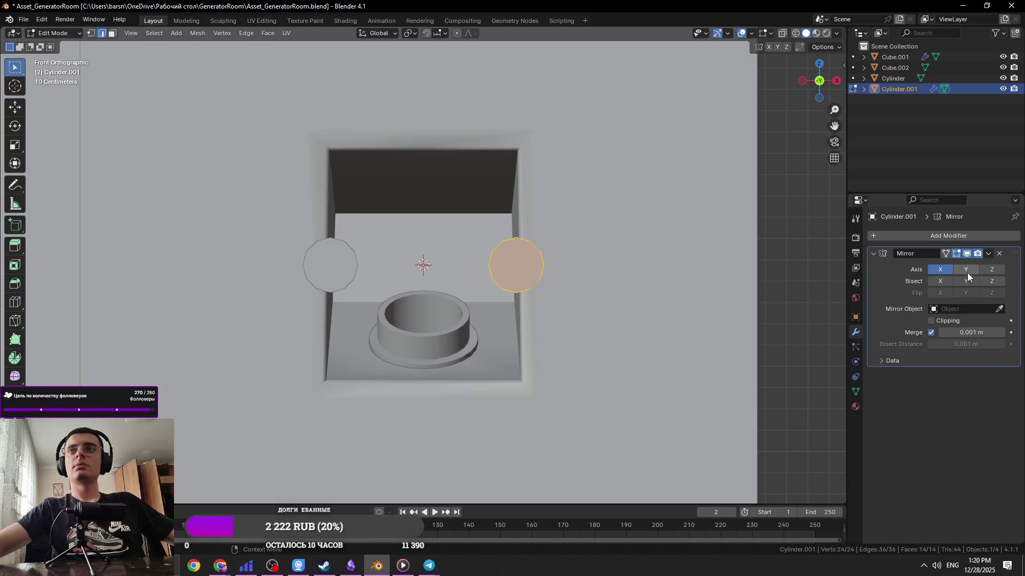
Move the disc vertically and enable Y mirroring so it reaches the lower corners
{"action": "key", "text": "g"}
{"action": "key", "text": "z"}
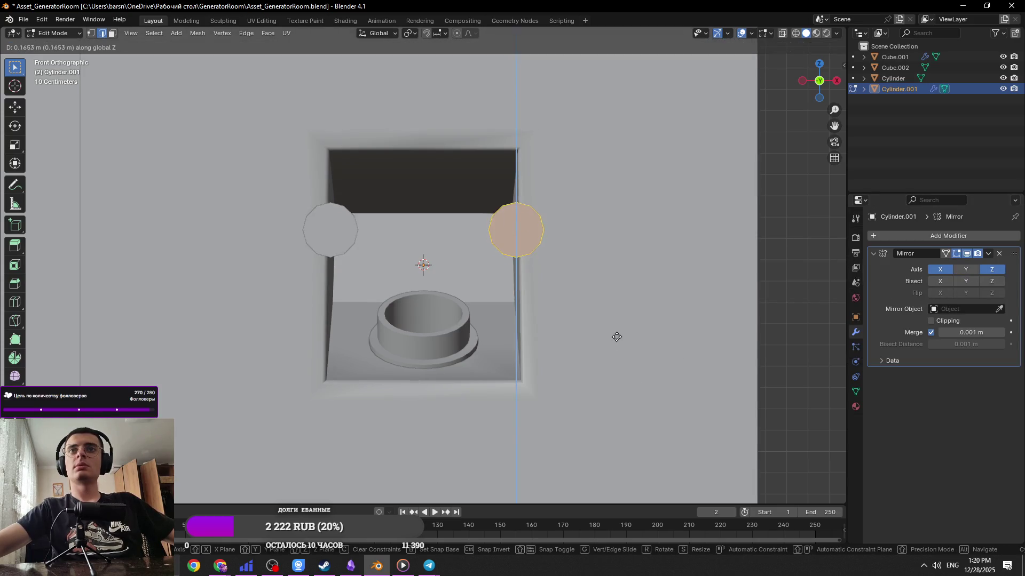
{"action": "left_click", "coordinate": [615, 325]}
{"action": "left_click", "coordinate": [962, 271]}
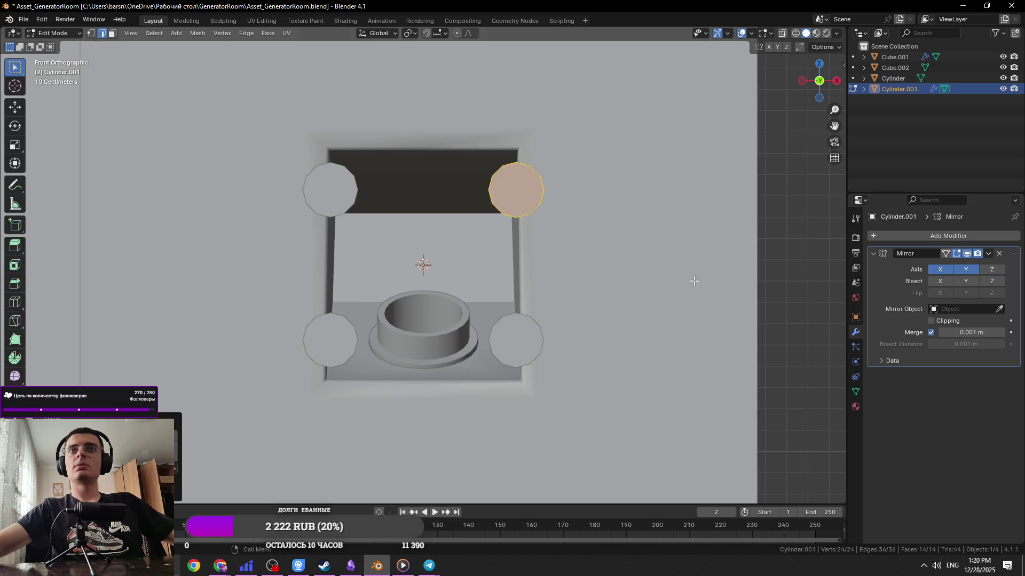
Shrink the disc and view the niche in perspective
{"action": "scroll", "coordinate": [604, 196], "scroll_direction": "up", "scroll_amount": 4}
{"action": "key", "text": "s"}
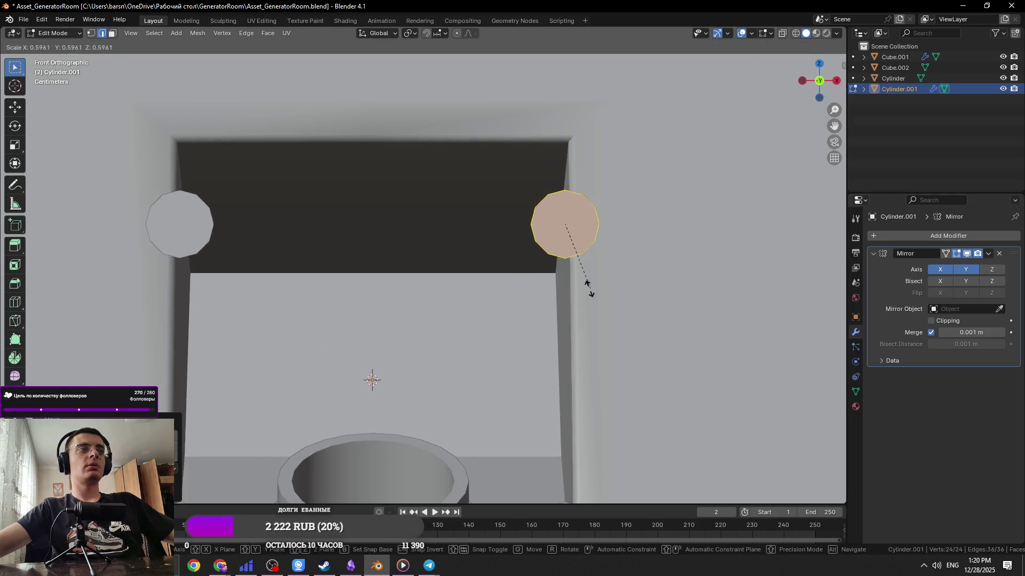
{"action": "left_click", "coordinate": [555, 251]}
{"action": "mouse_move", "coordinate": [555, 250]}
{"action": "middle_mouse_down"}
{"action": "mouse_move", "coordinate": [613, 293]}
{"action": "mouse_move", "coordinate": [576, 305]}
{"action": "middle_mouse_up"}
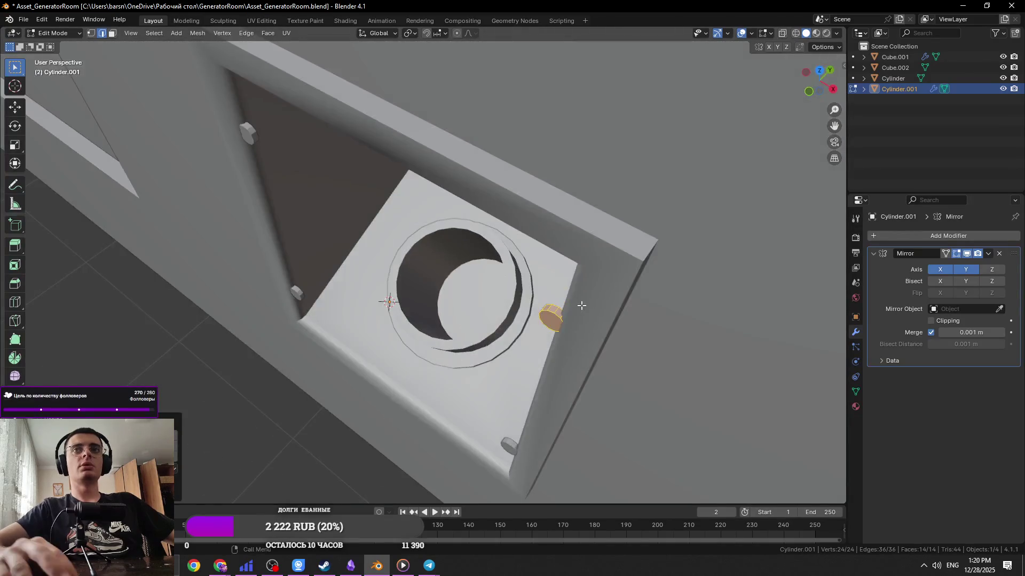
{"action": "scroll", "coordinate": [579, 305], "scroll_direction": "up", "scroll_amount": 6}
{"action": "scroll", "coordinate": [582, 305], "scroll_direction": "down", "scroll_amount": 3}
Reposition the disc along Y and raise it along Z onto the frame corner
{"action": "key", "text": "g"}
{"action": "key", "text": "x"}
{"action": "key", "text": "y"}
{"action": "left_click", "coordinate": [672, 357]}
{"action": "mouse_move", "coordinate": [672, 358]}
{"action": "middle_mouse_down"}
{"action": "mouse_move", "coordinate": [356, 242]}
{"action": "mouse_move", "coordinate": [534, 256]}
{"action": "middle_mouse_up"}
{"action": "key", "text": "g"}
{"action": "key", "text": "z"}
{"action": "left_click", "coordinate": [549, 201]}
Scale the disc down further to washer size
{"action": "mouse_move", "coordinate": [549, 201]}
{"action": "middle_mouse_down"}
{"action": "mouse_move", "coordinate": [449, 299]}
{"action": "mouse_move", "coordinate": [442, 245]}
{"action": "mouse_move", "coordinate": [450, 303]}
{"action": "mouse_move", "coordinate": [427, 320]}
{"action": "mouse_move", "coordinate": [417, 371]}
{"action": "middle_mouse_up"}
{"action": "key", "text": "s"}
{"action": "left_click", "coordinate": [499, 245]}
{"action": "key", "text": "KP_Decimal"}
{"action": "scroll", "coordinate": [443, 244], "scroll_direction": "down", "scroll_amount": 5}
{"action": "scroll", "coordinate": [420, 373], "scroll_direction": "up", "scroll_amount": 4}
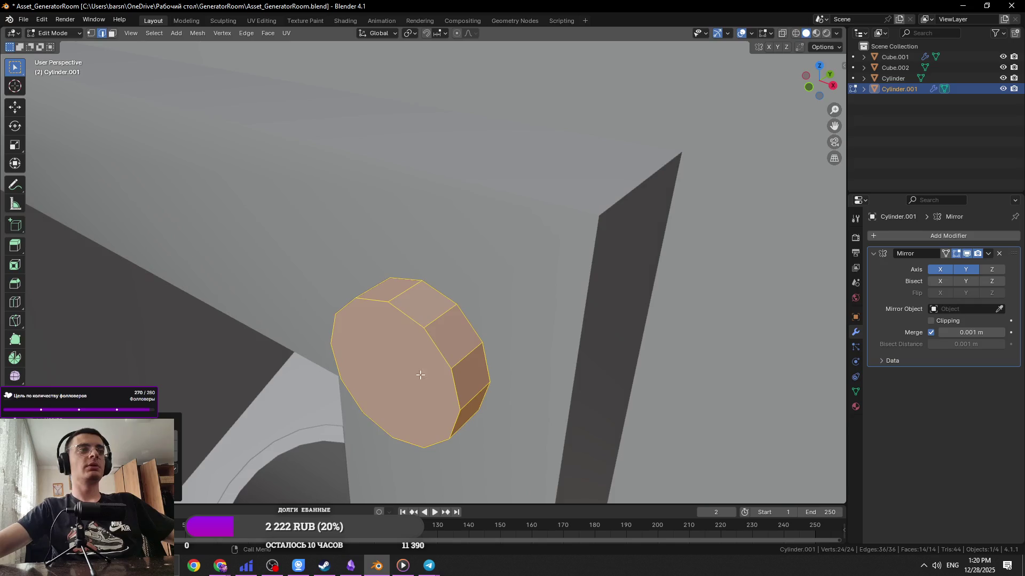
{"action": "key", "text": "s"}
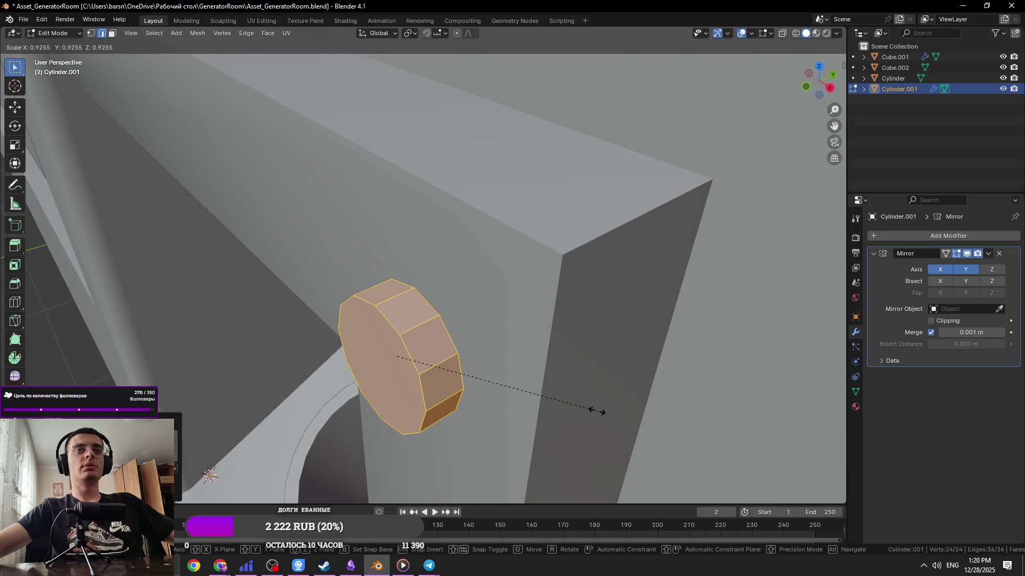
{"action": "left_click", "coordinate": [597, 411]}
{"action": "middle_click_drag", "start_coordinate": [596, 411], "coordinate": [511, 408]}
Move the disc's cap face along Y to flatten it into a thin washer
{"action": "left_click", "coordinate": [370, 372]}
{"action": "key", "text": "3"}
{"action": "left_click", "coordinate": [370, 373]}
{"action": "key", "text": "g"}
{"action": "key", "text": "y"}
{"action": "left_click", "coordinate": [415, 373]}
Check the washer from the side view against the generator reference photo
{"action": "key", "text": "alt+a"}
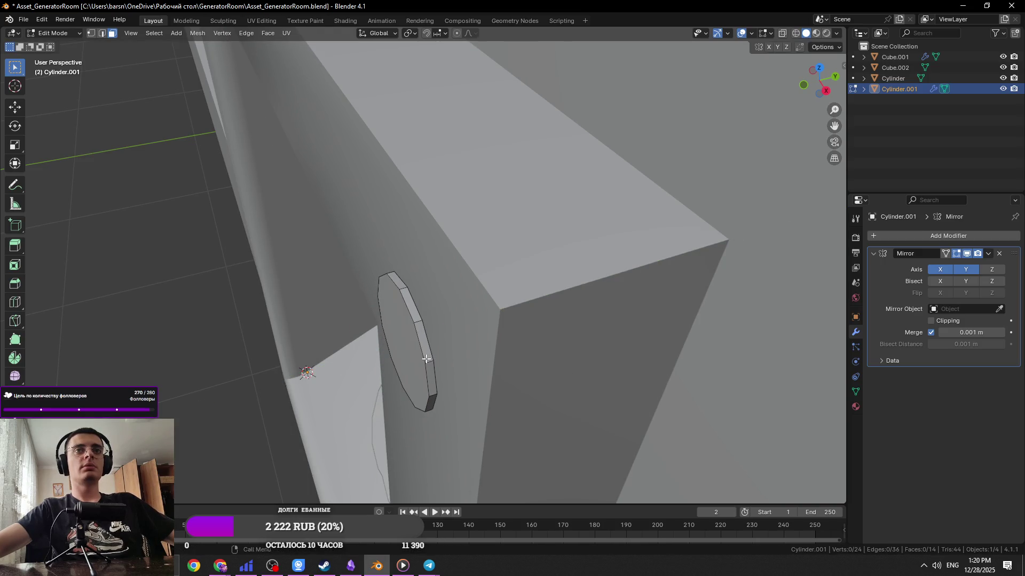
{"action": "key", "text": "a"}
{"action": "key", "text": "KP_Decimal"}
{"action": "key", "text": "KP_3"}
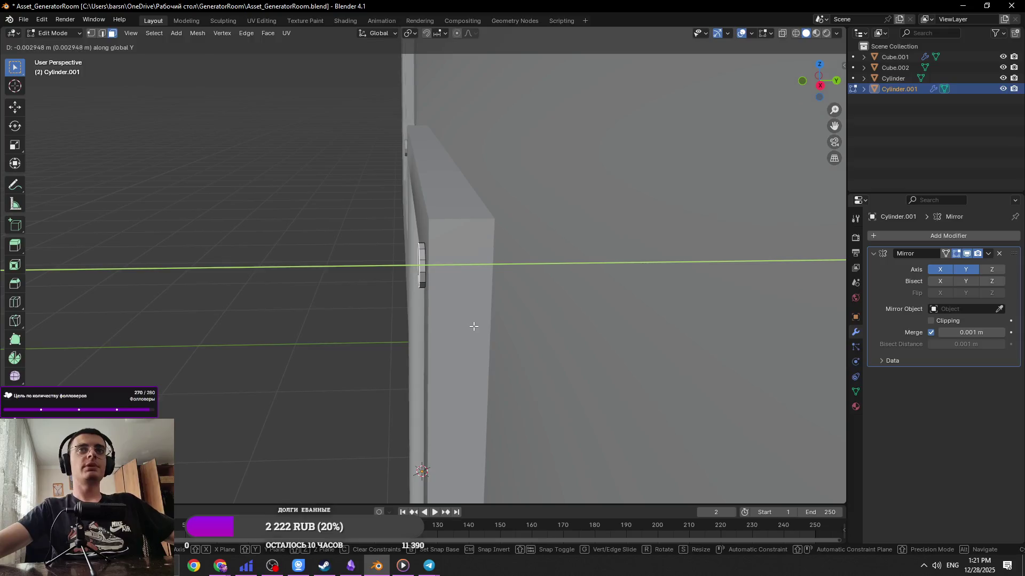
{"action": "key", "text": "alt+Tab"}
{"action": "key", "text": "alt+Tab"}
{"action": "middle_click_drag", "start_coordinate": [475, 322], "coordinate": [465, 322]}
{"action": "key", "text": "alt+a"}
{"action": "key", "text": "a"}
Nudge the washer slightly along X and save the file
{"action": "key", "text": "g"}
{"action": "key", "text": "z"}
{"action": "right_click", "coordinate": [595, 283]}
{"action": "middle_click_drag", "start_coordinate": [361, 270], "coordinate": [459, 324]}
{"action": "key", "text": "g"}
{"action": "key", "text": "z"}
{"action": "key", "text": "x"}
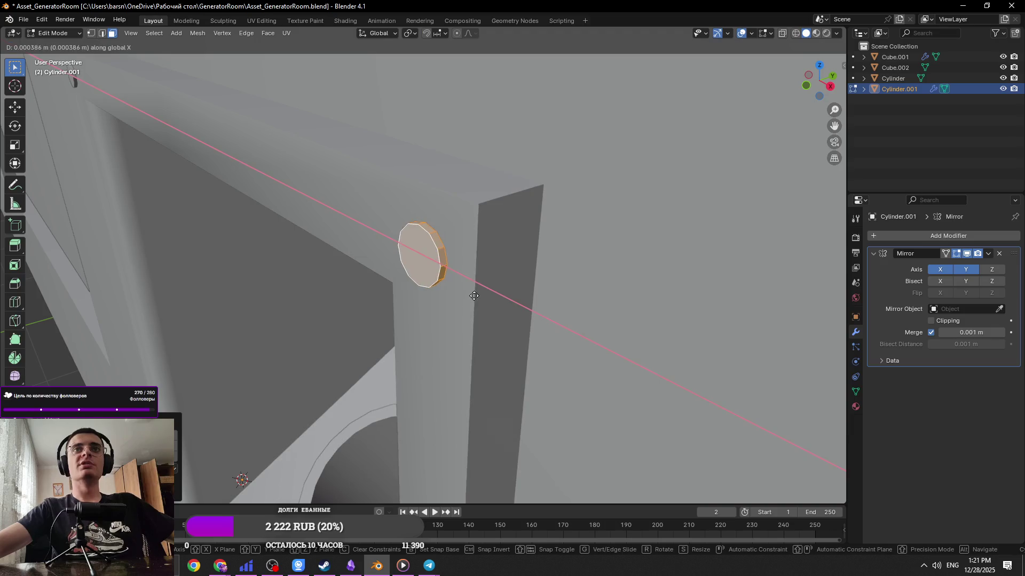
{"action": "left_click", "coordinate": [524, 321]}
{"action": "key", "text": "Tab"}
{"action": "key", "text": "ctrl+s"}
{"action": "middle_click_drag", "start_coordinate": [588, 256], "coordinate": [469, 281]}
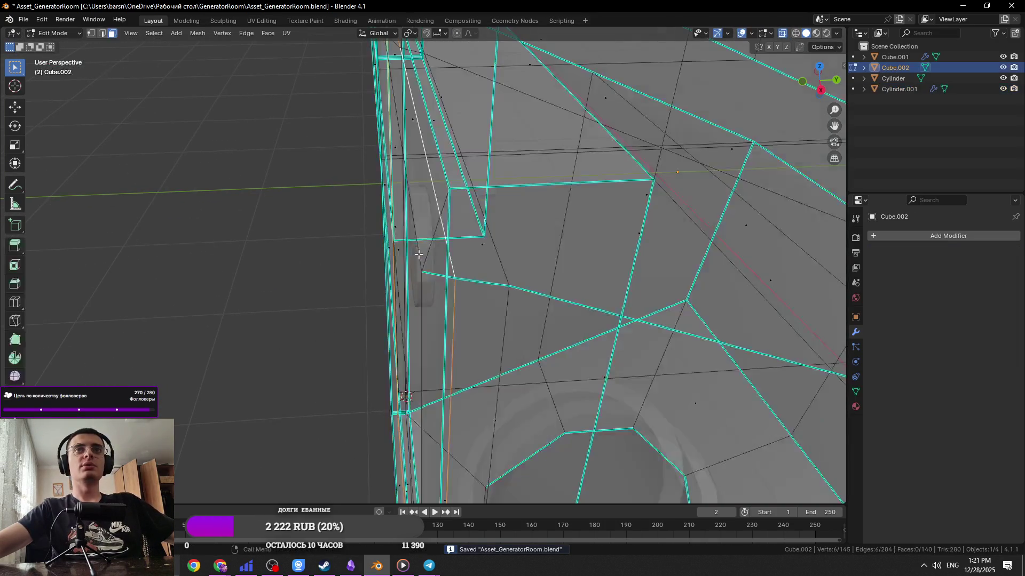
Shade the washer smooth by angle and save
{"action": "key", "text": "Tab"}
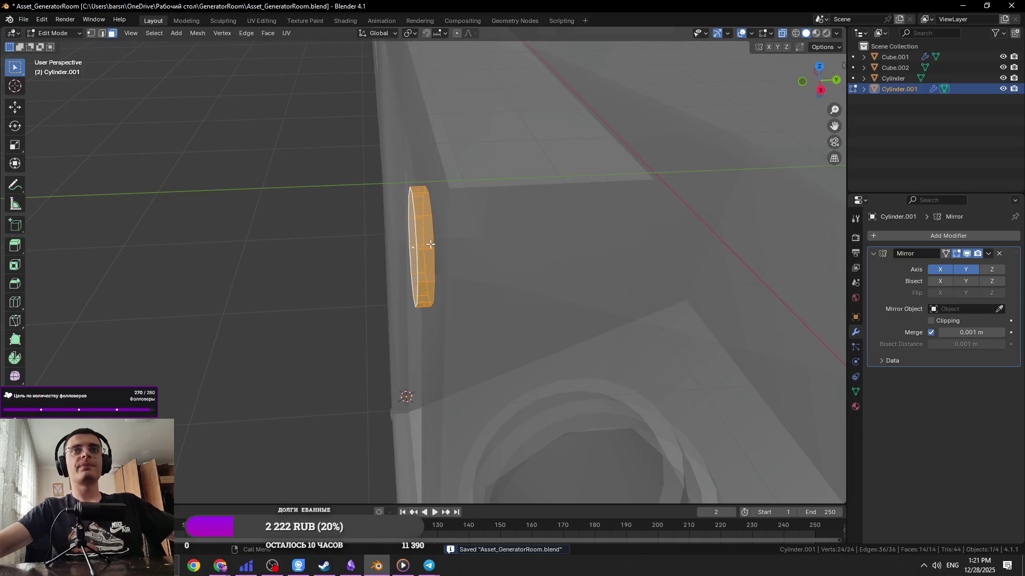
{"action": "key", "text": "Tab"}
{"action": "right_click", "coordinate": [423, 259]}
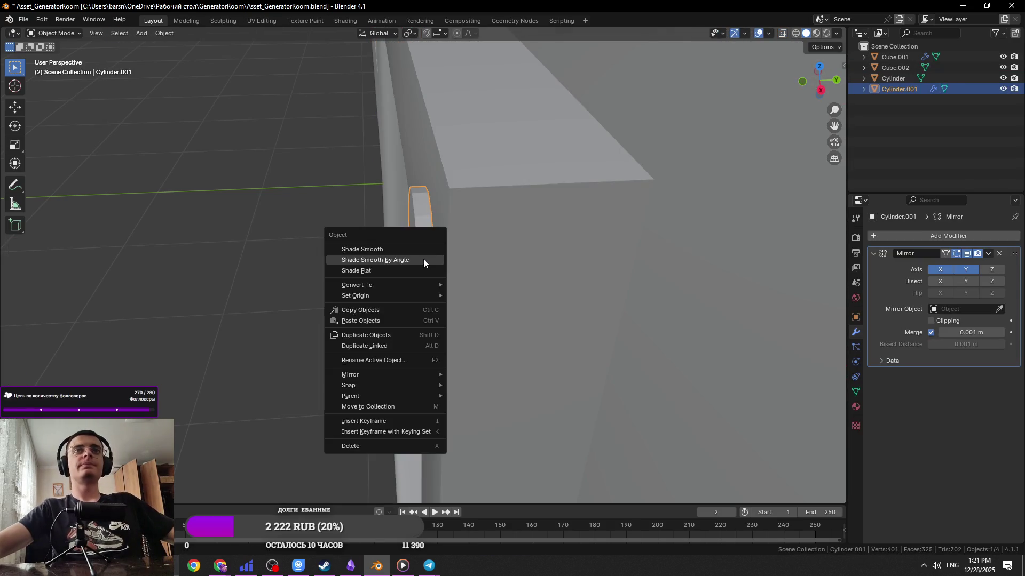
{"action": "left_click", "coordinate": [424, 260]}
{"action": "mouse_move", "coordinate": [418, 280]}
{"action": "middle_mouse_down"}
{"action": "mouse_move", "coordinate": [212, 403]}
{"action": "mouse_move", "coordinate": [176, 443]}
{"action": "middle_mouse_up"}
{"action": "key", "text": "ctrl+s"}
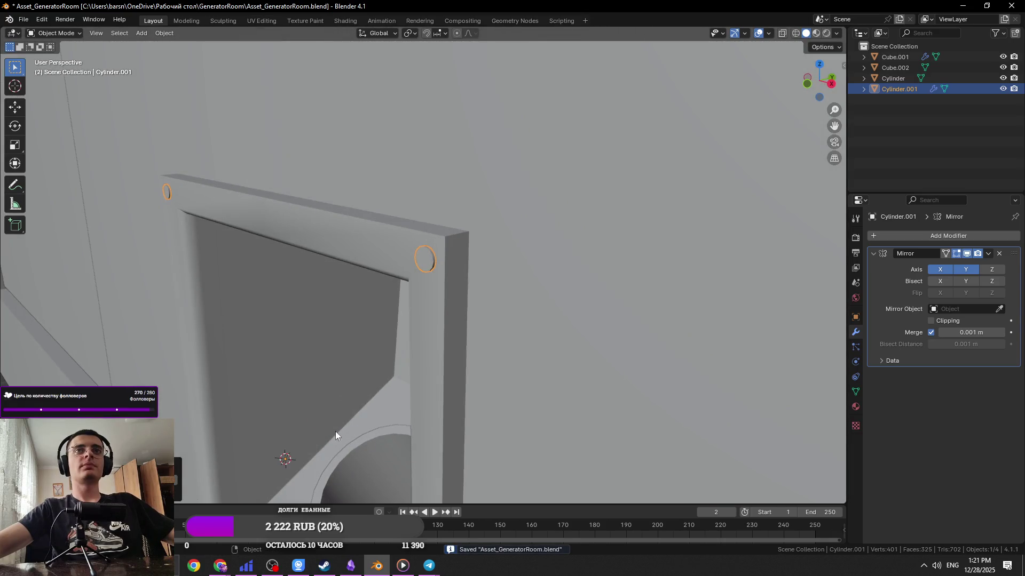
Inspect the finished washer at the frame corner
{"action": "middle_click_drag", "start_coordinate": [327, 439], "coordinate": [433, 350]}
{"action": "scroll", "coordinate": [485, 318], "scroll_direction": "up", "scroll_amount": 5}
{"action": "key", "text": "Tab"}
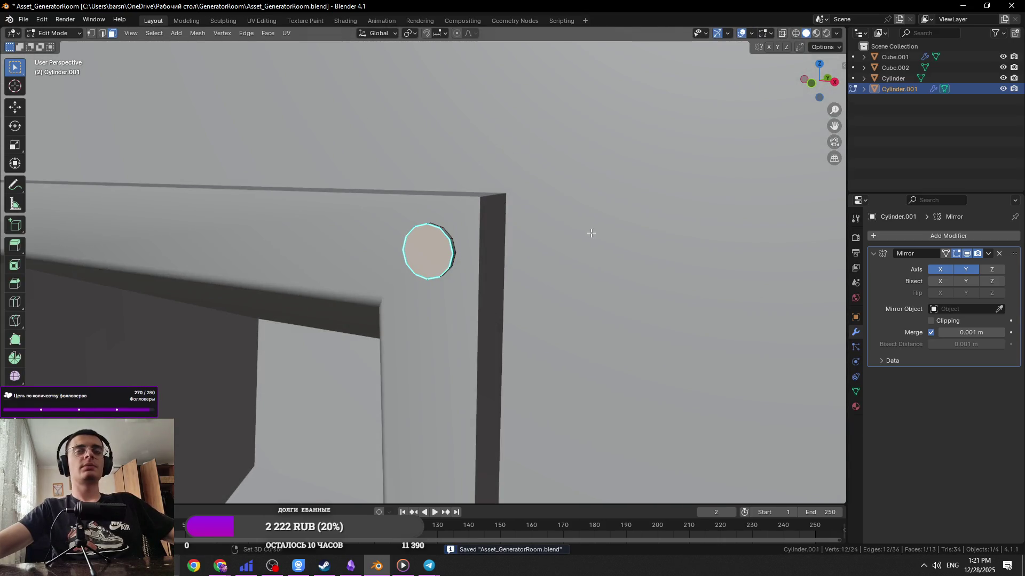
{"action": "key", "text": "Tab"}
{"action": "key", "text": "shift+a"}
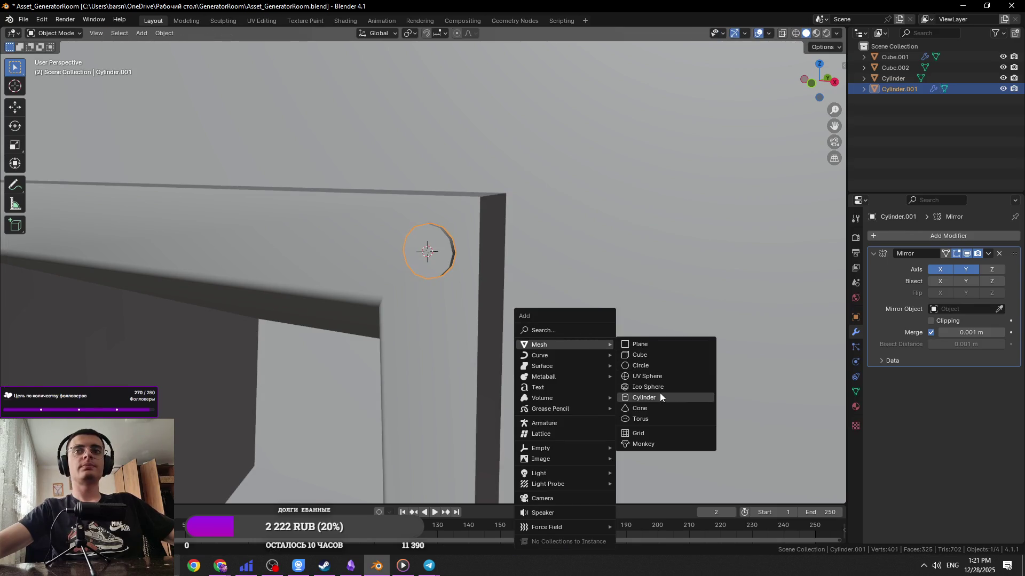
Add a six-sided cylinder and rotate it 90° around X with rx90
{"action": "left_click", "coordinate": [659, 396]}
{"action": "key", "text": "Return"}
{"action": "mouse_move", "coordinate": [614, 324]}
{"action": "middle_mouse_down"}
{"action": "mouse_move", "coordinate": [441, 276]}
{"action": "mouse_move", "coordinate": [569, 308]}
{"action": "middle_mouse_up"}
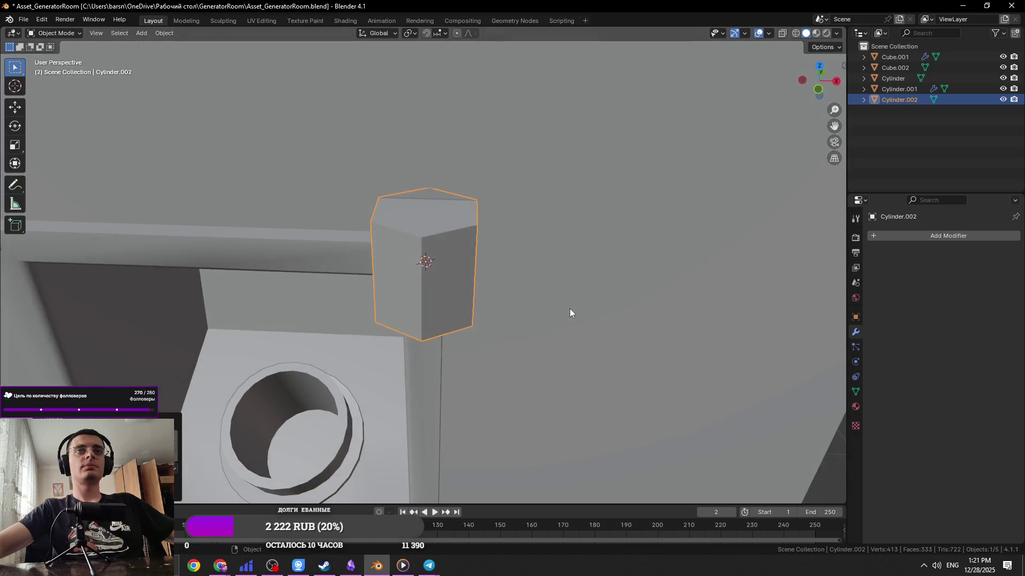
{"action": "key", "text": "Delete"}
{"action": "key", "text": "ctrl+z"}
{"action": "key", "text": "KP_Decimal"}
{"action": "type", "text": "rx90"}
{"action": "key", "text": "Return"}
Shrink the hexagonal prism, compare it with the reference photo, and save
{"action": "key", "text": "s"}
{"action": "left_click", "coordinate": [437, 245]}
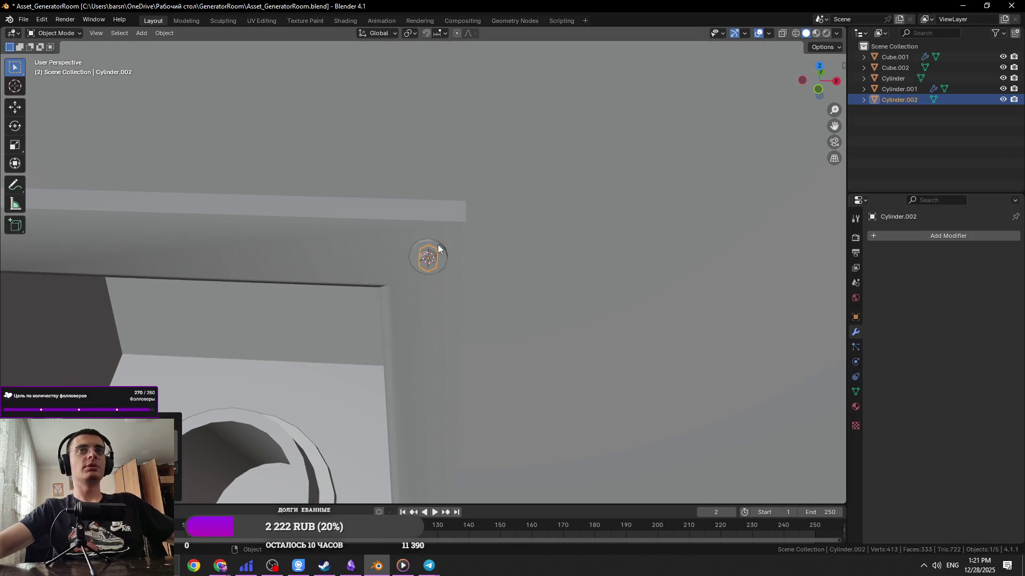
{"action": "key", "text": "alt+Tab"}
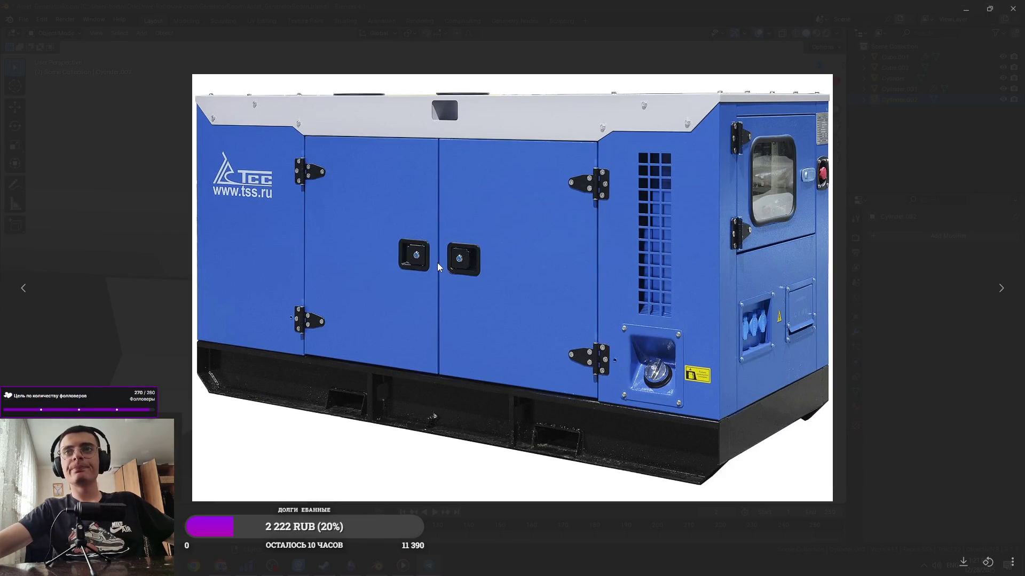
{"action": "key", "text": "alt+Tab"}
{"action": "key", "text": "s"}
{"action": "key", "text": "x"}
{"action": "key", "text": "y"}
{"action": "key", "text": "Escape"}
{"action": "key", "text": "KP_Decimal"}
{"action": "scroll", "coordinate": [466, 260], "scroll_direction": "down", "scroll_amount": 6}
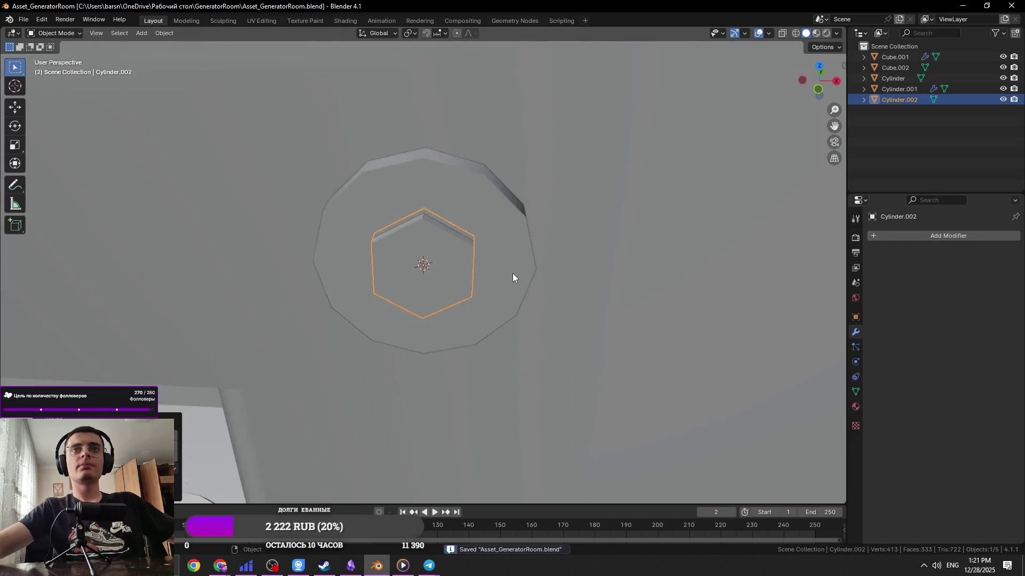
{"action": "key", "text": "ctrl+s"}
Slide the prism along Y to seat it on the washer
{"action": "key", "text": "g"}
{"action": "key", "text": "y"}
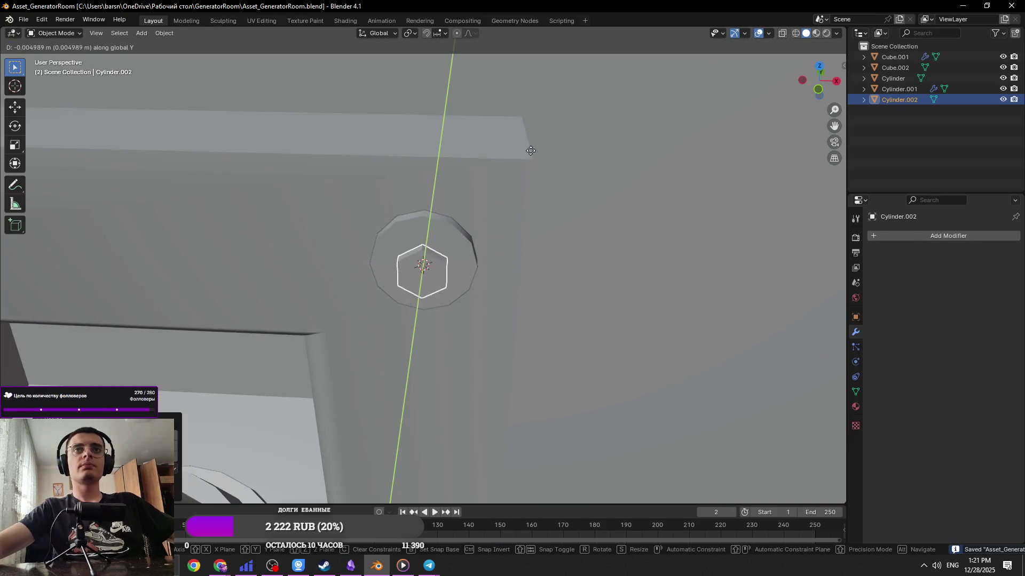
{"action": "left_click", "coordinate": [549, 84]}
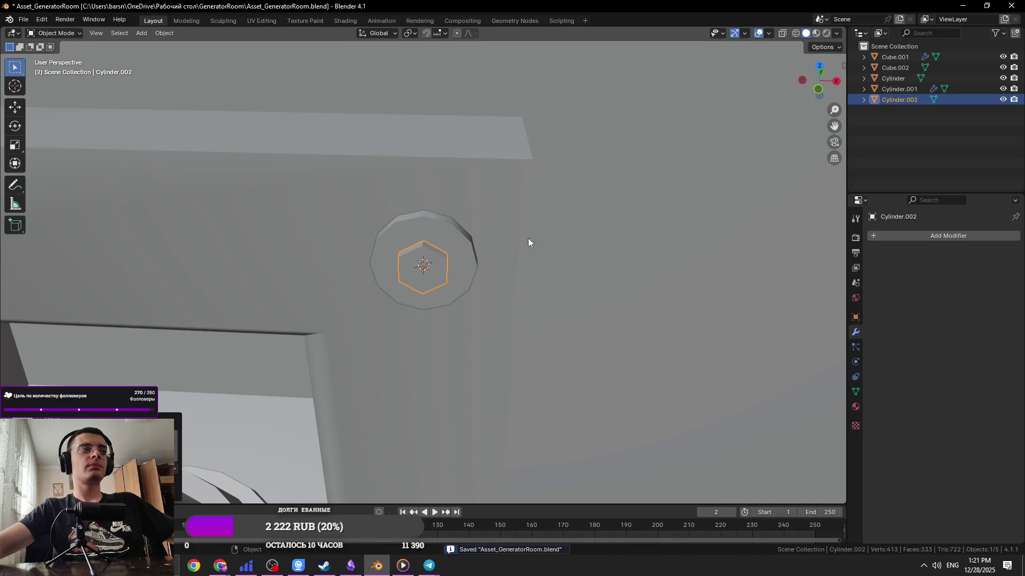
{"action": "mouse_move", "coordinate": [506, 244]}
{"action": "middle_mouse_down"}
{"action": "mouse_move", "coordinate": [463, 259]}
{"action": "mouse_move", "coordinate": [510, 283]}
{"action": "middle_mouse_up"}
Rescale the hexagon in Edit Mode to a larger bolt-head size
{"action": "key", "text": "Tab"}
{"action": "key", "text": "s"}
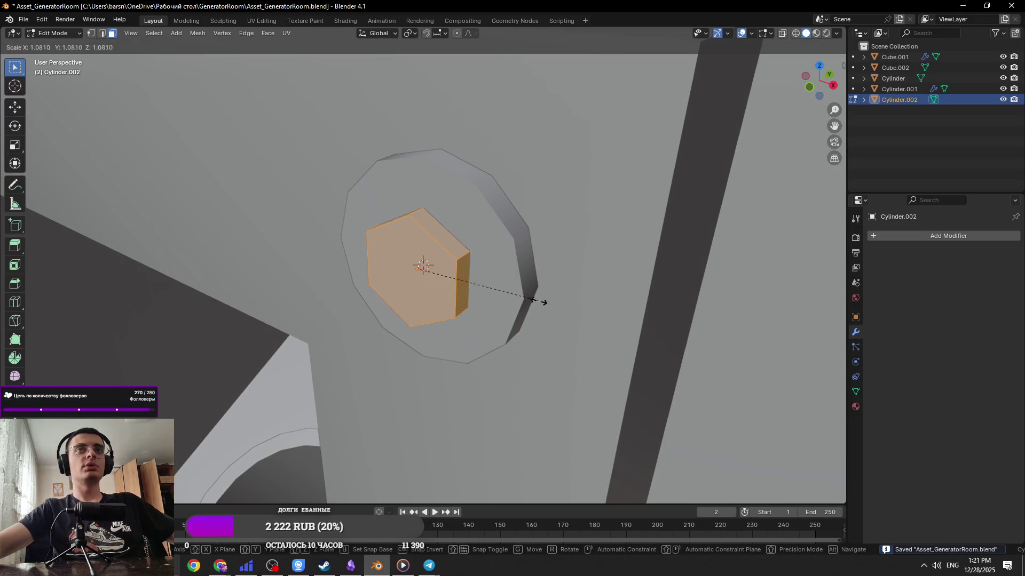
{"action": "left_click", "coordinate": [119, 352]}
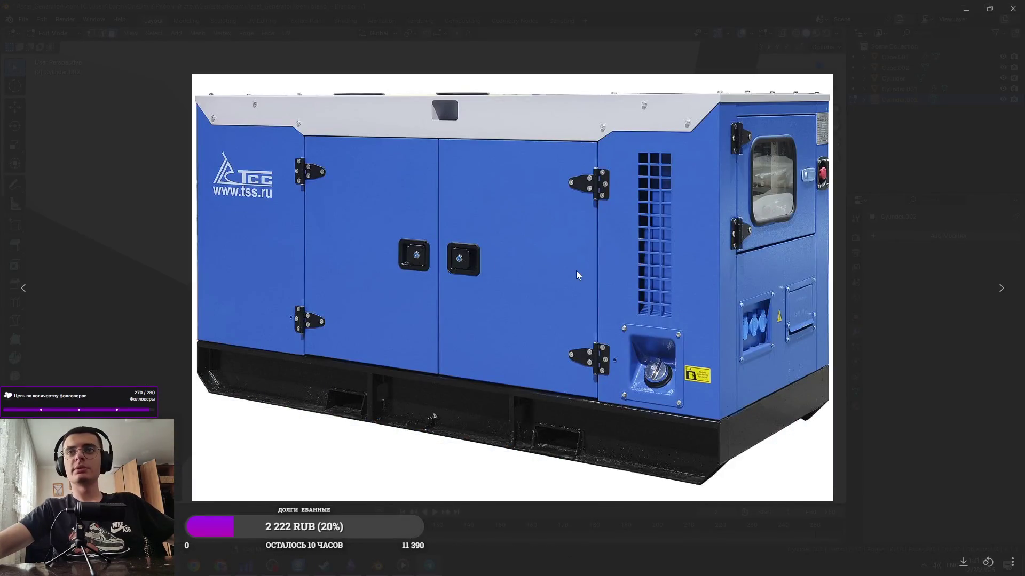
{"action": "key", "text": "s"}
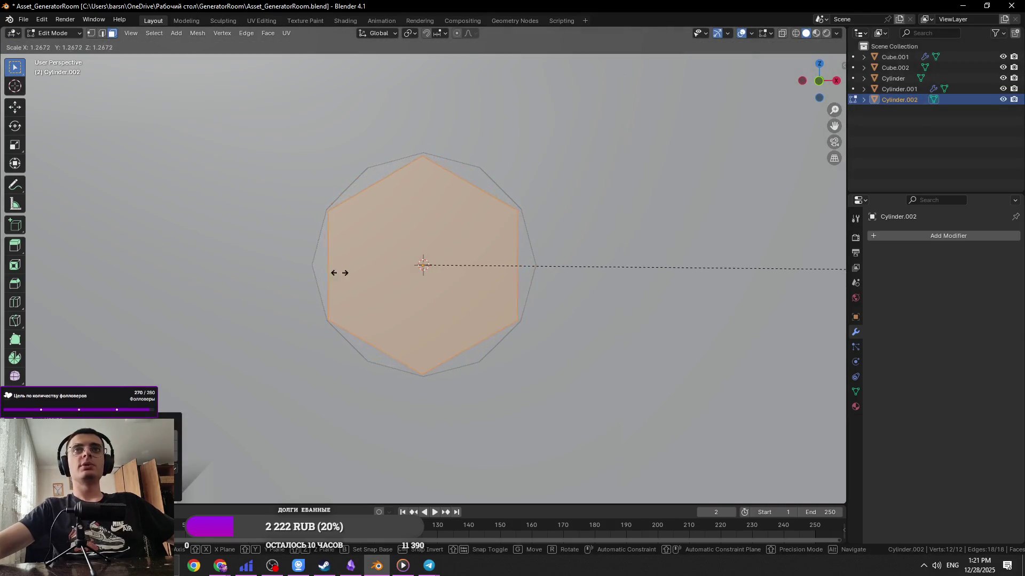
{"action": "left_click", "coordinate": [526, 228]}
{"action": "scroll", "coordinate": [496, 251], "scroll_direction": "down", "scroll_amount": 5}
{"action": "middle_click_drag", "start_coordinate": [506, 247], "coordinate": [587, 249]}
Rotate the hexagon around its local Z axis and save
{"action": "key", "text": "r"}
{"action": "key", "text": "z"}
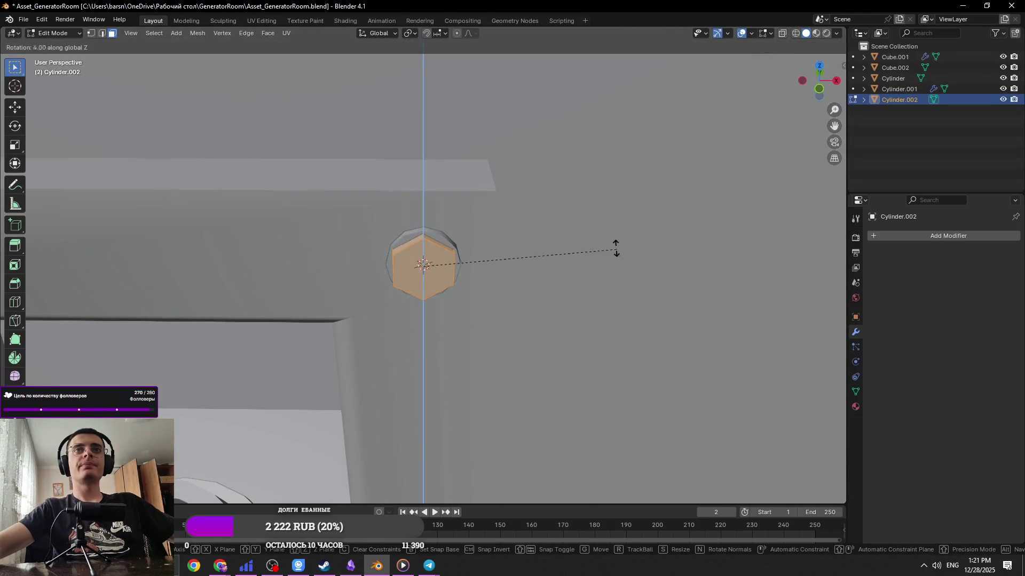
{"action": "key", "text": "z"}
{"action": "left_click", "coordinate": [481, 193]}
{"action": "key", "text": "ctrl+s"}
Shrink the bolt head slightly and save
{"action": "key", "text": "r"}
{"action": "right_click", "coordinate": [562, 237]}
{"action": "key", "text": "Tab"}
{"action": "key", "text": "Tab"}
{"action": "key", "text": "s"}
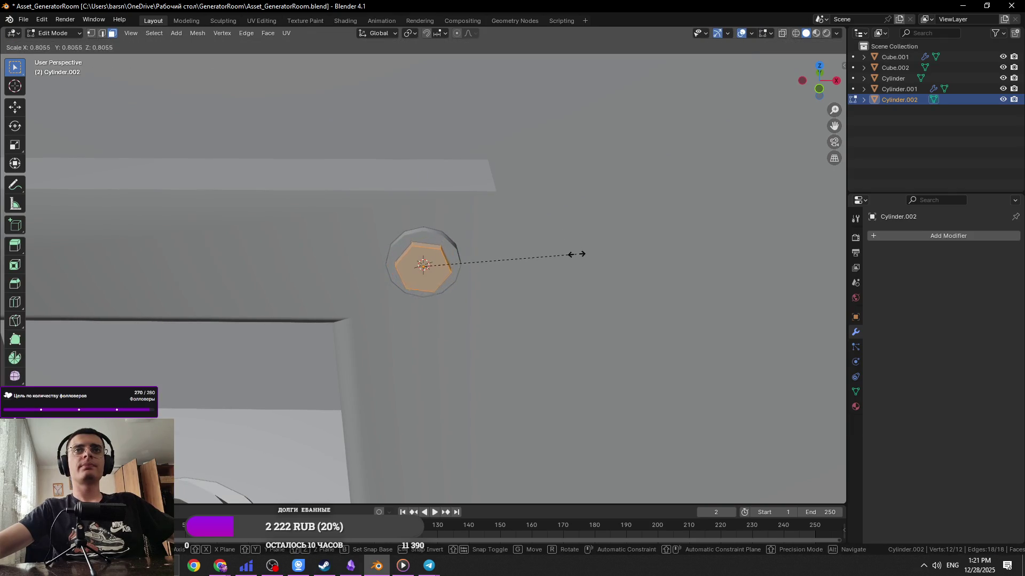
{"action": "left_click", "coordinate": [563, 252]}
{"action": "key", "text": "Tab"}
{"action": "scroll", "coordinate": [471, 307], "scroll_direction": "down", "scroll_amount": 5}
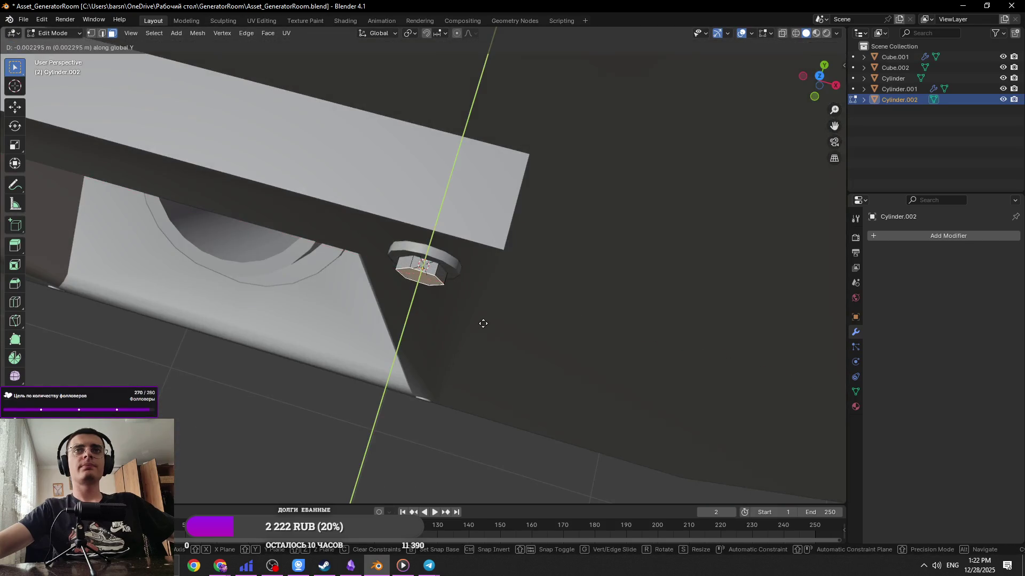
{"action": "scroll", "coordinate": [471, 307], "scroll_direction": "down", "scroll_amount": 3}
{"action": "key", "text": "ctrl+s"}
{"action": "scroll", "coordinate": [470, 303], "scroll_direction": "up", "scroll_amount": 5}
{"action": "mouse_move", "coordinate": [471, 302]}
{"action": "middle_mouse_down"}
{"action": "mouse_move", "coordinate": [635, 287]}
{"action": "mouse_move", "coordinate": [489, 347]}
{"action": "mouse_move", "coordinate": [422, 276]}
{"action": "mouse_move", "coordinate": [428, 302]}
{"action": "middle_mouse_up"}
{"action": "key", "text": "Tab"}
Move the bolt head along Y to set its depth on the washer, then save
{"action": "key", "text": "g"}
{"action": "key", "text": "x"}
{"action": "key", "text": "y"}
{"action": "key", "text": "x"}
{"action": "key", "text": "y"}
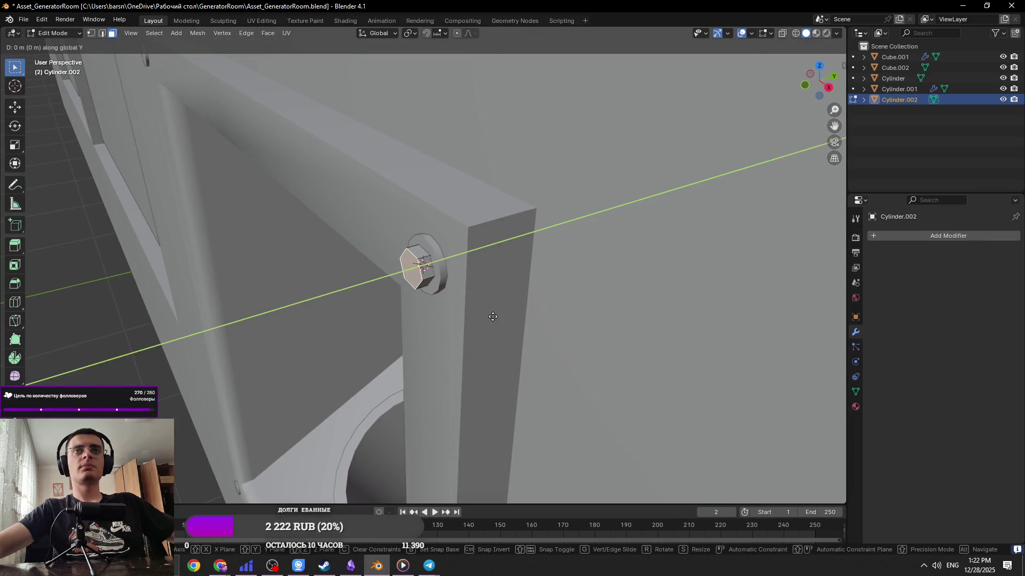
{"action": "left_click", "coordinate": [488, 317]}
{"action": "key", "text": "Tab"}
{"action": "key", "text": "ctrl+s"}
Inspect the bolt head against the enclosure wall and reselect the bolt head
{"action": "scroll", "coordinate": [411, 276], "scroll_direction": "up", "scroll_amount": 3}
{"action": "middle_click_drag", "start_coordinate": [411, 277], "coordinate": [488, 194]}
{"action": "scroll", "coordinate": [497, 269], "scroll_direction": "down", "scroll_amount": 4}
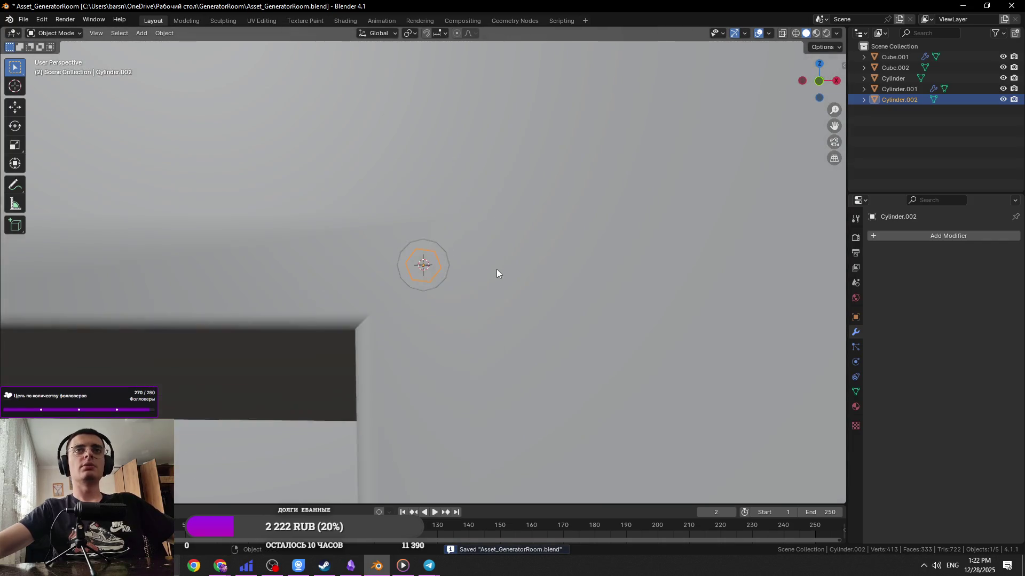
{"action": "left_click", "coordinate": [346, 275]}
{"action": "key", "text": "Tab"}
{"action": "mouse_move", "coordinate": [313, 287]}
{"action": "middle_mouse_down"}
{"action": "mouse_move", "coordinate": [412, 245]}
{"action": "mouse_move", "coordinate": [489, 309]}
{"action": "middle_mouse_up"}
{"action": "key", "text": "Tab"}
{"action": "left_click", "coordinate": [552, 215]}
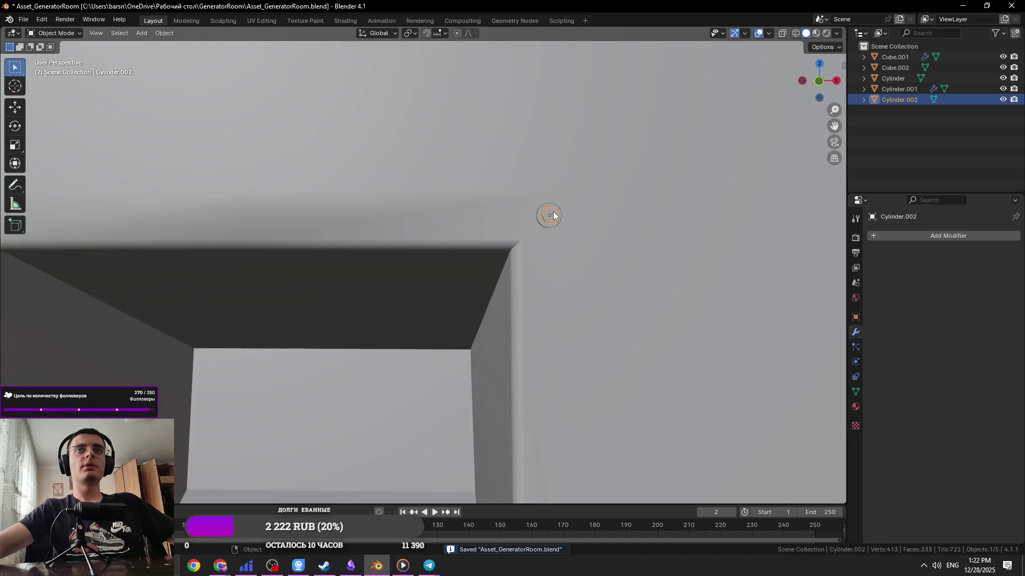
Add a Mirror modifier to the hex bolt head and snap it into position
{"action": "left_click", "coordinate": [902, 236]}
{"action": "left_click", "coordinate": [872, 249]}
{"action": "scroll", "coordinate": [651, 263], "scroll_direction": "down", "scroll_amount": 4}
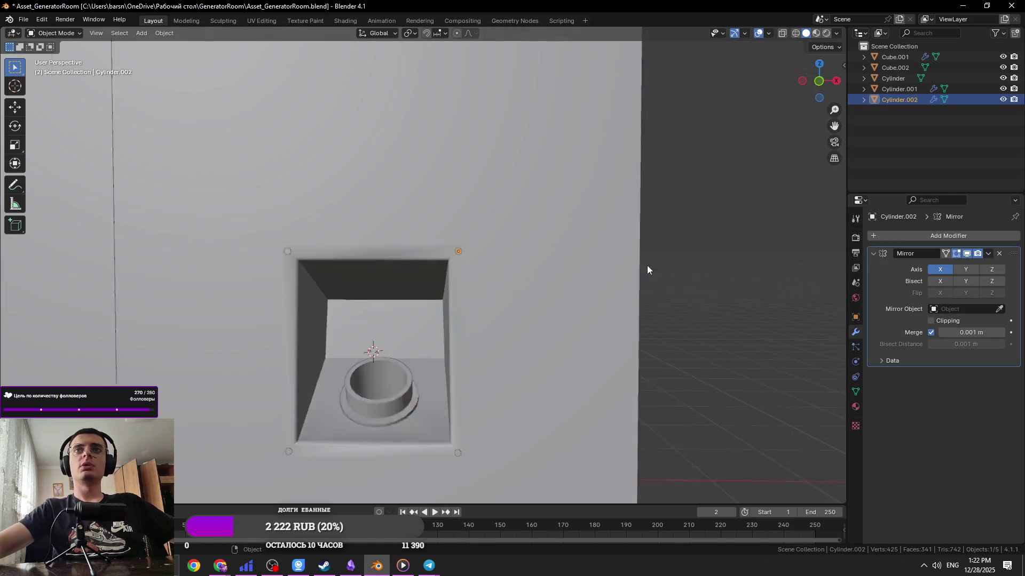
{"action": "scroll", "coordinate": [550, 286], "scroll_direction": "up", "scroll_amount": 5}
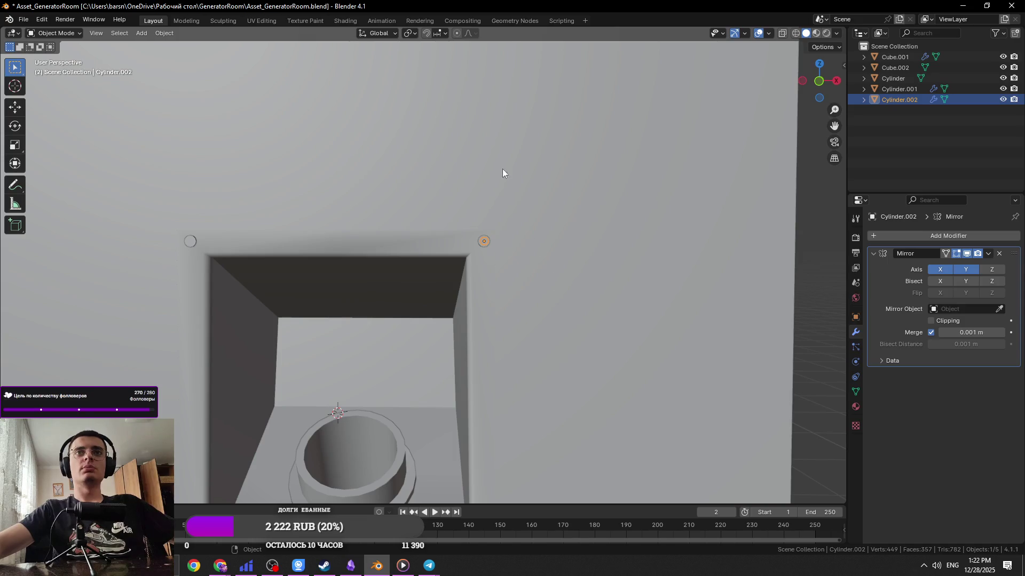
{"action": "left_click", "coordinate": [167, 34]}
{"action": "mouse_move", "coordinate": [196, 51]}
{"action": "left_click", "coordinate": [316, 78]}
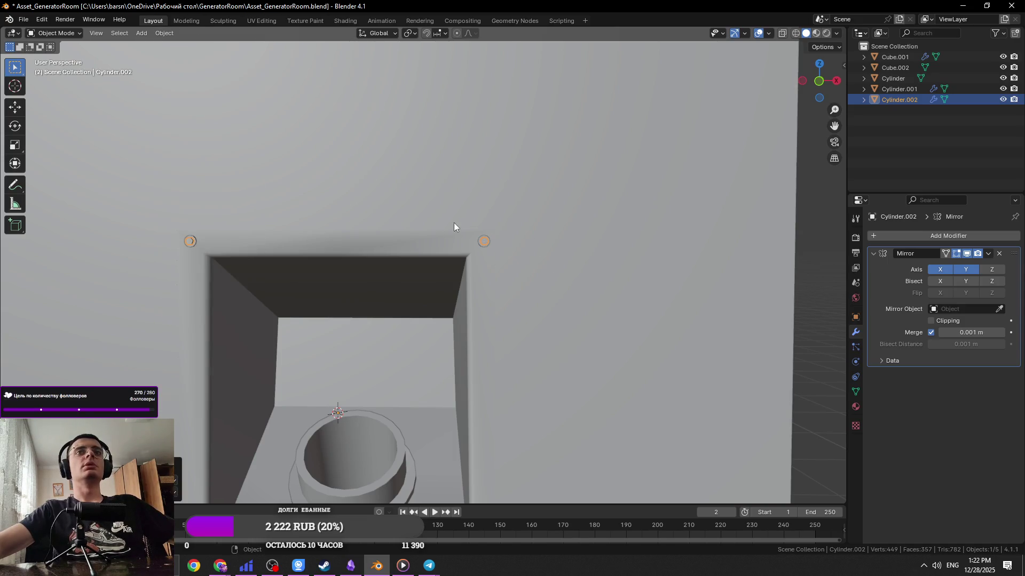
Toggle the bolt head's Mirror Y axis off and back on to check the copies, then save
{"action": "middle_click_drag", "start_coordinate": [681, 306], "coordinate": [504, 286]}
{"action": "left_click", "coordinate": [966, 269]}
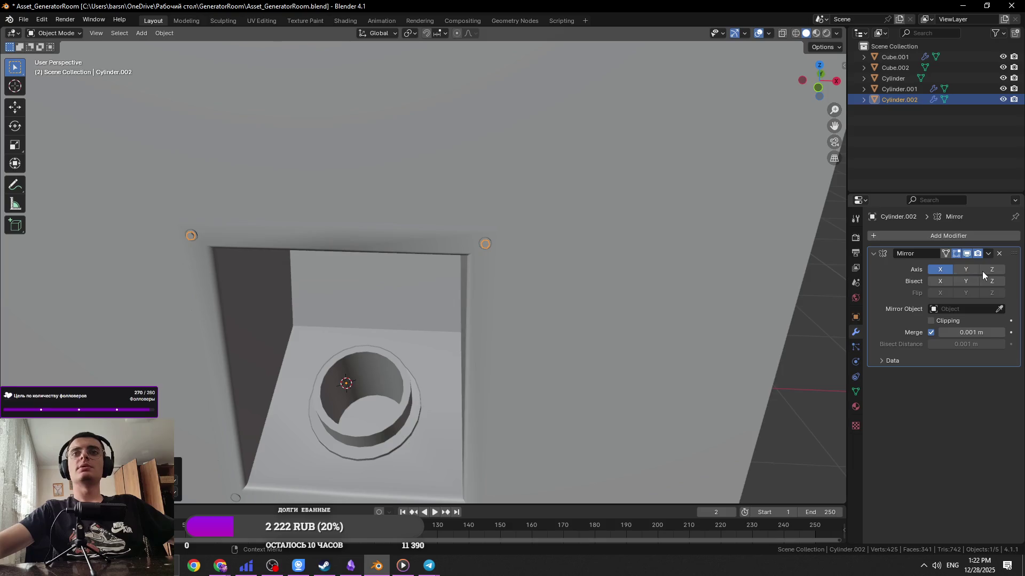
{"action": "middle_click_drag", "start_coordinate": [790, 251], "coordinate": [728, 233]}
{"action": "left_click", "coordinate": [966, 270]}
{"action": "scroll", "coordinate": [499, 136], "scroll_direction": "up", "scroll_amount": 4}
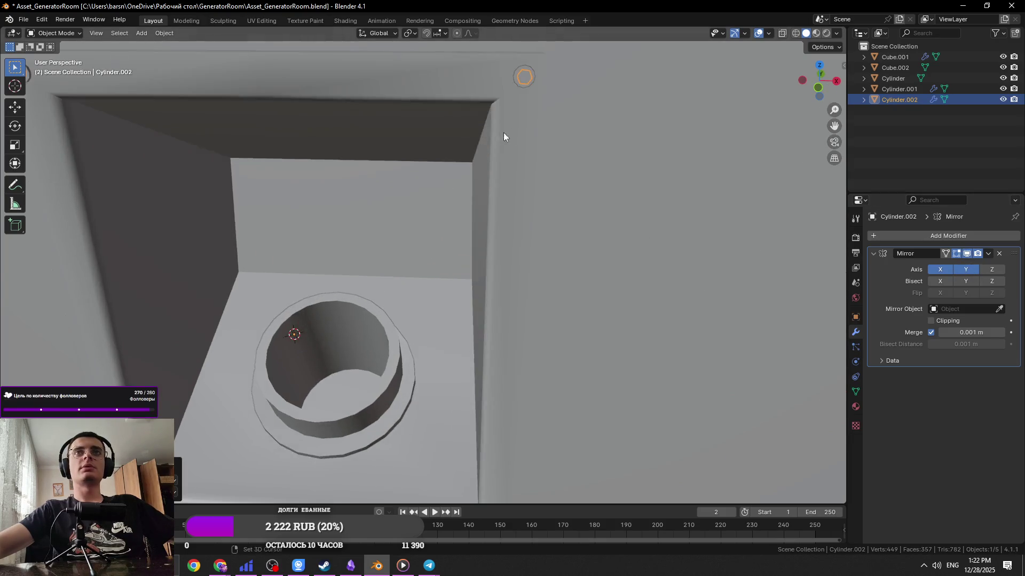
{"action": "key", "text": "ctrl+s"}
{"action": "scroll", "coordinate": [485, 198], "scroll_direction": "down", "scroll_amount": 3}
{"action": "middle_click_drag", "start_coordinate": [486, 198], "coordinate": [278, 291], "text": "shift"}
Delete one face of the bolt head in Edit Mode using X-ray to pick it
{"action": "key", "text": "Tab"}
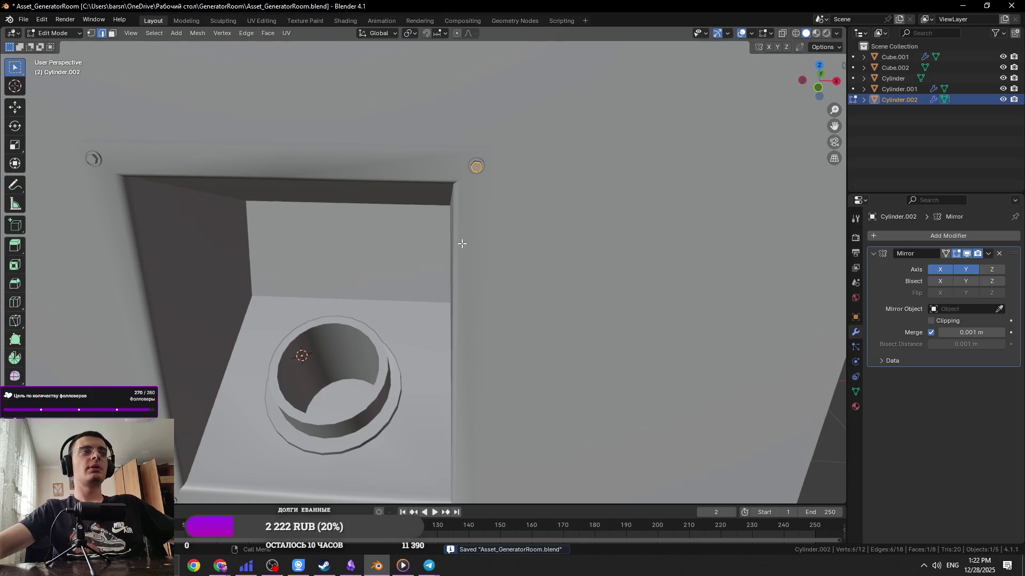
{"action": "scroll", "coordinate": [472, 167], "scroll_direction": "up", "scroll_amount": 2}
{"action": "key", "text": "KP_Decimal"}
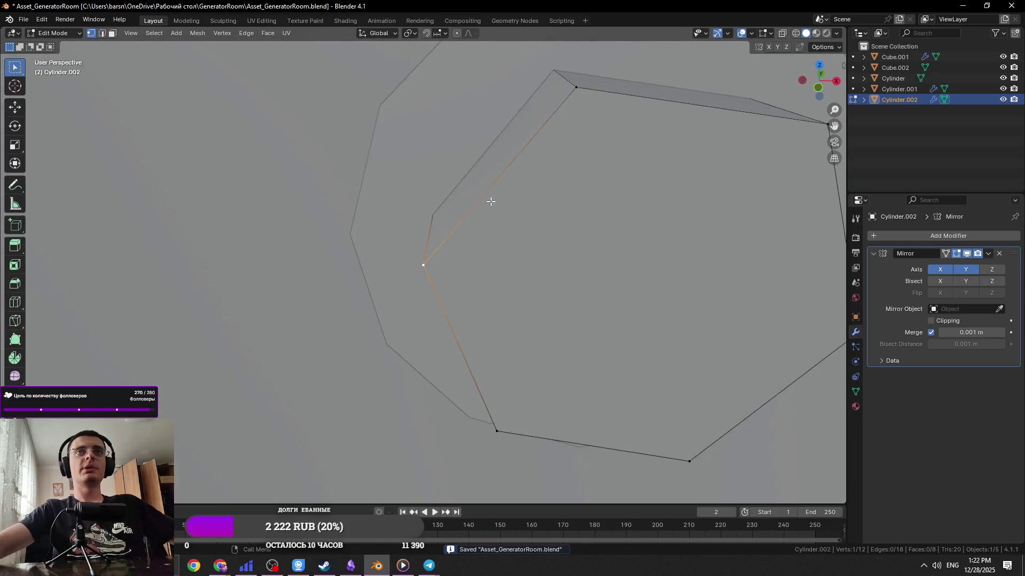
{"action": "key", "text": "Tab"}
{"action": "scroll", "coordinate": [593, 321], "scroll_direction": "down", "scroll_amount": 5}
{"action": "scroll", "coordinate": [592, 262], "scroll_direction": "up", "scroll_amount": 4}
{"action": "scroll", "coordinate": [591, 262], "scroll_direction": "down", "scroll_amount": 3}
{"action": "key", "text": "Tab"}
{"action": "key", "text": "alt+z"}
{"action": "left_click", "coordinate": [542, 293]}
{"action": "key", "text": "x"}
{"action": "left_click", "coordinate": [575, 311]}
{"action": "key", "text": "alt+z"}
Mark seams on the bolt head's top edge and its cap edge loop
{"action": "right_click", "coordinate": [497, 270]}
{"action": "left_click", "coordinate": [559, 379]}
{"action": "left_click", "coordinate": [469, 311], "text": "alt"}
{"action": "right_click", "coordinate": [469, 311]}
{"action": "left_click", "coordinate": [469, 311]}
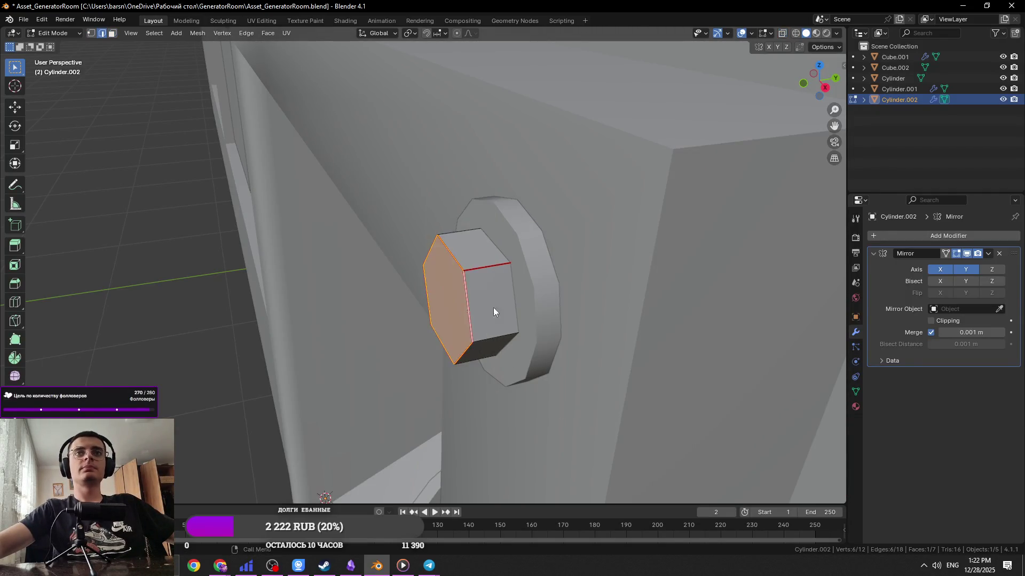
Mark seams on the washer ring's boundary edges and an outer washer edge
{"action": "key", "text": "alt+q"}
{"action": "right_click", "coordinate": [526, 268]}
{"action": "left_click", "coordinate": [525, 268]}
{"action": "left_click", "coordinate": [532, 233]}
{"action": "right_click", "coordinate": [532, 231]}
{"action": "left_click", "coordinate": [532, 231]}
Mark seams on the washer's front boundary loop and a side edge, then save
{"action": "left_click", "coordinate": [557, 301], "text": "alt"}
{"action": "right_click", "coordinate": [510, 198]}
{"action": "left_click", "coordinate": [508, 201]}
{"action": "left_click", "coordinate": [505, 201]}
{"action": "right_click", "coordinate": [505, 207]}
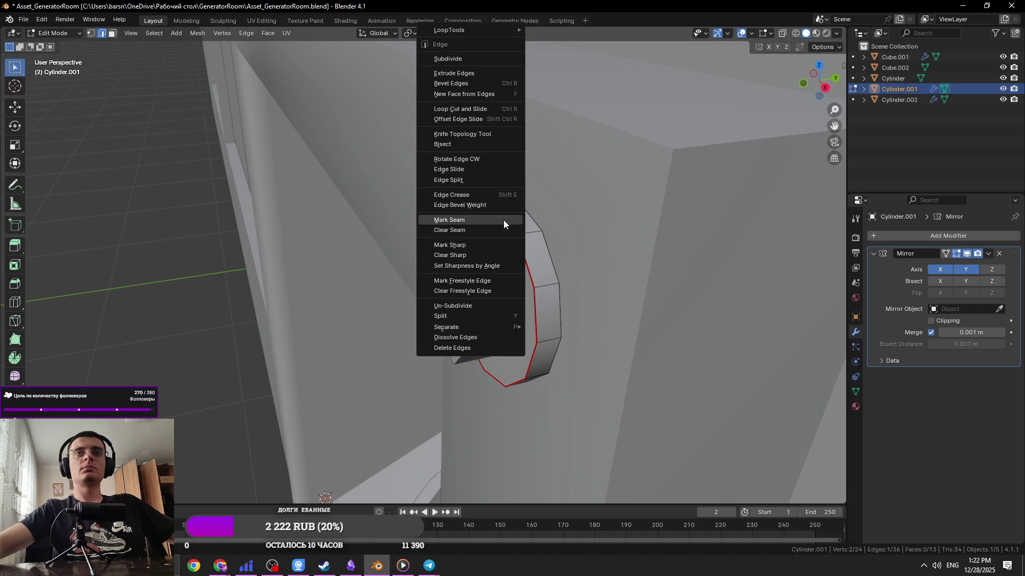
{"action": "left_click", "coordinate": [503, 221]}
{"action": "scroll", "coordinate": [497, 236], "scroll_direction": "down", "scroll_amount": 4}
{"action": "key", "text": "ctrl+s"}
Apply the washer's Mirror modifier with Ctrl+A
{"action": "middle_click_drag", "start_coordinate": [454, 266], "coordinate": [515, 264]}
{"action": "key", "text": "ctrl+a"}
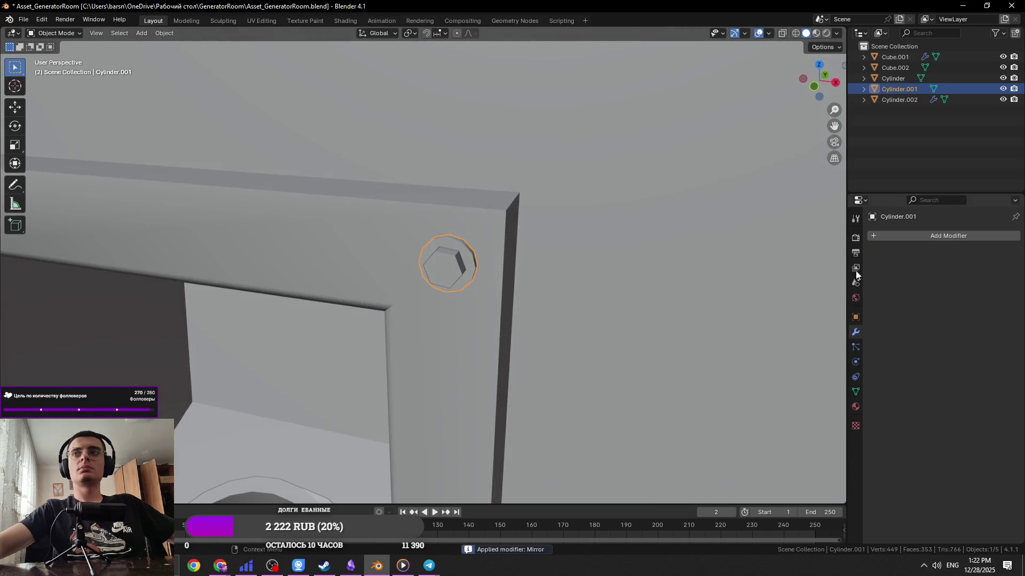
{"action": "scroll", "coordinate": [477, 254], "scroll_direction": "up", "scroll_amount": 5}
Apply the hex bolt head's Mirror modifier, cancelling a trial rotation about X
{"action": "key", "text": "3"}
{"action": "key", "text": "alt+q"}
{"action": "key", "text": "Tab"}
{"action": "key", "text": "ctrl+a"}
{"action": "key", "text": "Tab"}
{"action": "key", "text": "a"}
{"action": "key", "text": "r"}
{"action": "key", "text": "x"}
{"action": "key", "text": "x"}
{"action": "key", "text": "Escape"}
{"action": "key", "text": "Tab"}
Rotate the first hex bolt head about X and then about Y, and save
{"action": "scroll", "coordinate": [618, 225], "scroll_direction": "down", "scroll_amount": 7}
{"action": "key", "text": "Tab"}
{"action": "key", "text": "r"}
{"action": "key", "text": "x"}
{"action": "key", "text": "x"}
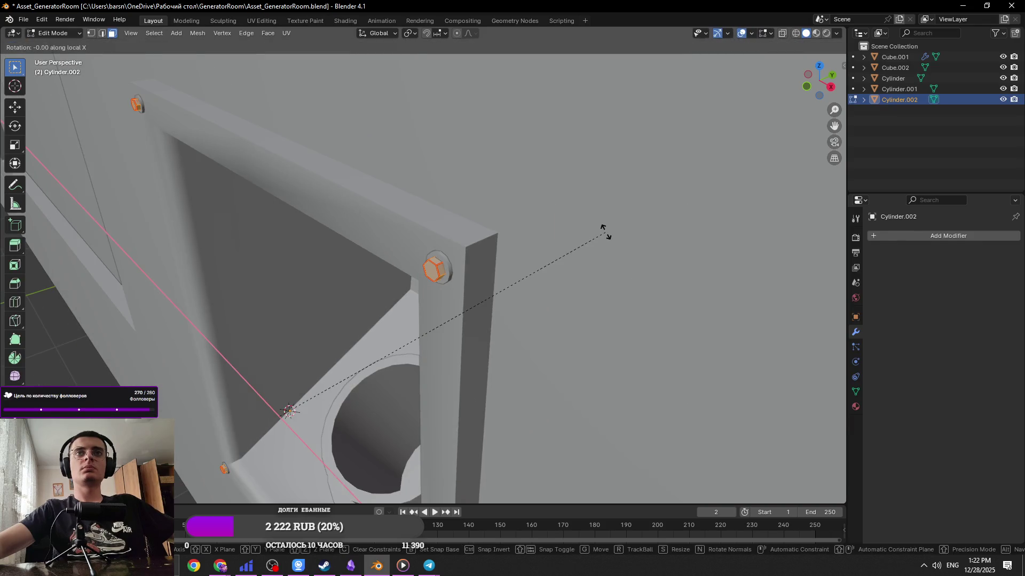
{"action": "left_click", "coordinate": [612, 267]}
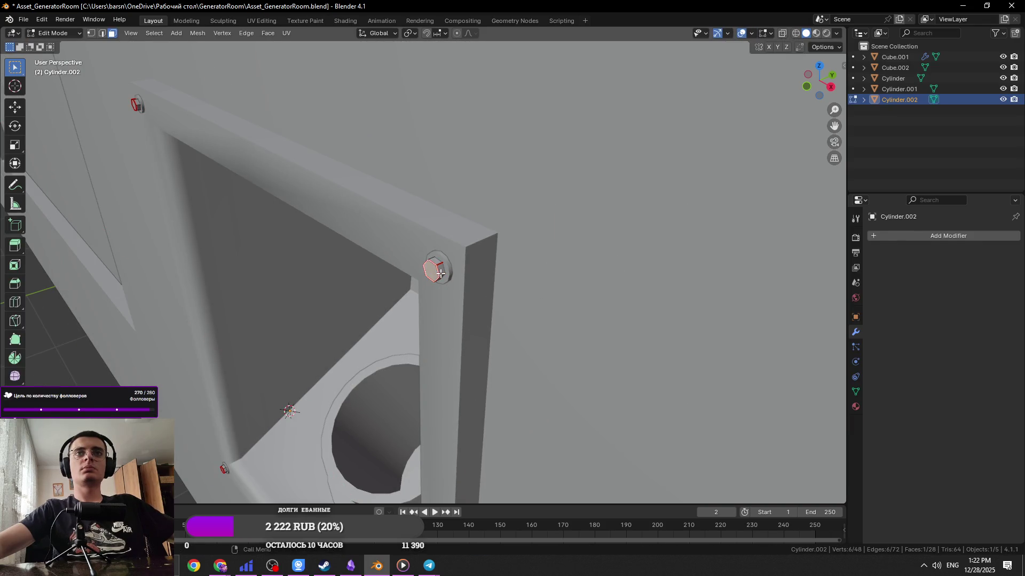
{"action": "key", "text": "r"}
{"action": "key", "text": "x"}
{"action": "key", "text": "y"}
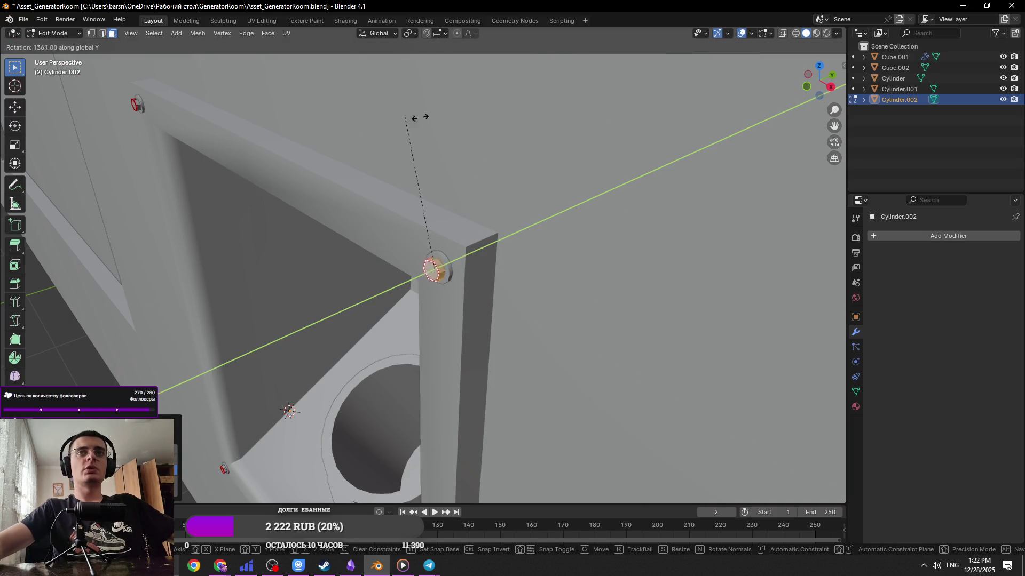
{"action": "left_click", "coordinate": [447, 144]}
{"action": "mouse_move", "coordinate": [526, 126]}
{"action": "middle_mouse_down"}
{"action": "mouse_move", "coordinate": [491, 236]}
{"action": "mouse_move", "coordinate": [501, 256]}
{"action": "mouse_move", "coordinate": [369, 243]}
{"action": "middle_mouse_up"}
{"action": "key", "text": "ctrl+s"}
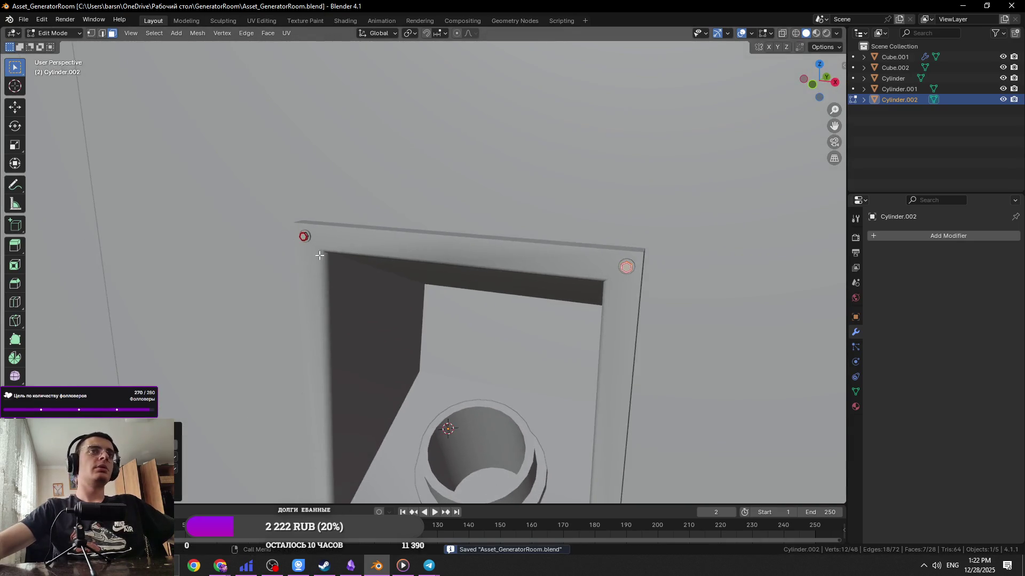
Select the second linked bolt head and rotate it about the global Y axis
{"action": "key", "text": "KP_Decimal"}
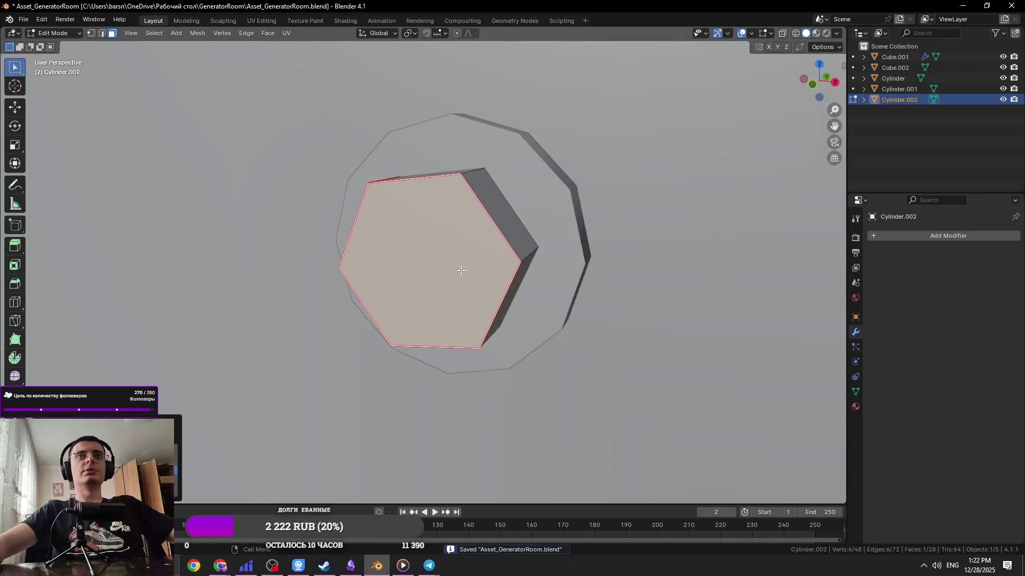
{"action": "key", "text": "ctrl+l"}
{"action": "scroll", "coordinate": [497, 226], "scroll_direction": "down", "scroll_amount": 10}
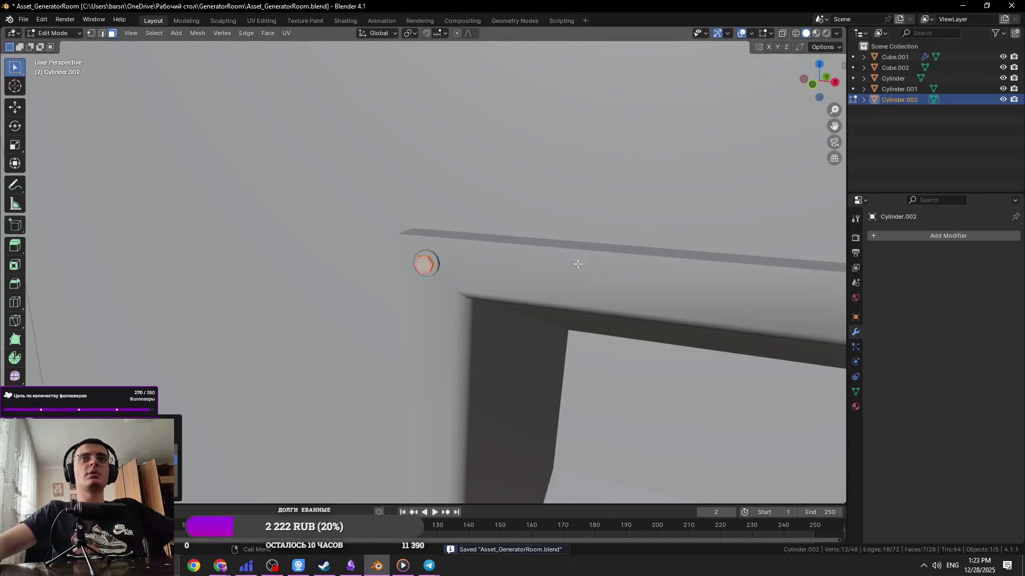
{"action": "middle_click_drag", "start_coordinate": [496, 227], "coordinate": [389, 217]}
{"action": "scroll", "coordinate": [427, 231], "scroll_direction": "up", "scroll_amount": 8}
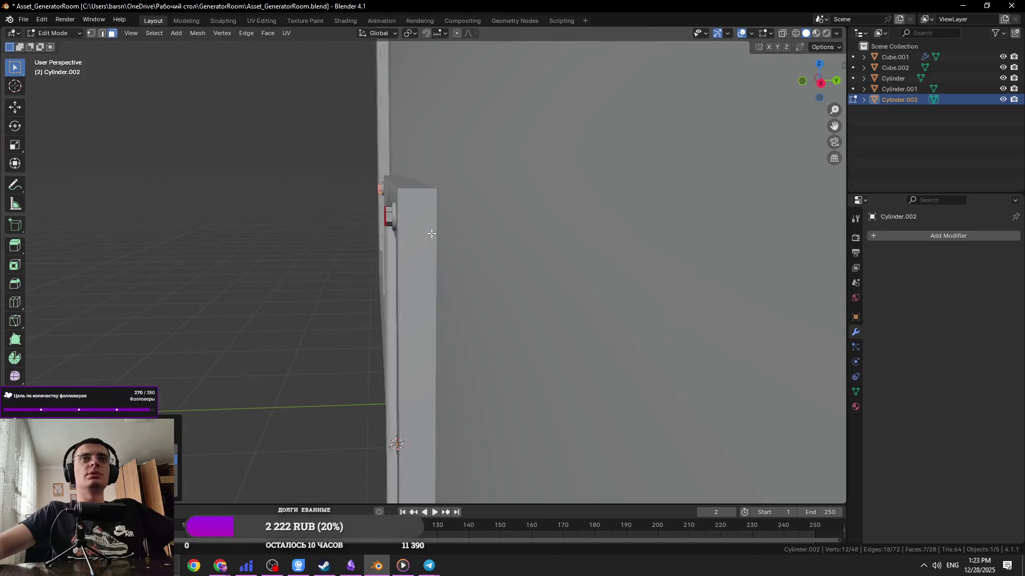
{"action": "scroll", "coordinate": [438, 235], "scroll_direction": "down", "scroll_amount": 5}
{"action": "key", "text": "r"}
{"action": "key", "text": "y"}
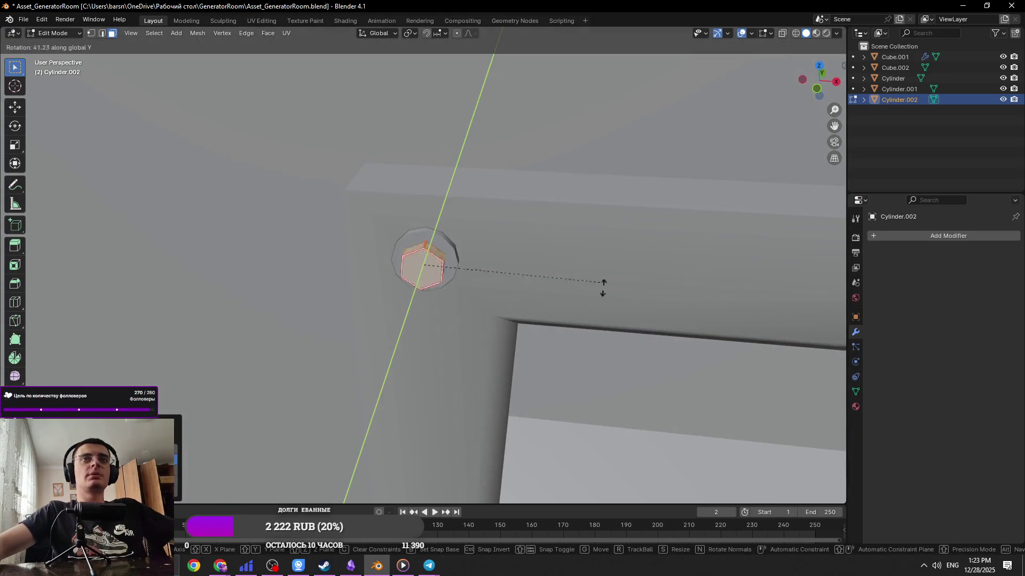
{"action": "left_click", "coordinate": [685, 336]}
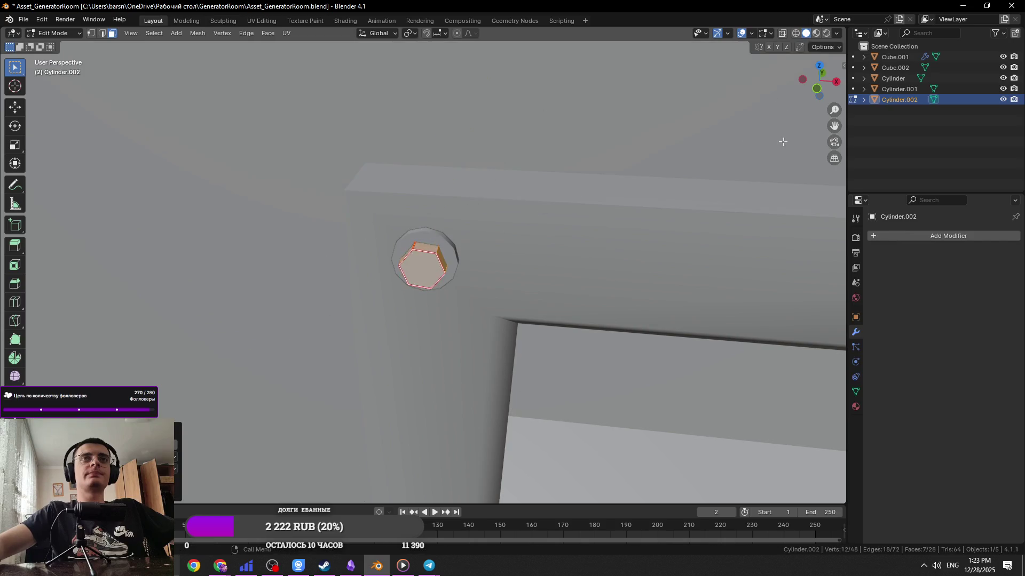
Select the third bolt head's faces and rotate it about the global Y axis
{"action": "middle_click_drag", "start_coordinate": [685, 336], "coordinate": [425, 292]}
{"action": "scroll", "coordinate": [426, 292], "scroll_direction": "up", "scroll_amount": 3}
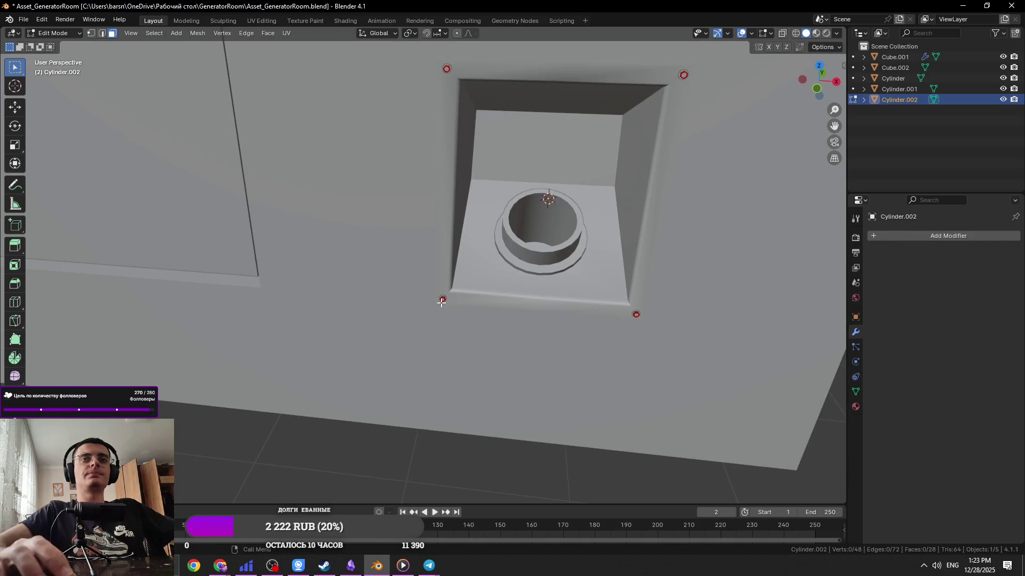
{"action": "key", "text": "KP_Decimal"}
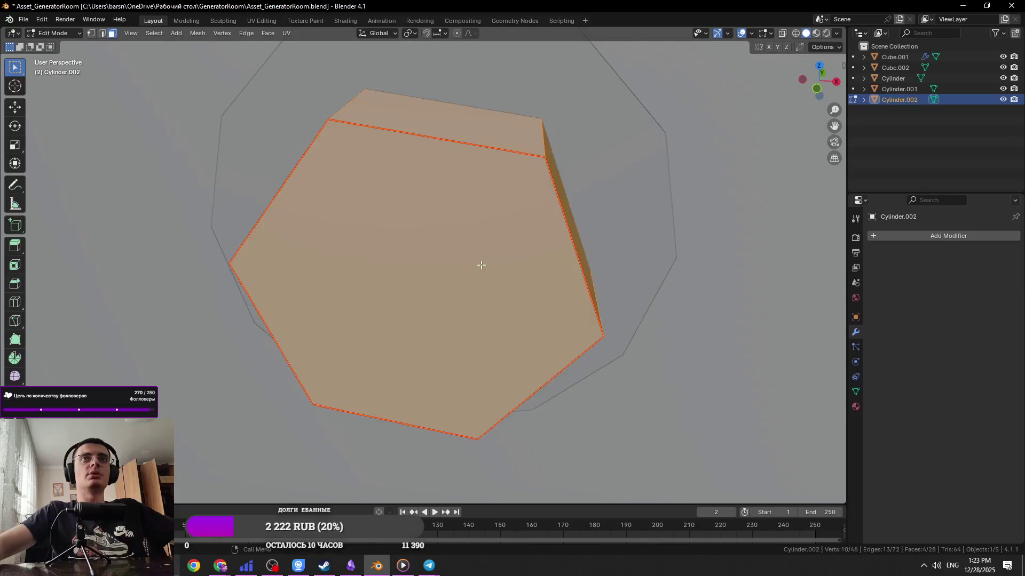
{"action": "scroll", "coordinate": [427, 250], "scroll_direction": "down", "scroll_amount": 4}
{"action": "left_click", "coordinate": [450, 238], "text": "shift"}
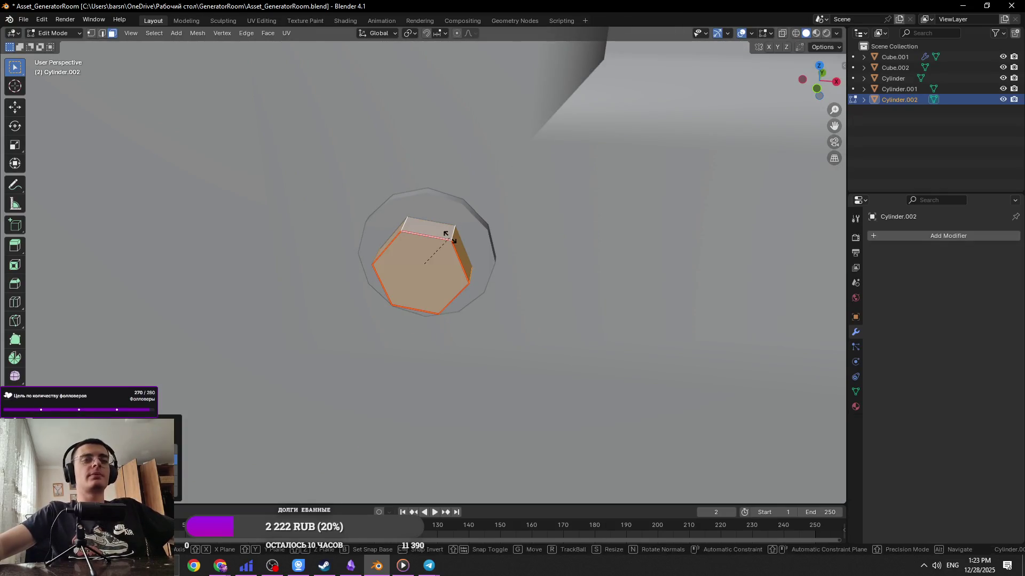
{"action": "key", "text": "r"}
{"action": "key", "text": "y"}
{"action": "left_click", "coordinate": [587, 232]}
Grow the selection to the last hex head, rotate it about Y, exit Edit Mode and save
{"action": "mouse_move", "coordinate": [587, 232]}
{"action": "middle_mouse_down"}
{"action": "mouse_move", "coordinate": [712, 238]}
{"action": "mouse_move", "coordinate": [753, 295]}
{"action": "mouse_move", "coordinate": [293, 301]}
{"action": "middle_mouse_up"}
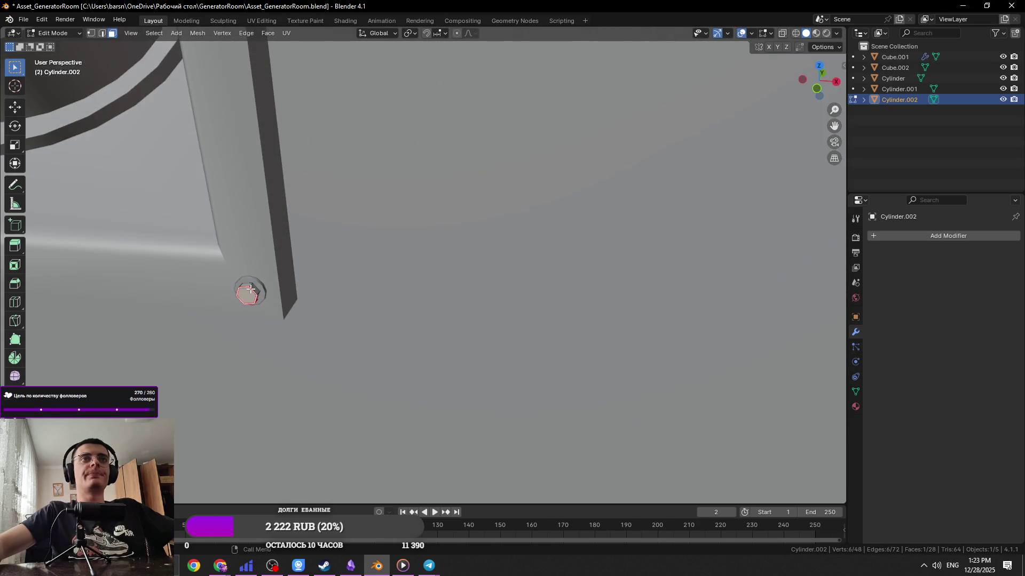
{"action": "key", "text": "KP_Decimal"}
{"action": "scroll", "coordinate": [427, 233], "scroll_direction": "down", "scroll_amount": 4}
{"action": "key", "text": "ctrl+KP_Add"}
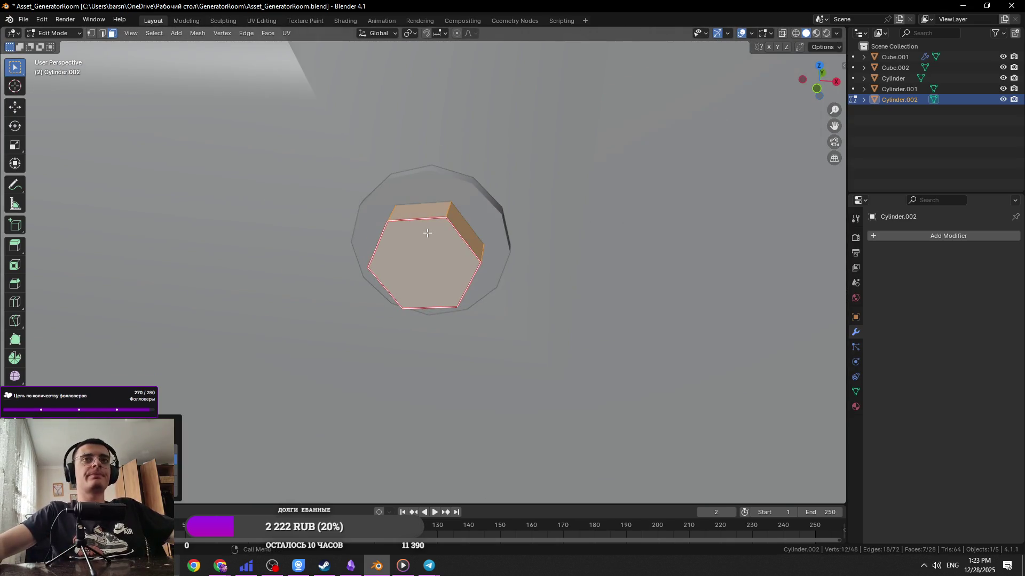
{"action": "key", "text": "t"}
{"action": "key", "text": "t"}
{"action": "key", "text": "r"}
{"action": "key", "text": "y"}
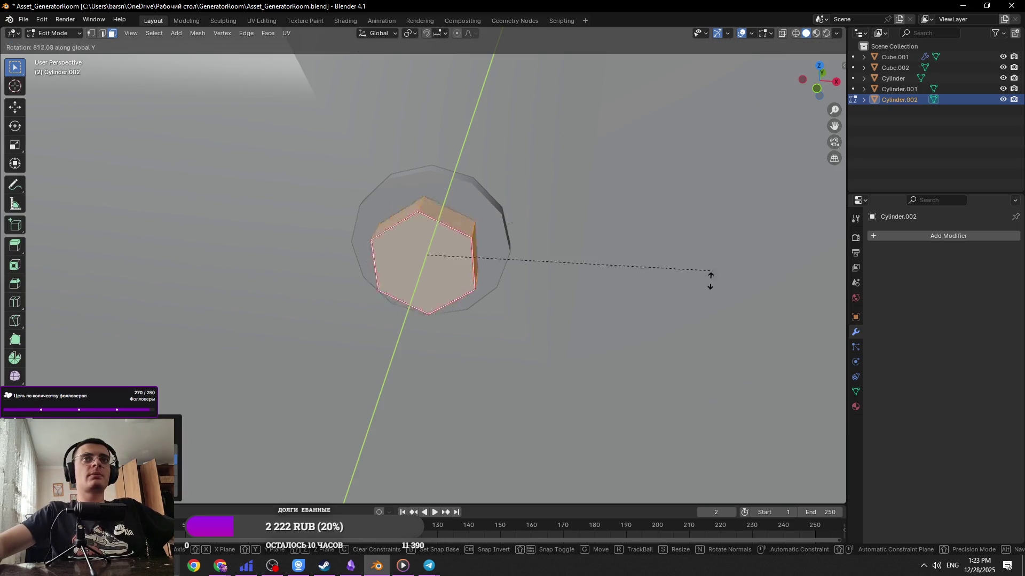
{"action": "left_click", "coordinate": [626, 192]}
{"action": "key", "text": "Tab"}
{"action": "key", "text": "ctrl+s"}
{"action": "scroll", "coordinate": [609, 184], "scroll_direction": "down", "scroll_amount": 5}
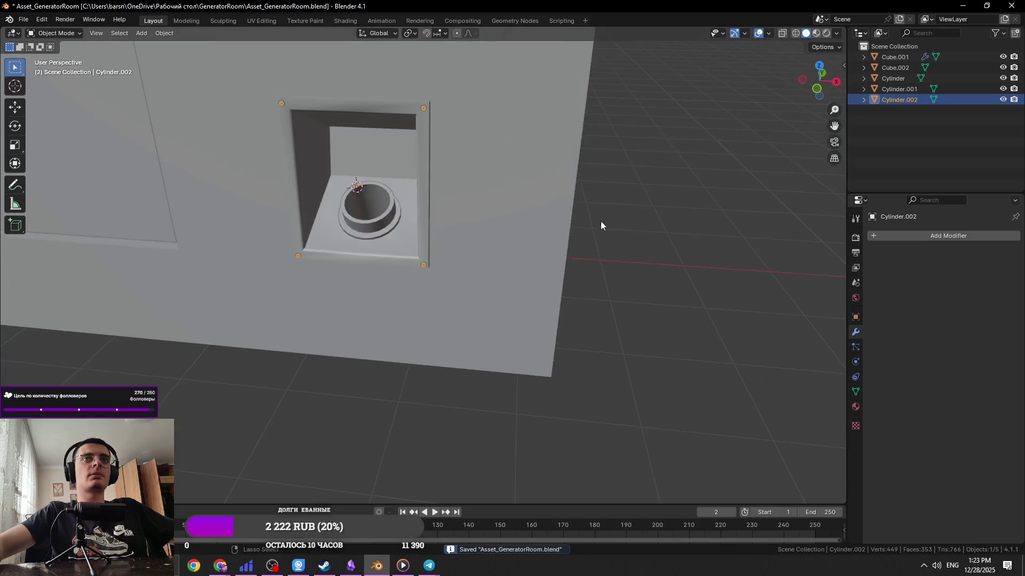
Orbit to a front view of the wall niche, save, and select the wall block
{"action": "mouse_move", "coordinate": [421, 142]}
{"action": "middle_mouse_down"}
{"action": "mouse_move", "coordinate": [340, 238]}
{"action": "mouse_move", "coordinate": [408, 209]}
{"action": "middle_mouse_up"}
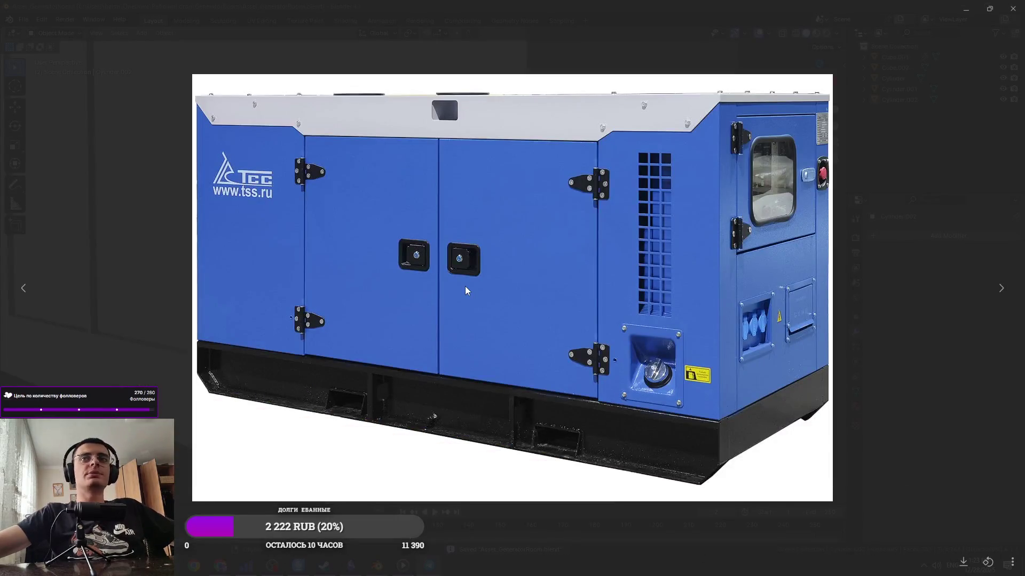
{"action": "key", "text": "Escape"}
{"action": "mouse_move", "coordinate": [476, 277]}
{"action": "middle_mouse_down"}
{"action": "mouse_move", "coordinate": [552, 265]}
{"action": "mouse_move", "coordinate": [431, 247]}
{"action": "middle_mouse_up"}
{"action": "scroll", "coordinate": [431, 243], "scroll_direction": "down", "scroll_amount": 8}
{"action": "mouse_move", "coordinate": [294, 255]}
{"action": "middle_mouse_down"}
{"action": "mouse_move", "coordinate": [619, 328]}
{"action": "mouse_move", "coordinate": [583, 316]}
{"action": "mouse_move", "coordinate": [417, 319]}
{"action": "mouse_move", "coordinate": [485, 303]}
{"action": "middle_mouse_up"}
{"action": "key", "text": "ctrl+s"}
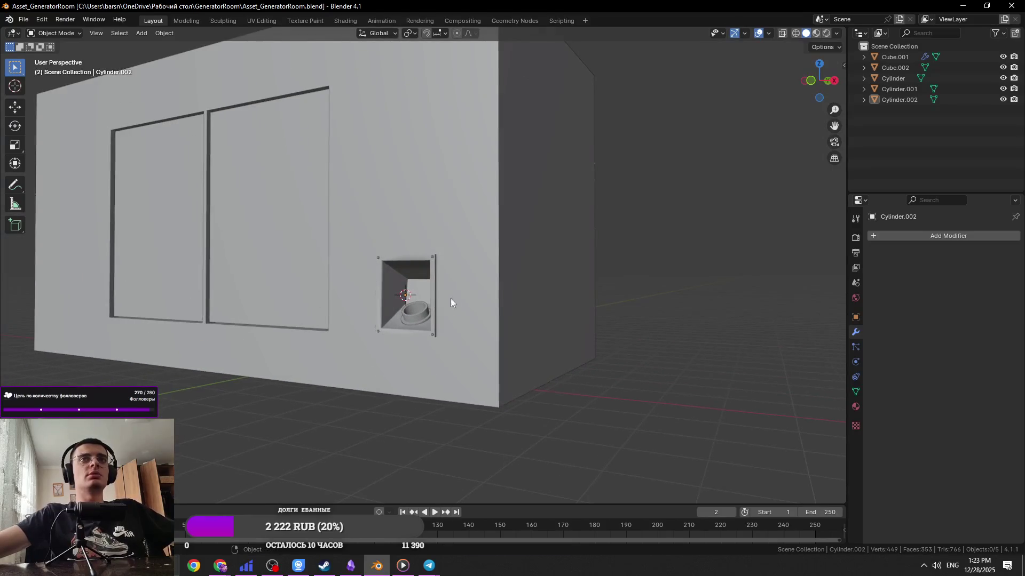
{"action": "scroll", "coordinate": [453, 302], "scroll_direction": "up", "scroll_amount": 5}
{"action": "left_click", "coordinate": [497, 268]}
{"action": "scroll", "coordinate": [497, 268], "scroll_direction": "down", "scroll_amount": 8}
Compare the niche with the generator reference photo, then enter Edit Mode on the wall block
{"action": "key", "text": "alt+Tab"}
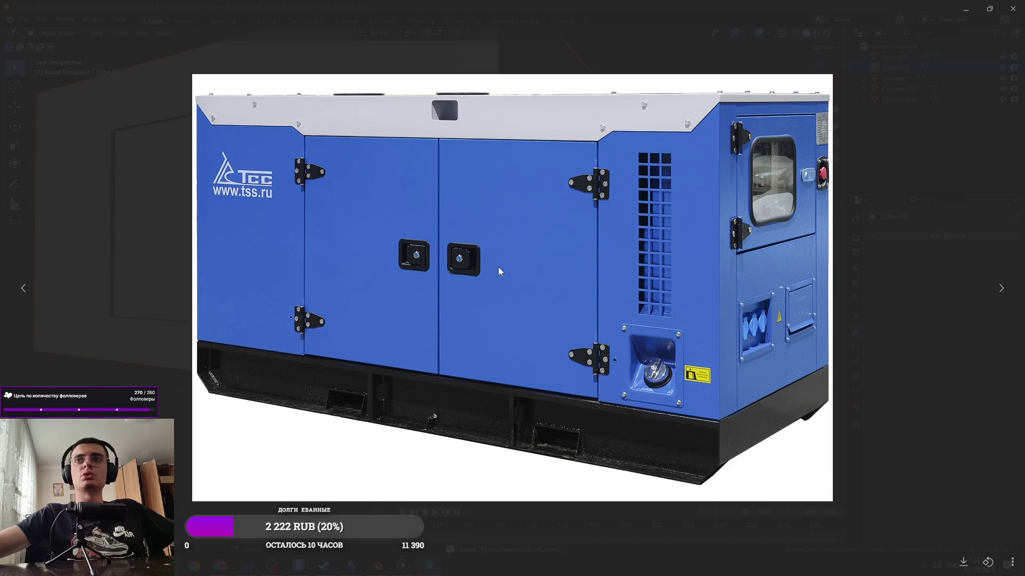
{"action": "key", "text": "alt+Tab"}
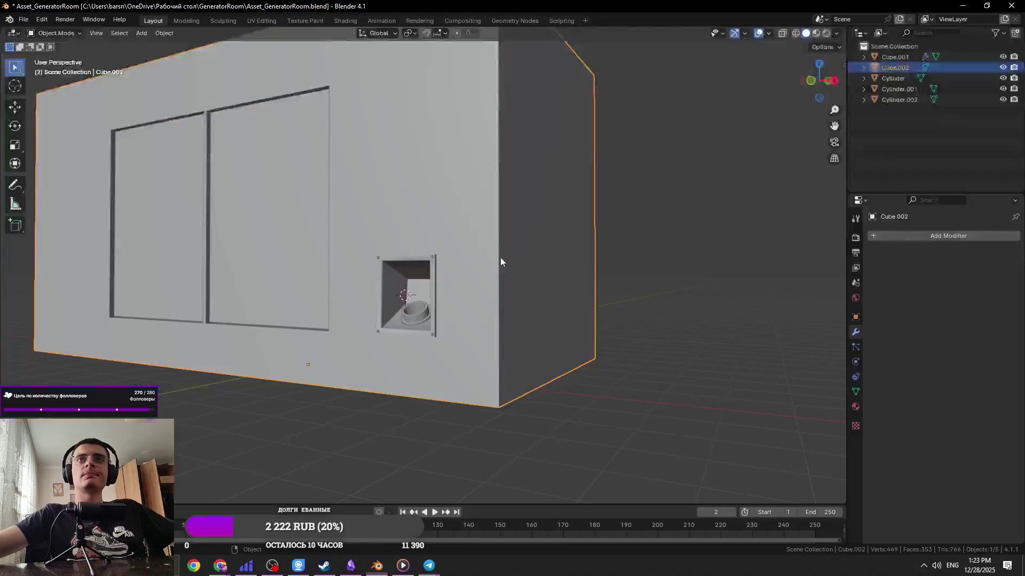
{"action": "scroll", "coordinate": [371, 196], "scroll_direction": "up", "scroll_amount": 3}
{"action": "key", "text": "Tab"}
{"action": "key", "text": "Tab"}
{"action": "scroll", "coordinate": [327, 161], "scroll_direction": "down", "scroll_amount": 4}
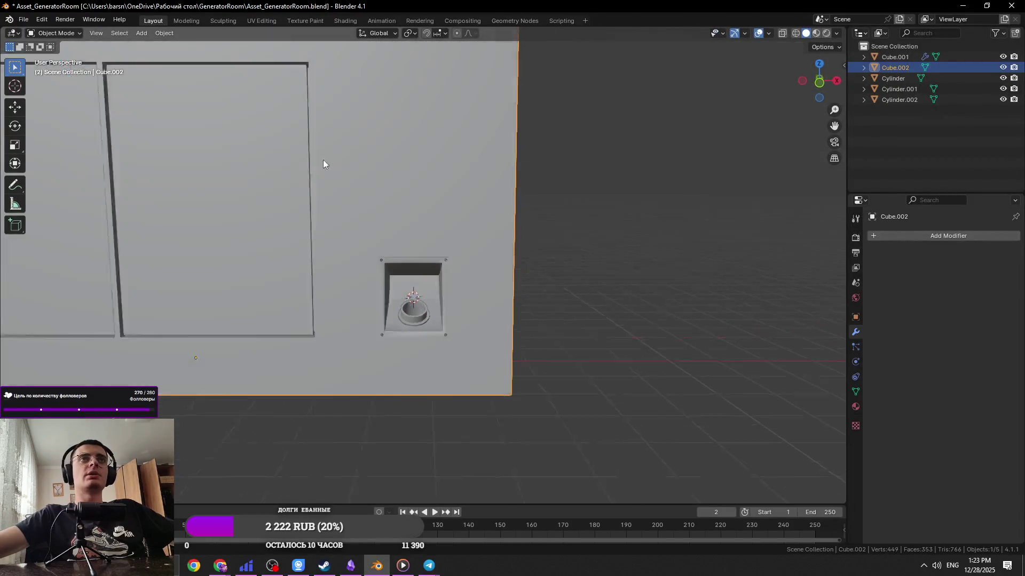
Select the door panel Cube.001, recheck the photo, and enter its Edit Mode
{"action": "left_click", "coordinate": [302, 152]}
{"action": "key", "text": "alt+Tab"}
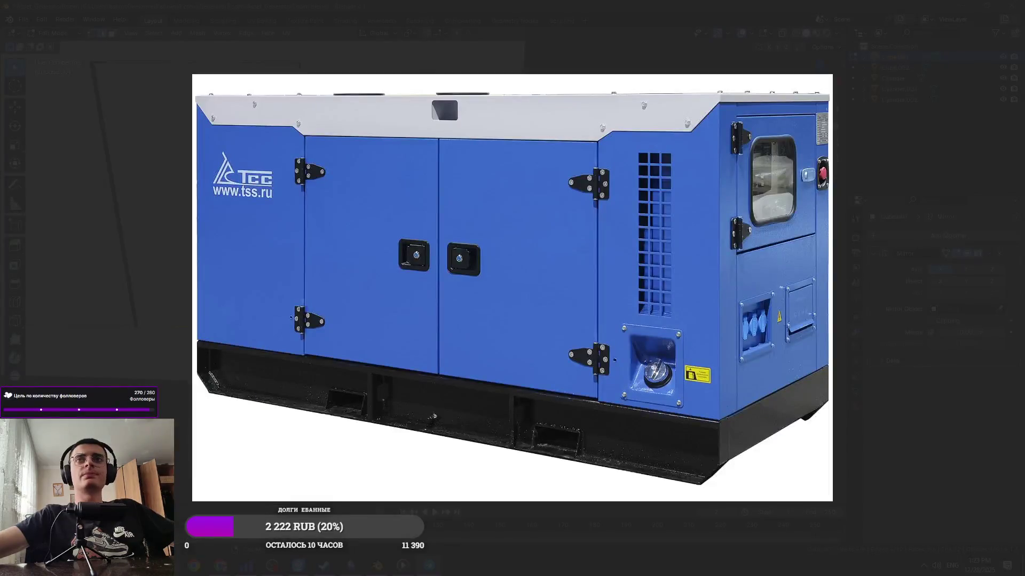
{"action": "key", "text": "alt+Tab"}
{"action": "key", "text": "Tab"}
{"action": "scroll", "coordinate": [296, 218], "scroll_direction": "down", "scroll_amount": 3}
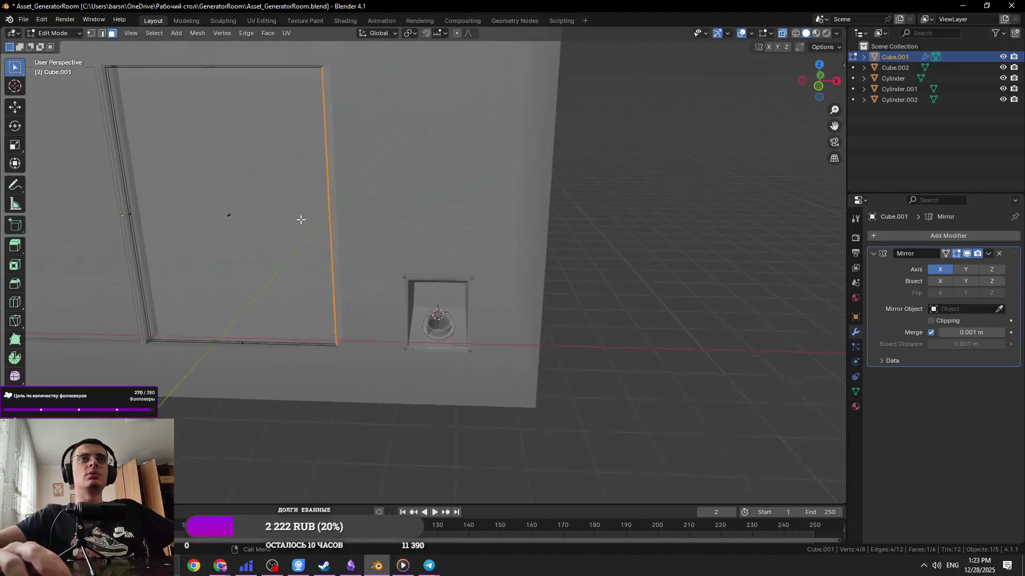
Nudge the door frame edge along the X axis
{"action": "scroll", "coordinate": [489, 258], "scroll_direction": "up", "scroll_amount": 5}
{"action": "mouse_move", "coordinate": [489, 259]}
{"action": "middle_mouse_down"}
{"action": "mouse_move", "coordinate": [471, 283]}
{"action": "mouse_move", "coordinate": [480, 258]}
{"action": "middle_mouse_up"}
{"action": "key", "text": "g"}
{"action": "key", "text": "x"}
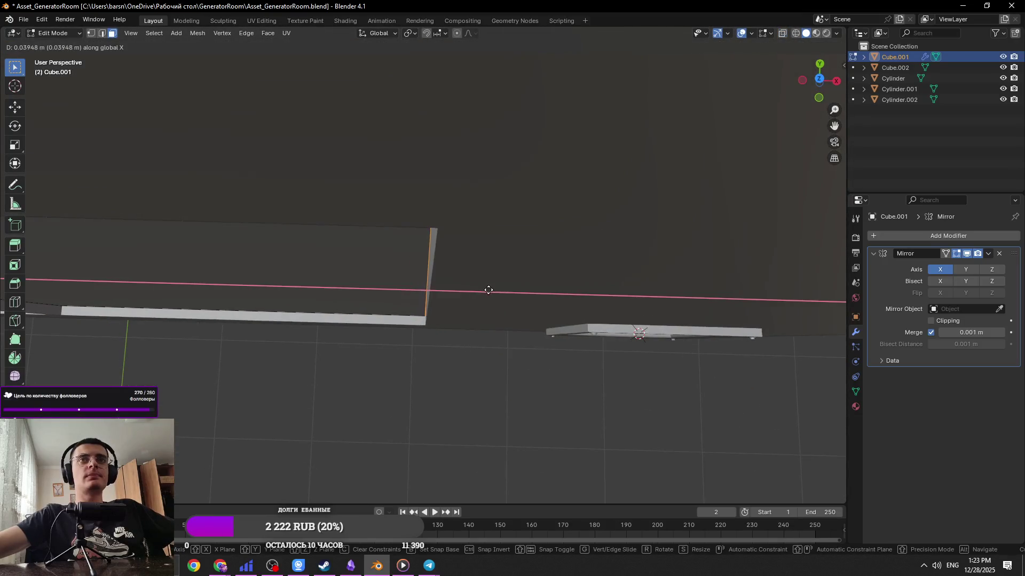
{"action": "key", "text": "Escape"}
Move the large panel face along Y, return to Object Mode and save
{"action": "left_click", "coordinate": [343, 281]}
{"action": "key", "text": "g"}
{"action": "key", "text": "x"}
{"action": "key", "text": "y"}
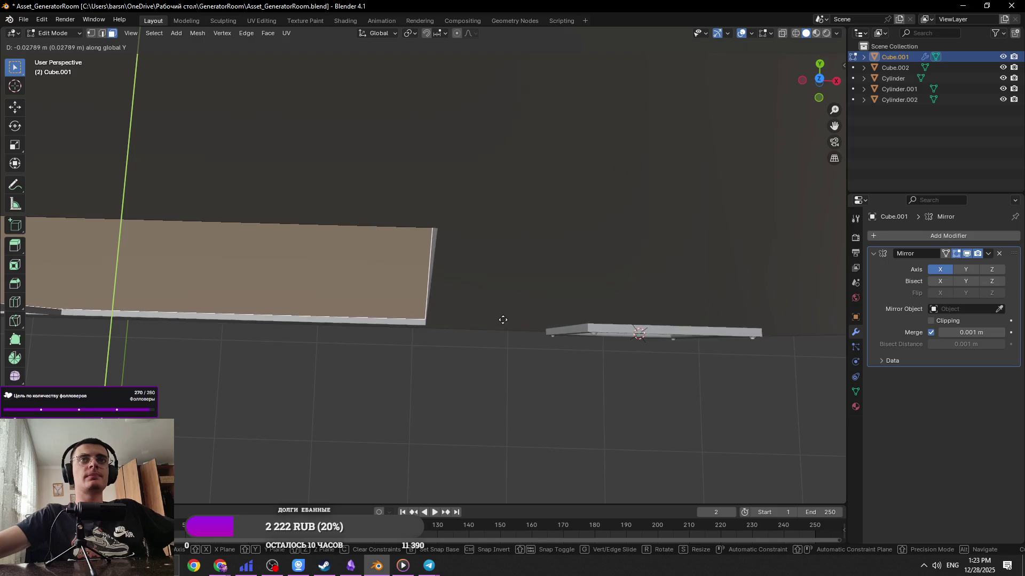
{"action": "left_click", "coordinate": [482, 411]}
{"action": "key", "text": "Tab"}
{"action": "mouse_move", "coordinate": [482, 412]}
{"action": "middle_mouse_down"}
{"action": "mouse_move", "coordinate": [446, 367]}
{"action": "mouse_move", "coordinate": [646, 229]}
{"action": "mouse_move", "coordinate": [490, 197]}
{"action": "mouse_move", "coordinate": [501, 246]}
{"action": "mouse_move", "coordinate": [435, 266]}
{"action": "middle_mouse_up"}
{"action": "key", "text": "ctrl+s"}
Reselect the door frame and wall objects and bring up the Shift+A Add menu
{"action": "left_click", "coordinate": [646, 229]}
{"action": "left_click", "coordinate": [435, 265]}
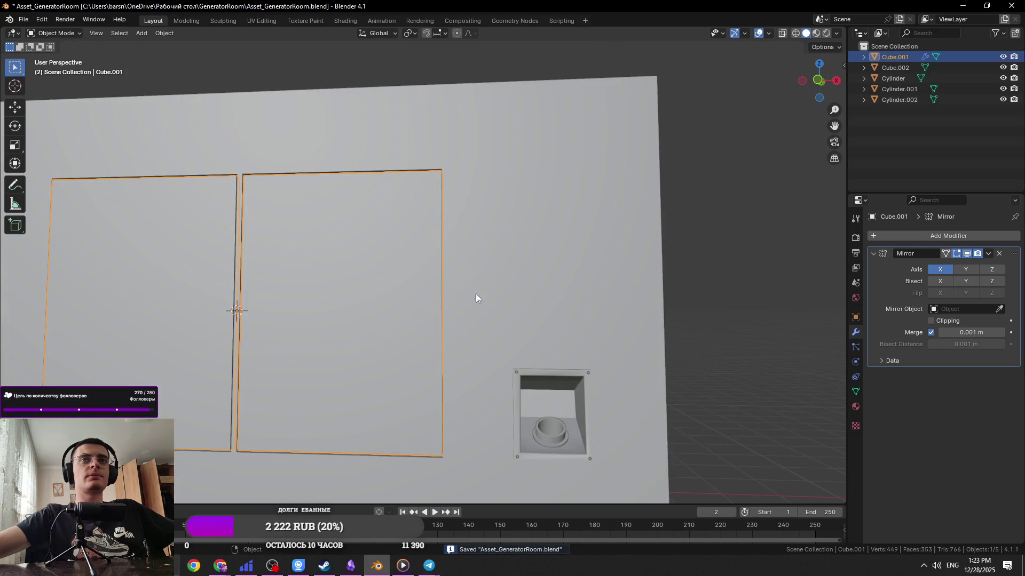
{"action": "key", "text": "Tab"}
{"action": "key", "text": "Tab"}
{"action": "left_click", "coordinate": [473, 206]}
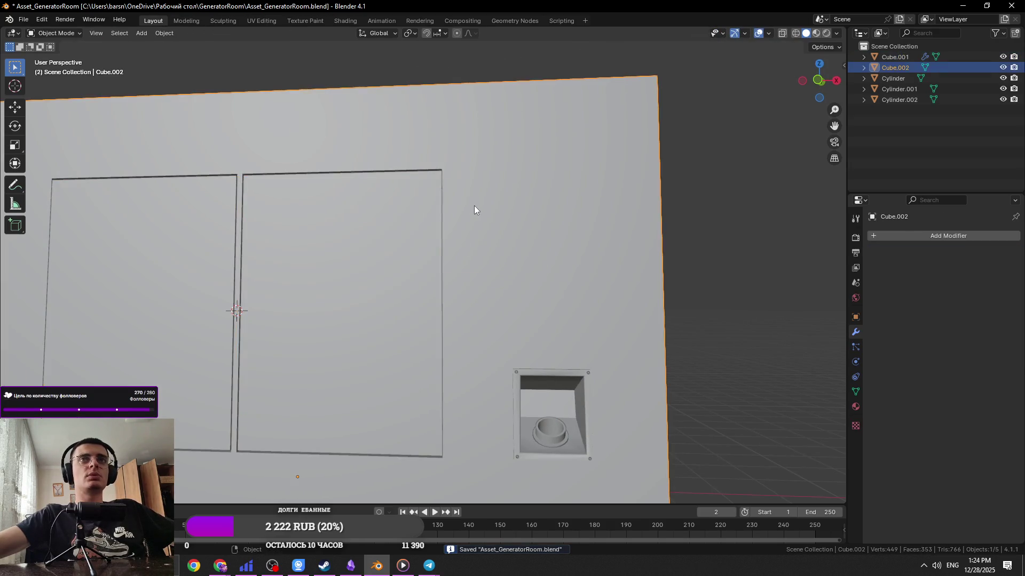
{"action": "key", "text": "Tab"}
{"action": "key", "text": "Tab"}
{"action": "key", "text": "shift+a"}
Add a cube, place it on the wall beside the right door and shrink it
{"action": "mouse_move", "coordinate": [474, 206]}
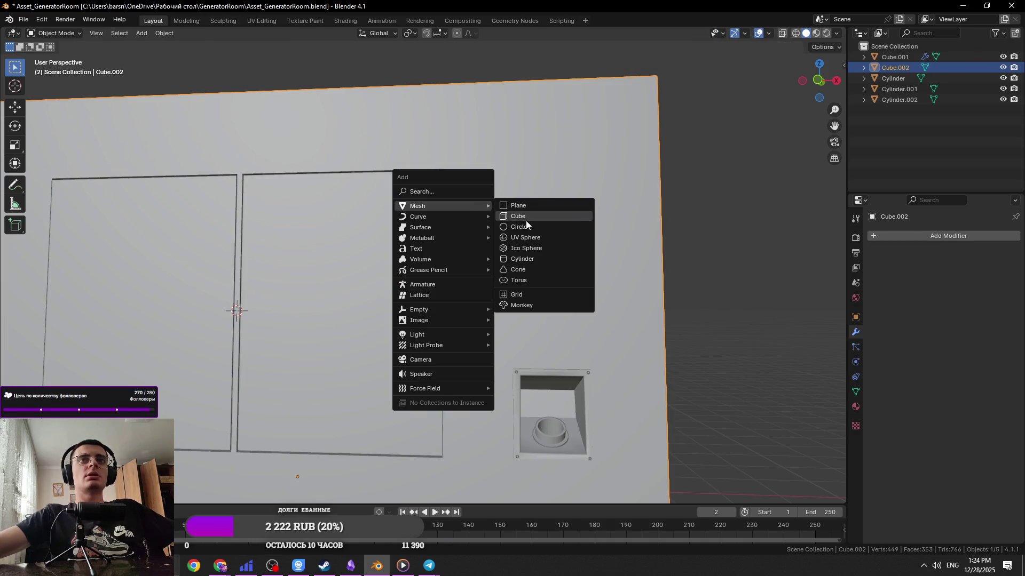
{"action": "left_click", "coordinate": [527, 220]}
{"action": "key", "text": "g"}
{"action": "left_click", "coordinate": [770, 202]}
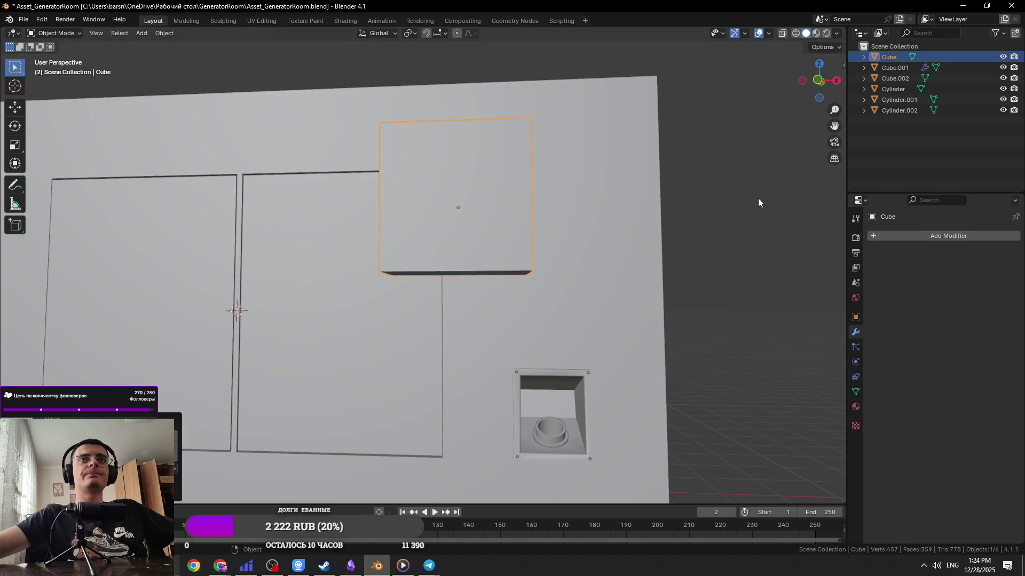
{"action": "key", "text": "s"}
{"action": "left_click", "coordinate": [551, 195]}
{"action": "key", "text": "KP_Decimal"}
Flatten the cube along Y into a thin upright plate
{"action": "mouse_move", "coordinate": [580, 192]}
{"action": "middle_mouse_down"}
{"action": "mouse_move", "coordinate": [536, 279]}
{"action": "mouse_move", "coordinate": [484, 235]}
{"action": "middle_mouse_up"}
{"action": "scroll", "coordinate": [536, 279], "scroll_direction": "down", "scroll_amount": 5}
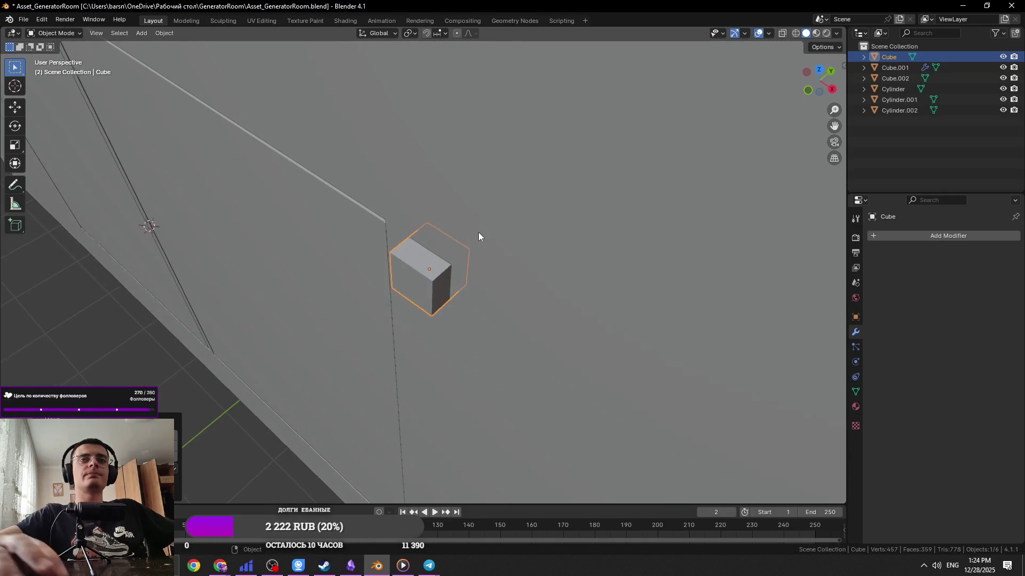
{"action": "scroll", "coordinate": [478, 233], "scroll_direction": "up", "scroll_amount": 5}
{"action": "key", "text": "s"}
{"action": "key", "text": "x"}
{"action": "key", "text": "y"}
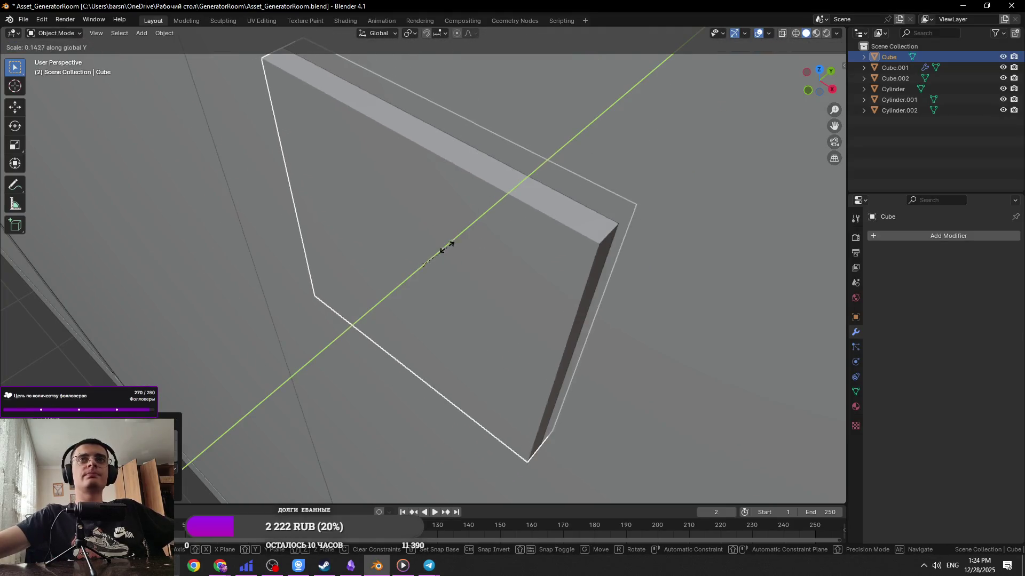
{"action": "left_click", "coordinate": [402, 255]}
{"action": "scroll", "coordinate": [402, 255], "scroll_direction": "down", "scroll_amount": 4}
{"action": "mouse_move", "coordinate": [402, 255]}
{"action": "middle_mouse_down"}
{"action": "mouse_move", "coordinate": [475, 222]}
{"action": "mouse_move", "coordinate": [411, 262]}
{"action": "middle_mouse_up"}
{"action": "key", "text": "s"}
{"action": "key", "text": "y"}
{"action": "left_click", "coordinate": [406, 288]}
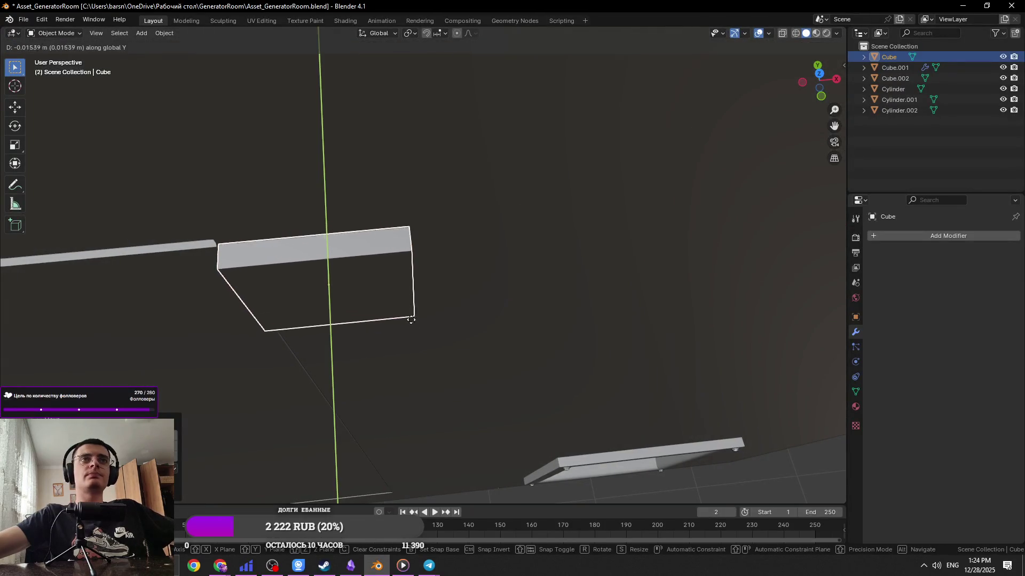
Select the plate's bottom face in edit mode and compare it with the reference photo
{"action": "key", "text": "Tab"}
{"action": "left_click", "coordinate": [401, 297]}
{"action": "mouse_move", "coordinate": [401, 298]}
{"action": "middle_mouse_down"}
{"action": "mouse_move", "coordinate": [451, 283]}
{"action": "mouse_move", "coordinate": [439, 275]}
{"action": "middle_mouse_up"}
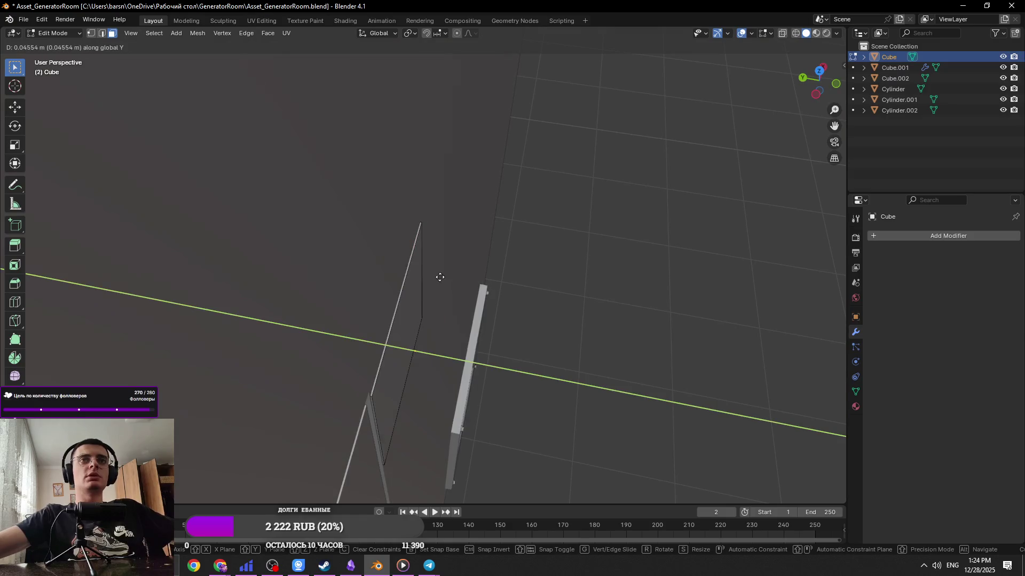
{"action": "key", "text": "alt+Tab"}
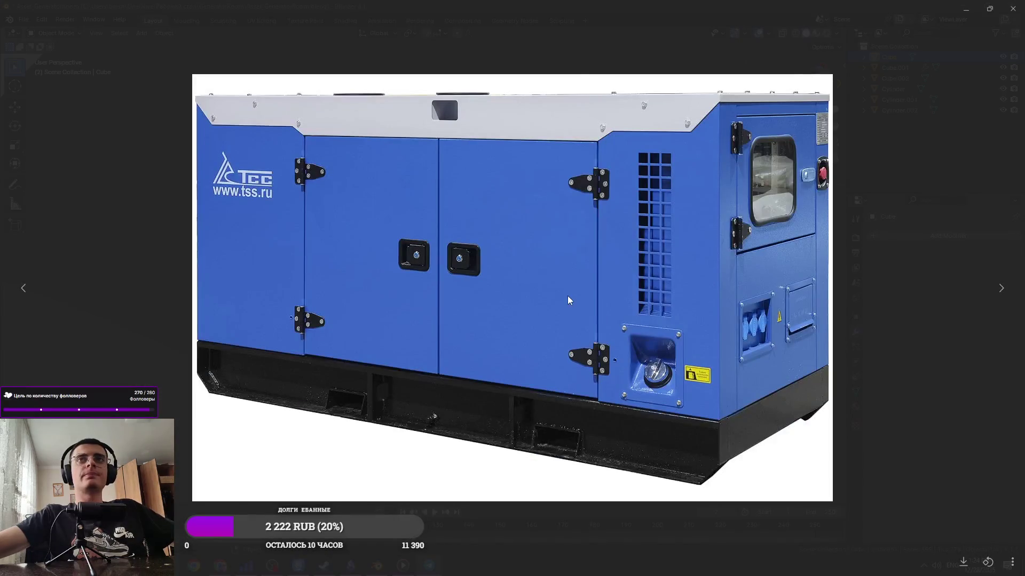
{"action": "key", "text": "alt+Tab"}
{"action": "key", "text": "Tab"}
{"action": "key", "text": "Tab"}
{"action": "middle_click_drag", "start_coordinate": [457, 229], "coordinate": [473, 320]}
{"action": "key", "text": "g"}
{"action": "key", "text": "z"}
{"action": "key", "text": "Escape"}
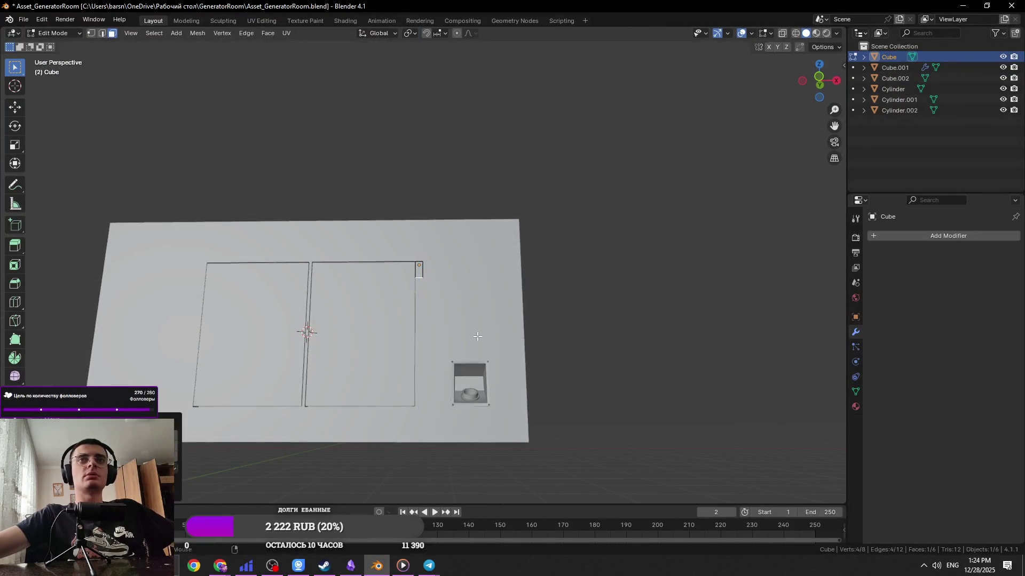
Shrink the selected face and slide it along X to shape the hinge leaf
{"action": "key", "text": "alt+Tab"}
{"action": "key", "text": "alt+Tab"}
{"action": "key", "text": "KP_Decimal"}
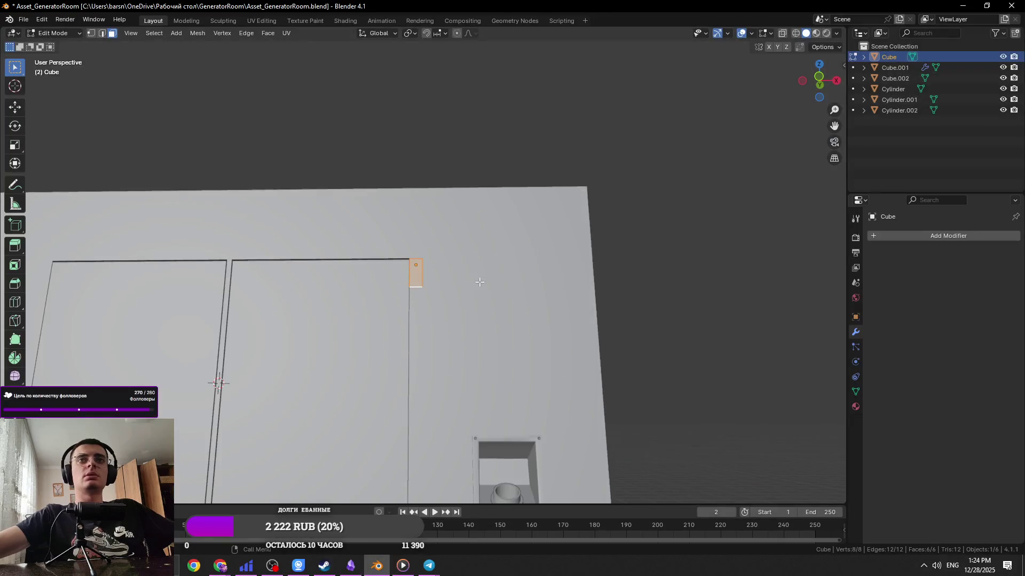
{"action": "scroll", "coordinate": [502, 291], "scroll_direction": "up", "scroll_amount": 5}
{"action": "key", "text": "s"}
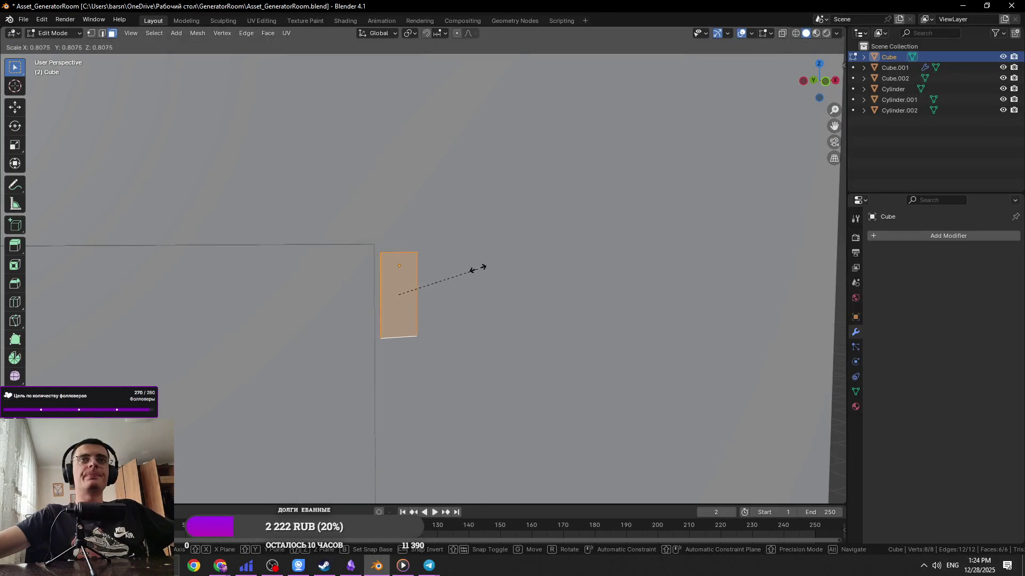
{"action": "left_click", "coordinate": [450, 271]}
{"action": "middle_click_drag", "start_coordinate": [439, 286], "coordinate": [422, 278]}
{"action": "key", "text": "alt+z"}
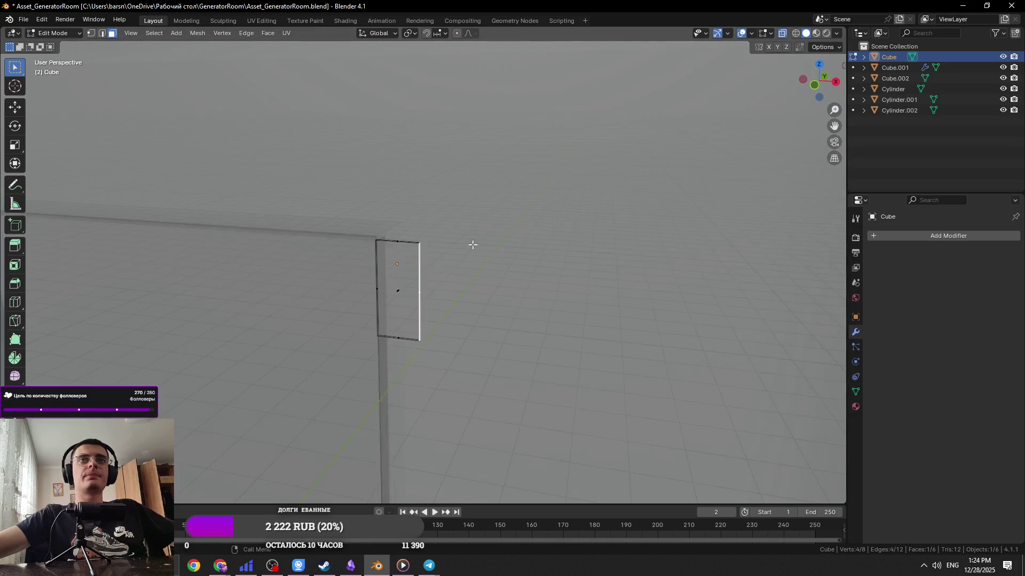
{"action": "key", "text": "g"}
{"action": "key", "text": "x"}
{"action": "key", "text": "alt+z"}
{"action": "middle_click_drag", "start_coordinate": [515, 313], "coordinate": [492, 309]}
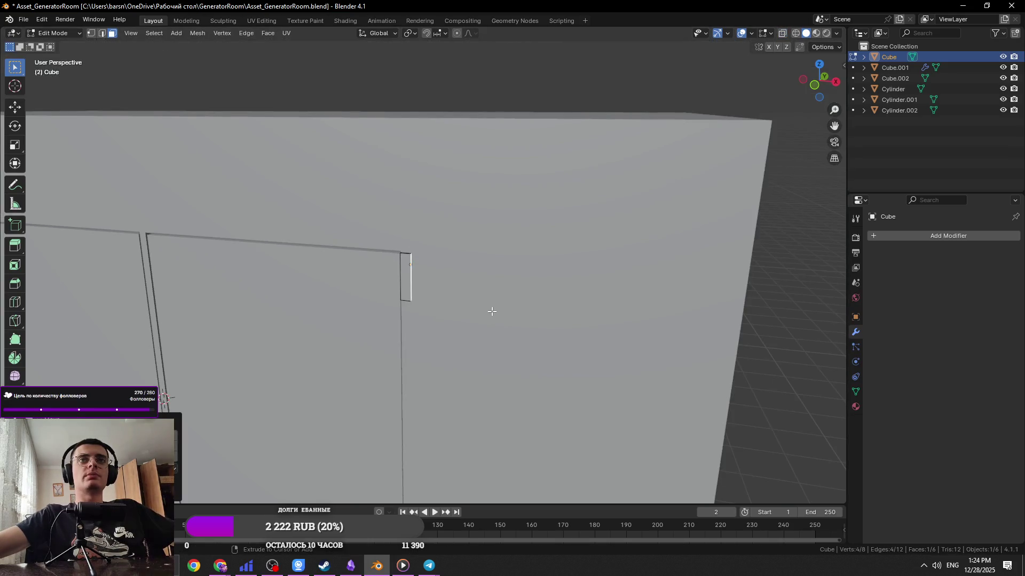
{"action": "key", "text": "x"}
{"action": "left_click", "coordinate": [518, 302]}
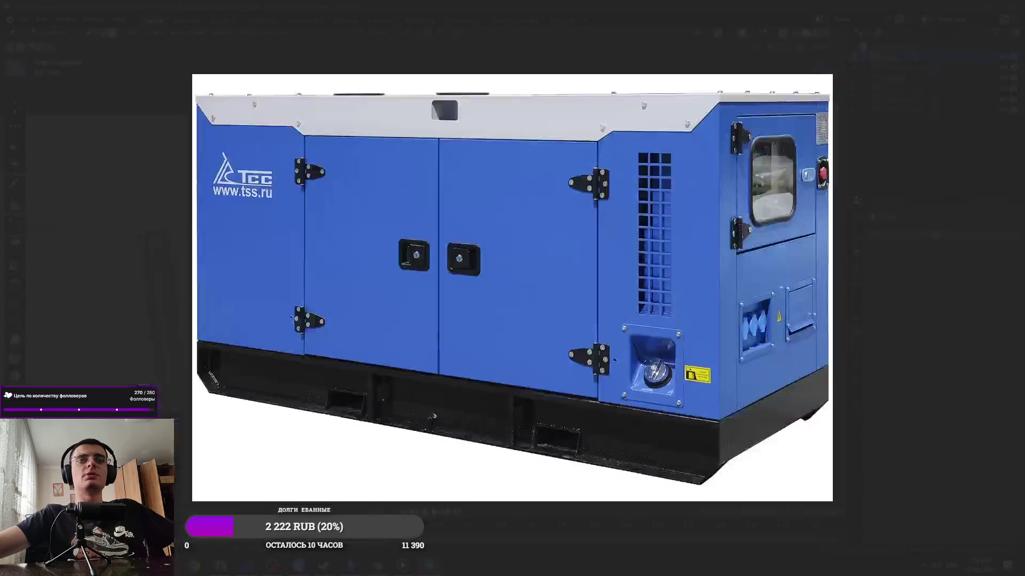
Save Asset_GeneratorRoom.blend and check the plate against the reference photo
{"action": "key", "text": "Escape"}
{"action": "key", "text": "ctrl+s"}
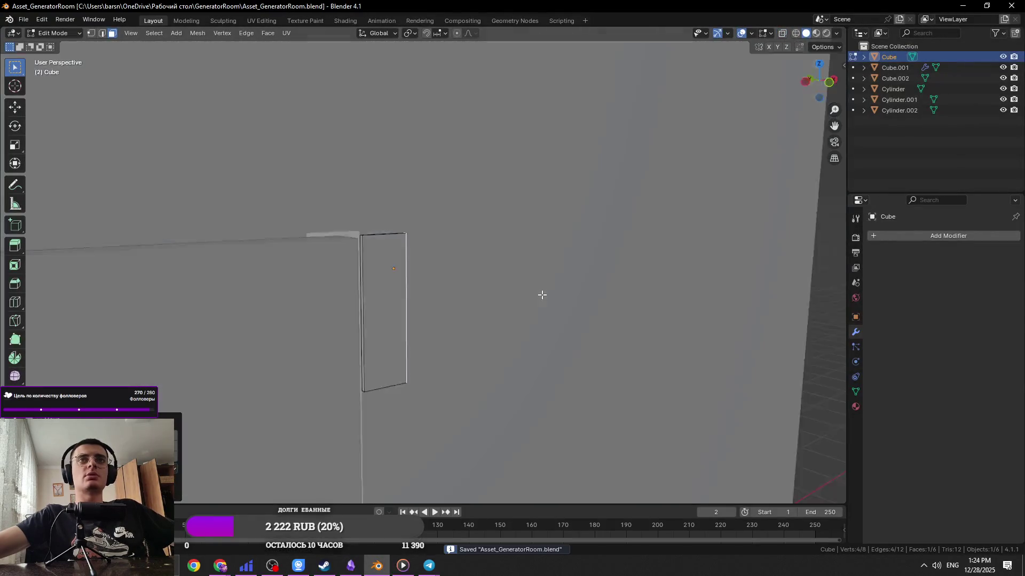
{"action": "key", "text": "Tab"}
{"action": "key", "text": "alt+Tab"}
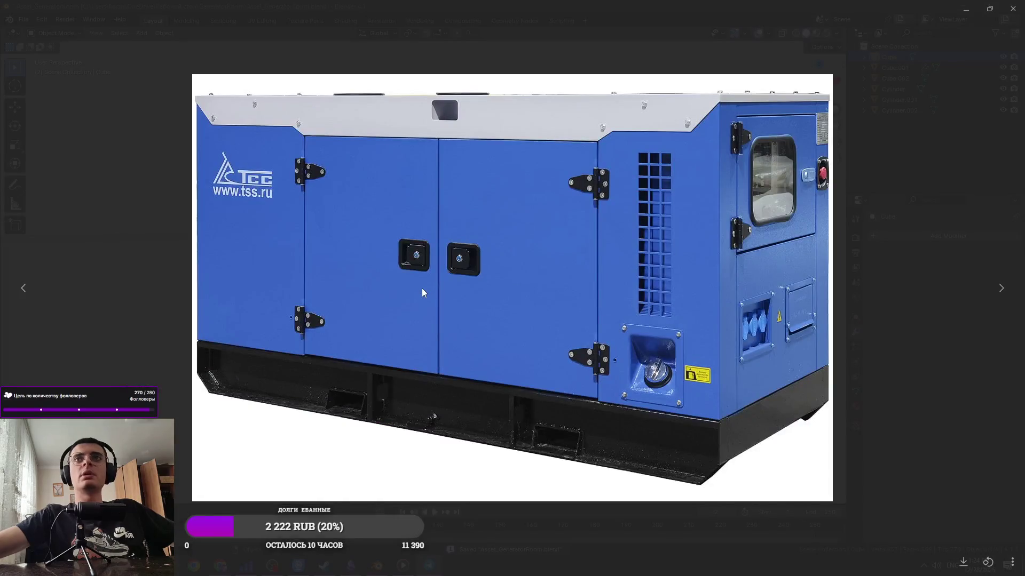
{"action": "key", "text": "Escape"}
Snap the 3D cursor to the centre of the plate's front face
{"action": "key", "text": "Tab"}
{"action": "left_click", "coordinate": [368, 272]}
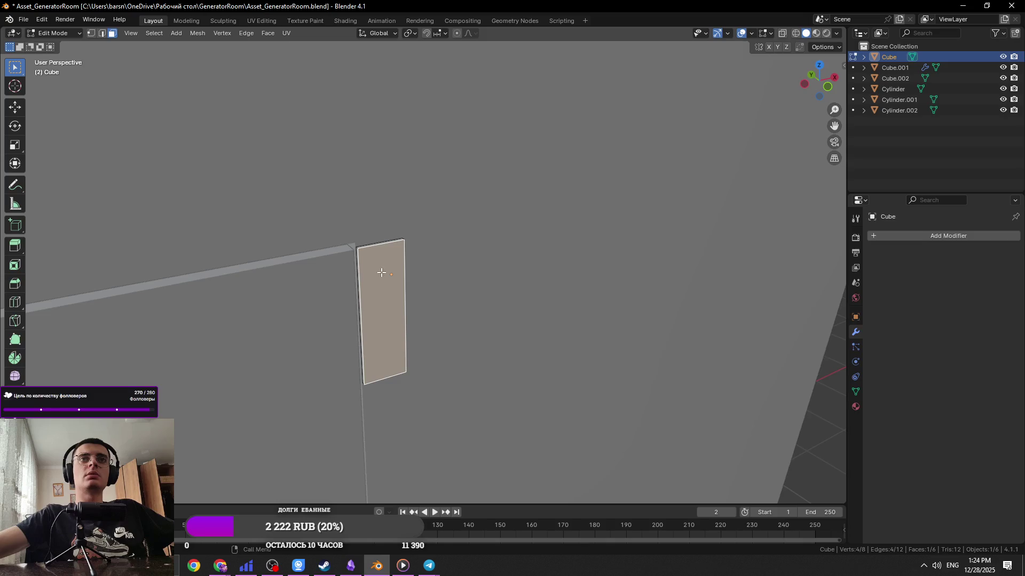
{"action": "right_click", "coordinate": [383, 315], "text": "shift"}
{"action": "key", "text": "Tab"}
{"action": "key", "text": "shift+a"}
Add a 12-vertex cylinder at the plate's centre and save the file
{"action": "mouse_move", "coordinate": [490, 282]}
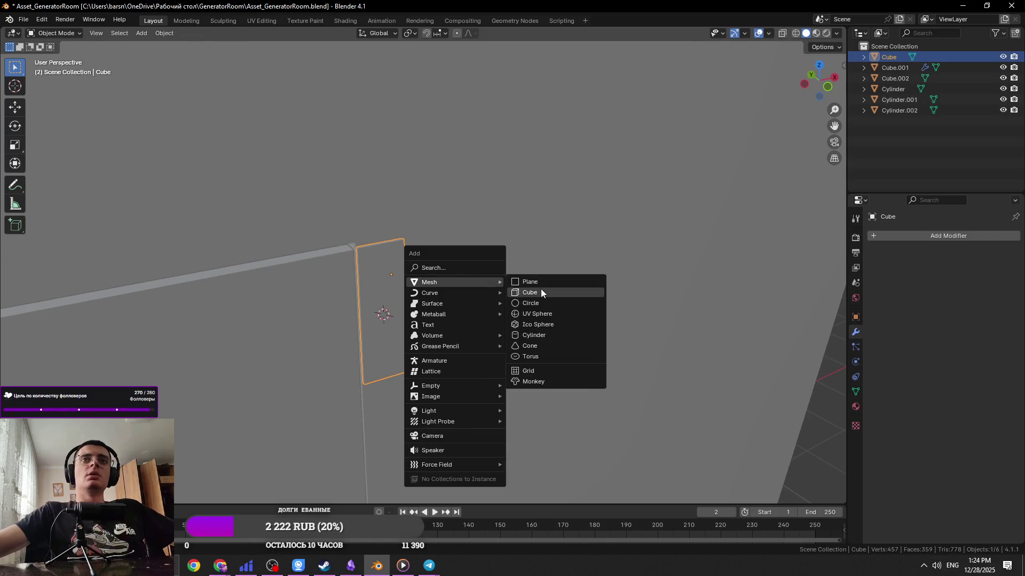
{"action": "left_click", "coordinate": [549, 334]}
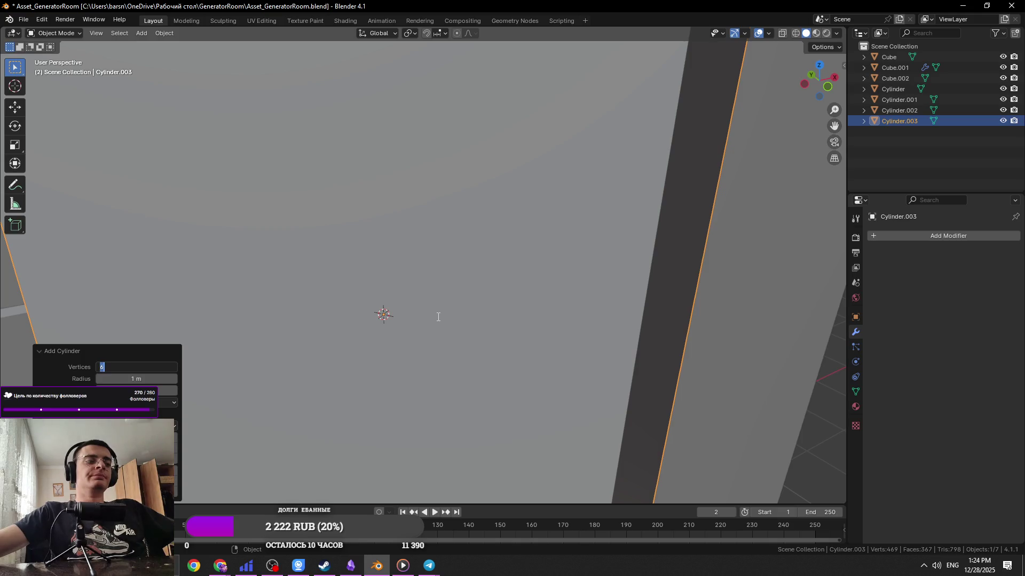
{"action": "type", "text": "12"}
{"action": "key", "text": "Return"}
{"action": "scroll", "coordinate": [587, 340], "scroll_direction": "down", "scroll_amount": 5}
{"action": "key", "text": "ctrl+s"}
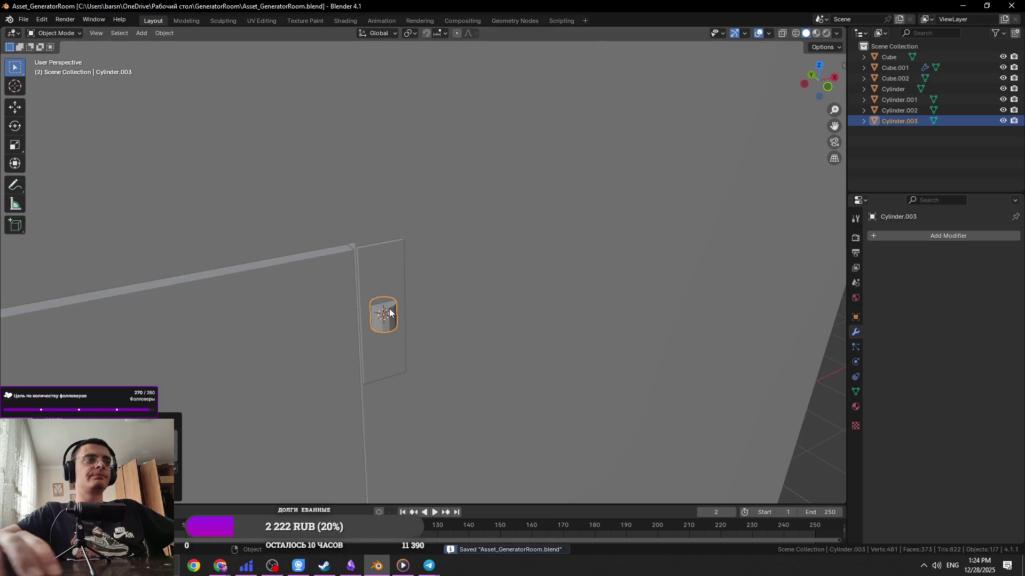
Raise the cylinder along Z and give it Shade Auto Smooth
{"action": "key", "text": "KP_Decimal"}
{"action": "scroll", "coordinate": [390, 309], "scroll_direction": "down", "scroll_amount": 6}
{"action": "middle_click_drag", "start_coordinate": [521, 264], "coordinate": [546, 327]}
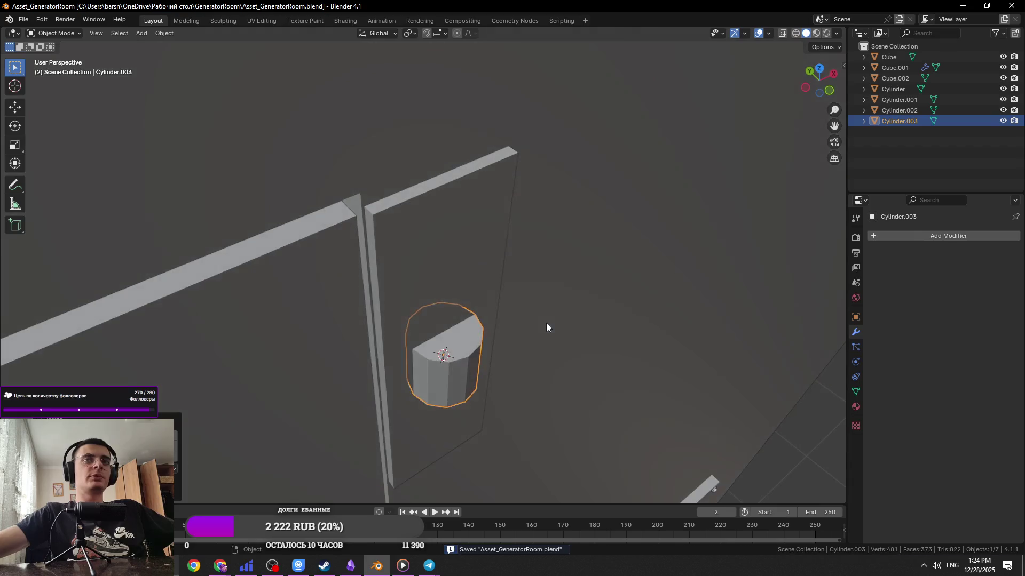
{"action": "key", "text": "g"}
{"action": "key", "text": "z"}
{"action": "left_click", "coordinate": [548, 201]}
{"action": "key", "text": "alt+Tab"}
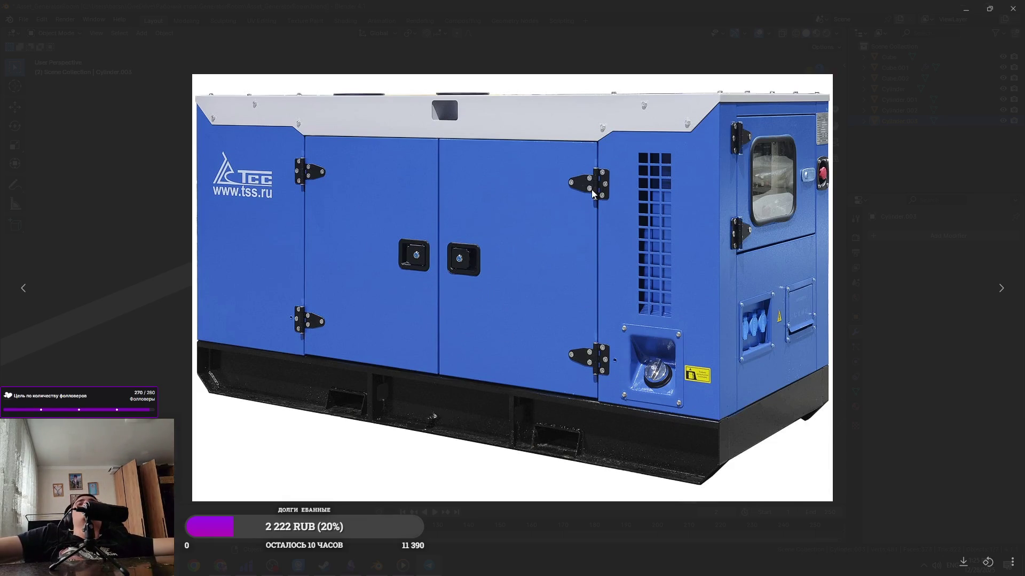
{"action": "key", "text": "Escape"}
{"action": "scroll", "coordinate": [594, 220], "scroll_direction": "up", "scroll_amount": 5}
{"action": "right_click", "coordinate": [593, 220]}
{"action": "left_click", "coordinate": [590, 221]}
Move the cylinder along X toward the plate's corner
{"action": "scroll", "coordinate": [571, 227], "scroll_direction": "down", "scroll_amount": 5}
{"action": "mouse_move", "coordinate": [571, 227]}
{"action": "middle_mouse_down"}
{"action": "mouse_move", "coordinate": [451, 217]}
{"action": "mouse_move", "coordinate": [526, 197]}
{"action": "middle_mouse_up"}
{"action": "scroll", "coordinate": [527, 197], "scroll_direction": "up", "scroll_amount": 3}
{"action": "key", "text": "g"}
{"action": "key", "text": "x"}
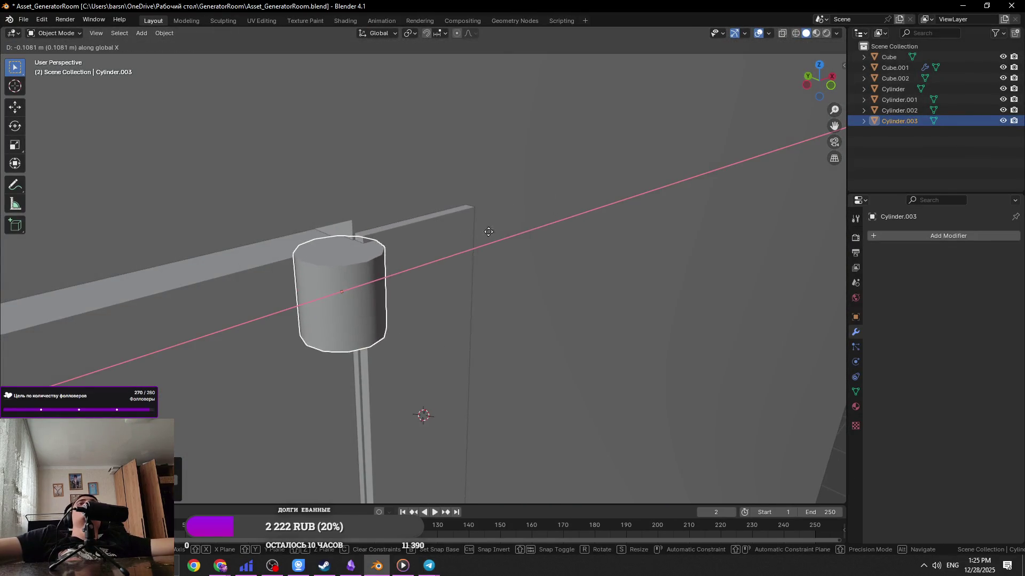
{"action": "left_click", "coordinate": [479, 235]}
Shorten the cylinder along Z to match the reference photo
{"action": "scroll", "coordinate": [479, 236], "scroll_direction": "down", "scroll_amount": 2}
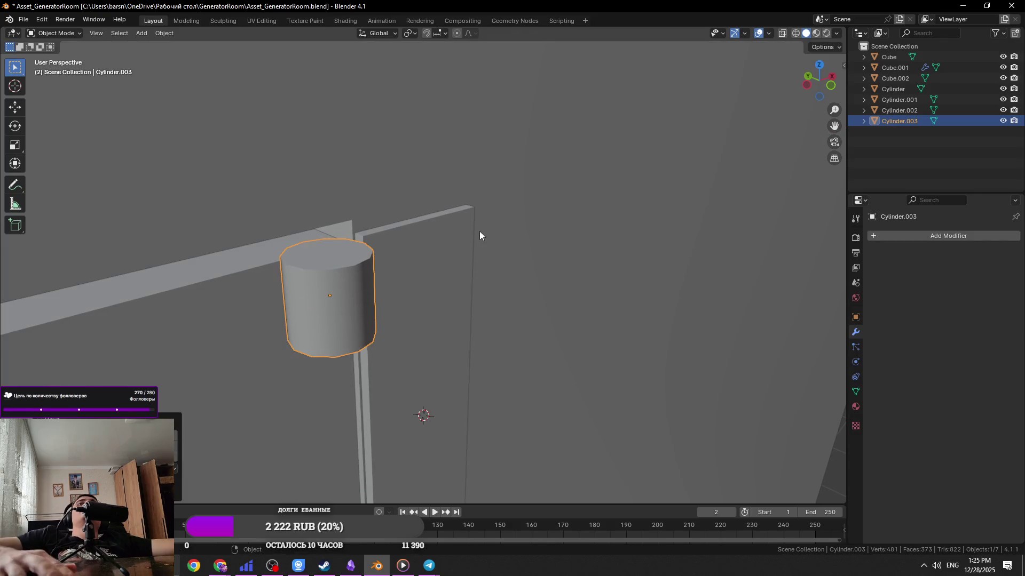
{"action": "scroll", "coordinate": [479, 236], "scroll_direction": "up", "scroll_amount": 6}
{"action": "middle_click_drag", "start_coordinate": [479, 236], "coordinate": [276, 199]}
{"action": "key", "text": "alt+Tab"}
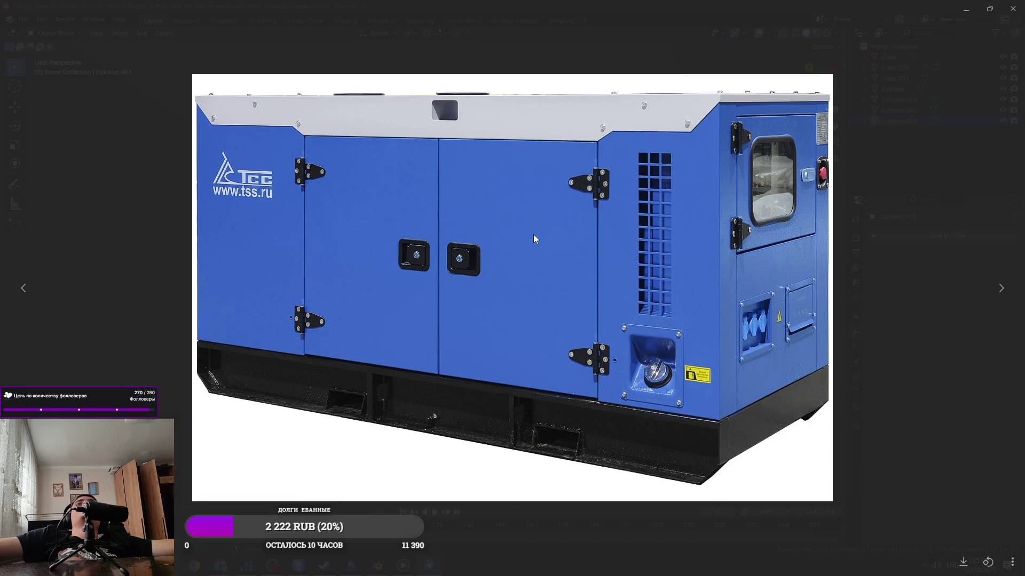
{"action": "key", "text": "alt+Tab"}
{"action": "key", "text": "s"}
{"action": "key", "text": "z"}
{"action": "left_click", "coordinate": [508, 262]}
Position the hinge cylinder along X and Y at the plate's top corner, then save
{"action": "scroll", "coordinate": [483, 222], "scroll_direction": "up", "scroll_amount": 5}
{"action": "scroll", "coordinate": [483, 222], "scroll_direction": "down", "scroll_amount": 3}
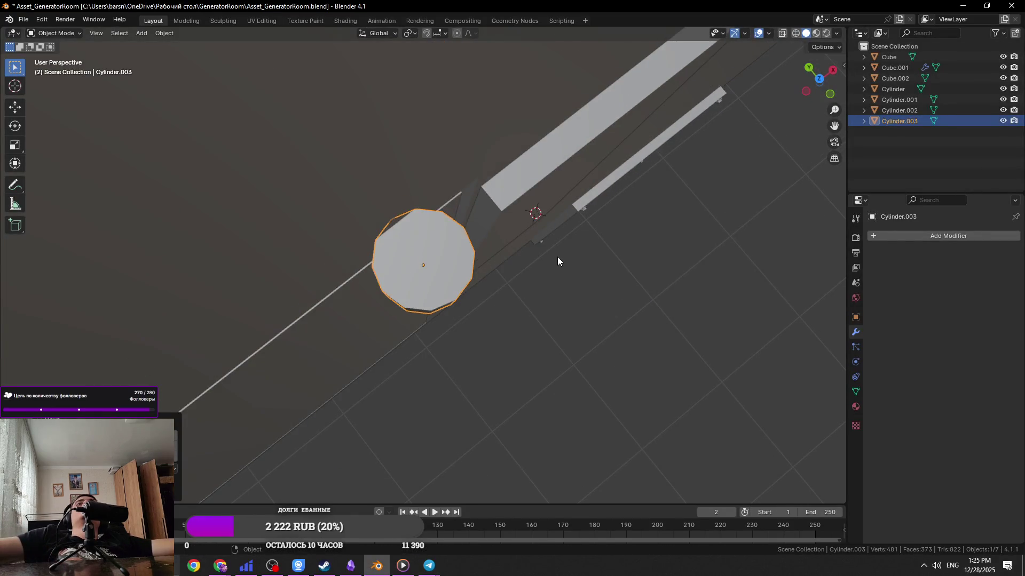
{"action": "key", "text": "g"}
{"action": "key", "text": "x"}
{"action": "left_click", "coordinate": [587, 230]}
{"action": "mouse_move", "coordinate": [587, 230]}
{"action": "middle_mouse_down"}
{"action": "mouse_move", "coordinate": [509, 111]}
{"action": "mouse_move", "coordinate": [550, 217]}
{"action": "mouse_move", "coordinate": [489, 222]}
{"action": "mouse_move", "coordinate": [543, 264]}
{"action": "mouse_move", "coordinate": [500, 307]}
{"action": "mouse_move", "coordinate": [473, 373]}
{"action": "mouse_move", "coordinate": [556, 302]}
{"action": "mouse_move", "coordinate": [549, 343]}
{"action": "mouse_move", "coordinate": [581, 367]}
{"action": "middle_mouse_up"}
{"action": "key", "text": "g"}
{"action": "key", "text": "x"}
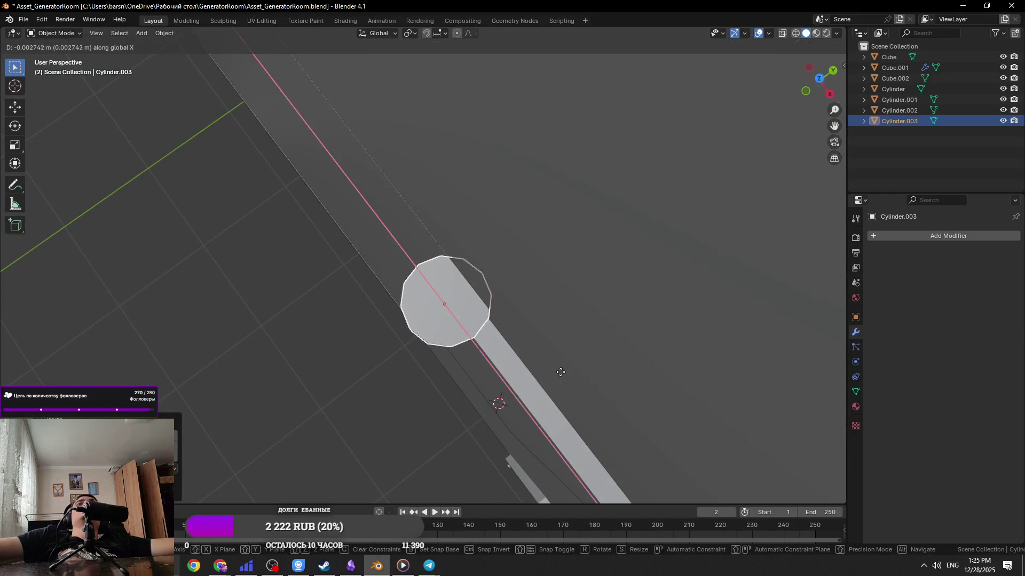
{"action": "key", "text": "y"}
{"action": "left_click", "coordinate": [545, 339]}
{"action": "mouse_move", "coordinate": [544, 338]}
{"action": "middle_mouse_down"}
{"action": "mouse_move", "coordinate": [543, 276]}
{"action": "mouse_move", "coordinate": [647, 197]}
{"action": "mouse_move", "coordinate": [546, 192]}
{"action": "mouse_move", "coordinate": [535, 245]}
{"action": "middle_mouse_up"}
{"action": "key", "text": "ctrl+s"}
Slide one door-frame face along Y in top view and save
{"action": "left_click", "coordinate": [348, 369]}
{"action": "key", "text": "Tab"}
{"action": "mouse_move", "coordinate": [348, 370]}
{"action": "middle_mouse_down"}
{"action": "mouse_move", "coordinate": [463, 371]}
{"action": "mouse_move", "coordinate": [499, 309]}
{"action": "mouse_move", "coordinate": [502, 331]}
{"action": "mouse_move", "coordinate": [385, 355]}
{"action": "middle_mouse_up"}
{"action": "left_click", "coordinate": [384, 354]}
{"action": "key", "text": "KP_7"}
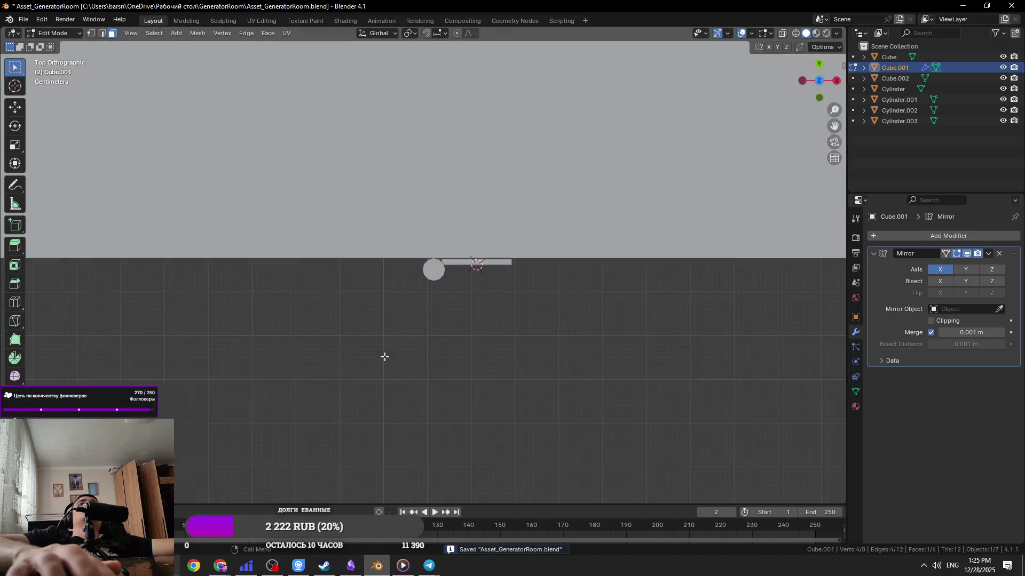
{"action": "scroll", "coordinate": [435, 268], "scroll_direction": "up", "scroll_amount": 3}
{"action": "scroll", "coordinate": [435, 269], "scroll_direction": "up", "scroll_amount": 5}
{"action": "key", "text": "g"}
{"action": "key", "text": "y"}
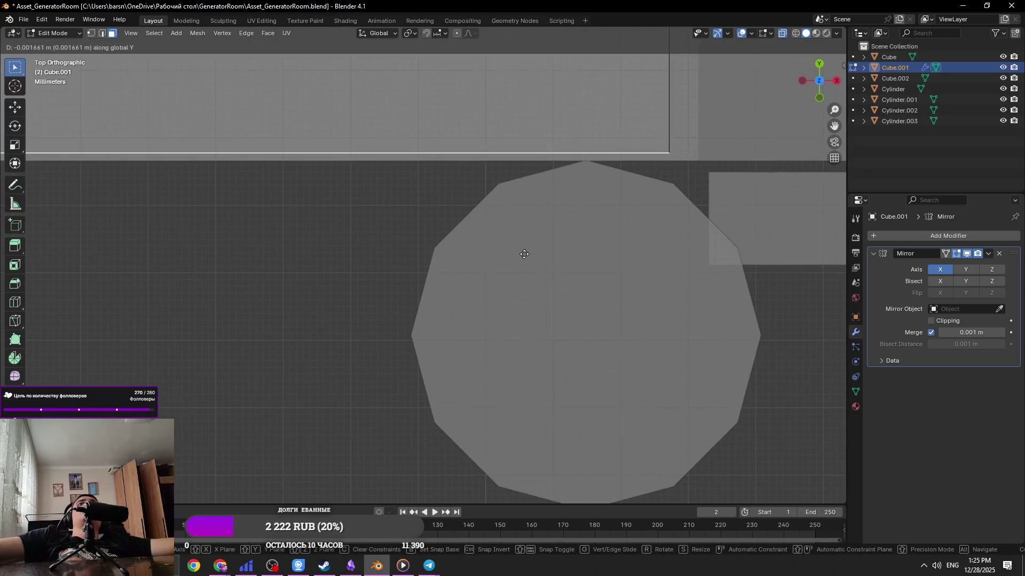
{"action": "left_click", "coordinate": [515, 330]}
{"action": "key", "text": "Tab"}
{"action": "key", "text": "ctrl+s"}
Deselect everything, then select the top hinge cylinder and frame it in edit mode
{"action": "scroll", "coordinate": [502, 318], "scroll_direction": "down", "scroll_amount": 5}
{"action": "mouse_move", "coordinate": [502, 318]}
{"action": "middle_mouse_down"}
{"action": "mouse_move", "coordinate": [505, 207]}
{"action": "mouse_move", "coordinate": [511, 212]}
{"action": "middle_mouse_up"}
{"action": "scroll", "coordinate": [512, 212], "scroll_direction": "down", "scroll_amount": 2}
{"action": "key", "text": "alt+a"}
{"action": "scroll", "coordinate": [407, 261], "scroll_direction": "up", "scroll_amount": 2}
{"action": "mouse_move", "coordinate": [407, 261]}
{"action": "middle_mouse_down"}
{"action": "mouse_move", "coordinate": [441, 260]}
{"action": "mouse_move", "coordinate": [427, 319]}
{"action": "middle_mouse_up"}
{"action": "scroll", "coordinate": [427, 319], "scroll_direction": "up", "scroll_amount": 5}
{"action": "left_click", "coordinate": [440, 305]}
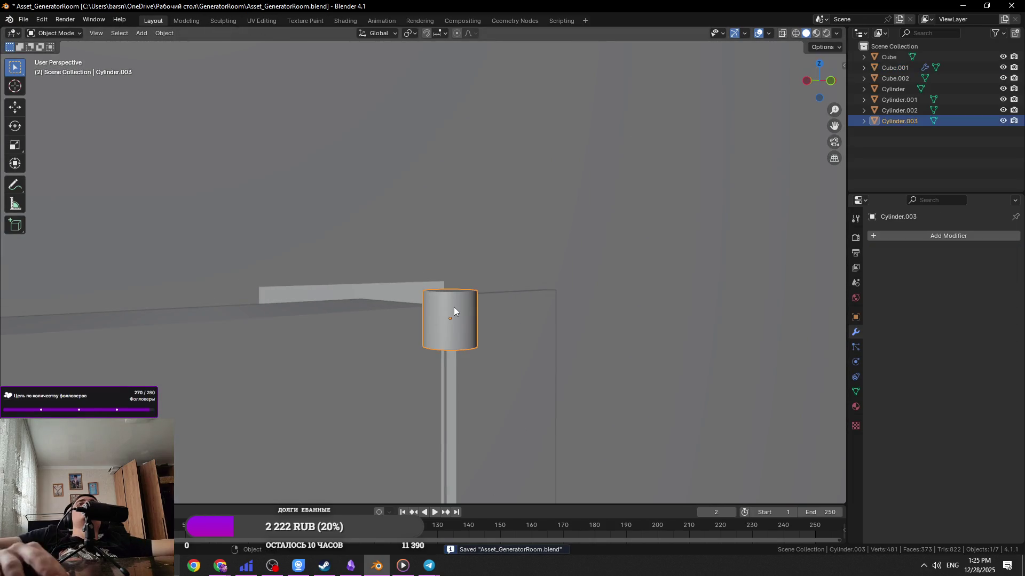
{"action": "key", "text": "Tab"}
{"action": "key", "text": "KP_Decimal"}
{"action": "scroll", "coordinate": [479, 308], "scroll_direction": "down", "scroll_amount": 8}
{"action": "scroll", "coordinate": [479, 308], "scroll_direction": "down", "scroll_amount": 3}
Inspect the cylinder from below, switch editing to the door panel, then return to object mode
{"action": "mouse_move", "coordinate": [480, 308]}
{"action": "middle_mouse_down"}
{"action": "mouse_move", "coordinate": [411, 290]}
{"action": "mouse_move", "coordinate": [430, 275]}
{"action": "middle_mouse_up"}
{"action": "scroll", "coordinate": [430, 275], "scroll_direction": "up", "scroll_amount": 3}
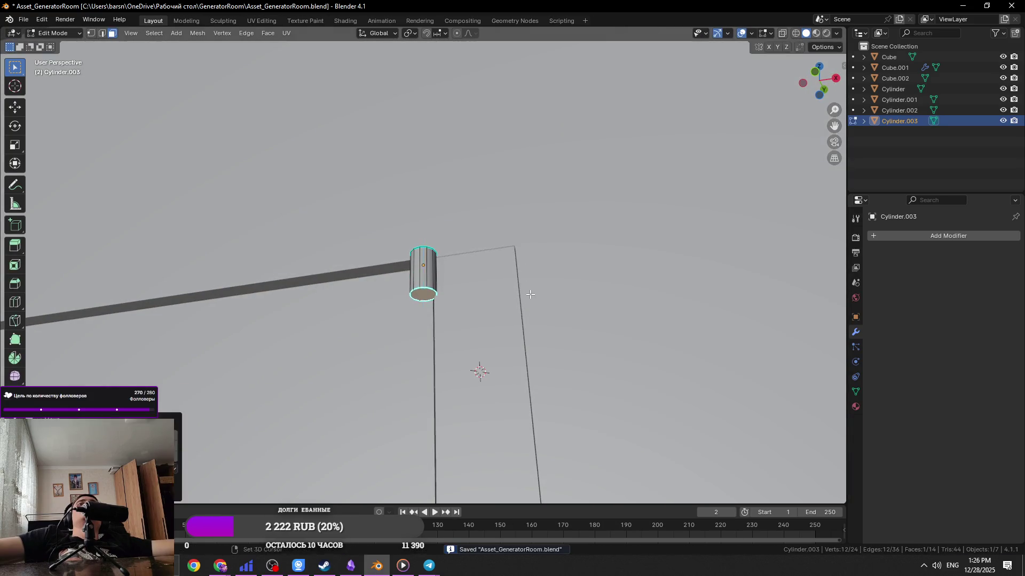
{"action": "scroll", "coordinate": [526, 291], "scroll_direction": "down", "scroll_amount": 2}
{"action": "middle_click_drag", "start_coordinate": [526, 290], "coordinate": [445, 292]}
{"action": "key", "text": "alt+q"}
{"action": "key", "text": "Tab"}
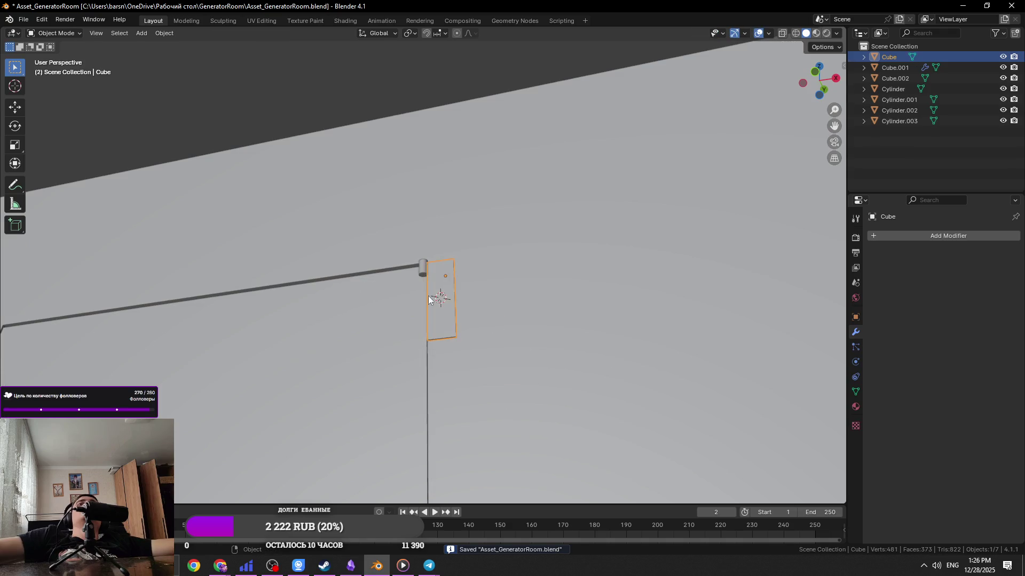
Set Cylinder.003's origin to the 3D cursor via Object > Set Origin
{"action": "left_click", "coordinate": [424, 271]}
{"action": "left_click", "coordinate": [171, 33]}
{"action": "mouse_move", "coordinate": [214, 58]}
{"action": "left_click", "coordinate": [334, 82]}
{"action": "middle_click_drag", "start_coordinate": [427, 267], "coordinate": [439, 277]}
Add a Z-axis Mirror modifier to the top hinge cylinder, creating a matching bottom barrel
{"action": "left_click", "coordinate": [911, 236]}
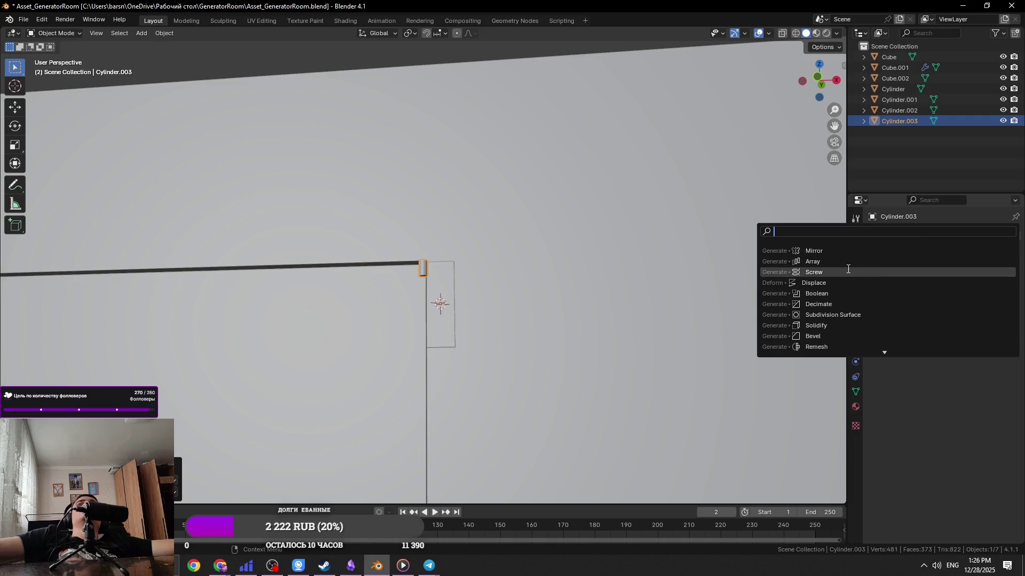
{"action": "left_click", "coordinate": [829, 249]}
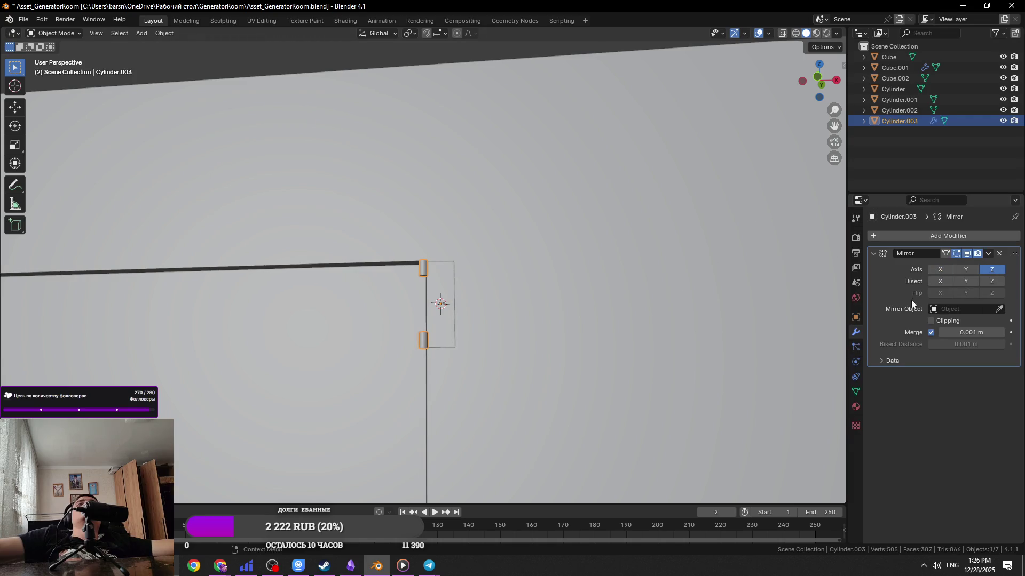
{"action": "scroll", "coordinate": [470, 321], "scroll_direction": "up", "scroll_amount": 5}
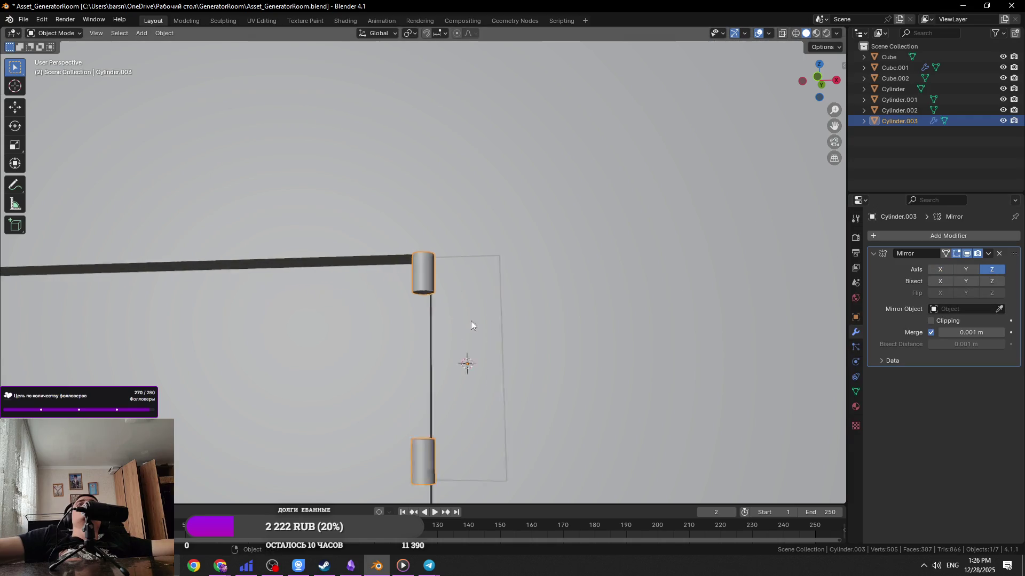
Snap the 3D cursor to the door panel's centre and add a new cylinder there
{"action": "left_click", "coordinate": [491, 250]}
{"action": "key", "text": "shift+s"}
{"action": "left_click", "coordinate": [520, 333]}
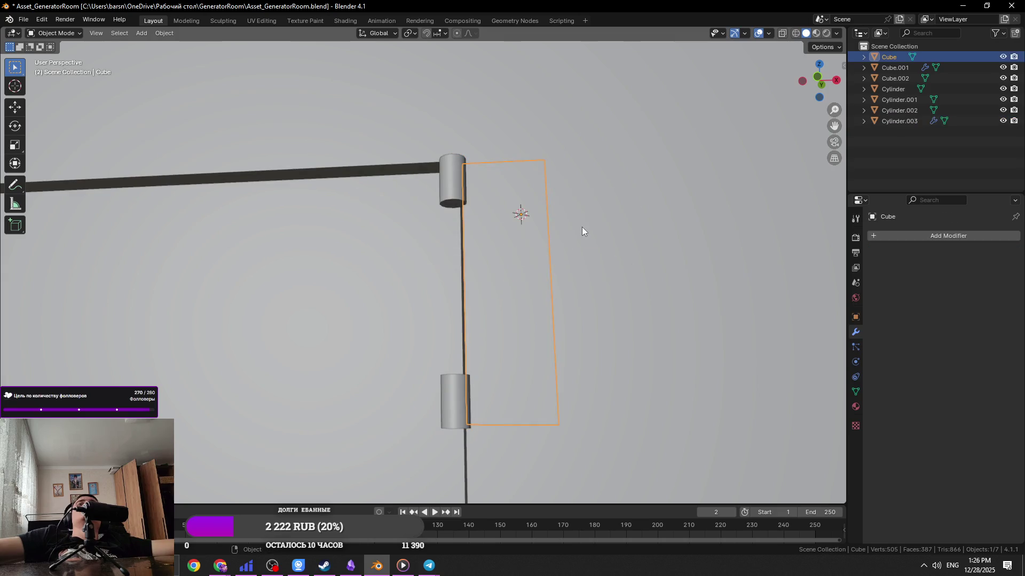
{"action": "key", "text": "shift+s"}
{"action": "left_click", "coordinate": [516, 372]}
{"action": "middle_click_drag", "start_coordinate": [537, 273], "coordinate": [504, 332]}
{"action": "key", "text": "Tab"}
{"action": "key", "text": "Tab"}
{"action": "middle_click_drag", "start_coordinate": [530, 372], "coordinate": [555, 197]}
{"action": "key", "text": "shift+a"}
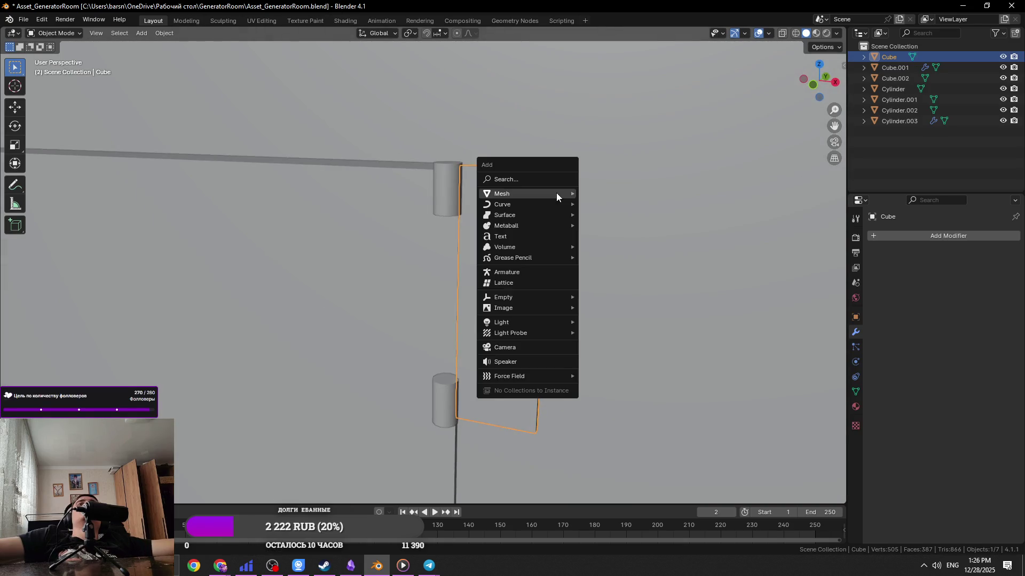
{"action": "mouse_move", "coordinate": [556, 193]}
{"action": "left_click", "coordinate": [614, 246]}
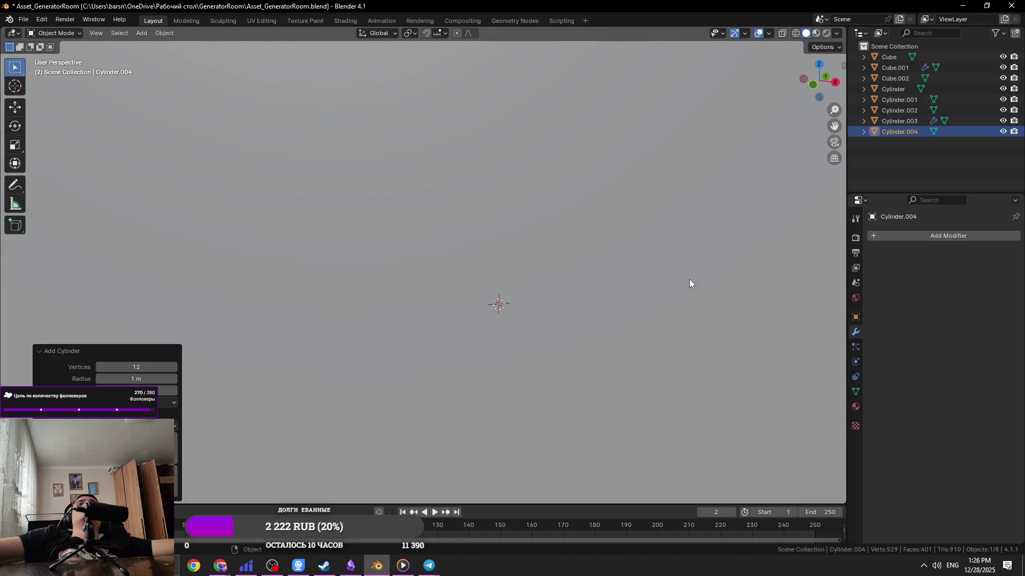
Shrink the new cylinder twice, then delete it
{"action": "key", "text": "s"}
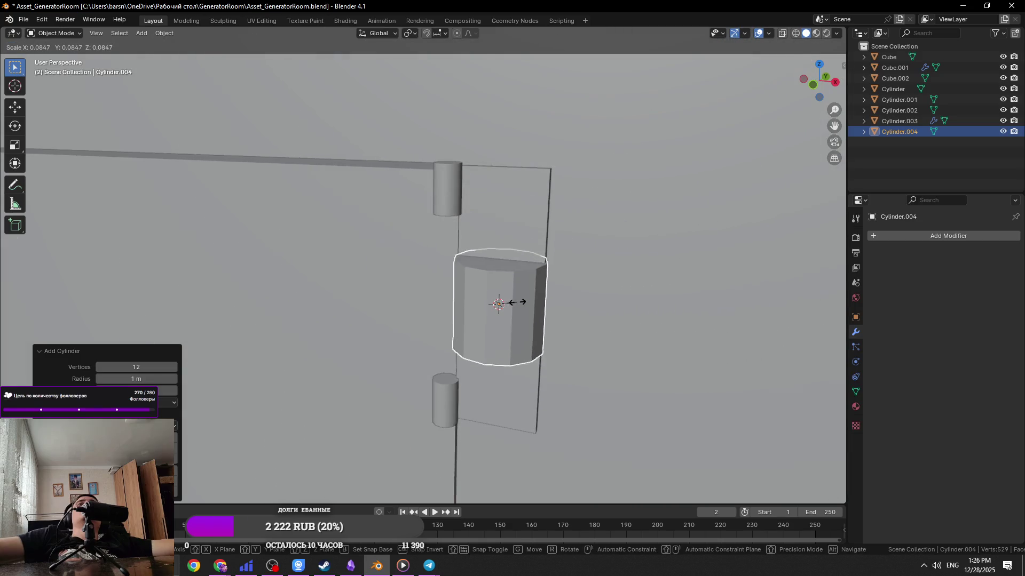
{"action": "left_click", "coordinate": [509, 304]}
{"action": "key", "text": "KP_7"}
{"action": "scroll", "coordinate": [509, 300], "scroll_direction": "up", "scroll_amount": 4}
{"action": "key", "text": "s"}
{"action": "left_click", "coordinate": [634, 375]}
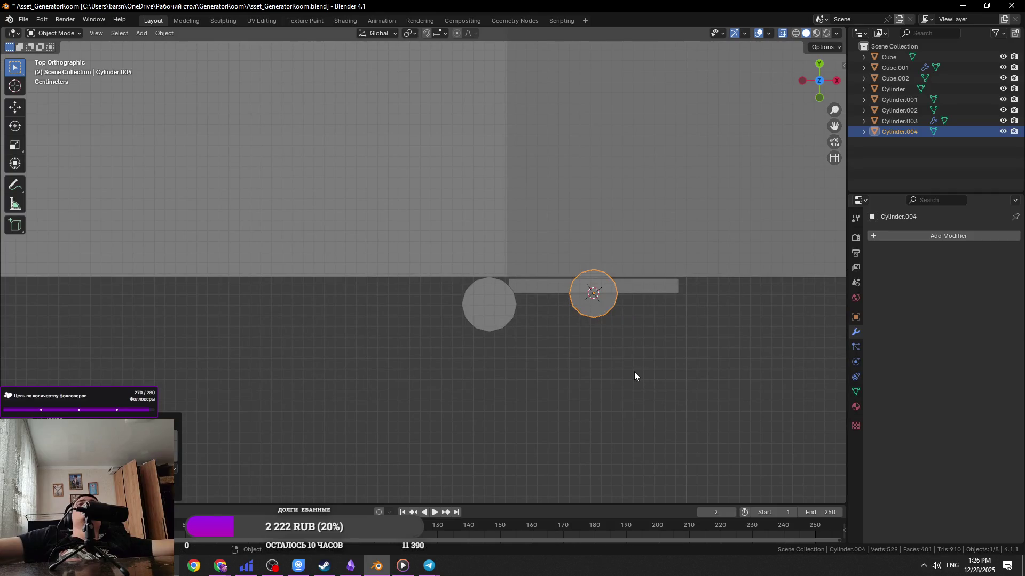
{"action": "right_click", "coordinate": [626, 373]}
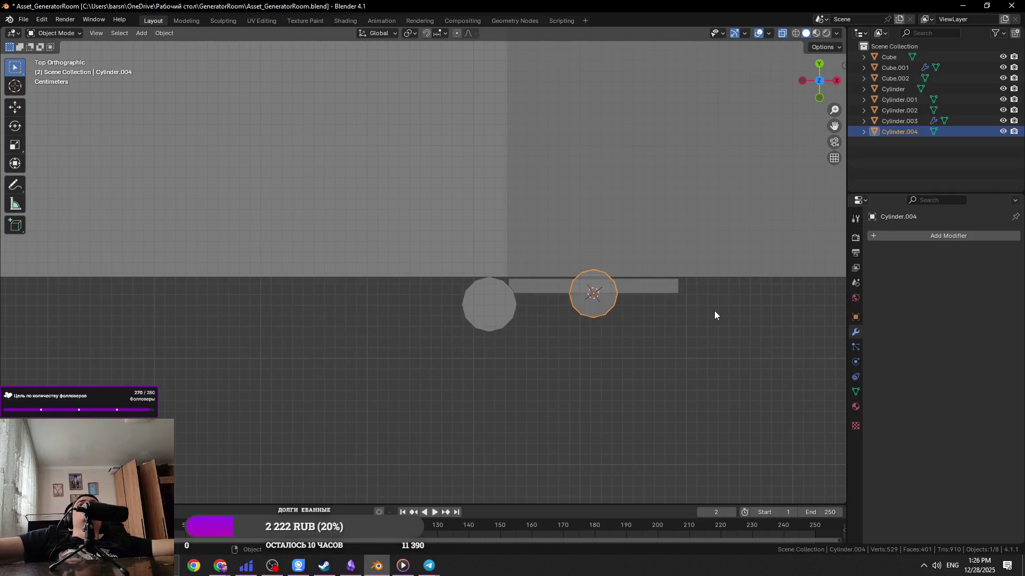
{"action": "key", "text": "Delete"}
Duplicate hinge cylinder Cylinder.003 and slide the copy down along Z on the door edge
{"action": "left_click", "coordinate": [489, 304]}
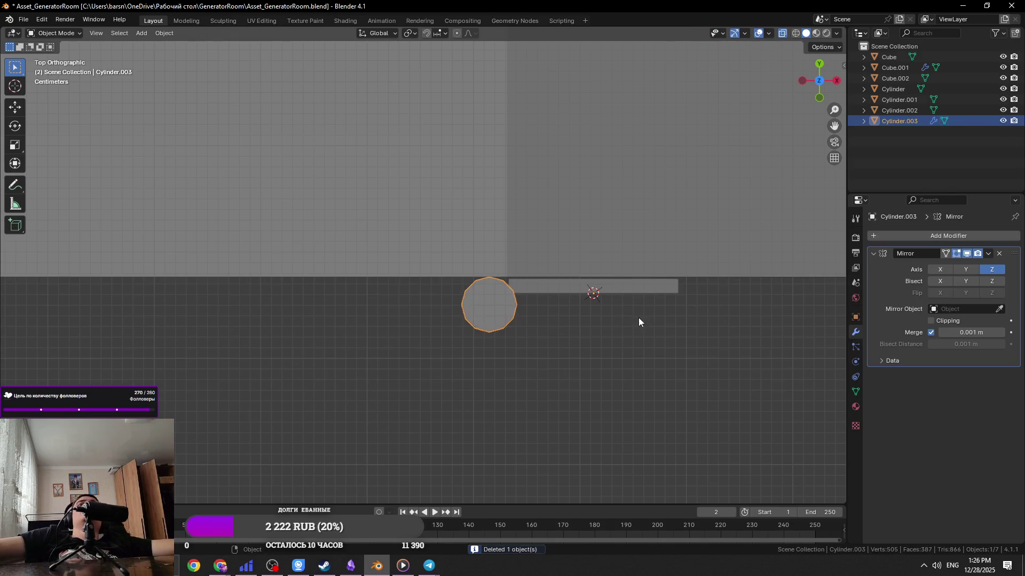
{"action": "key", "text": "KP_1"}
{"action": "key", "text": "shift+d"}
{"action": "key", "text": "z"}
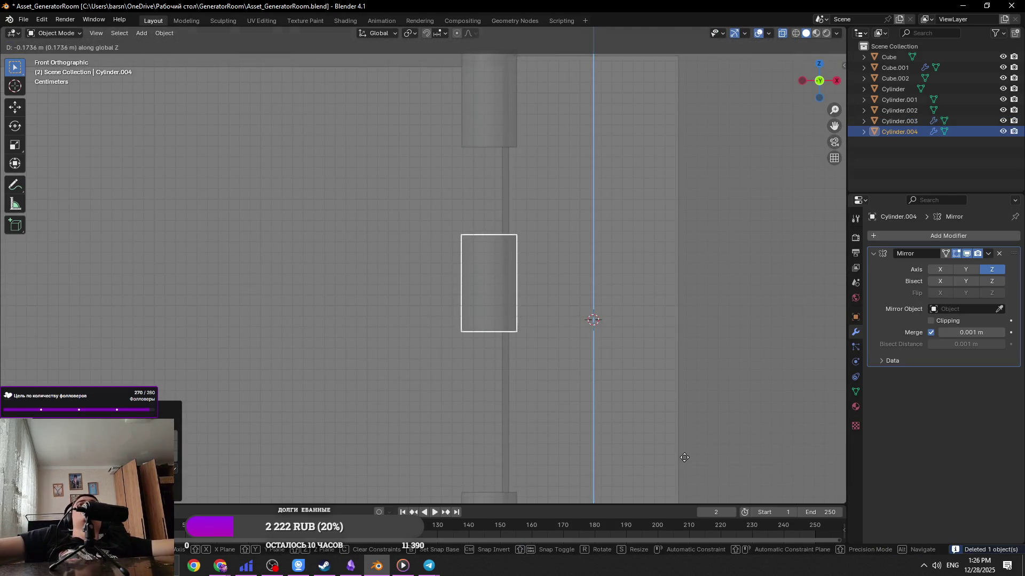
{"action": "left_click", "coordinate": [685, 456]}
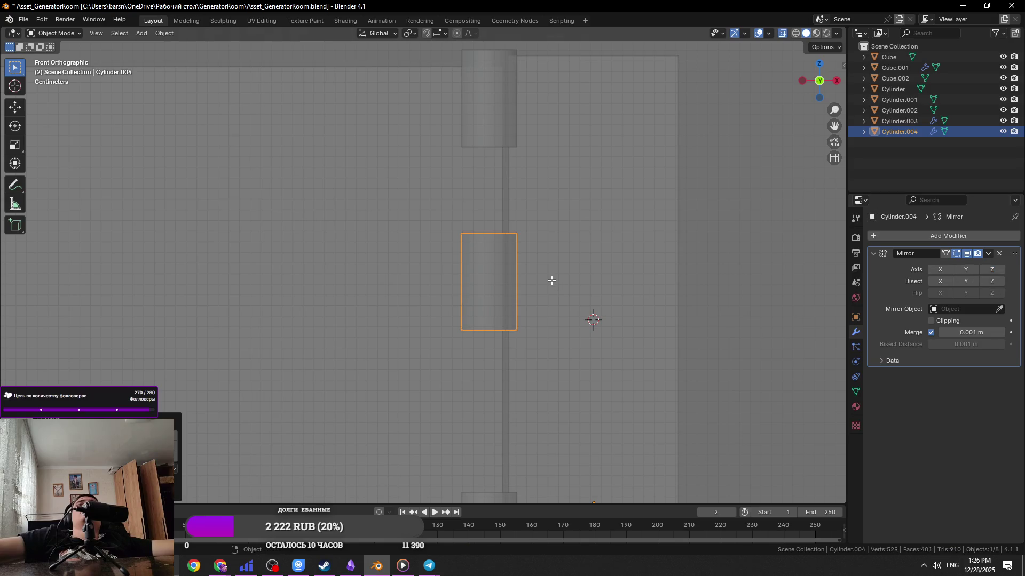
{"action": "key", "text": "Tab"}
{"action": "key", "text": "Tab"}
{"action": "mouse_move", "coordinate": [563, 269]}
{"action": "middle_mouse_down"}
{"action": "mouse_move", "coordinate": [548, 281]}
{"action": "mouse_move", "coordinate": [536, 275]}
{"action": "middle_mouse_up"}
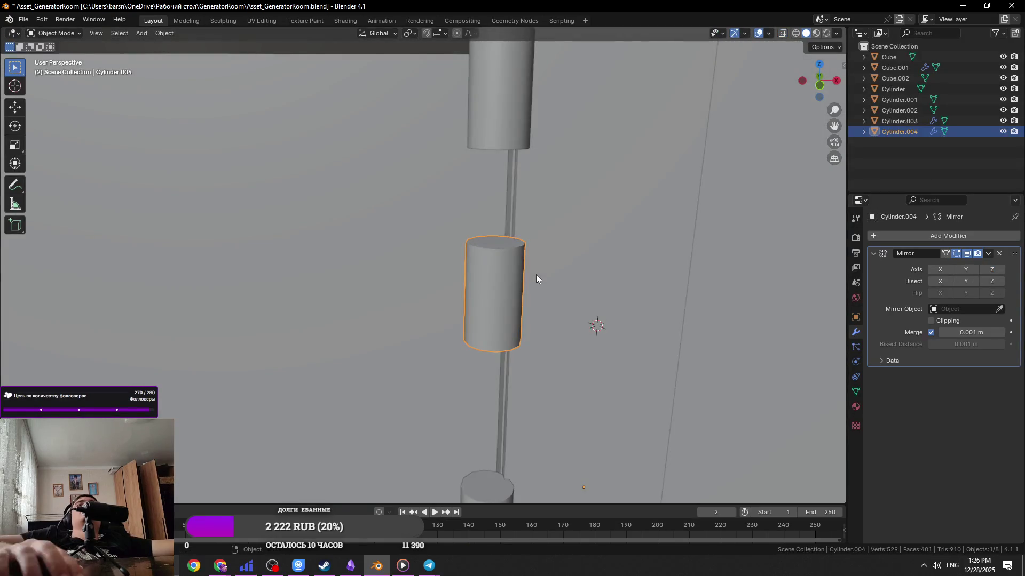
{"action": "key", "text": "KP_7"}
{"action": "key", "text": "KP_1"}
{"action": "scroll", "coordinate": [533, 270], "scroll_direction": "down", "scroll_amount": 4}
Lower the middle copy along Z and stretch its mesh vertically to fill the gap between knuckles
{"action": "left_click", "coordinate": [465, 270]}
{"action": "left_click", "coordinate": [467, 268]}
{"action": "key", "text": "alt+Tab"}
{"action": "key", "text": "alt+Tab"}
{"action": "key", "text": "g"}
{"action": "key", "text": "z"}
{"action": "left_click", "coordinate": [561, 248]}
{"action": "key", "text": "s"}
{"action": "key", "text": "z"}
{"action": "key", "text": "Escape"}
{"action": "key", "text": "Tab"}
{"action": "key", "text": "s"}
{"action": "key", "text": "z"}
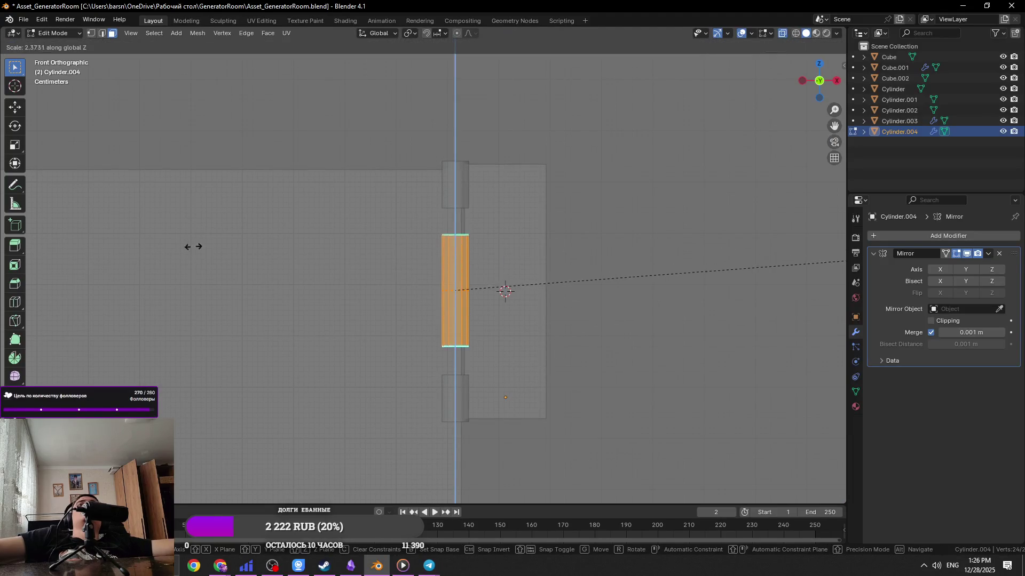
{"action": "left_click", "coordinate": [440, 231]}
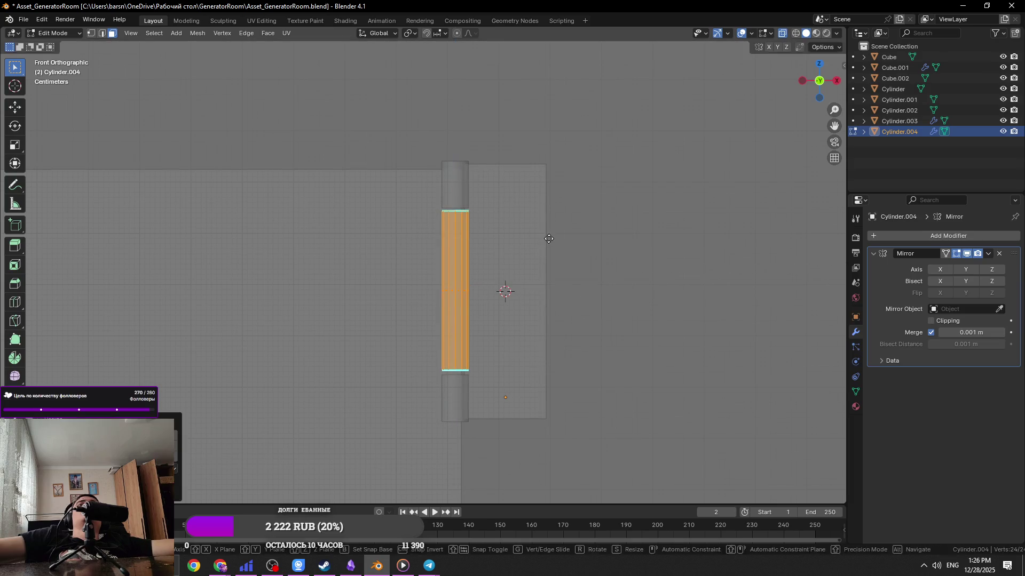
Save the file and leave edit mode on the middle knuckle
{"action": "scroll", "coordinate": [542, 251], "scroll_direction": "down", "scroll_amount": 4}
{"action": "key", "text": "ctrl+s"}
{"action": "scroll", "coordinate": [507, 241], "scroll_direction": "up", "scroll_amount": 2}
{"action": "mouse_move", "coordinate": [507, 241]}
{"action": "middle_mouse_down"}
{"action": "mouse_move", "coordinate": [522, 300]}
{"action": "mouse_move", "coordinate": [519, 256]}
{"action": "middle_mouse_up"}
{"action": "key", "text": "Tab"}
{"action": "key", "text": "Tab"}
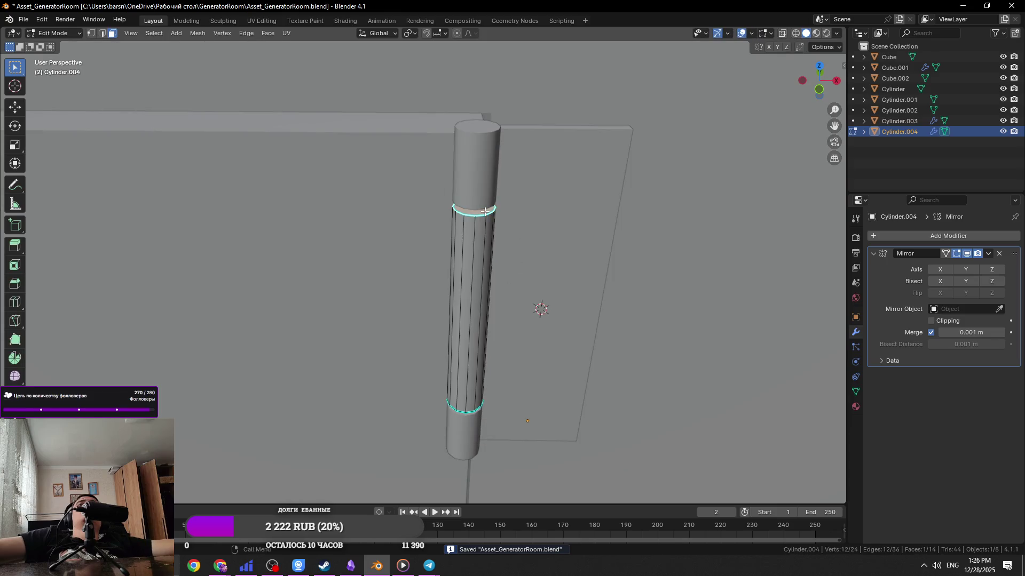
Inset the middle knuckle's cap faces and select the lower cap in see-through view
{"action": "scroll", "coordinate": [518, 260], "scroll_direction": "up", "scroll_amount": 5}
{"action": "scroll", "coordinate": [508, 422], "scroll_direction": "down", "scroll_amount": 8}
{"action": "scroll", "coordinate": [507, 421], "scroll_direction": "up", "scroll_amount": 5}
{"action": "mouse_move", "coordinate": [550, 408]}
{"action": "middle_mouse_down"}
{"action": "mouse_move", "coordinate": [465, 240]}
{"action": "mouse_move", "coordinate": [484, 331]}
{"action": "middle_mouse_up"}
{"action": "left_click", "coordinate": [484, 331], "text": "shift"}
{"action": "key", "text": "i"}
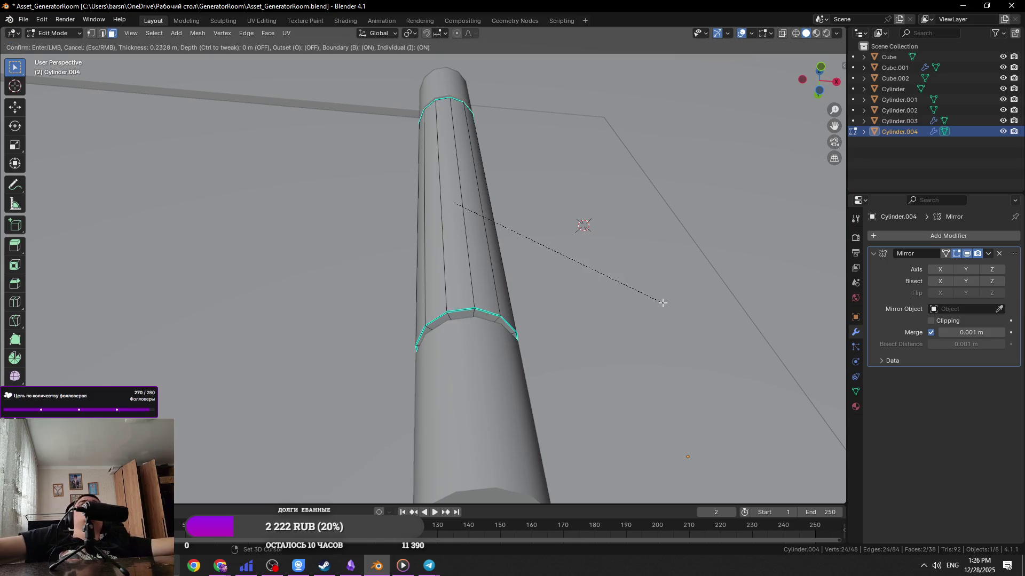
{"action": "left_click", "coordinate": [675, 295]}
{"action": "key", "text": "alt+z"}
{"action": "left_click", "coordinate": [476, 348]}
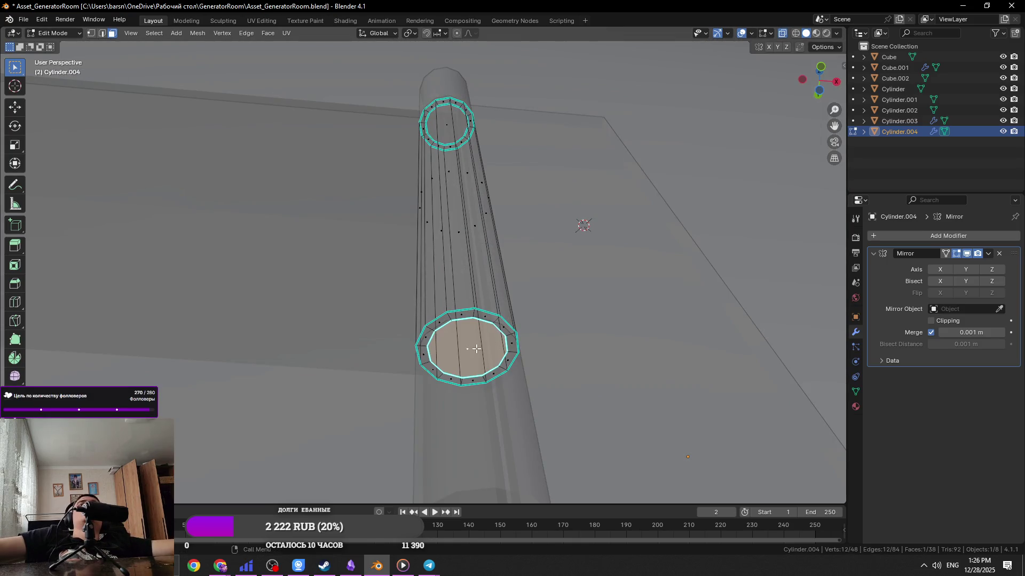
Extrude the cap ring and move the new top ring vertically along Z
{"action": "middle_click_drag", "start_coordinate": [606, 247], "coordinate": [604, 274]}
{"action": "mouse_move", "coordinate": [573, 226]}
{"action": "middle_mouse_down"}
{"action": "mouse_move", "coordinate": [505, 238]}
{"action": "mouse_move", "coordinate": [566, 257]}
{"action": "middle_mouse_up"}
{"action": "key", "text": "e"}
{"action": "left_click", "coordinate": [572, 245]}
{"action": "right_click", "coordinate": [576, 245]}
{"action": "left_click", "coordinate": [470, 225]}
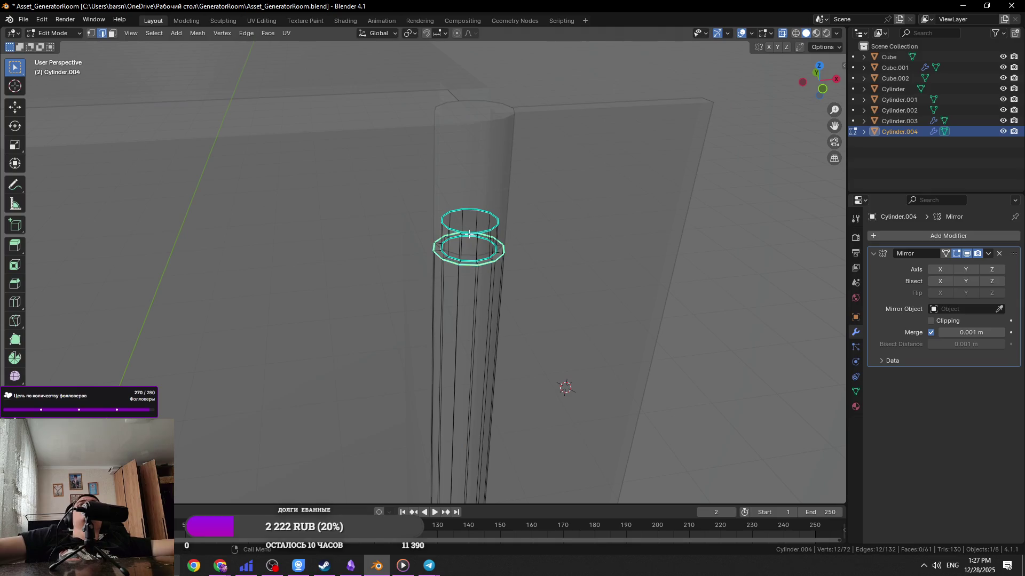
{"action": "scroll", "coordinate": [528, 237], "scroll_direction": "up", "scroll_amount": 4}
{"action": "key", "text": "alt+z"}
{"action": "middle_click_drag", "start_coordinate": [624, 254], "coordinate": [617, 213]}
{"action": "key", "text": "g"}
{"action": "key", "text": "z"}
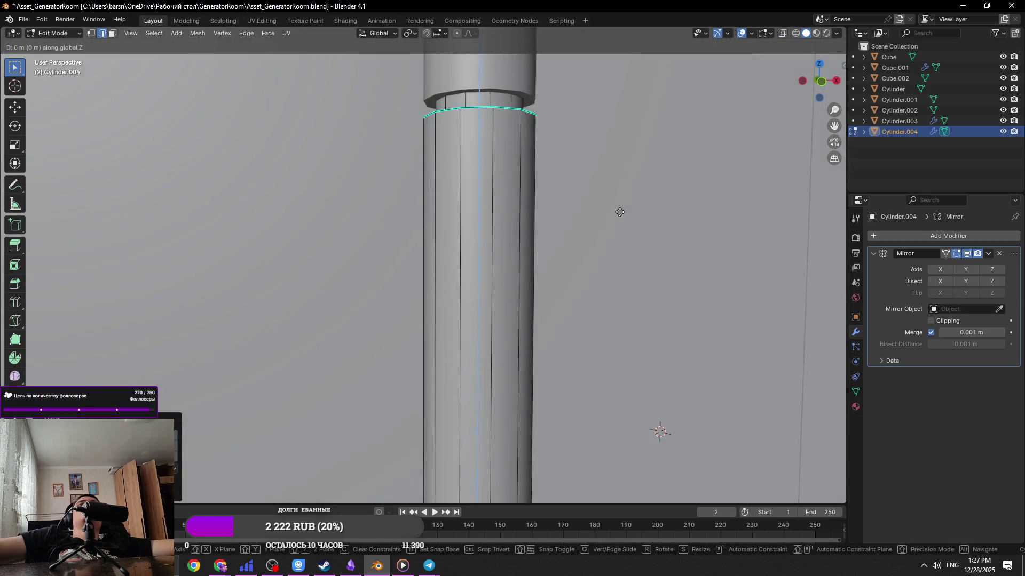
{"action": "left_click", "coordinate": [603, 248]}
Select the knuckle's lower edge ring and raise it along Z
{"action": "scroll", "coordinate": [602, 248], "scroll_direction": "down", "scroll_amount": 6}
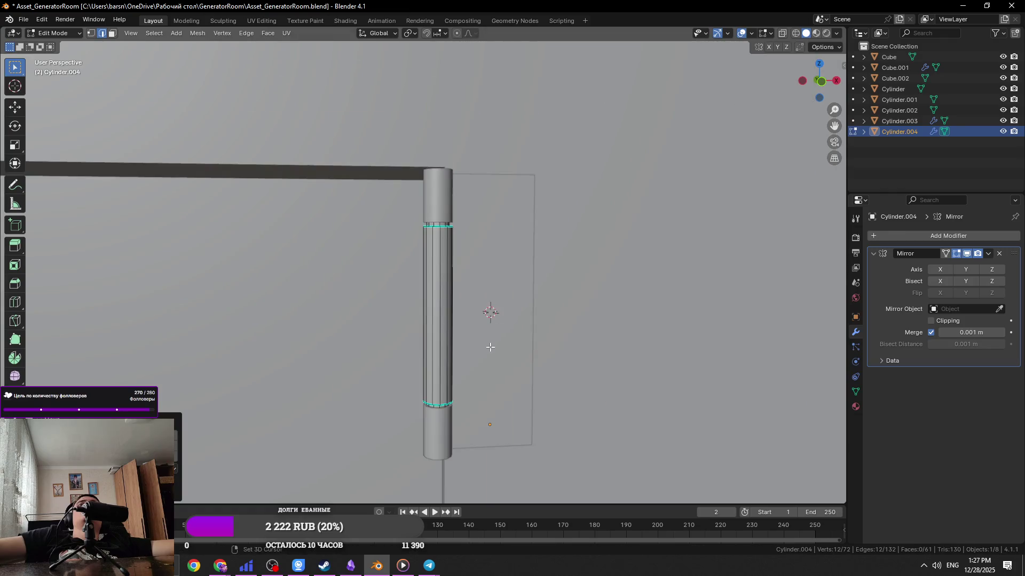
{"action": "middle_click_drag", "start_coordinate": [443, 415], "coordinate": [462, 309], "text": "shift"}
{"action": "key", "text": "alt+z"}
{"action": "key", "text": "1"}
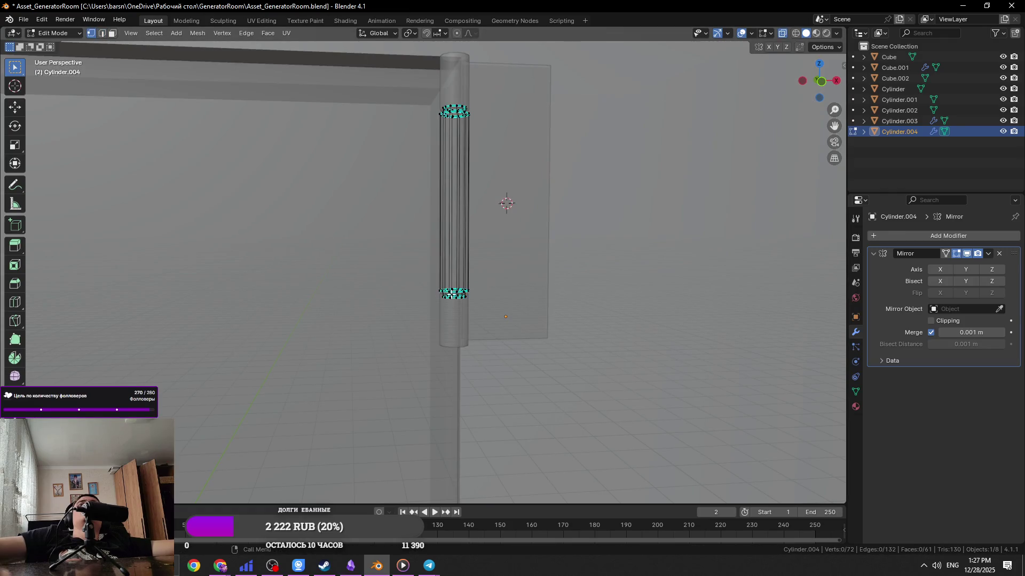
{"action": "key", "text": "2"}
{"action": "scroll", "coordinate": [451, 294], "scroll_direction": "up", "scroll_amount": 15}
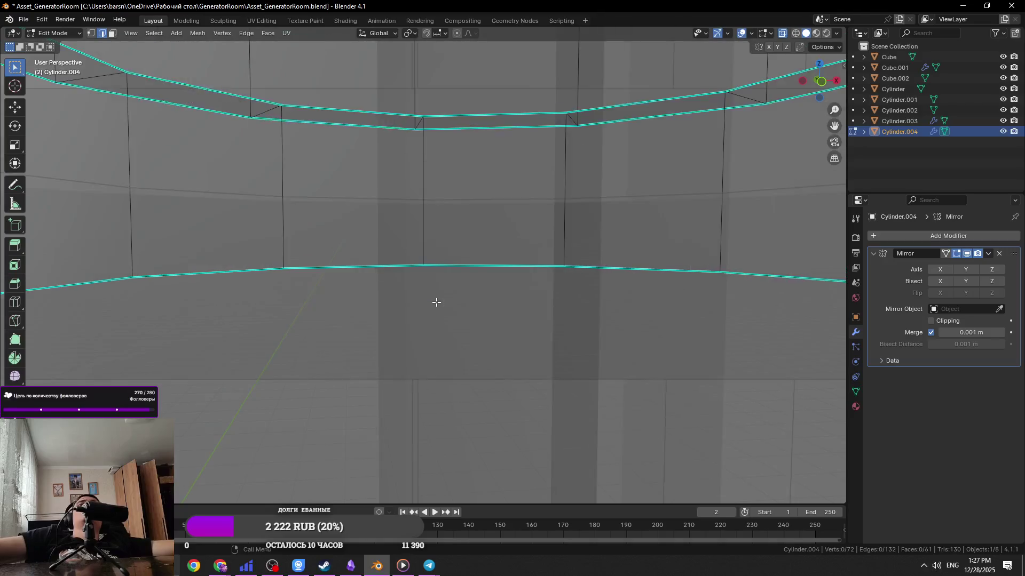
{"action": "scroll", "coordinate": [437, 302], "scroll_direction": "down", "scroll_amount": 8}
{"action": "left_click", "coordinate": [515, 270], "text": "alt"}
{"action": "key", "text": "g"}
{"action": "key", "text": "z"}
{"action": "left_click", "coordinate": [562, 292]}
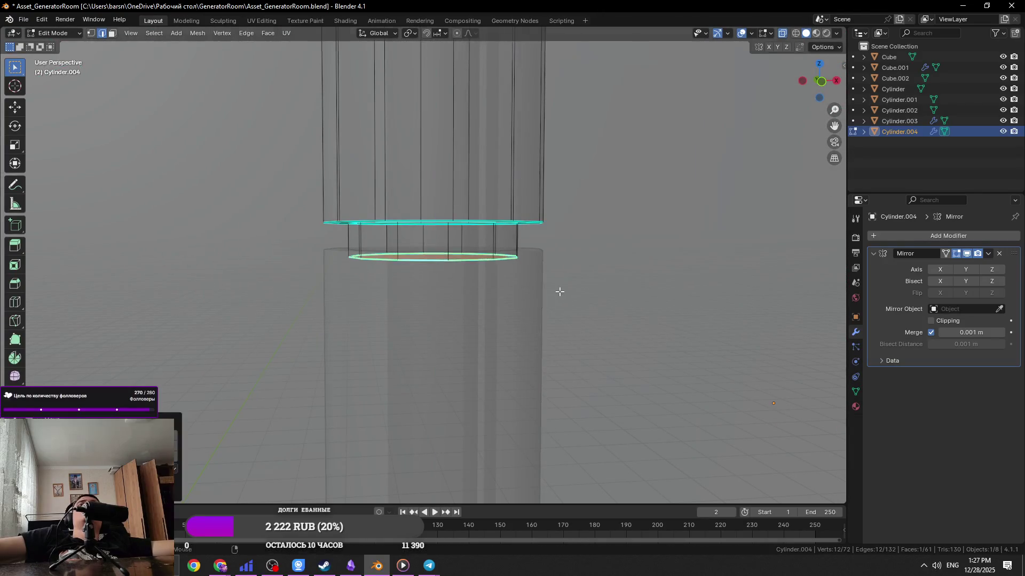
Select the knuckle's top and bottom ring vertices, scale them along Z to shorten it, and save
{"action": "scroll", "coordinate": [534, 266], "scroll_direction": "down", "scroll_amount": 3}
{"action": "key", "text": "KP_1"}
{"action": "scroll", "coordinate": [507, 245], "scroll_direction": "down", "scroll_amount": 2}
{"action": "key", "text": "1"}
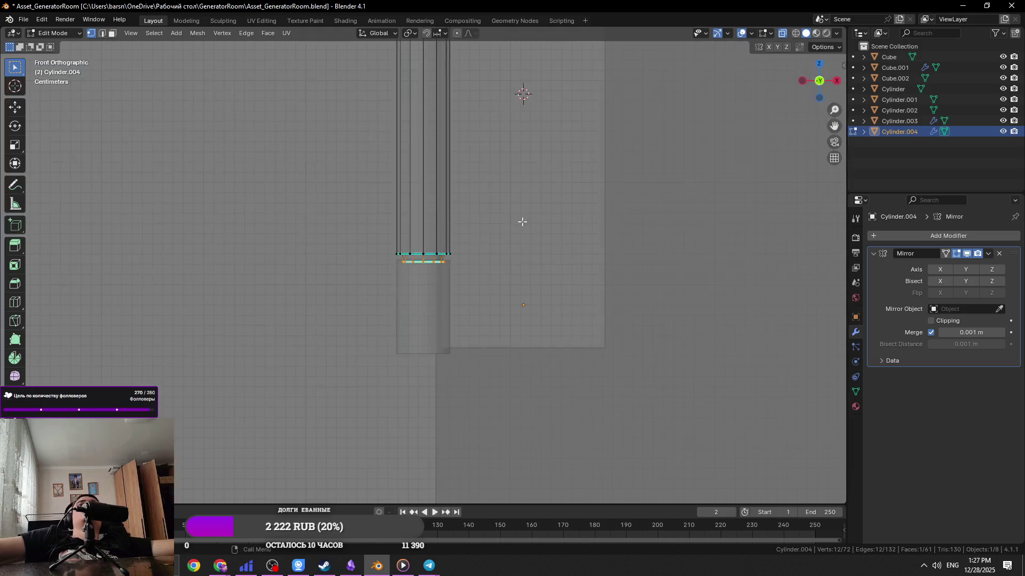
{"action": "left_click_drag", "start_coordinate": [382, 255], "coordinate": [382, 255], "text": "shift"}
{"action": "scroll", "coordinate": [485, 222], "scroll_direction": "up", "scroll_amount": 5, "text": "shift"}
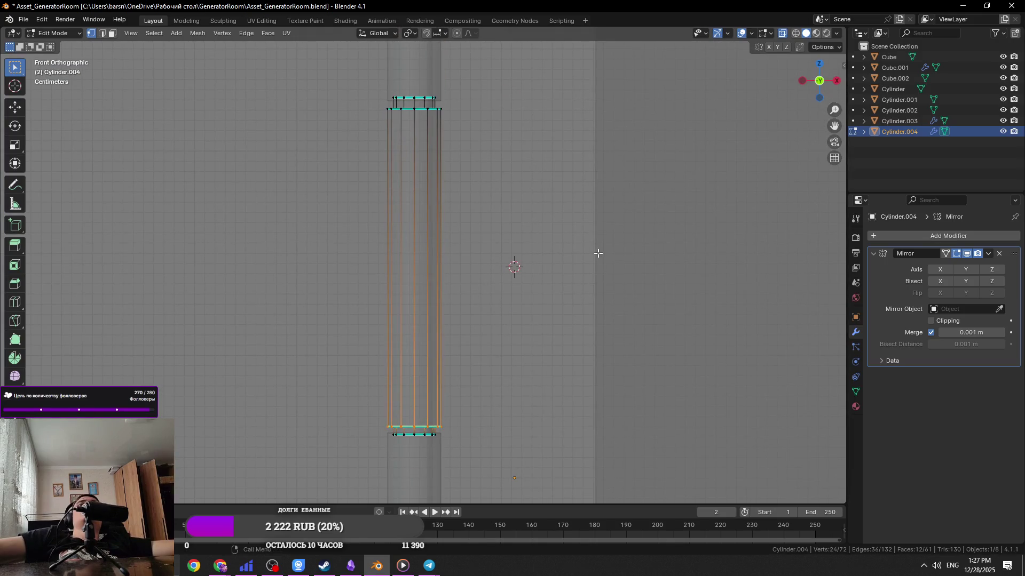
{"action": "key", "text": "alt+z"}
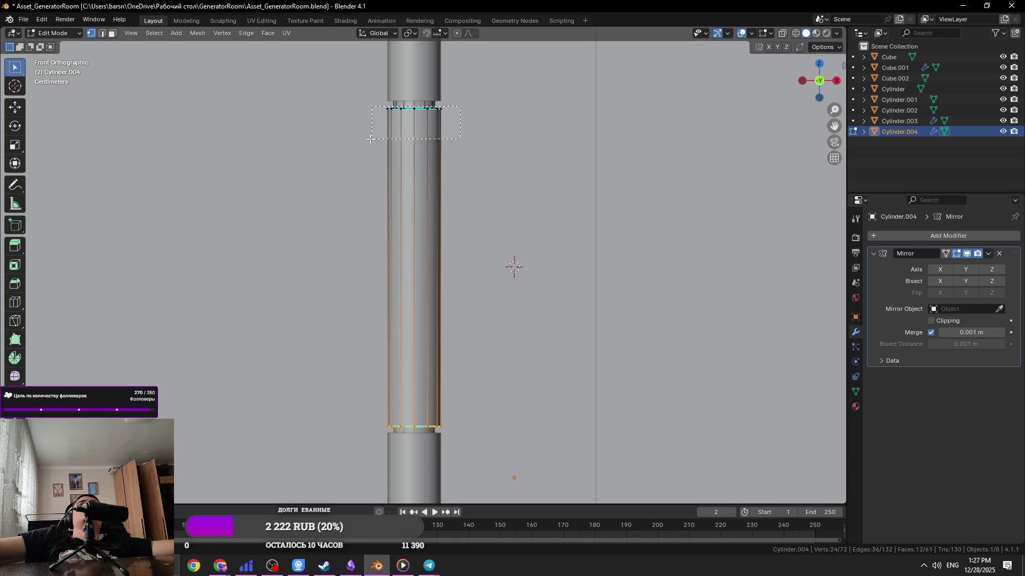
{"action": "left_click_drag", "start_coordinate": [372, 139], "coordinate": [372, 139], "text": "shift"}
{"action": "key", "text": "alt+z"}
{"action": "left_click_drag", "start_coordinate": [457, 108], "coordinate": [387, 111]}
{"action": "key", "text": "s"}
{"action": "key", "text": "z"}
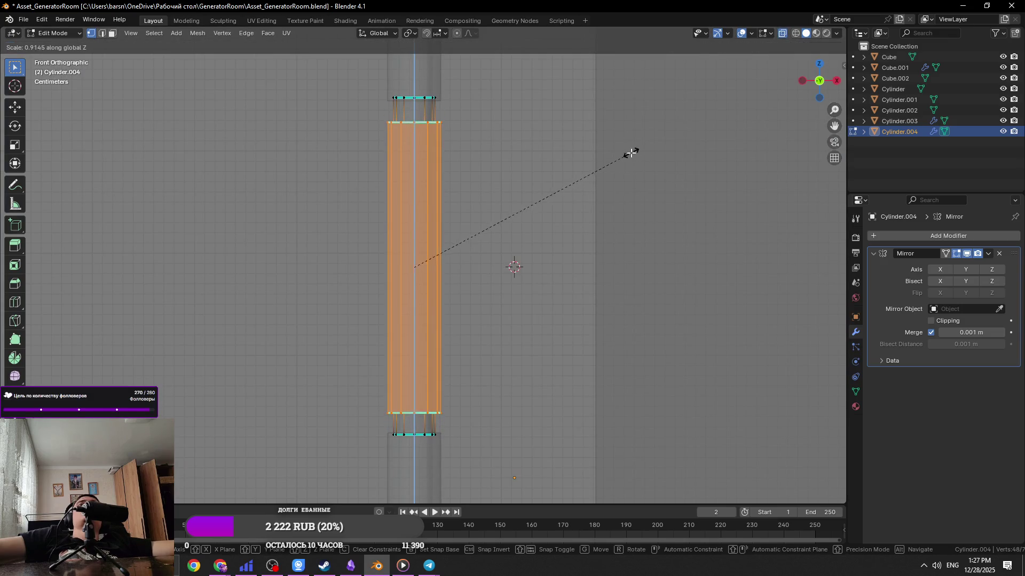
{"action": "left_click", "coordinate": [632, 153]}
{"action": "key", "text": "ctrl+s"}
{"action": "key", "text": "Tab"}
{"action": "scroll", "coordinate": [570, 181], "scroll_direction": "down", "scroll_amount": 10}
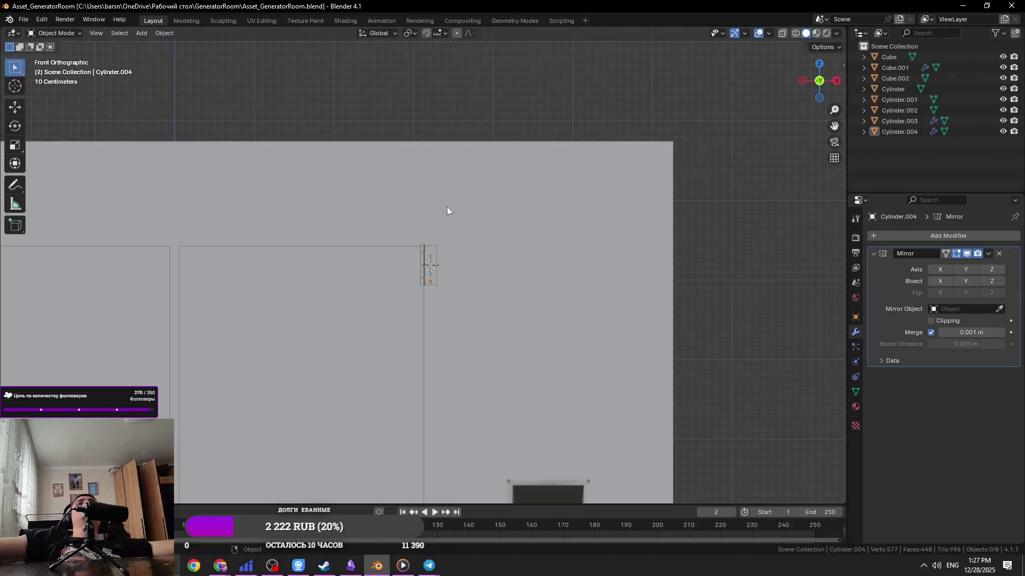
Select and frame Cylinder.004, then add Cylinder.003 and the hinge leaf Cube to the selection
{"action": "left_click", "coordinate": [418, 271]}
{"action": "left_click", "coordinate": [417, 271]}
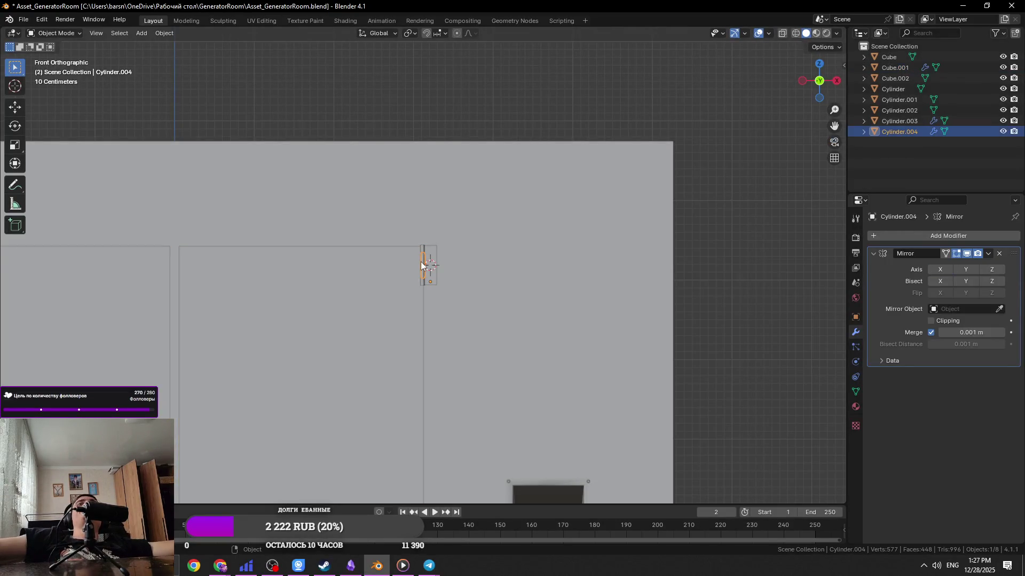
{"action": "key", "text": "KP_Decimal"}
{"action": "key", "text": "ctrl+s"}
{"action": "scroll", "coordinate": [419, 171], "scroll_direction": "down", "scroll_amount": 5}
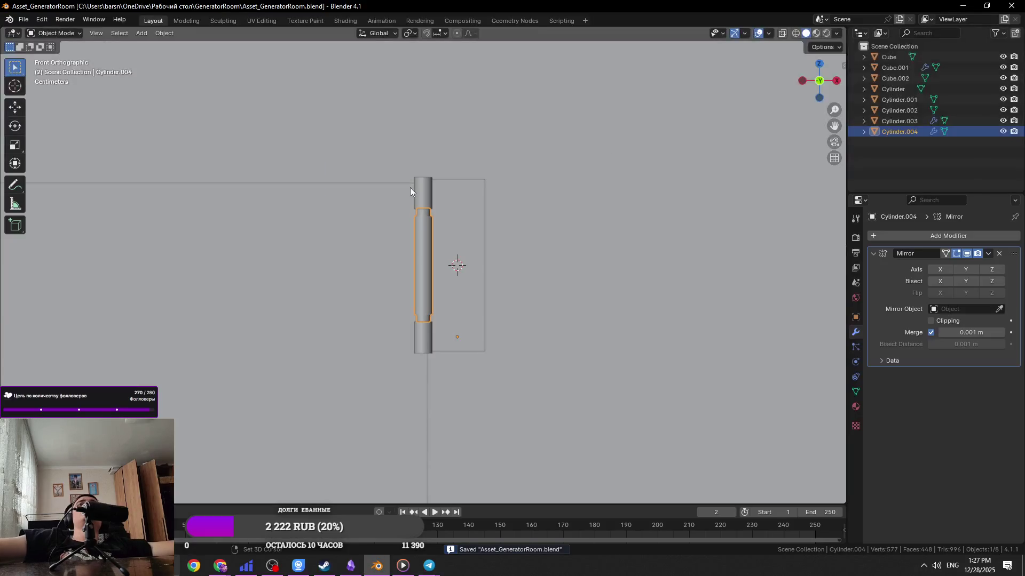
{"action": "left_click", "coordinate": [422, 192], "text": "shift"}
{"action": "left_click", "coordinate": [447, 204], "text": "shift"}
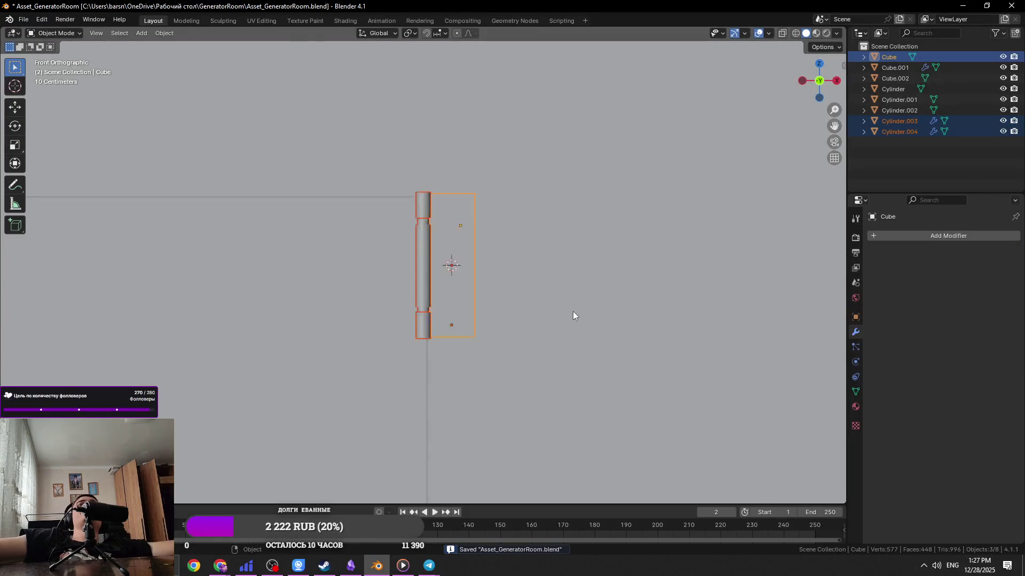
Move the selected hinge parts up along Z to their final height
{"action": "scroll", "coordinate": [572, 305], "scroll_direction": "down", "scroll_amount": 4}
{"action": "key", "text": "g"}
{"action": "key", "text": "z"}
{"action": "left_click", "coordinate": [568, 314]}
{"action": "middle_click_drag", "start_coordinate": [563, 290], "coordinate": [561, 231], "text": "shift"}
{"action": "key", "text": "g"}
{"action": "key", "text": "z"}
{"action": "left_click", "coordinate": [564, 250]}
{"action": "key", "text": "KP_0"}
{"action": "key", "text": "KP_1"}
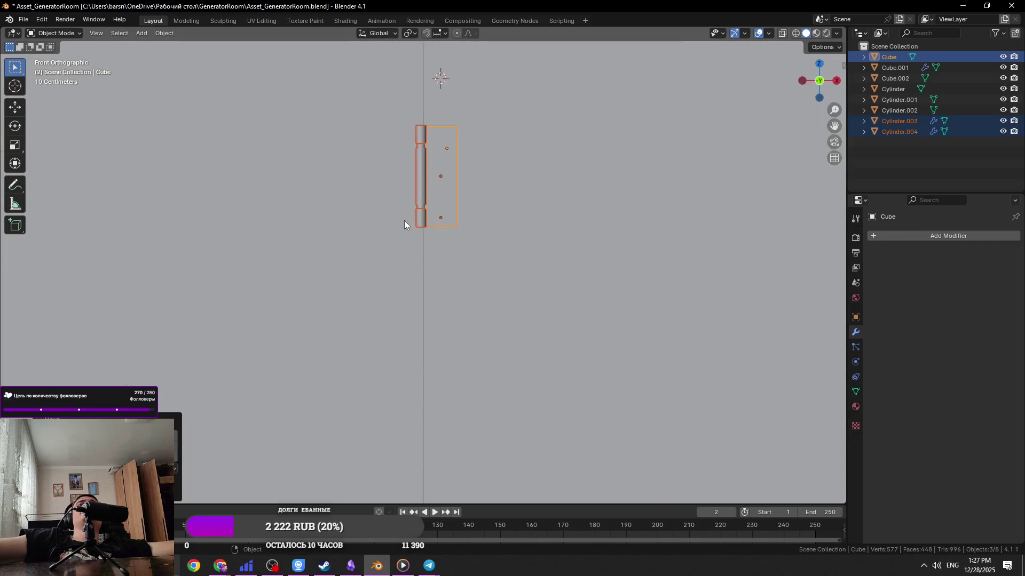
{"action": "scroll", "coordinate": [424, 197], "scroll_direction": "up", "scroll_amount": 5}
Duplicate the hinge leaf Cube and slide the copy along X to the knuckles' other side
{"action": "key", "text": "shift+d"}
{"action": "right_click", "coordinate": [422, 196]}
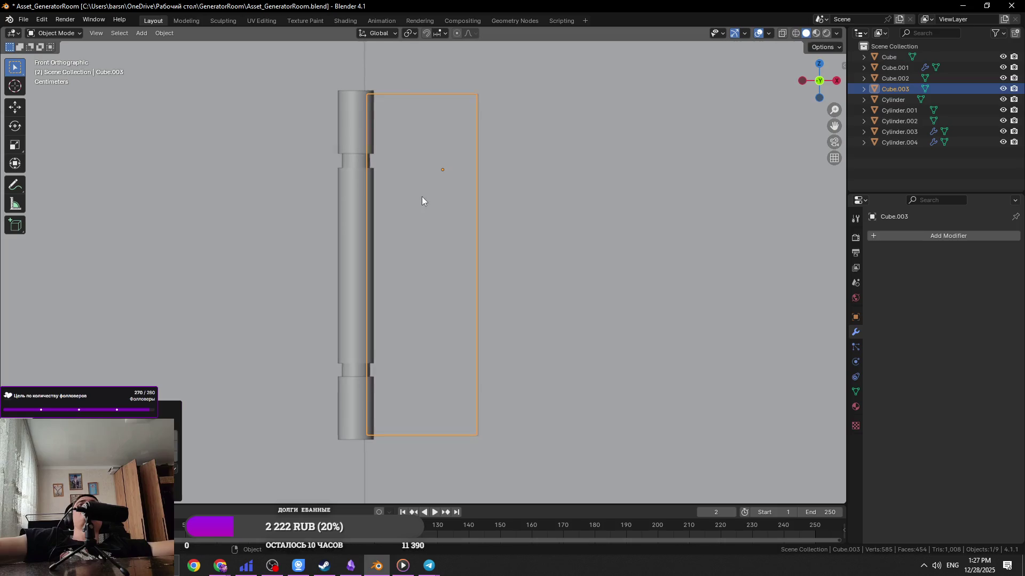
{"action": "key", "text": "ctrl+z"}
{"action": "mouse_move", "coordinate": [476, 222]}
{"action": "middle_mouse_down"}
{"action": "mouse_move", "coordinate": [552, 238]}
{"action": "mouse_move", "coordinate": [578, 286]}
{"action": "mouse_move", "coordinate": [572, 263]}
{"action": "middle_mouse_up"}
{"action": "key", "text": "shift+d"}
{"action": "key", "text": "x"}
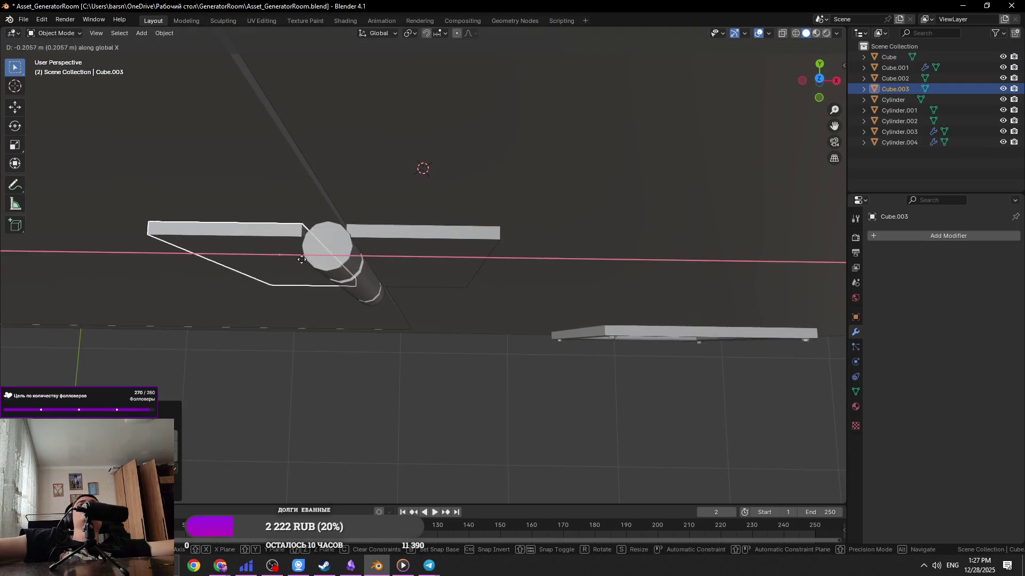
{"action": "key", "text": "KP_1"}
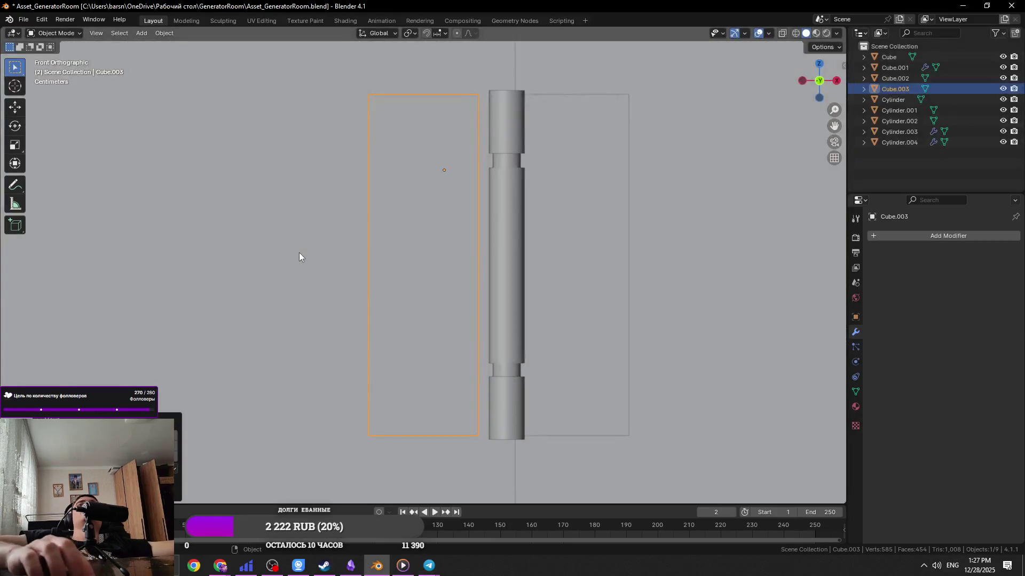
In Edit Mode, shorten the left leaf Cube.003 vertically and shift it along X
{"action": "key", "text": "s"}
{"action": "key", "text": "Escape"}
{"action": "key", "text": "Tab"}
{"action": "key", "text": "s"}
{"action": "key", "text": "z"}
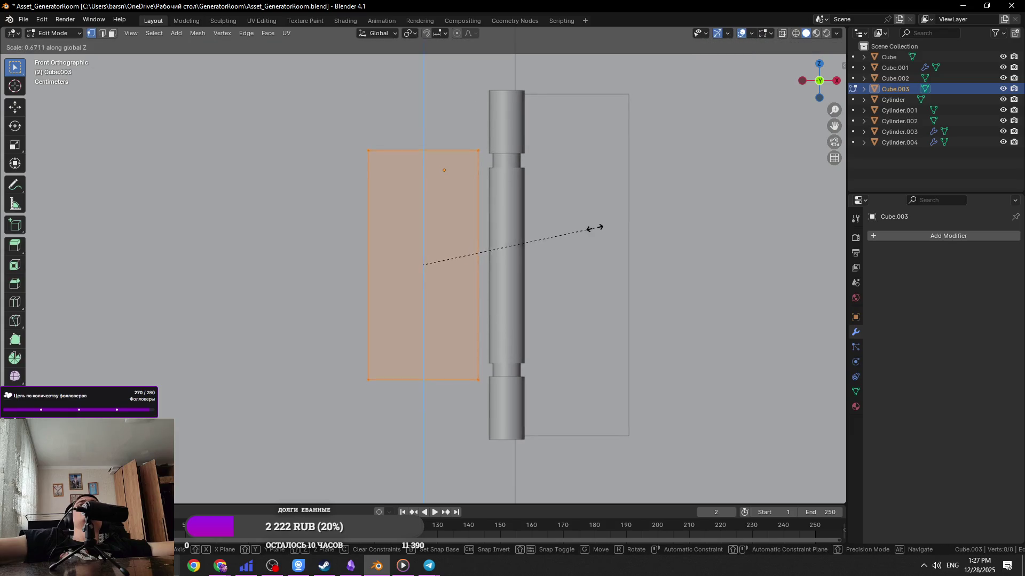
{"action": "left_click", "coordinate": [564, 227]}
{"action": "key", "text": "g"}
{"action": "key", "text": "x"}
{"action": "left_click", "coordinate": [581, 228]}
Extrude the leaf's thin outer side face, scale it into a tapered end, and save
{"action": "mouse_move", "coordinate": [386, 242]}
{"action": "middle_mouse_down"}
{"action": "mouse_move", "coordinate": [405, 247]}
{"action": "mouse_move", "coordinate": [387, 243]}
{"action": "middle_mouse_up"}
{"action": "key", "text": "3"}
{"action": "left_click", "coordinate": [387, 243]}
{"action": "key", "text": "KP_1"}
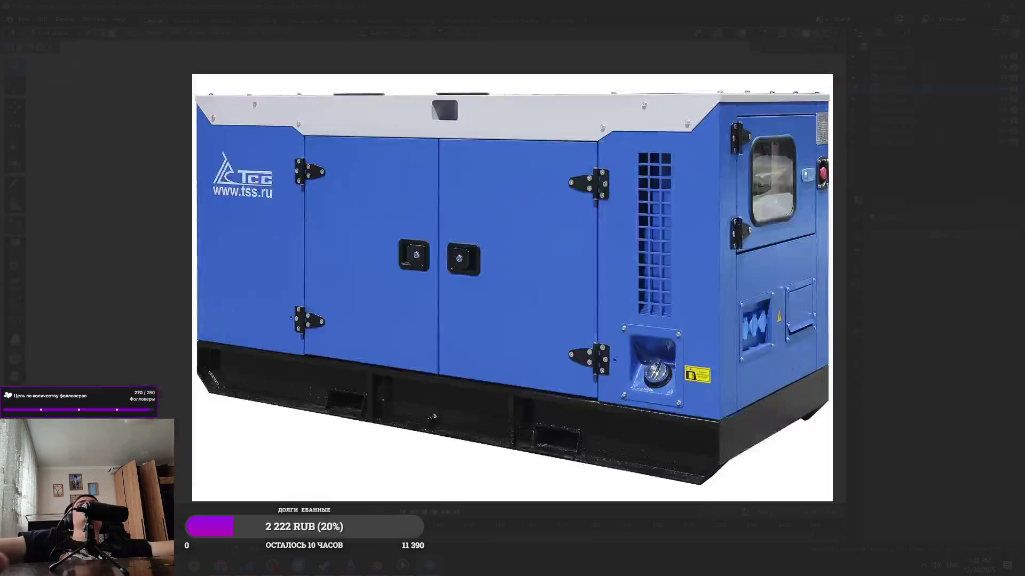
{"action": "key", "text": "Escape"}
{"action": "key", "text": "e"}
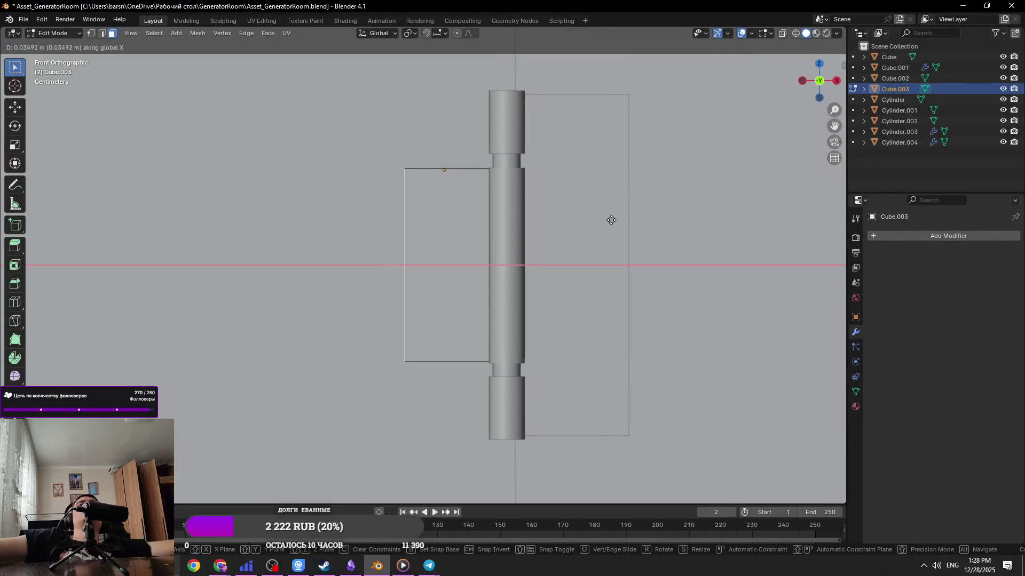
{"action": "left_click", "coordinate": [392, 204]}
{"action": "key", "text": "s"}
{"action": "left_click", "coordinate": [361, 231]}
{"action": "key", "text": "ctrl+s"}
Shift the tapered leaf further along X, save, and orbit in closer around the hinge
{"action": "key", "text": "Tab"}
{"action": "scroll", "coordinate": [552, 242], "scroll_direction": "down", "scroll_amount": 5}
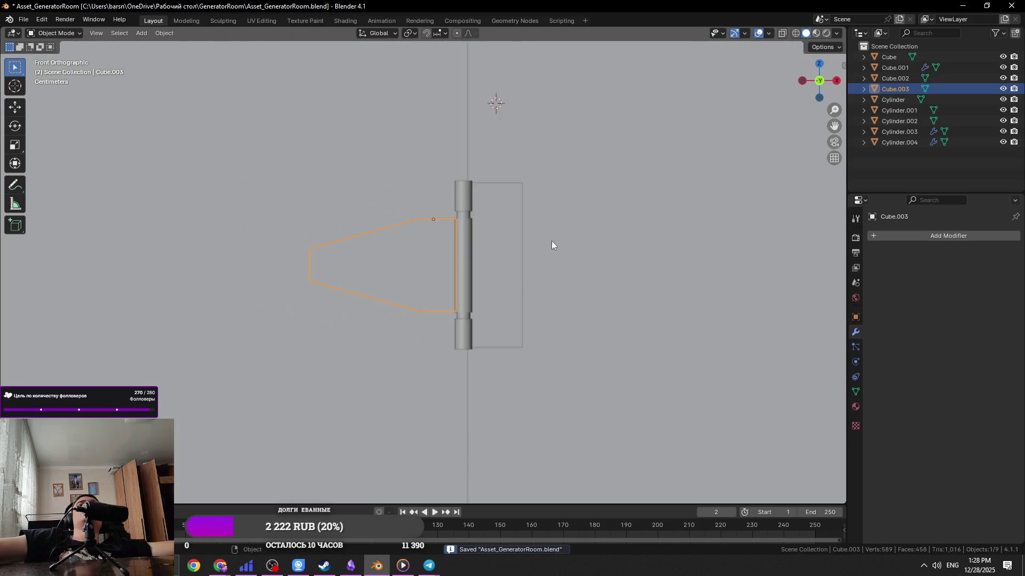
{"action": "key", "text": "alt+Tab"}
{"action": "key", "text": "alt+Tab"}
{"action": "scroll", "coordinate": [353, 313], "scroll_direction": "up", "scroll_amount": 5}
{"action": "key", "text": "Tab"}
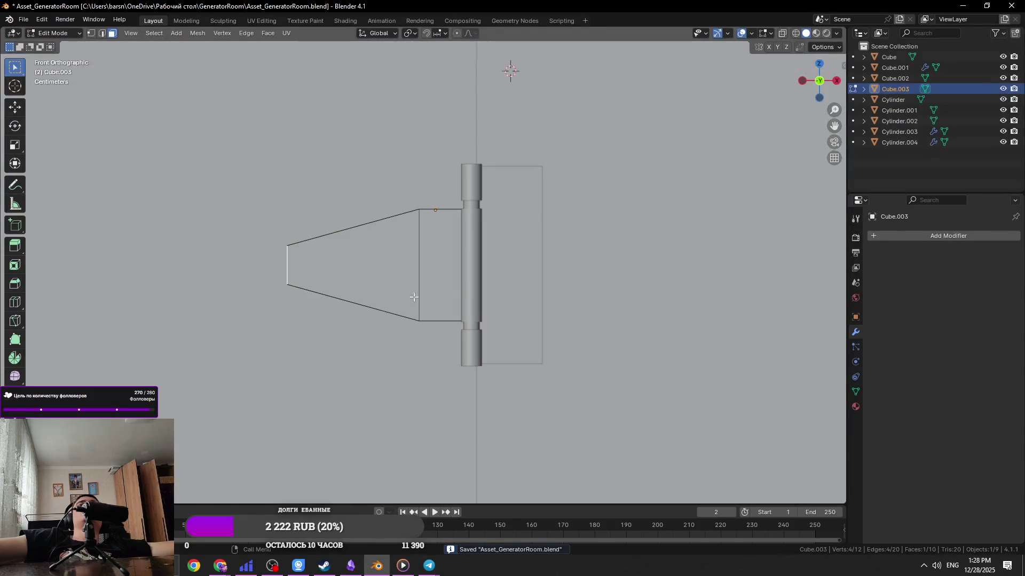
{"action": "key", "text": "g"}
{"action": "key", "text": "x"}
{"action": "left_click", "coordinate": [544, 280]}
{"action": "key", "text": "Tab"}
{"action": "key", "text": "ctrl+s"}
{"action": "scroll", "coordinate": [514, 297], "scroll_direction": "down", "scroll_amount": 4}
{"action": "middle_click_drag", "start_coordinate": [514, 297], "coordinate": [547, 315]}
{"action": "scroll", "coordinate": [546, 316], "scroll_direction": "up", "scroll_amount": 3}
{"action": "middle_click_drag", "start_coordinate": [391, 297], "coordinate": [515, 303]}
Select all connected faces of the hinge leaf mesh
{"action": "scroll", "coordinate": [515, 303], "scroll_direction": "up", "scroll_amount": 4}
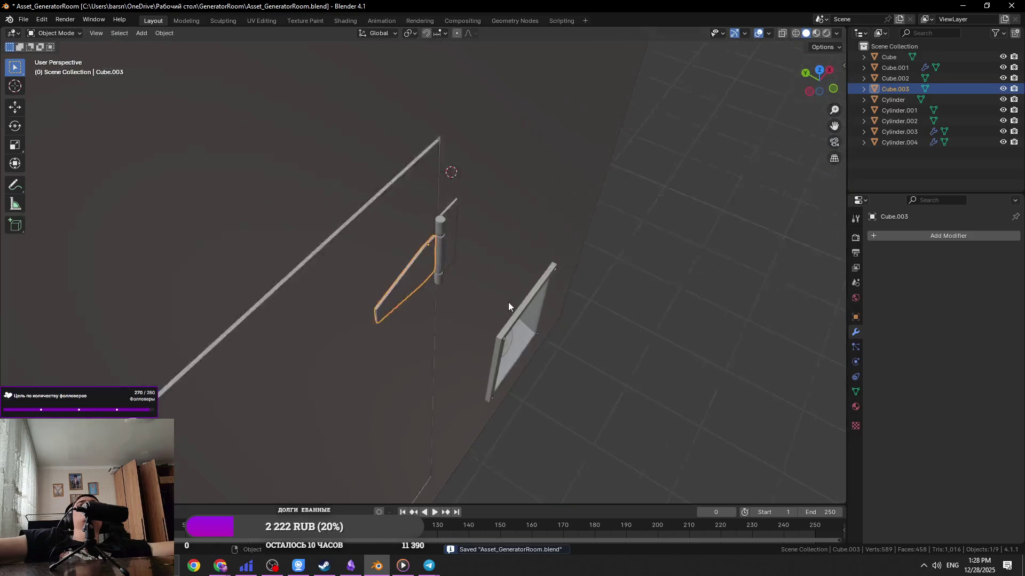
{"action": "key", "text": "Tab"}
{"action": "left_click", "coordinate": [427, 256]}
{"action": "middle_click_drag", "start_coordinate": [427, 257], "coordinate": [560, 277]}
{"action": "key", "text": "ctrl+l"}
{"action": "key", "text": "Tab"}
Select faces on both hinge leaves, move them together along Y, and save
{"action": "left_click", "coordinate": [534, 189], "text": "shift"}
{"action": "left_click", "coordinate": [446, 241], "text": "shift"}
{"action": "key", "text": "Tab"}
{"action": "left_click", "coordinate": [446, 241]}
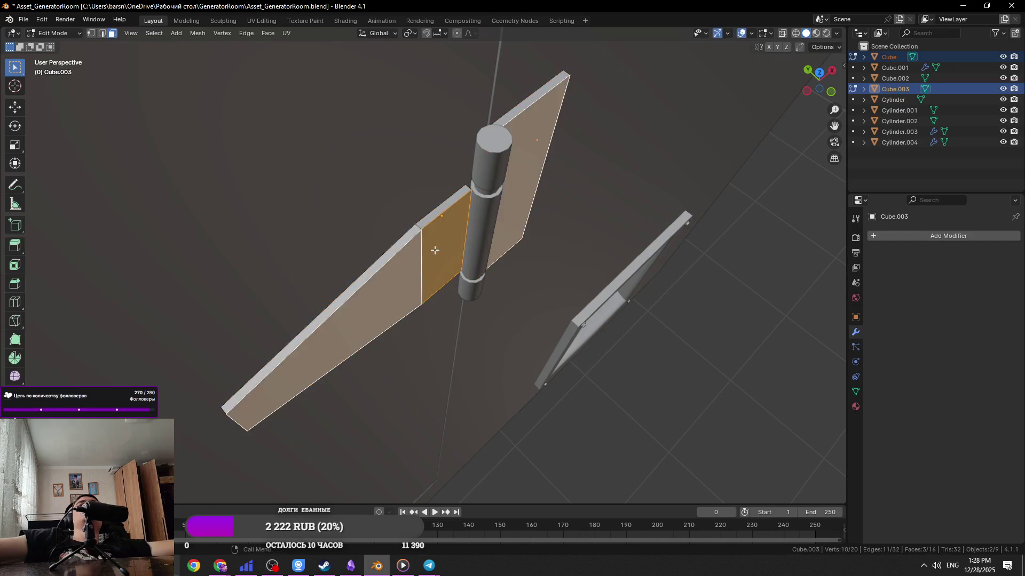
{"action": "left_click", "coordinate": [397, 261], "text": "shift"}
{"action": "left_click", "coordinate": [535, 191], "text": "shift"}
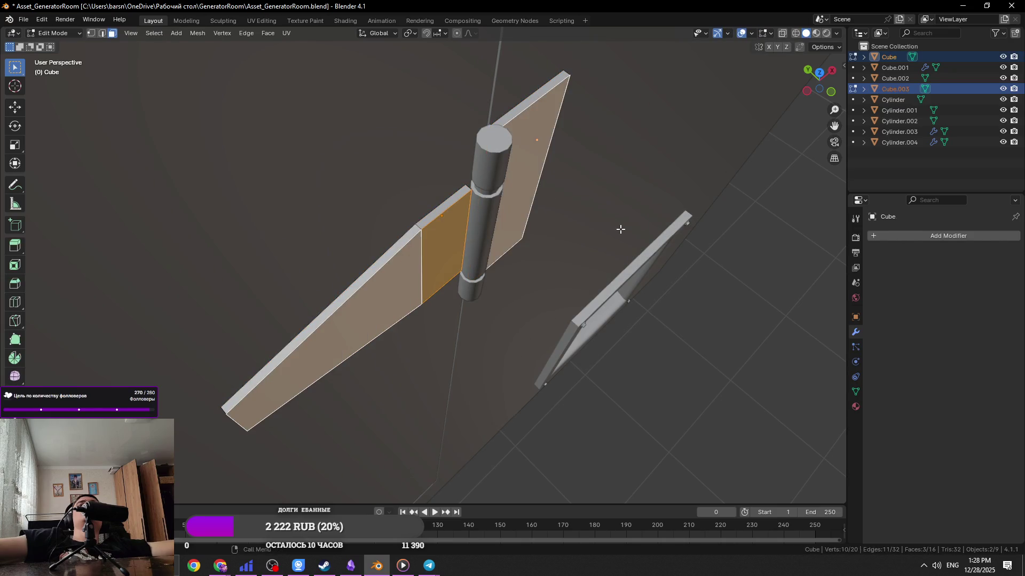
{"action": "key", "text": "g"}
{"action": "key", "text": "y"}
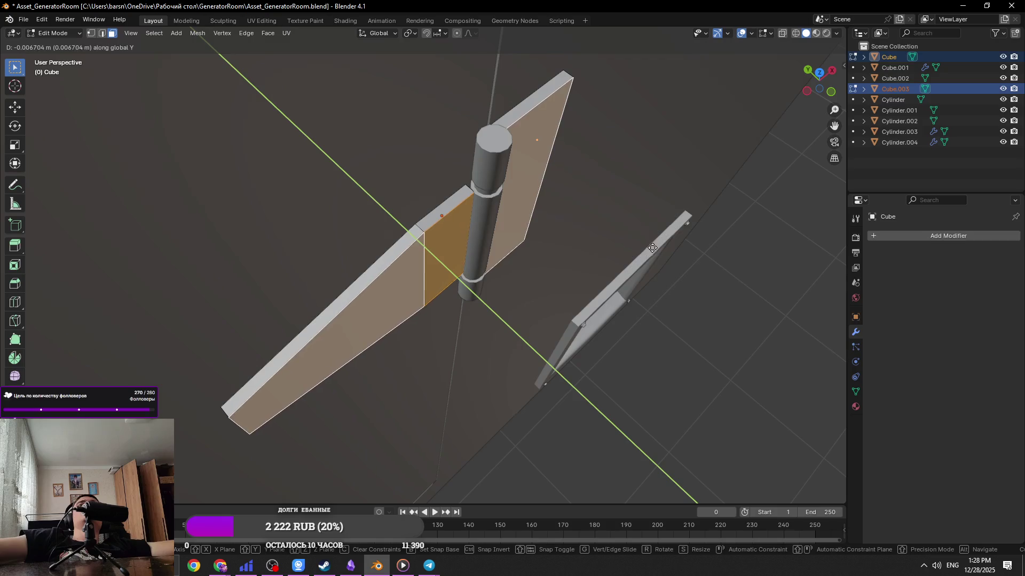
{"action": "left_click", "coordinate": [670, 253]}
{"action": "key", "text": "Tab"}
{"action": "scroll", "coordinate": [560, 251], "scroll_direction": "down", "scroll_amount": 8}
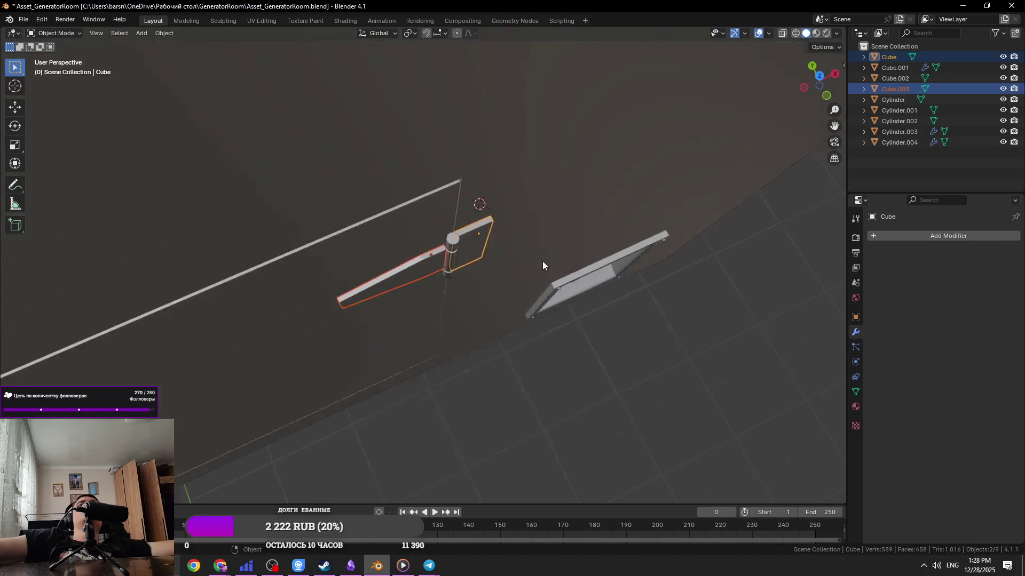
{"action": "key", "text": "ctrl+s"}
{"action": "scroll", "coordinate": [626, 295], "scroll_direction": "up", "scroll_amount": 8}
On Cube.003, move the leaf edge near the knuckle along X
{"action": "left_click", "coordinate": [471, 278]}
{"action": "mouse_move", "coordinate": [471, 278]}
{"action": "middle_mouse_down"}
{"action": "mouse_move", "coordinate": [505, 307]}
{"action": "mouse_move", "coordinate": [530, 204]}
{"action": "mouse_move", "coordinate": [407, 293]}
{"action": "mouse_move", "coordinate": [487, 318]}
{"action": "middle_mouse_up"}
{"action": "left_click", "coordinate": [407, 293]}
{"action": "scroll", "coordinate": [439, 304], "scroll_direction": "up", "scroll_amount": 5}
{"action": "key", "text": "Tab"}
{"action": "key", "text": "alt+z"}
{"action": "key", "text": "2"}
{"action": "left_click", "coordinate": [430, 295]}
{"action": "key", "text": "alt+z"}
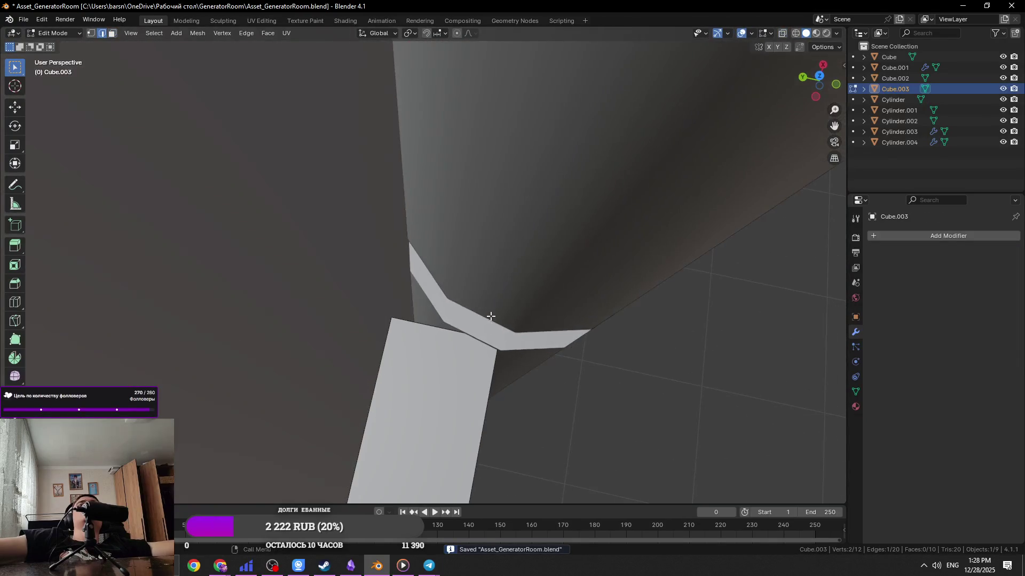
{"action": "key", "text": "g"}
{"action": "key", "text": "y"}
{"action": "key", "text": "x"}
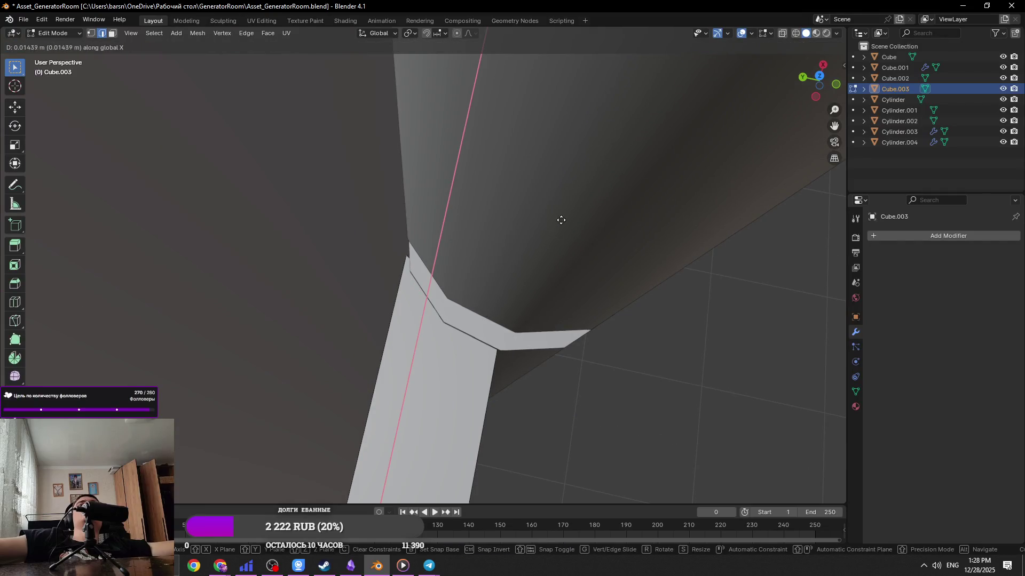
{"action": "mouse_move", "coordinate": [579, 178]}
{"action": "middle_mouse_down", "text": "alt"}
{"action": "mouse_move", "coordinate": [531, 208]}
{"action": "mouse_move", "coordinate": [520, 238]}
{"action": "mouse_move", "coordinate": [501, 242]}
{"action": "middle_mouse_up", "text": "alt"}
{"action": "left_click", "coordinate": [501, 244]}
Delete the hidden leaf face on Cube.003 and save
{"action": "key", "text": "alt+z"}
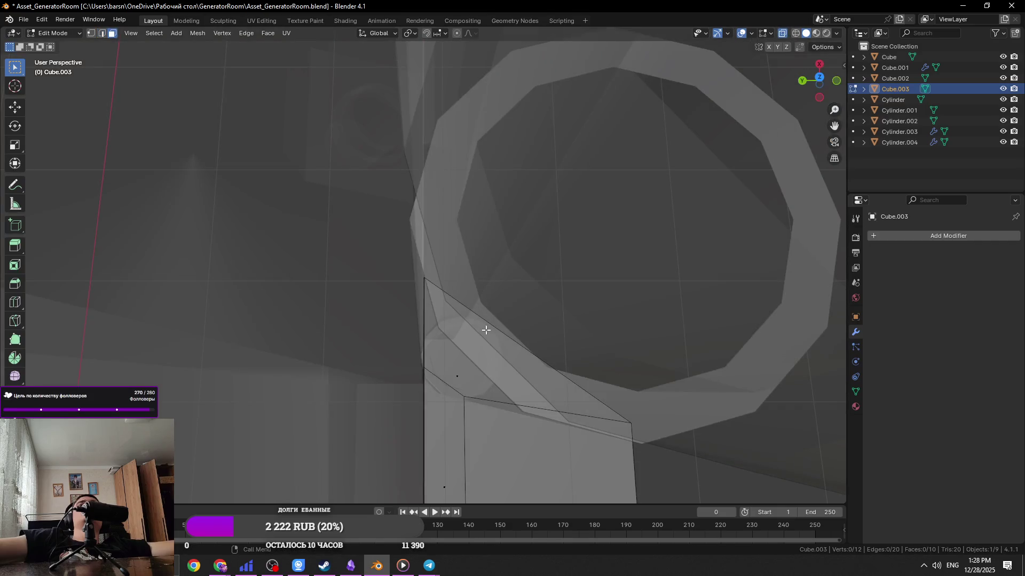
{"action": "left_click", "coordinate": [486, 330]}
{"action": "key", "text": "x"}
{"action": "left_click", "coordinate": [473, 379]}
{"action": "key", "text": "Tab"}
{"action": "key", "text": "alt+z"}
{"action": "key", "text": "ctrl+s"}
Move a face of the right hinge leaf Cube along X and save
{"action": "mouse_move", "coordinate": [467, 357]}
{"action": "middle_mouse_down"}
{"action": "mouse_move", "coordinate": [462, 330]}
{"action": "mouse_move", "coordinate": [412, 270]}
{"action": "mouse_move", "coordinate": [471, 293]}
{"action": "mouse_move", "coordinate": [447, 309]}
{"action": "mouse_move", "coordinate": [443, 339]}
{"action": "mouse_move", "coordinate": [482, 325]}
{"action": "mouse_move", "coordinate": [463, 292]}
{"action": "mouse_move", "coordinate": [569, 302]}
{"action": "mouse_move", "coordinate": [479, 229]}
{"action": "middle_mouse_up"}
{"action": "left_click", "coordinate": [411, 270]}
{"action": "key", "text": "Tab"}
{"action": "key", "text": "g"}
{"action": "key", "text": "x"}
{"action": "left_click", "coordinate": [553, 311]}
{"action": "key", "text": "Tab"}
{"action": "key", "text": "ctrl+s"}
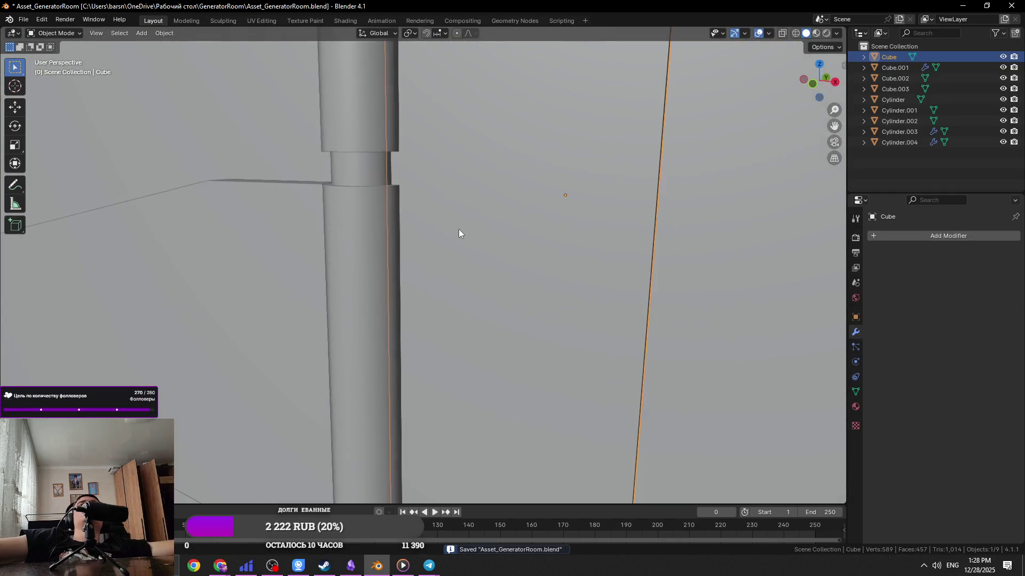
Clear the selection and check the generator reference photo
{"action": "scroll", "coordinate": [500, 275], "scroll_direction": "down", "scroll_amount": 10}
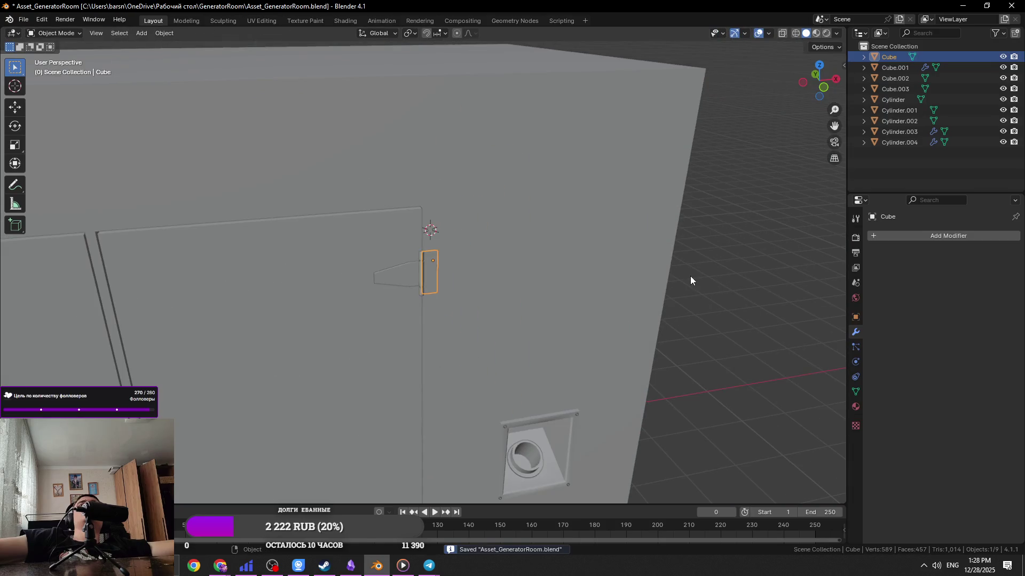
{"action": "left_click", "coordinate": [690, 276]}
{"action": "scroll", "coordinate": [684, 277], "scroll_direction": "down", "scroll_amount": 5}
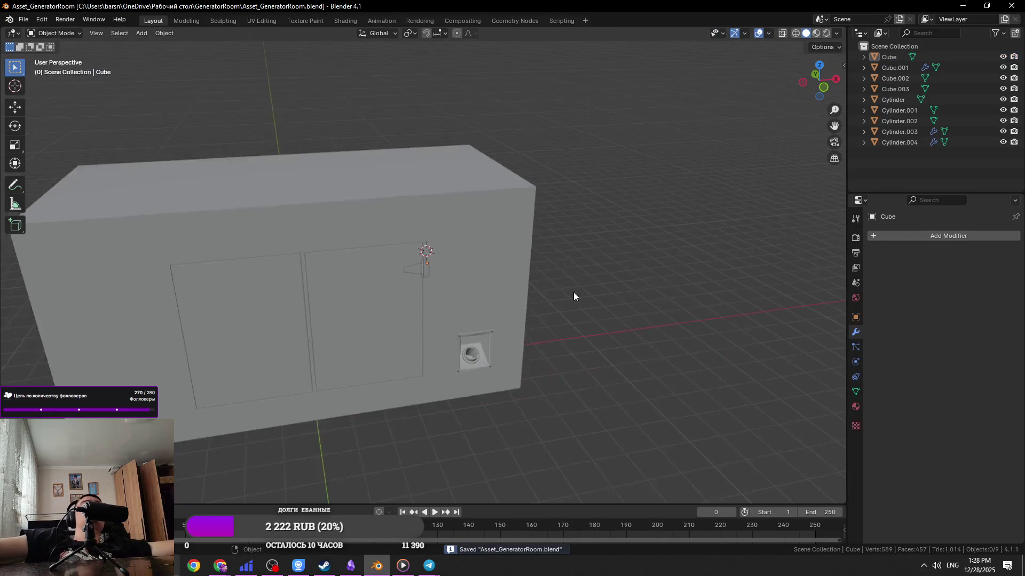
{"action": "scroll", "coordinate": [588, 290], "scroll_direction": "up", "scroll_amount": 7}
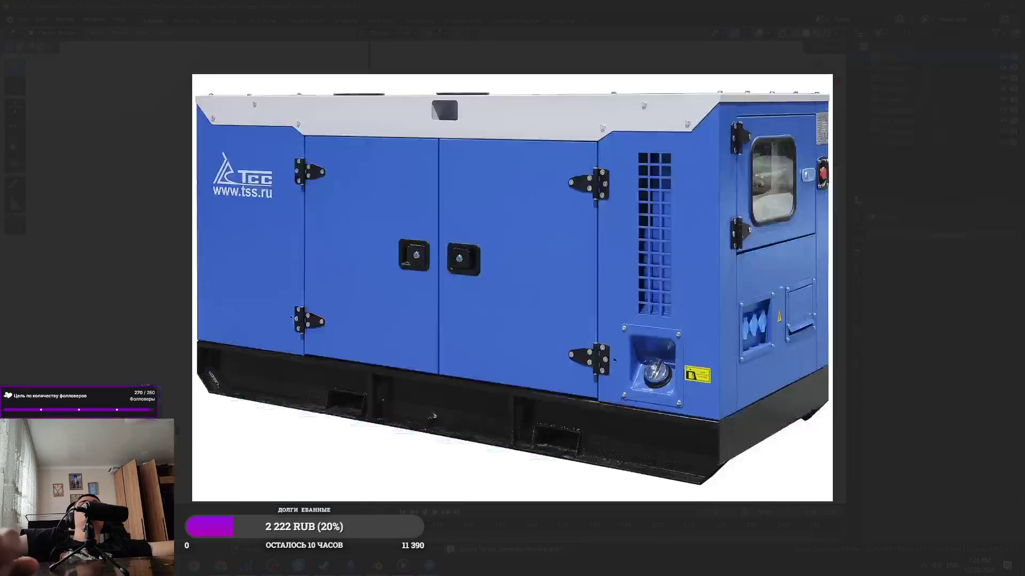
{"action": "key", "text": "alt+Tab"}
Select the whole left tapered leaf mesh, scale it along Z in front view, and save
{"action": "left_click", "coordinate": [396, 220]}
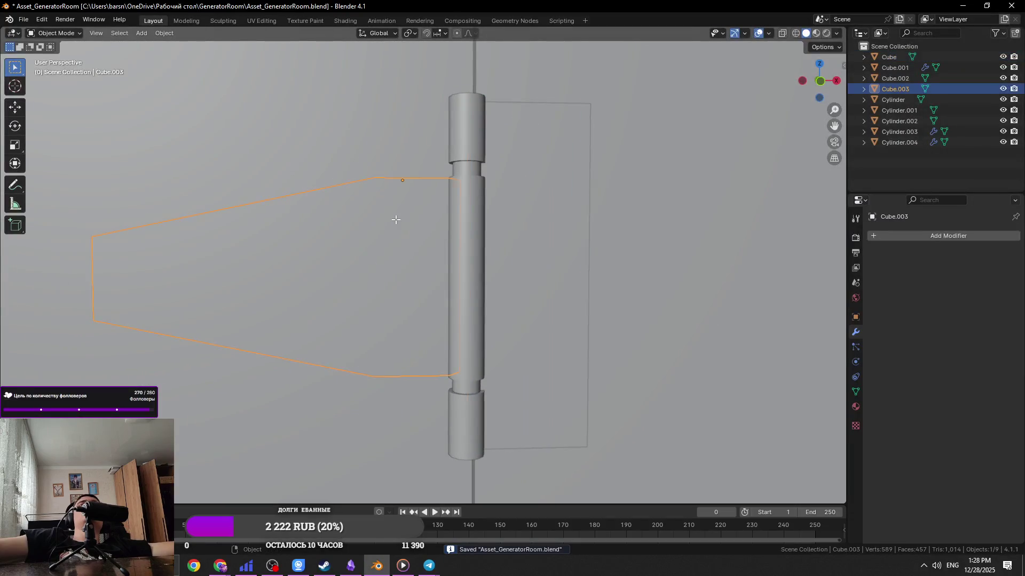
{"action": "key", "text": "Tab"}
{"action": "key", "text": "alt+z"}
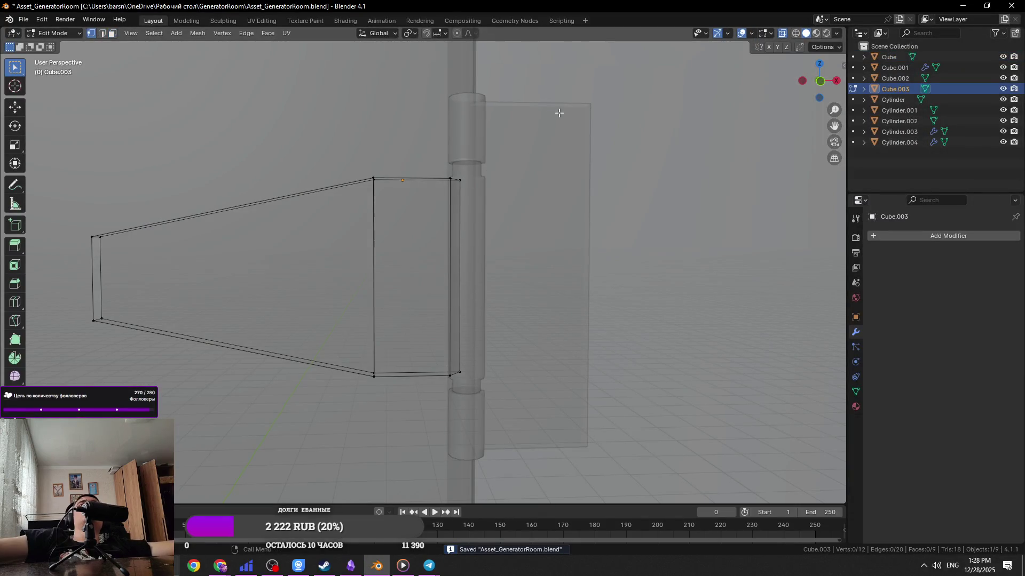
{"action": "key", "text": "a"}
{"action": "scroll", "coordinate": [539, 337], "scroll_direction": "up", "scroll_amount": 3}
{"action": "key", "text": "alt+z"}
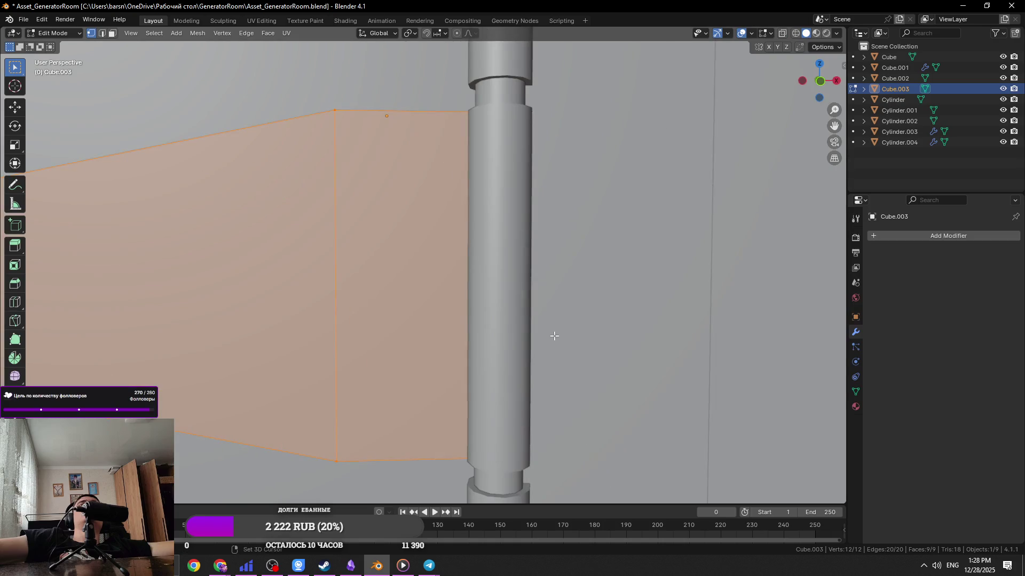
{"action": "key", "text": "KP_1"}
{"action": "key", "text": "KP_5"}
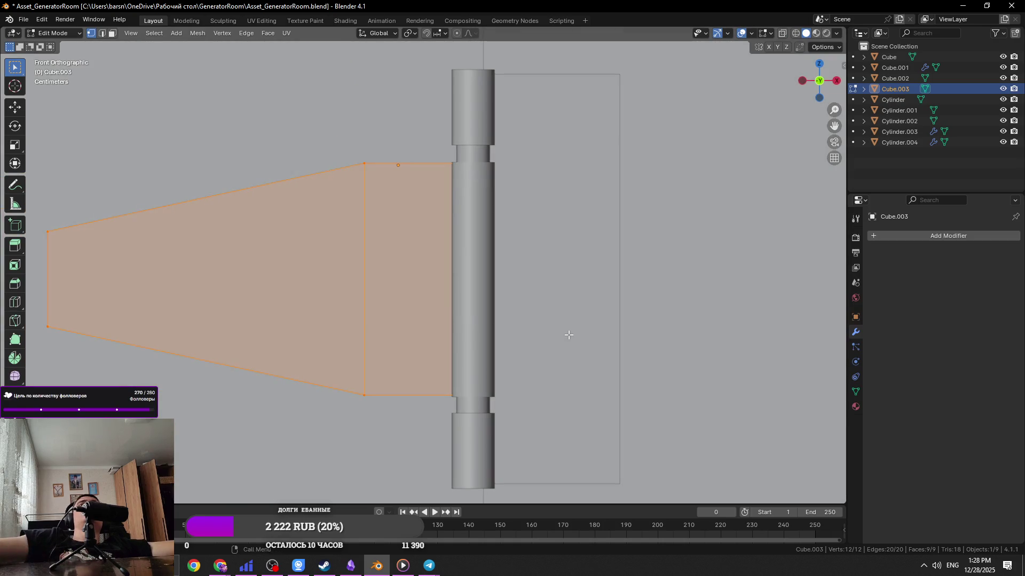
{"action": "key", "text": "s"}
{"action": "key", "text": "z"}
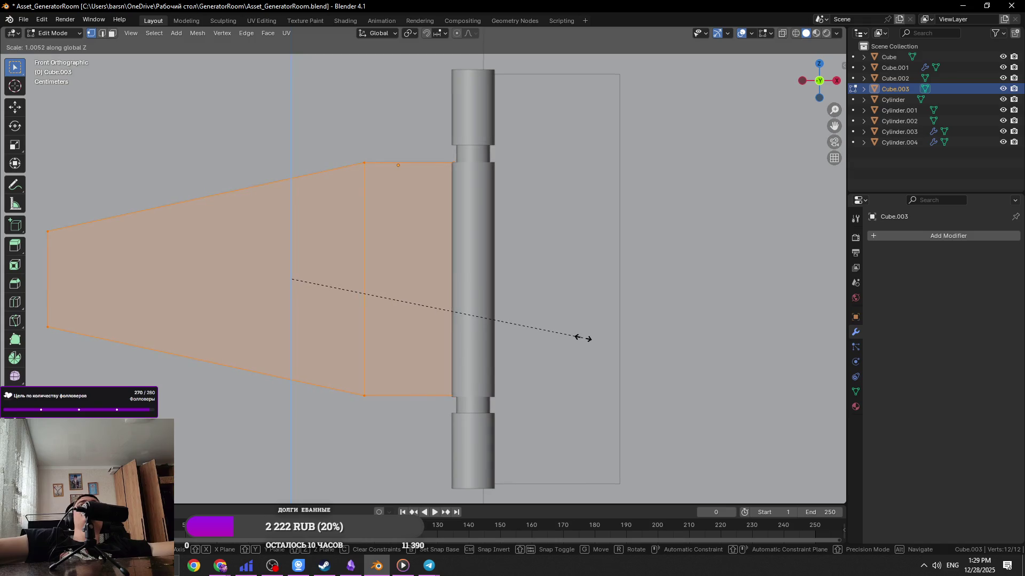
{"action": "left_click", "coordinate": [583, 338]}
{"action": "key", "text": "ctrl+s"}
Rescale the leaf twice more along Z to refine its height
{"action": "key", "text": "s"}
{"action": "key", "text": "z"}
{"action": "left_click", "coordinate": [570, 254]}
{"action": "key", "text": "s"}
{"action": "key", "text": "z"}
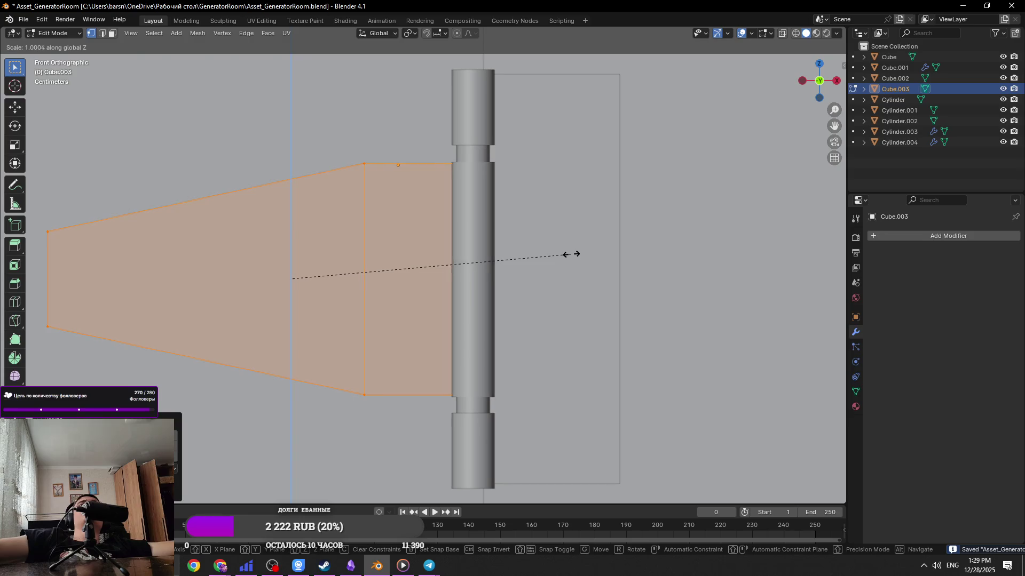
{"action": "left_click", "coordinate": [570, 254]}
Return to Object Mode and orbit out to view the whole enclosure box
{"action": "scroll", "coordinate": [551, 257], "scroll_direction": "down", "scroll_amount": 3}
{"action": "mouse_move", "coordinate": [482, 326]}
{"action": "middle_mouse_down"}
{"action": "mouse_move", "coordinate": [533, 368]}
{"action": "mouse_move", "coordinate": [637, 324]}
{"action": "middle_mouse_up"}
{"action": "key", "text": "Tab"}
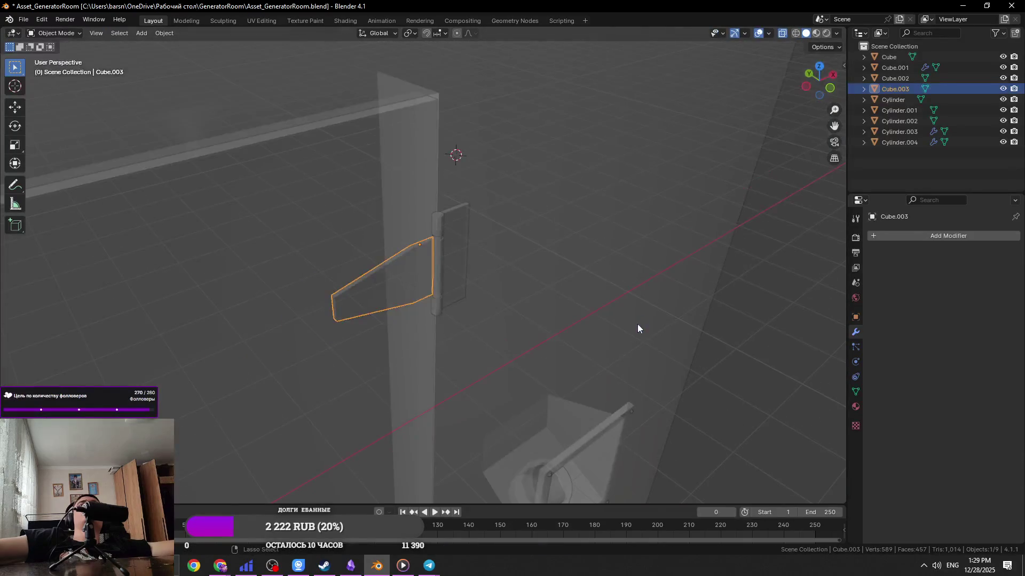
{"action": "left_click", "coordinate": [637, 325]}
{"action": "mouse_move", "coordinate": [713, 303]}
{"action": "middle_mouse_down"}
{"action": "mouse_move", "coordinate": [563, 359]}
{"action": "mouse_move", "coordinate": [607, 289]}
{"action": "middle_mouse_up"}
{"action": "scroll", "coordinate": [549, 359], "scroll_direction": "down", "scroll_amount": 3}
{"action": "left_click", "coordinate": [572, 255]}
{"action": "mouse_move", "coordinate": [573, 256]}
{"action": "middle_mouse_down"}
{"action": "mouse_move", "coordinate": [498, 213]}
{"action": "mouse_move", "coordinate": [517, 263]}
{"action": "middle_mouse_up"}
{"action": "key", "text": "alt+Tab"}
{"action": "key", "text": "alt+Tab"}
{"action": "key", "text": "alt+Tab"}
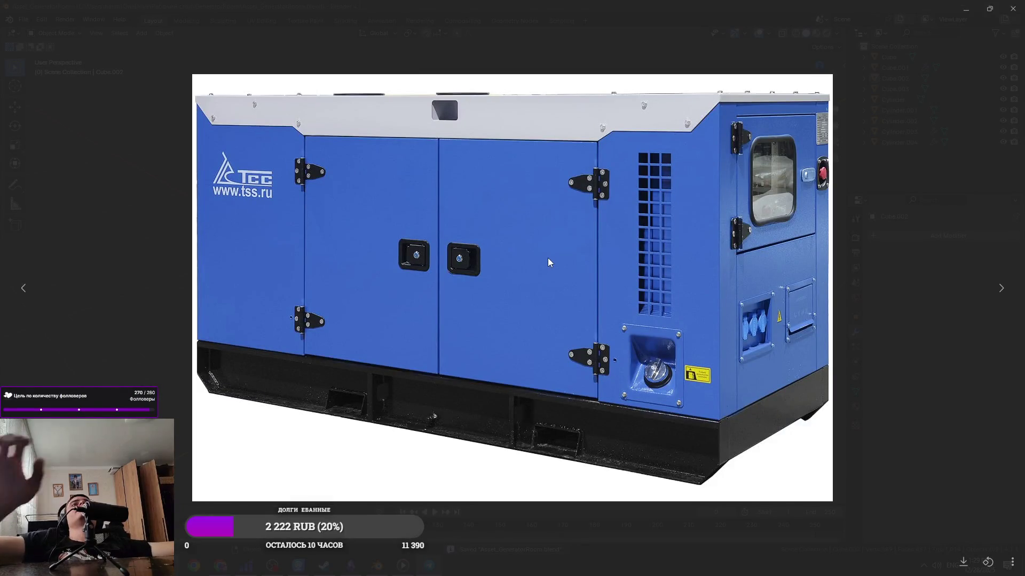
Compare against the generator reference photo, then select a face on the flat hinge leaf Cube
{"action": "key", "text": "alt+Tab"}
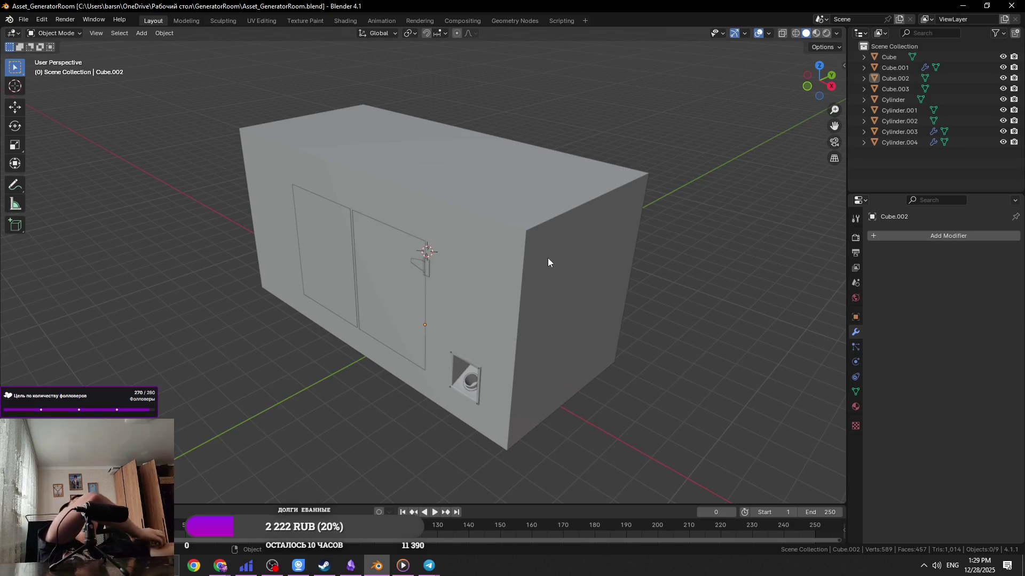
{"action": "key", "text": "alt+Tab"}
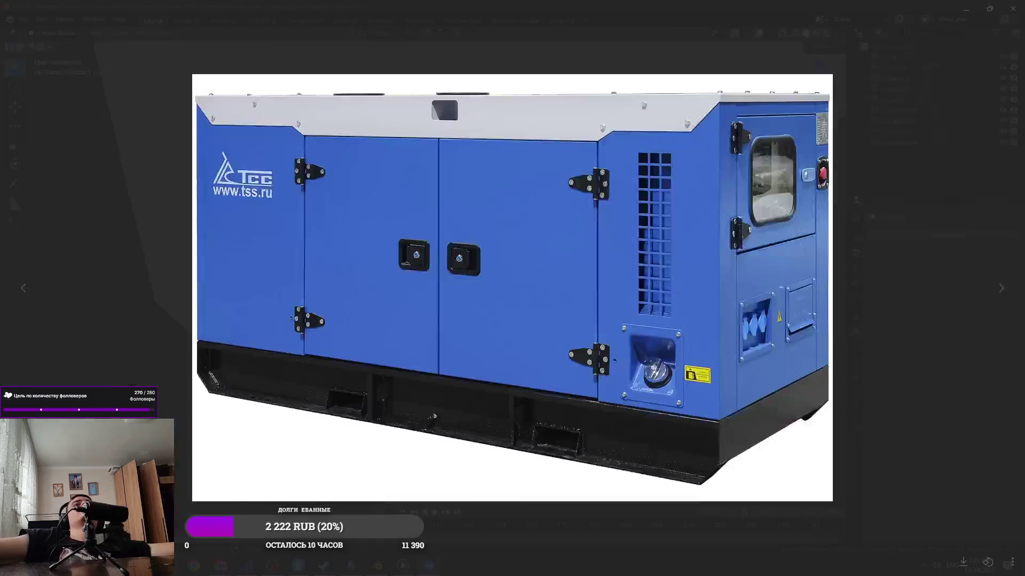
{"action": "key", "text": "Escape"}
{"action": "scroll", "coordinate": [445, 283], "scroll_direction": "up", "scroll_amount": 2}
{"action": "left_click", "coordinate": [445, 283]}
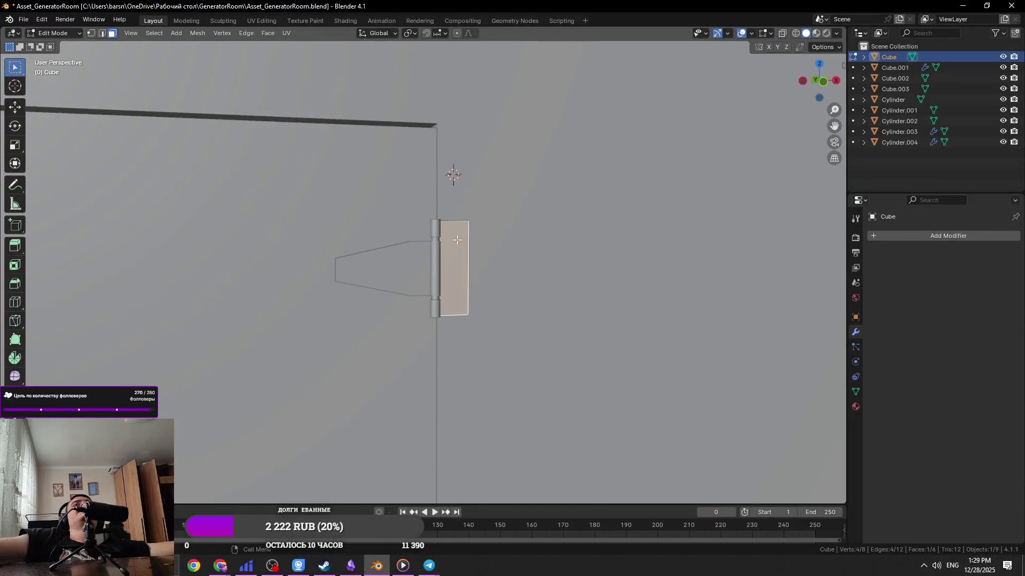
Scale the leaf's thin outer side face down along Z to shorten it, and save
{"action": "scroll", "coordinate": [457, 240], "scroll_direction": "up", "scroll_amount": 5}
{"action": "key", "text": "alt+Tab"}
{"action": "key", "text": "alt+Tab"}
{"action": "middle_click_drag", "start_coordinate": [561, 258], "coordinate": [484, 260]}
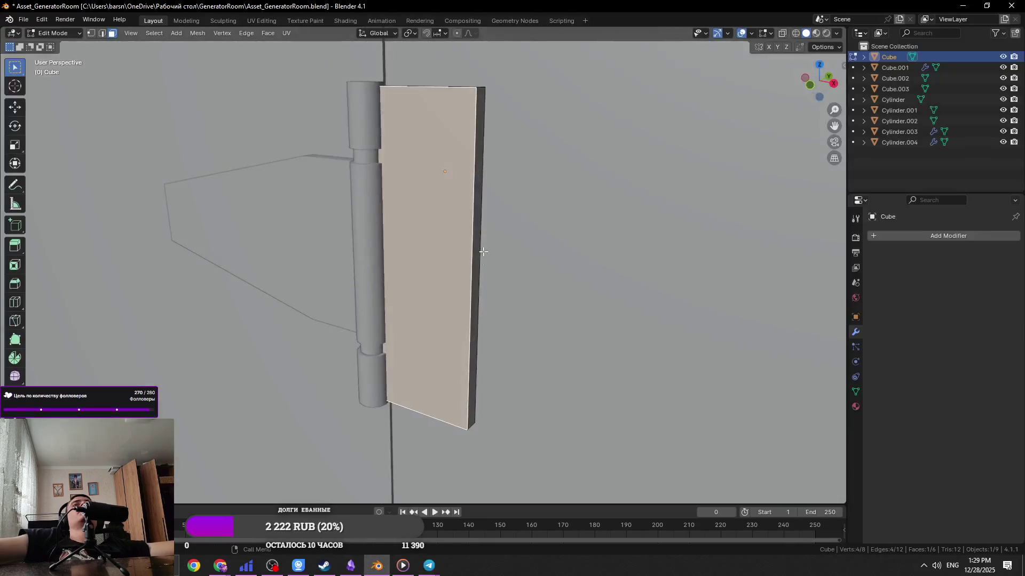
{"action": "left_click", "coordinate": [479, 208]}
{"action": "middle_click_drag", "start_coordinate": [479, 208], "coordinate": [610, 261]}
{"action": "key", "text": "s"}
{"action": "key", "text": "z"}
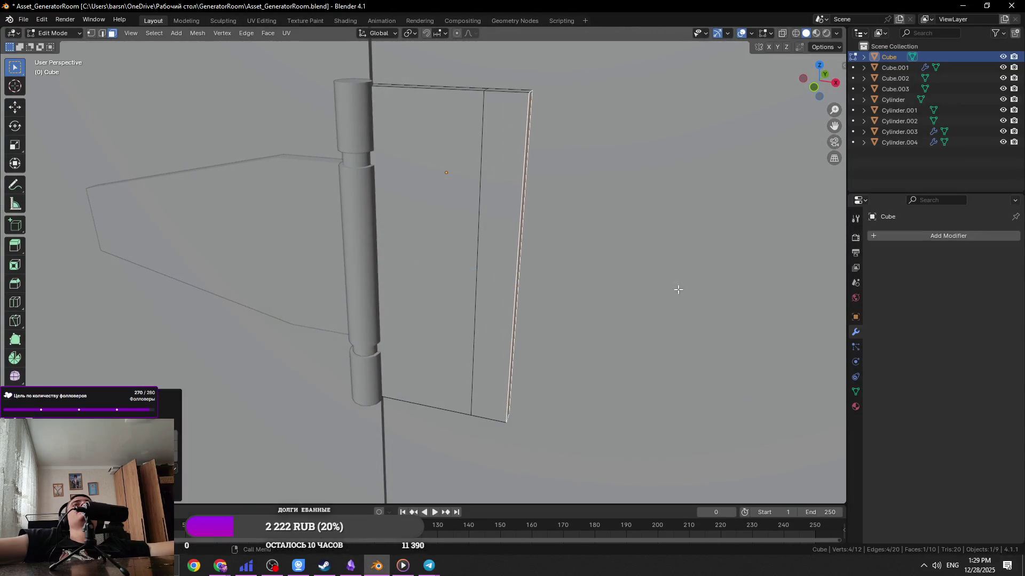
{"action": "right_click", "coordinate": [716, 300]}
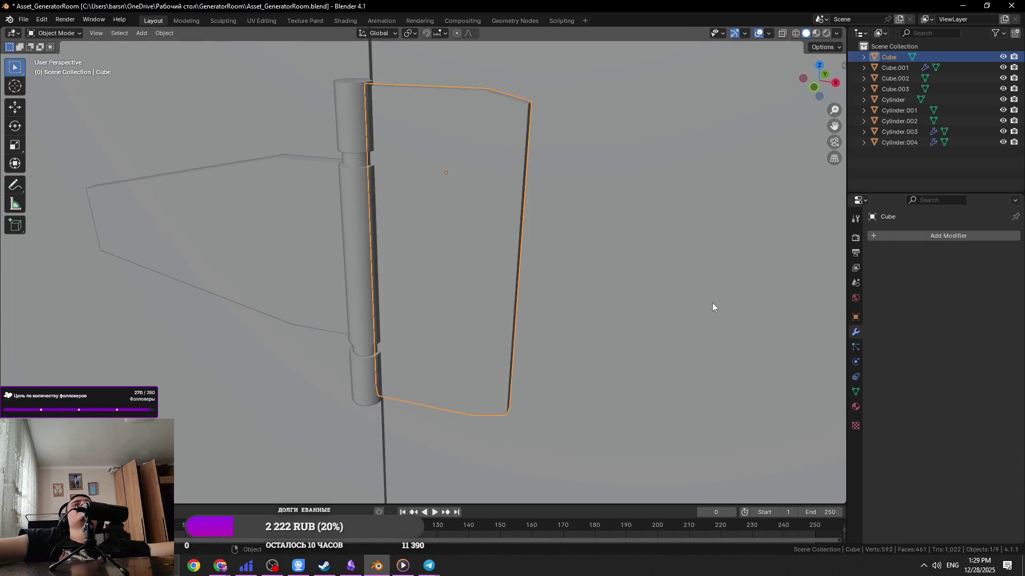
{"action": "middle_click_drag", "start_coordinate": [712, 303], "coordinate": [698, 266]}
{"action": "key", "text": "s"}
{"action": "key", "text": "z"}
{"action": "left_click", "coordinate": [677, 267]}
{"action": "scroll", "coordinate": [598, 300], "scroll_direction": "down", "scroll_amount": 5}
{"action": "key", "text": "ctrl+s"}
Return to Object Mode, orbit around the right leaf Cube, and re-enter Edit Mode
{"action": "scroll", "coordinate": [487, 300], "scroll_direction": "up", "scroll_amount": 4}
{"action": "mouse_move", "coordinate": [569, 352]}
{"action": "middle_mouse_down"}
{"action": "mouse_move", "coordinate": [486, 300]}
{"action": "mouse_move", "coordinate": [561, 314]}
{"action": "middle_mouse_up"}
{"action": "key", "text": "Tab"}
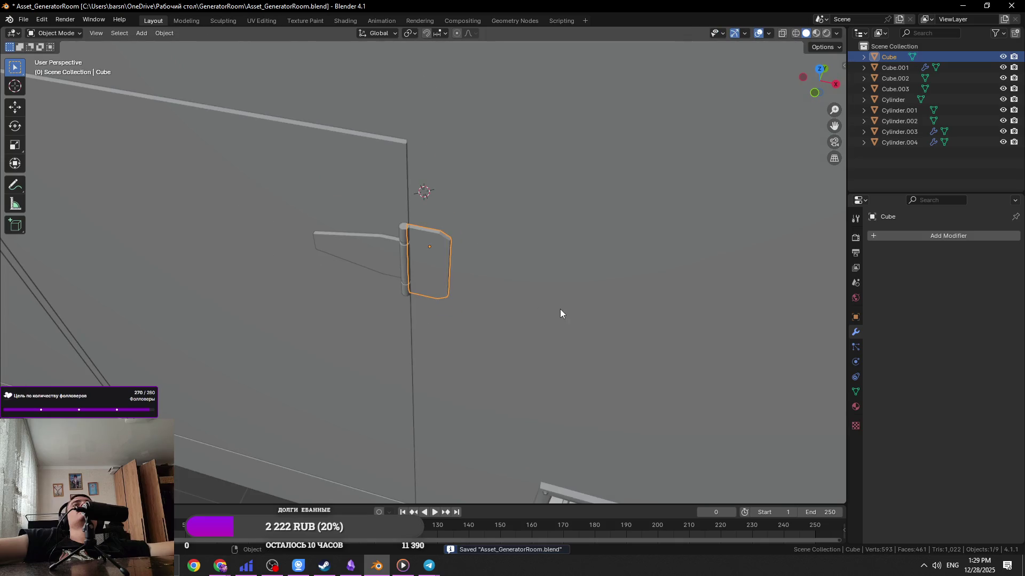
{"action": "key", "text": "Escape"}
{"action": "right_click", "coordinate": [540, 237]}
{"action": "left_click", "coordinate": [527, 252]}
{"action": "mouse_move", "coordinate": [527, 252]}
{"action": "middle_mouse_down"}
{"action": "mouse_move", "coordinate": [529, 229]}
{"action": "mouse_move", "coordinate": [466, 229]}
{"action": "middle_mouse_up"}
{"action": "key", "text": "Tab"}
Snap the 3D cursor to the centre of the hinge leaf's geometry
{"action": "key", "text": "a"}
{"action": "key", "text": "shift+s"}
{"action": "left_click", "coordinate": [465, 263]}
{"action": "key", "text": "Tab"}
Add a test cylinder at the 3D cursor, compare it with the reference photo, then delete it
{"action": "key", "text": "shift+a"}
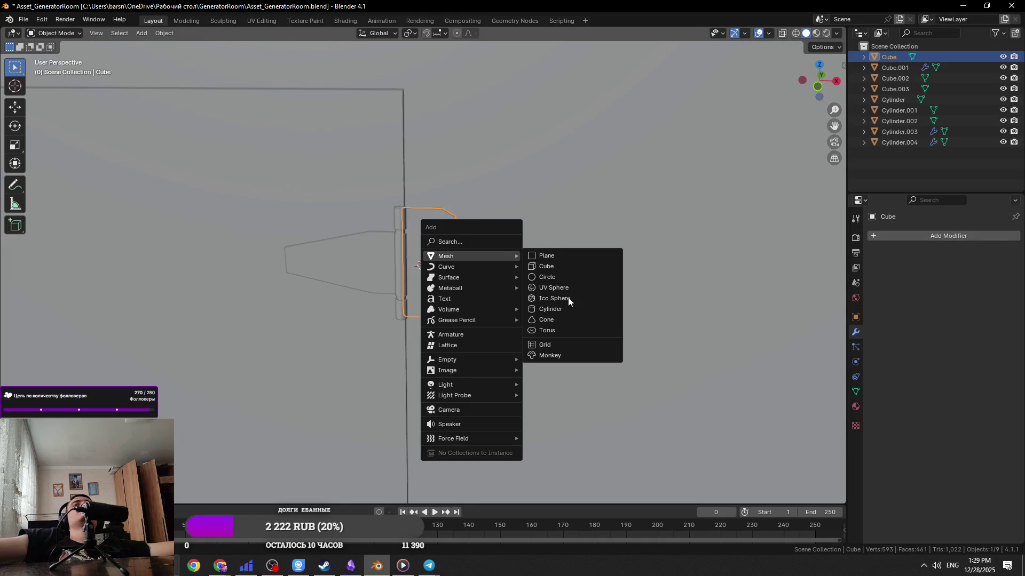
{"action": "left_click", "coordinate": [569, 303]}
{"action": "key", "text": "alt+Tab"}
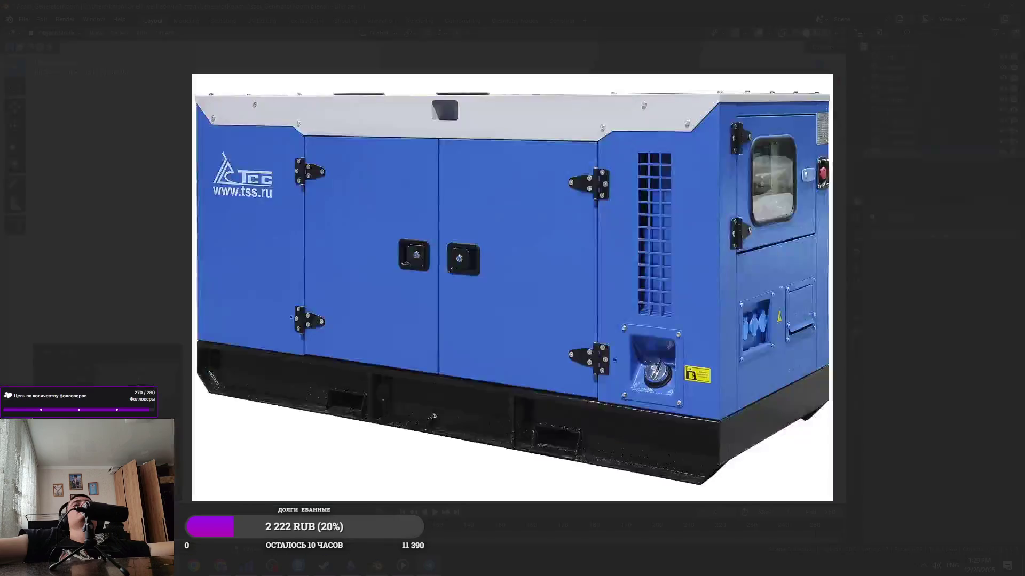
{"action": "key", "text": "alt+Tab"}
{"action": "scroll", "coordinate": [564, 295], "scroll_direction": "down", "scroll_amount": 4}
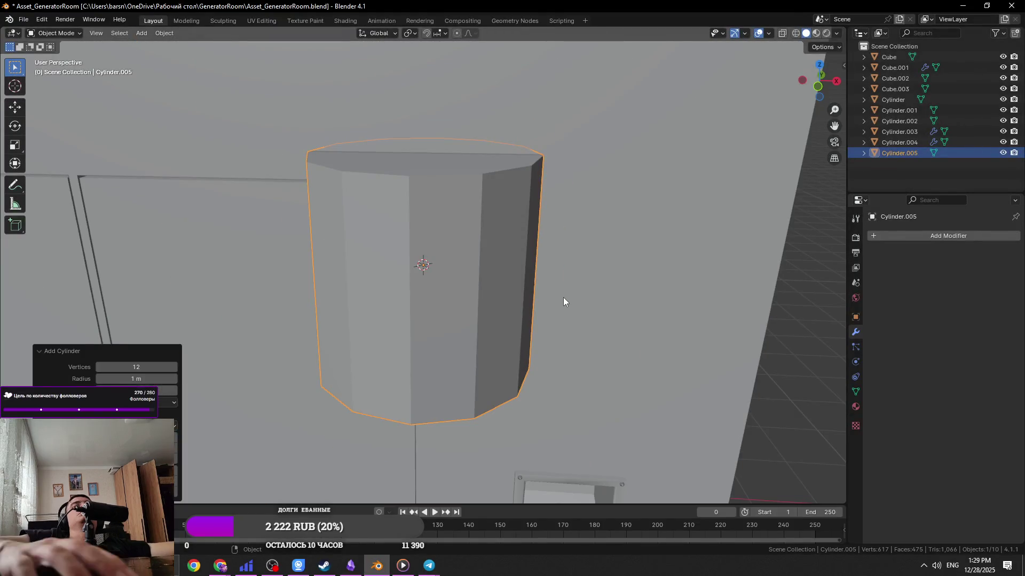
{"action": "key", "text": "Delete"}
Try joining the niche socket cylinder with the hex cylinder, then undo the join
{"action": "middle_click_drag", "start_coordinate": [562, 297], "coordinate": [540, 230]}
{"action": "scroll", "coordinate": [483, 317], "scroll_direction": "up", "scroll_amount": 3}
{"action": "left_click", "coordinate": [482, 317]}
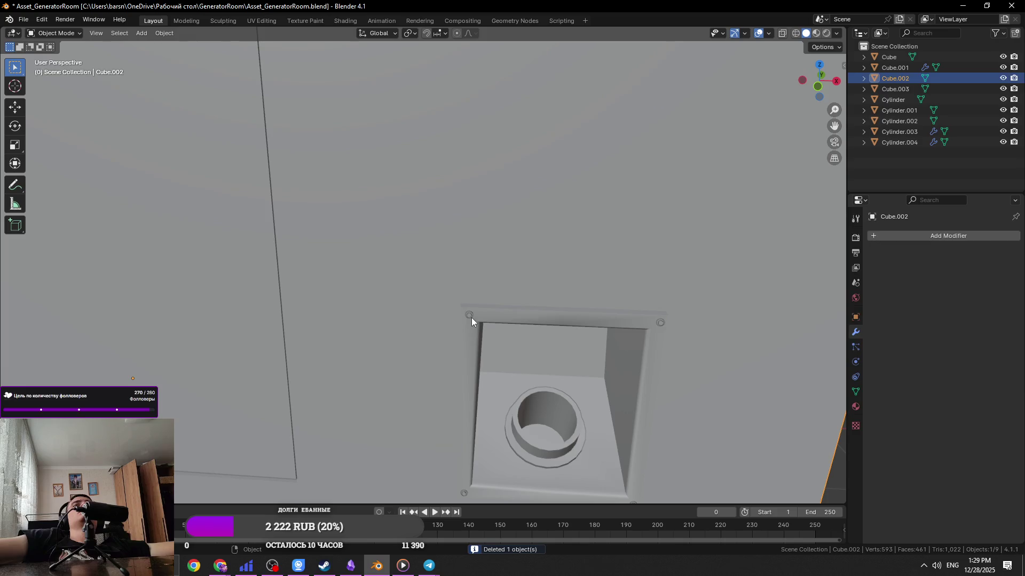
{"action": "left_click", "coordinate": [471, 318]}
{"action": "key", "text": "Tab"}
{"action": "key", "text": "Tab"}
{"action": "scroll", "coordinate": [470, 327], "scroll_direction": "up", "scroll_amount": 6}
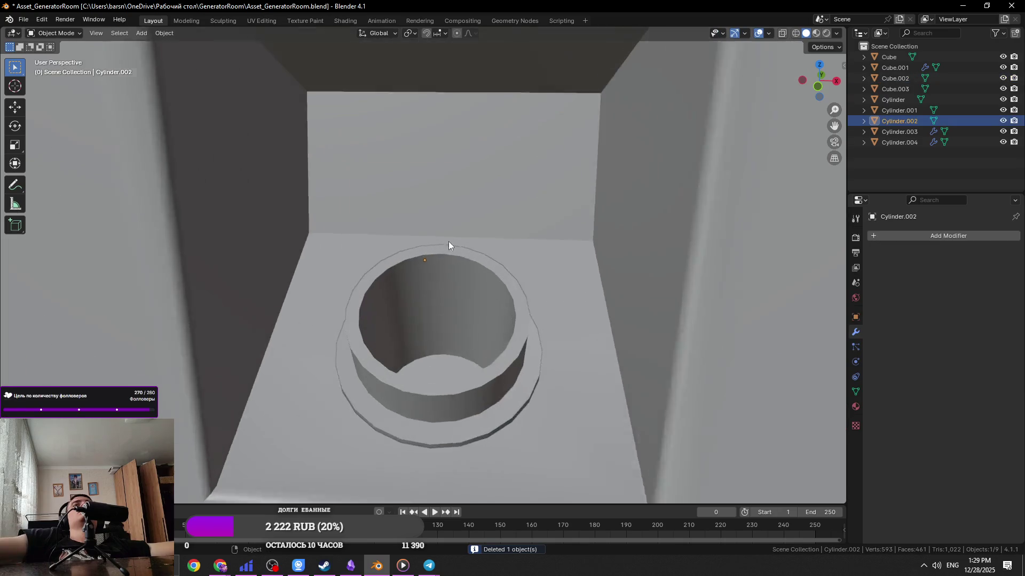
{"action": "scroll", "coordinate": [560, 181], "scroll_direction": "down", "scroll_amount": 3}
{"action": "left_click", "coordinate": [613, 295], "text": "shift"}
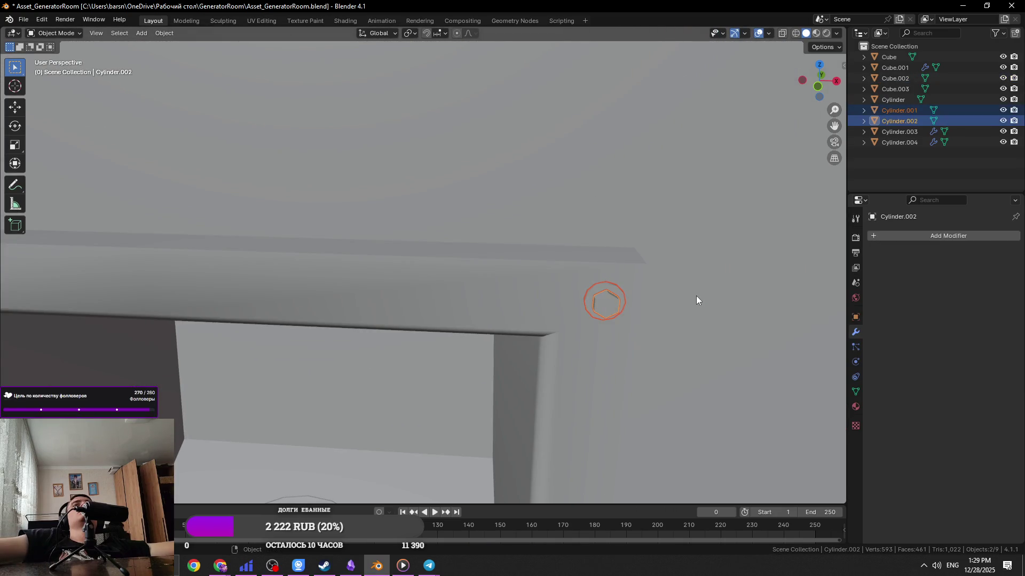
{"action": "key", "text": "ctrl+j"}
{"action": "scroll", "coordinate": [696, 295], "scroll_direction": "down", "scroll_amount": 5}
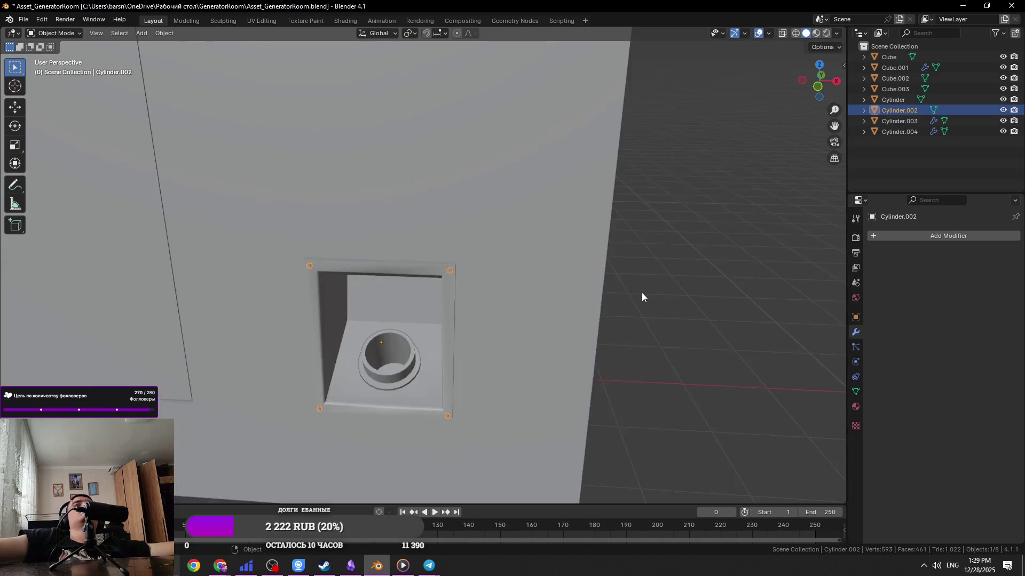
{"action": "key", "text": "ctrl+z"}
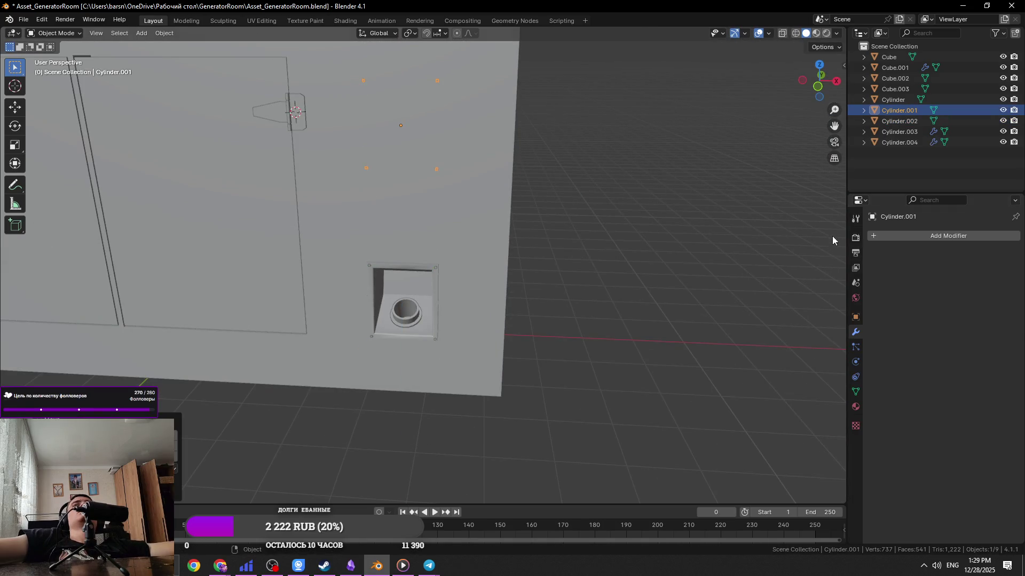
Box-select the top bolt heads' geometry in the bolt group's Edit Mode
{"action": "scroll", "coordinate": [546, 152], "scroll_direction": "up", "scroll_amount": 1}
{"action": "middle_click_drag", "start_coordinate": [547, 153], "coordinate": [491, 270], "text": "shift"}
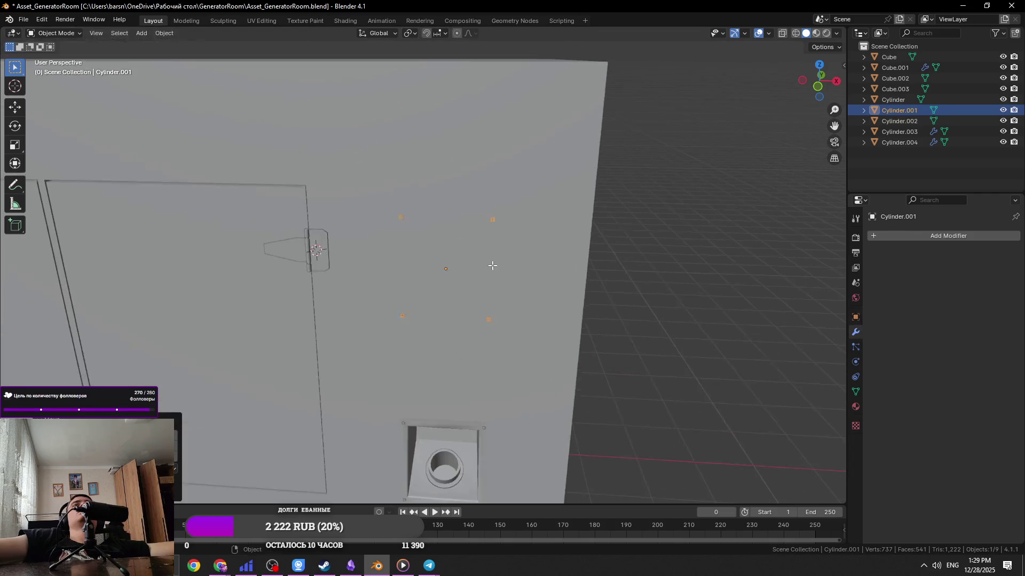
{"action": "key", "text": "Tab"}
{"action": "mouse_move", "coordinate": [610, 148]}
{"action": "left_mouse_down"}
{"action": "mouse_move", "coordinate": [457, 224]}
{"action": "mouse_move", "coordinate": [393, 243]}
{"action": "left_mouse_up"}
Delete the extra bolt vertices and set the bolt's origin to its geometry
{"action": "key", "text": "x"}
{"action": "left_click", "coordinate": [520, 296]}
{"action": "key", "text": "Tab"}
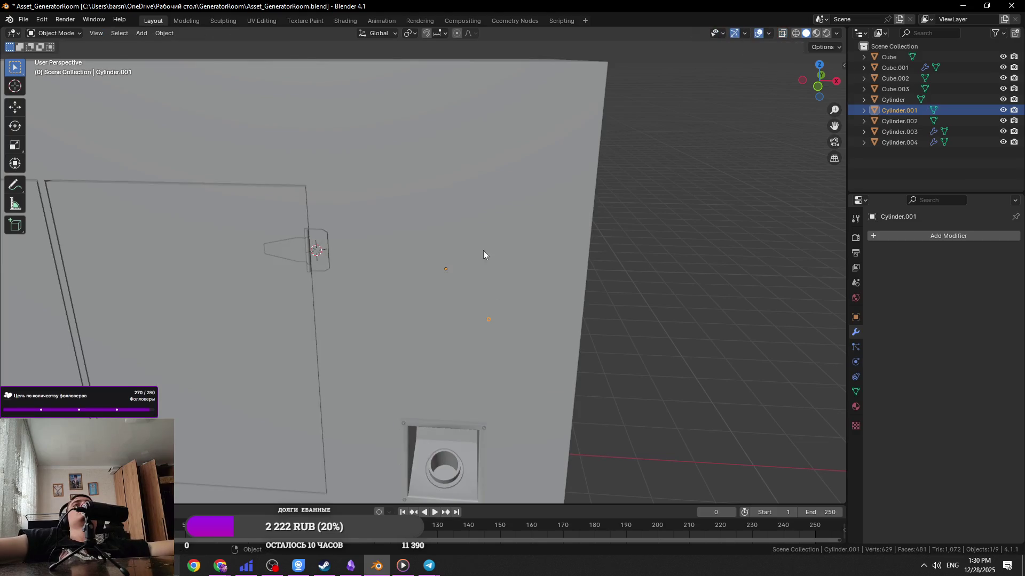
{"action": "left_click", "coordinate": [165, 33]}
{"action": "mouse_move", "coordinate": [191, 55]}
{"action": "left_click", "coordinate": [361, 69]}
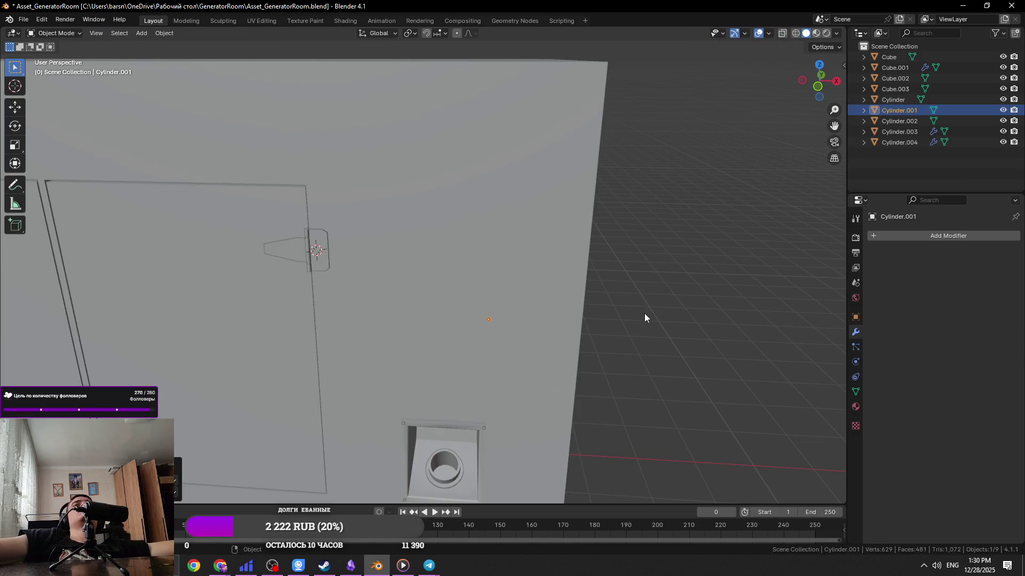
Move the bolt onto the hinge leaf along Z, then along Y
{"action": "key", "text": "g"}
{"action": "key", "text": "x"}
{"action": "key", "text": "z"}
{"action": "left_click", "coordinate": [482, 284]}
{"action": "key", "text": "KP_Decimal"}
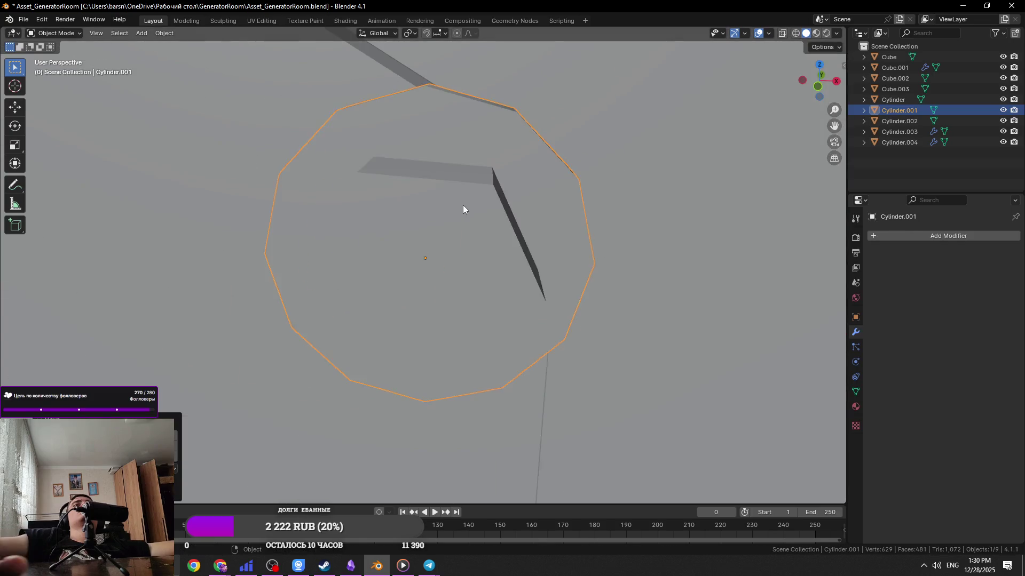
{"action": "mouse_move", "coordinate": [448, 216]}
{"action": "middle_mouse_down"}
{"action": "mouse_move", "coordinate": [358, 290]}
{"action": "mouse_move", "coordinate": [400, 296]}
{"action": "middle_mouse_up"}
{"action": "key", "text": "g"}
{"action": "key", "text": "y"}
{"action": "left_click", "coordinate": [384, 299]}
{"action": "key", "text": "KP_Decimal"}
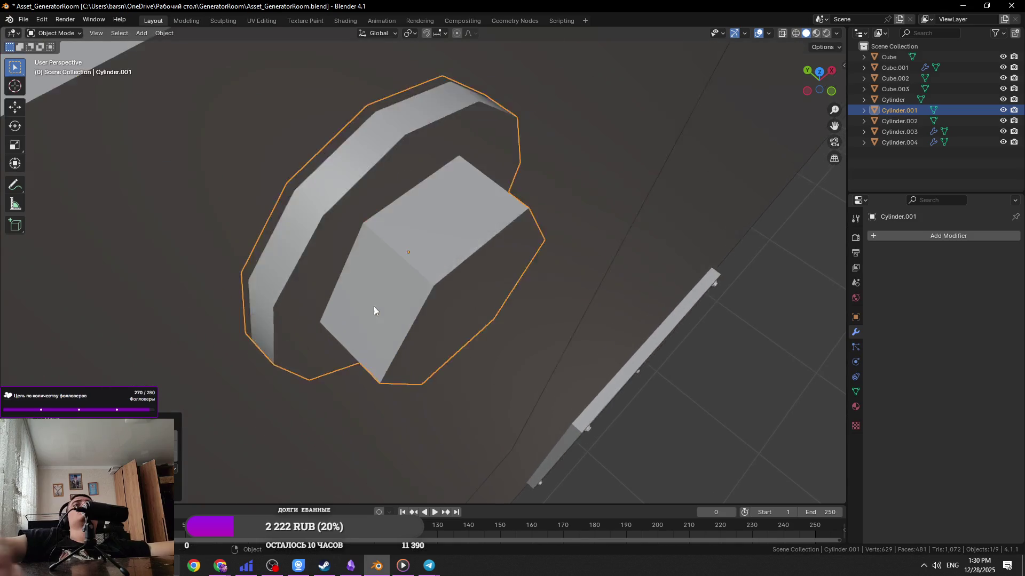
Select the washer's outer loop in X-ray and scale it to slim the washer
{"action": "key", "text": "Tab"}
{"action": "left_click", "coordinate": [357, 243]}
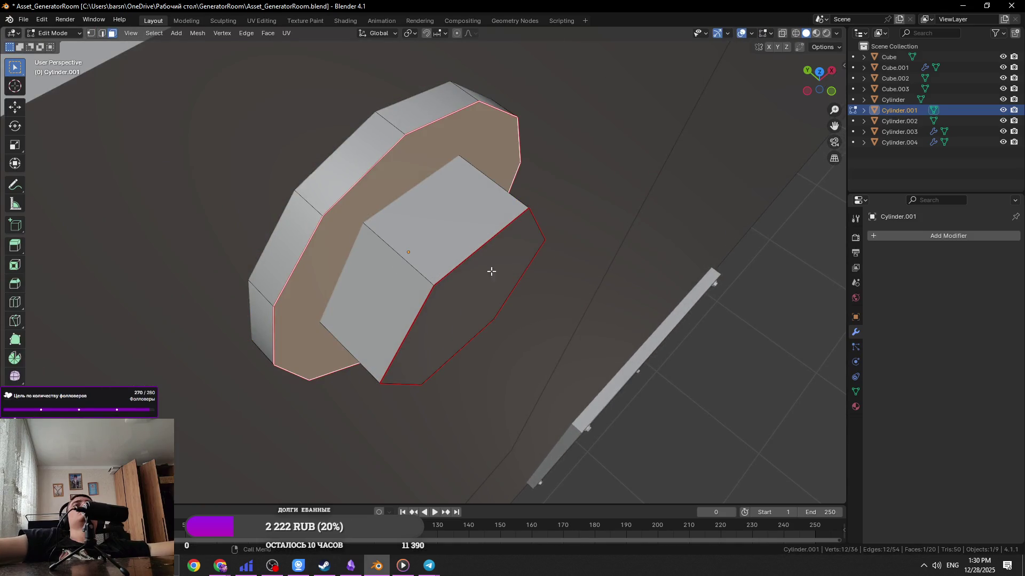
{"action": "key", "text": "alt+z"}
{"action": "left_click", "coordinate": [368, 154]}
{"action": "left_click", "coordinate": [352, 182], "text": "alt"}
{"action": "key", "text": "s"}
{"action": "left_click", "coordinate": [601, 236]}
{"action": "key", "text": "alt+z"}
{"action": "scroll", "coordinate": [558, 210], "scroll_direction": "down", "scroll_amount": 4}
{"action": "key", "text": "Tab"}
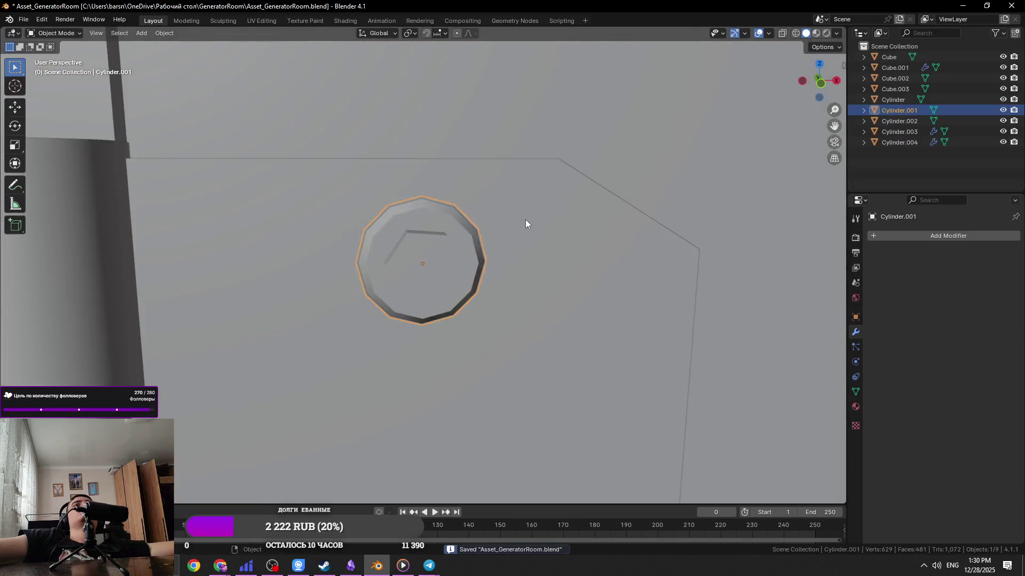
Save Asset_GeneratorRoom.blend
{"action": "middle_click_drag", "start_coordinate": [527, 221], "coordinate": [578, 194]}
{"action": "scroll", "coordinate": [581, 190], "scroll_direction": "up", "scroll_amount": 1}
{"action": "key", "text": "ctrl+s"}
Select the small bolt cylinder Cylinder.002 and frame it in Edit Mode
{"action": "mouse_move", "coordinate": [513, 250]}
{"action": "middle_mouse_down"}
{"action": "mouse_move", "coordinate": [543, 292]}
{"action": "mouse_move", "coordinate": [523, 315]}
{"action": "mouse_move", "coordinate": [725, 373]}
{"action": "middle_mouse_up"}
{"action": "middle_click_drag", "start_coordinate": [604, 318], "coordinate": [534, 218]}
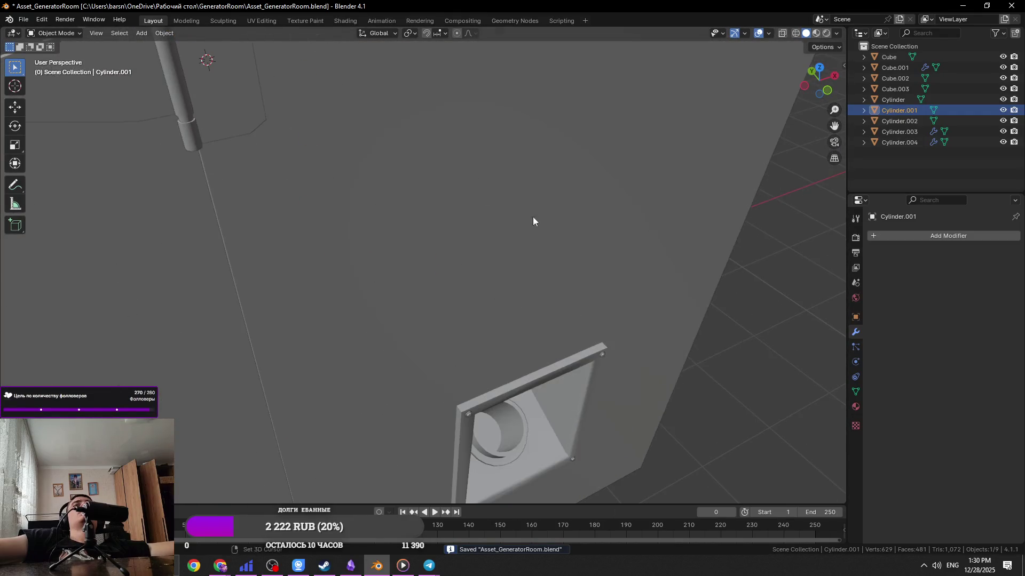
{"action": "left_click", "coordinate": [603, 354]}
{"action": "key", "text": "Tab"}
{"action": "key", "text": "KP_Decimal"}
{"action": "scroll", "coordinate": [591, 323], "scroll_direction": "down", "scroll_amount": 3}
{"action": "middle_click_drag", "start_coordinate": [592, 324], "coordinate": [474, 275]}
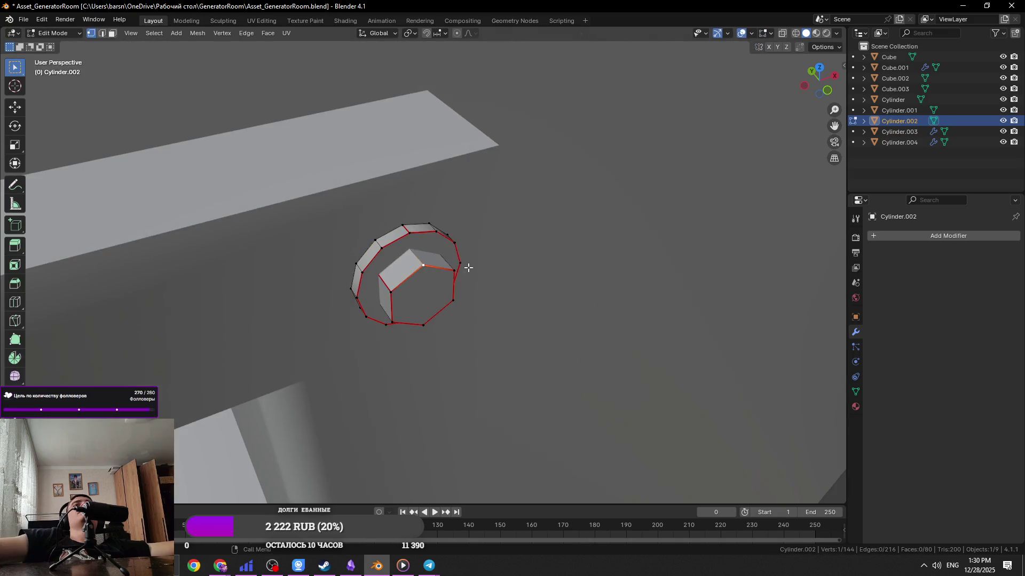
Select the whole small cylinder mesh and set the pivot point to Median Point
{"action": "scroll", "coordinate": [394, 231], "scroll_direction": "down", "scroll_amount": 4}
{"action": "mouse_move", "coordinate": [366, 274]}
{"action": "middle_mouse_down"}
{"action": "mouse_move", "coordinate": [238, 251]}
{"action": "mouse_move", "coordinate": [351, 237]}
{"action": "mouse_move", "coordinate": [424, 299]}
{"action": "mouse_move", "coordinate": [703, 235]}
{"action": "mouse_move", "coordinate": [410, 317]}
{"action": "middle_mouse_up"}
{"action": "key", "text": "l"}
{"action": "scroll", "coordinate": [433, 310], "scroll_direction": "up", "scroll_amount": 4}
{"action": "scroll", "coordinate": [421, 294], "scroll_direction": "down", "scroll_amount": 3}
{"action": "scroll", "coordinate": [409, 317], "scroll_direction": "up", "scroll_amount": 3}
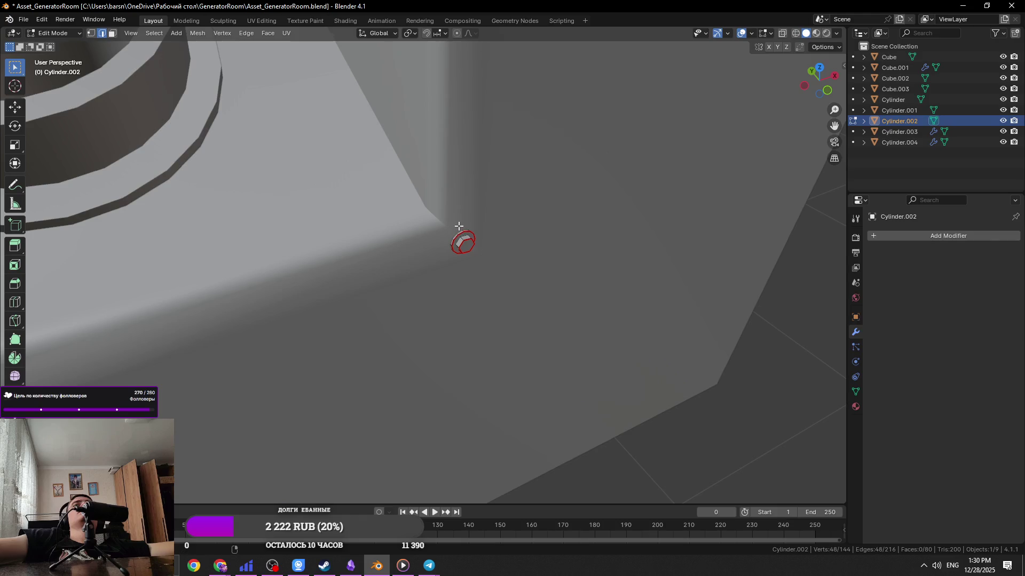
{"action": "key", "text": "s"}
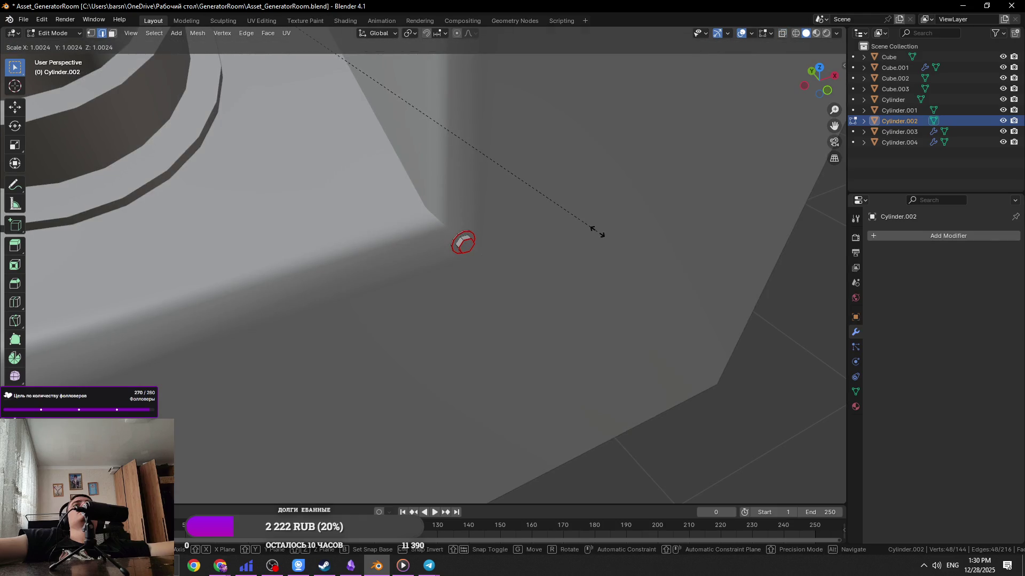
{"action": "key", "text": "Escape"}
{"action": "left_click", "coordinate": [408, 35]}
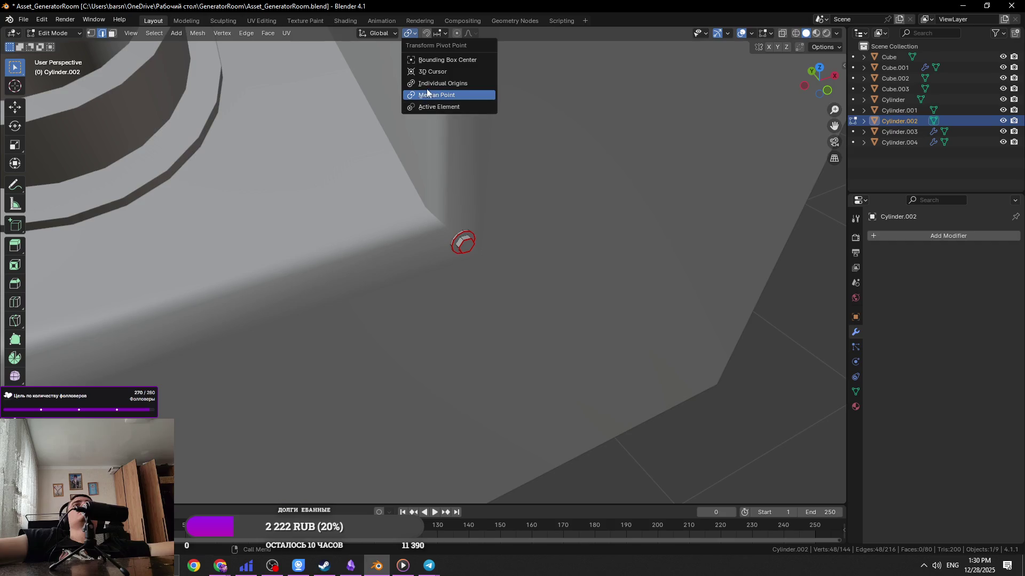
{"action": "left_click", "coordinate": [426, 95]}
{"action": "key", "text": "s"}
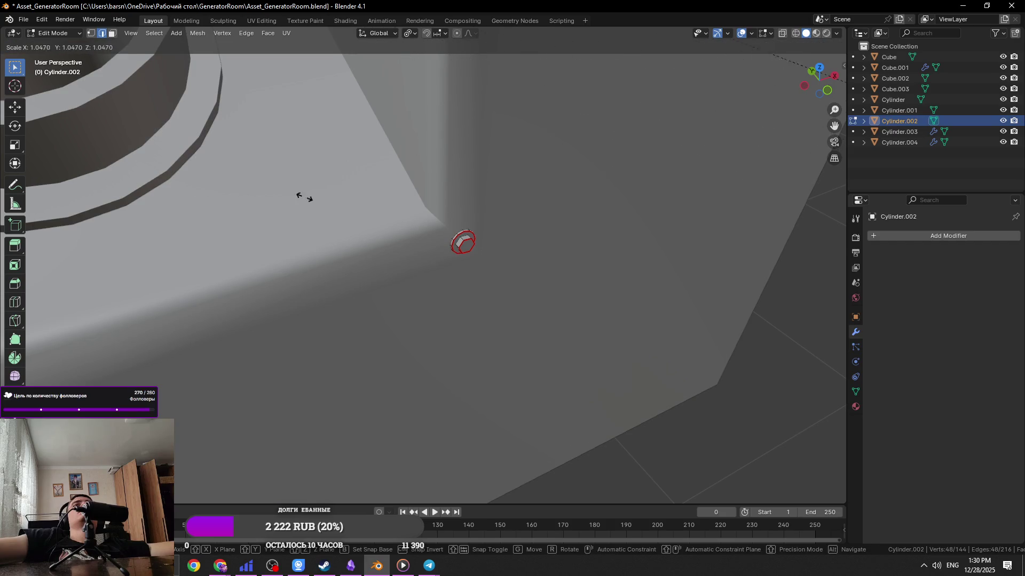
{"action": "key", "text": "Escape"}
{"action": "key", "text": "Tab"}
Scale the top-right bolt's mesh slightly in Edit Mode and save the file
{"action": "middle_click_drag", "start_coordinate": [521, 227], "coordinate": [442, 170]}
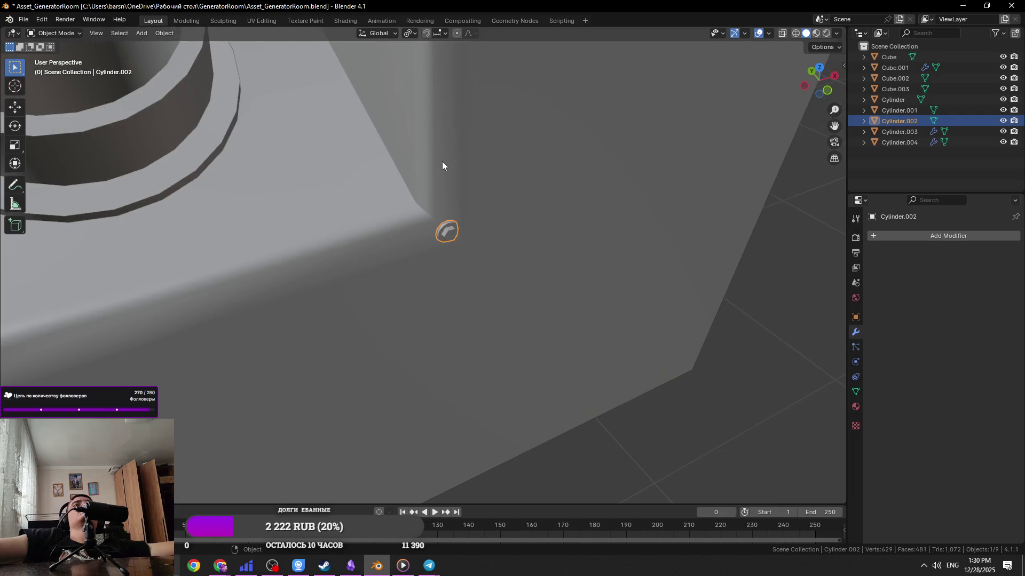
{"action": "mouse_move", "coordinate": [458, 132]}
{"action": "middle_mouse_down"}
{"action": "mouse_move", "coordinate": [482, 453]}
{"action": "mouse_move", "coordinate": [407, 458]}
{"action": "mouse_move", "coordinate": [469, 203]}
{"action": "middle_mouse_up"}
{"action": "scroll", "coordinate": [437, 302], "scroll_direction": "up", "scroll_amount": 6}
{"action": "middle_click_drag", "start_coordinate": [457, 303], "coordinate": [536, 330]}
{"action": "key", "text": "s"}
{"action": "key", "text": "Escape"}
{"action": "key", "text": "Tab"}
{"action": "key", "text": "s"}
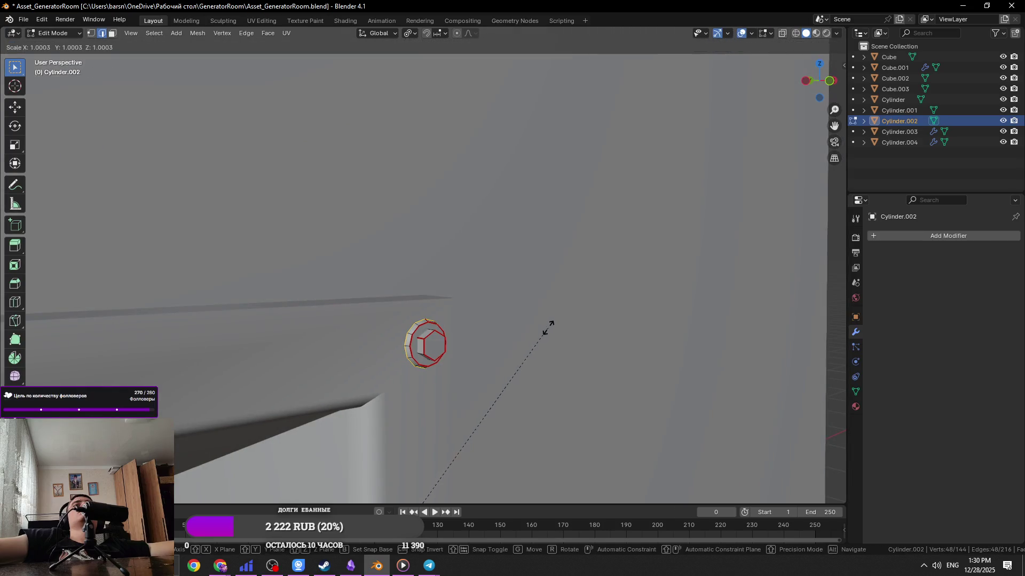
{"action": "left_click", "coordinate": [819, 90]}
{"action": "key", "text": "Tab"}
{"action": "scroll", "coordinate": [556, 271], "scroll_direction": "down", "scroll_amount": 10}
{"action": "key", "text": "ctrl+s"}
Select the bolt head on the door hinge leaf and frame it in view
{"action": "middle_click_drag", "start_coordinate": [473, 354], "coordinate": [416, 317]}
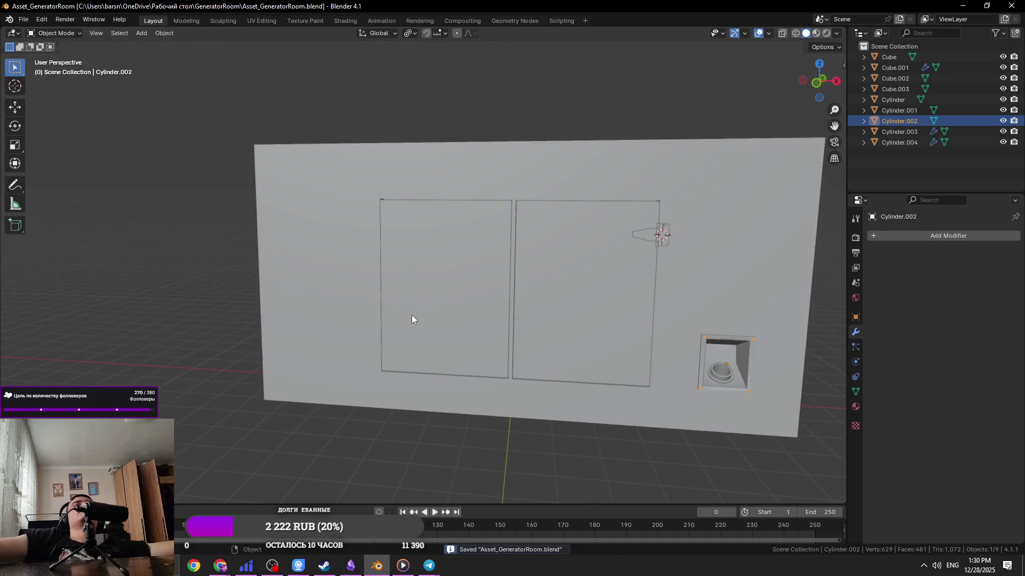
{"action": "scroll", "coordinate": [515, 232], "scroll_direction": "up", "scroll_amount": 3}
{"action": "left_click", "coordinate": [534, 223]}
{"action": "left_click", "coordinate": [553, 213]}
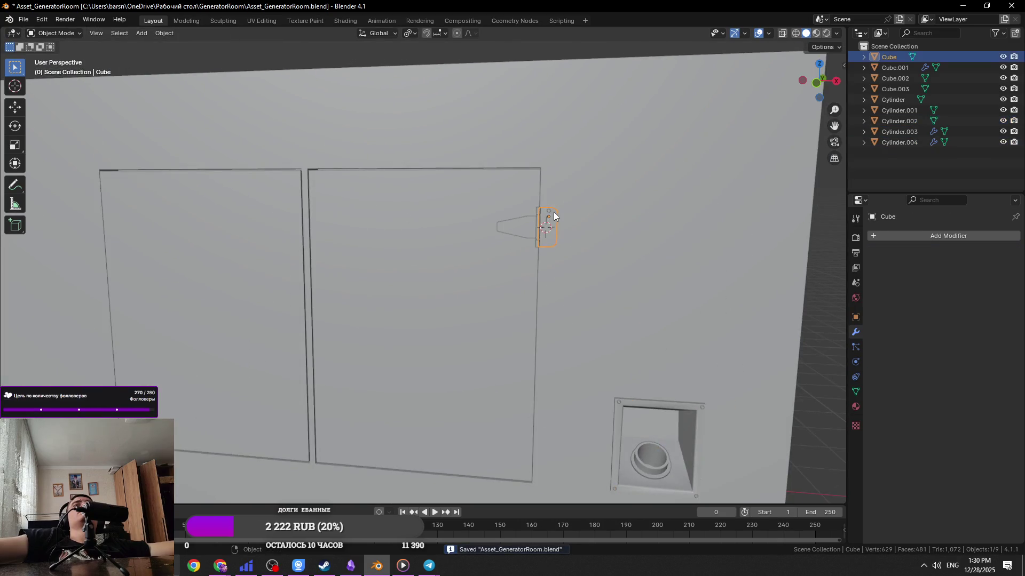
{"action": "left_click", "coordinate": [550, 210]}
{"action": "scroll", "coordinate": [547, 230], "scroll_direction": "up", "scroll_amount": 6}
{"action": "key", "text": "KP_Decimal"}
{"action": "scroll", "coordinate": [541, 212], "scroll_direction": "down", "scroll_amount": 5}
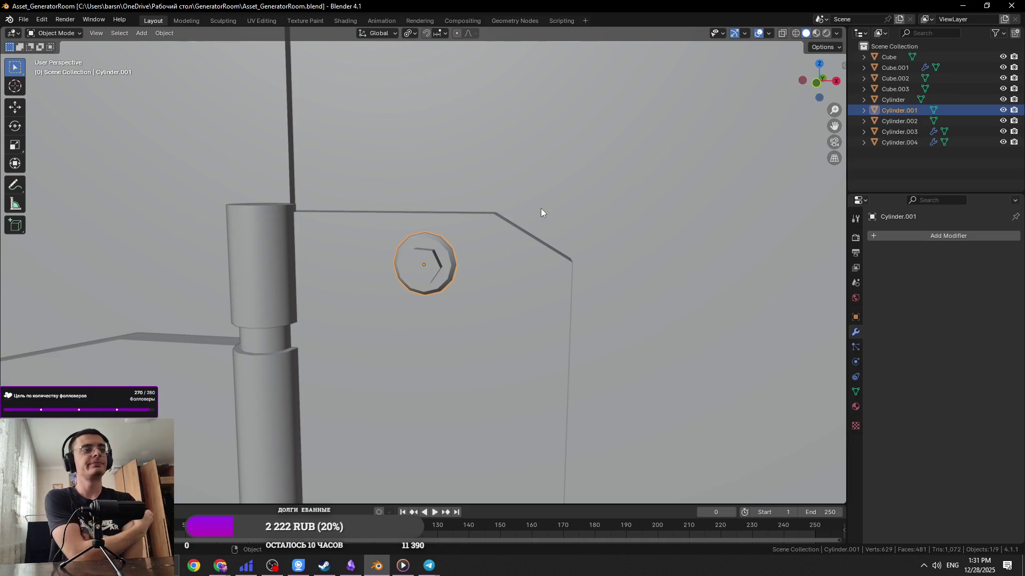
Adjust the hinge bolt's vertical position from the front view, checking the reference photo
{"action": "key", "text": "KP_Decimal"}
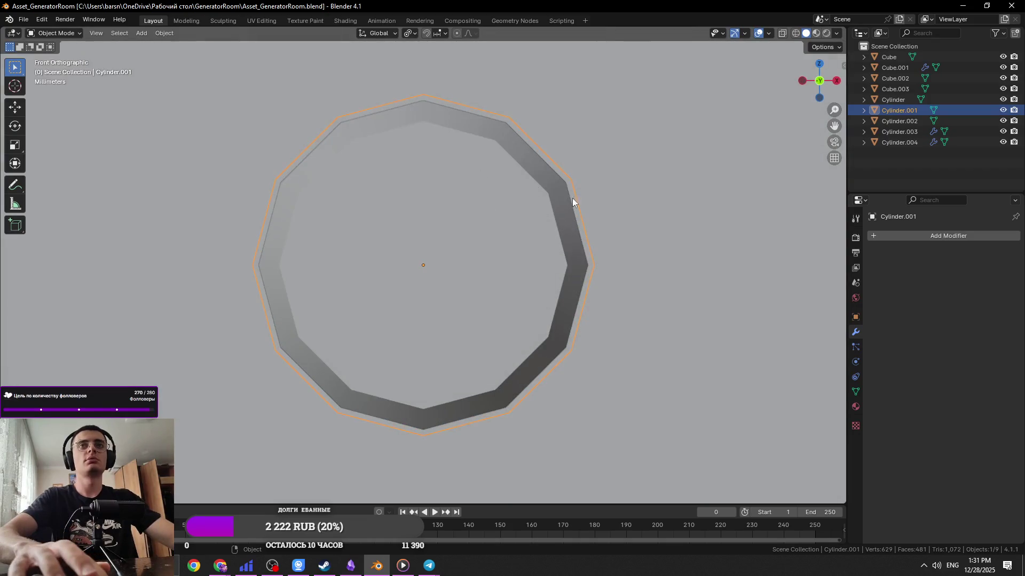
{"action": "key", "text": "KP_1"}
{"action": "scroll", "coordinate": [600, 269], "scroll_direction": "down", "scroll_amount": 10}
{"action": "scroll", "coordinate": [600, 268], "scroll_direction": "down", "scroll_amount": 1}
{"action": "key", "text": "g"}
{"action": "key", "text": "z"}
{"action": "key", "text": "x"}
{"action": "left_click", "coordinate": [549, 407]}
{"action": "key", "text": "alt+Tab"}
{"action": "key", "text": "alt+Tab"}
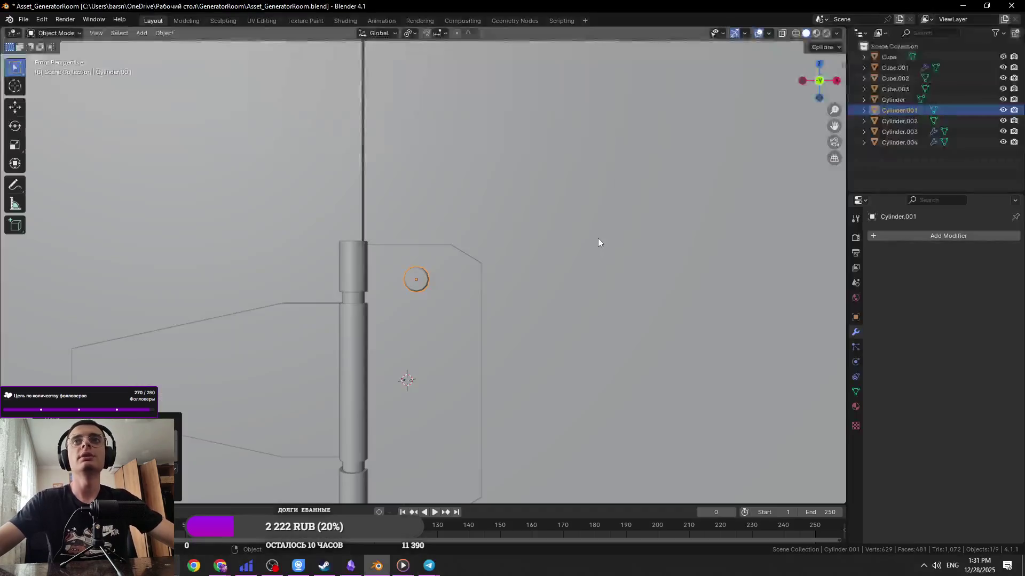
{"action": "middle_click_drag", "start_coordinate": [567, 290], "coordinate": [582, 206], "text": "shift"}
{"action": "key", "text": "g"}
{"action": "key", "text": "x"}
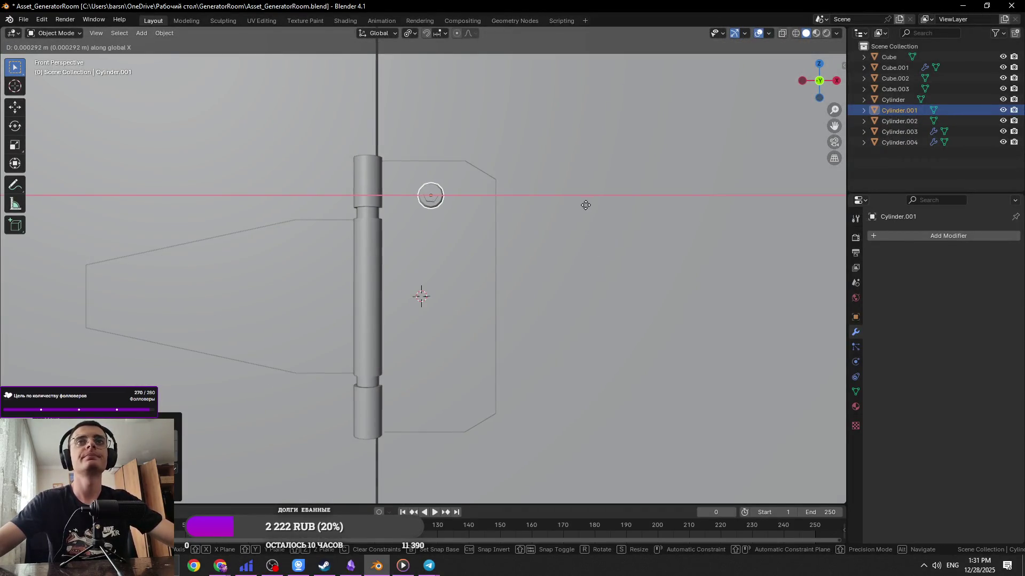
{"action": "key", "text": "Escape"}
Snap the 3D cursor to the right hinge leaf and set the bolt's origin there
{"action": "left_click", "coordinate": [452, 289]}
{"action": "key", "text": "shift+s"}
{"action": "left_click", "coordinate": [454, 399]}
{"action": "key", "text": "Tab"}
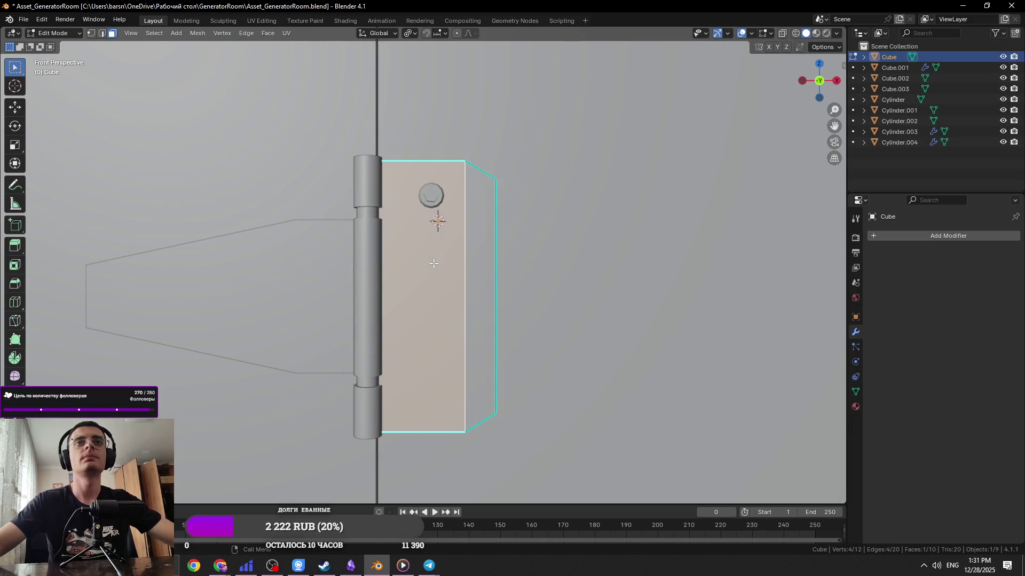
{"action": "key", "text": "shift+s"}
{"action": "left_click", "coordinate": [447, 233]}
{"action": "key", "text": "Tab"}
{"action": "left_click", "coordinate": [431, 195]}
{"action": "left_click", "coordinate": [183, 33]}
{"action": "mouse_move", "coordinate": [192, 53]}
{"action": "left_click", "coordinate": [341, 82]}
Add a Mirror modifier on Y to the bolt and apply it
{"action": "key", "text": "shift+d"}
{"action": "right_click", "coordinate": [514, 197]}
{"action": "key", "text": "Delete"}
{"action": "left_click", "coordinate": [869, 235]}
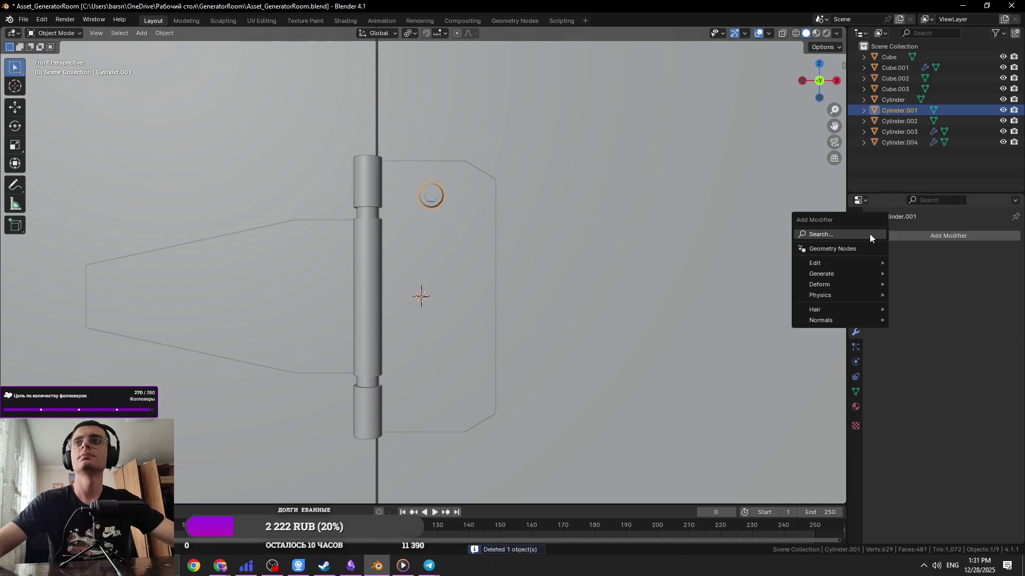
{"action": "left_click", "coordinate": [856, 256]}
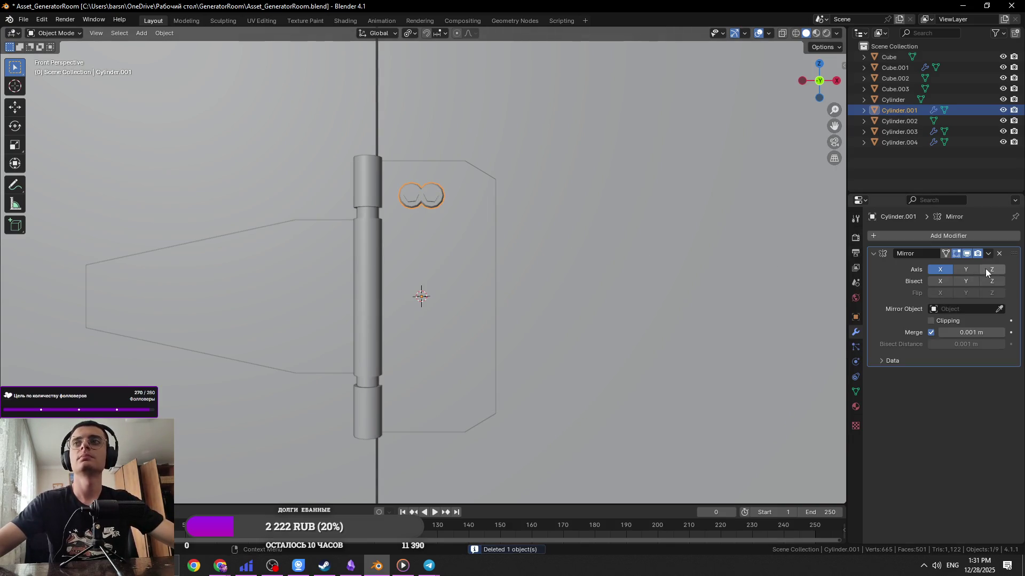
{"action": "left_click", "coordinate": [972, 271]}
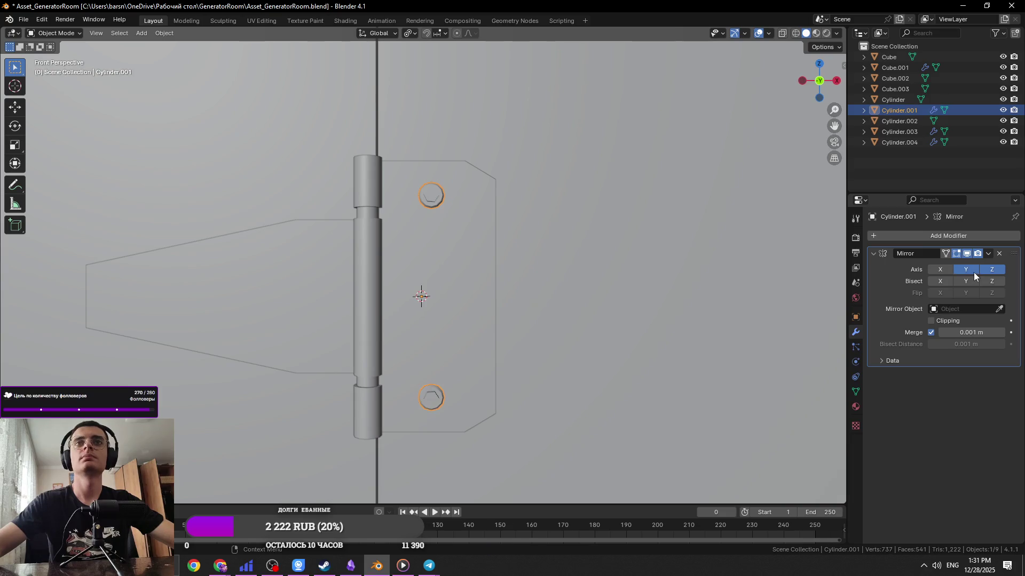
{"action": "key", "text": "ctrl+a"}
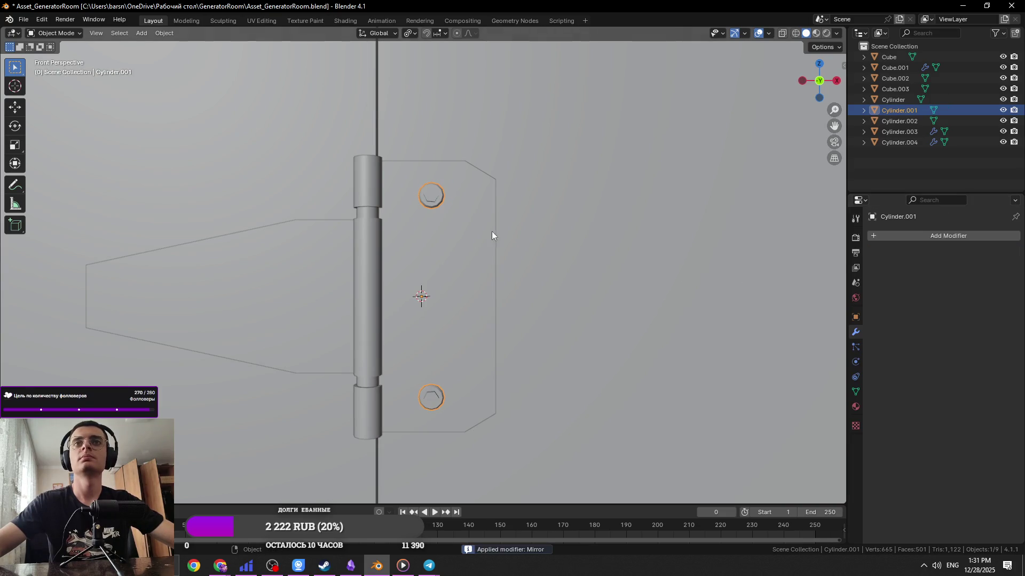
Duplicate the mirrored bolts as a new object and move the copy down along Z
{"action": "key", "text": "Tab"}
{"action": "key", "text": "Tab"}
{"action": "key", "text": "Tab"}
{"action": "key", "text": "alt+z"}
{"action": "key", "text": "alt+z"}
{"action": "key", "text": "Tab"}
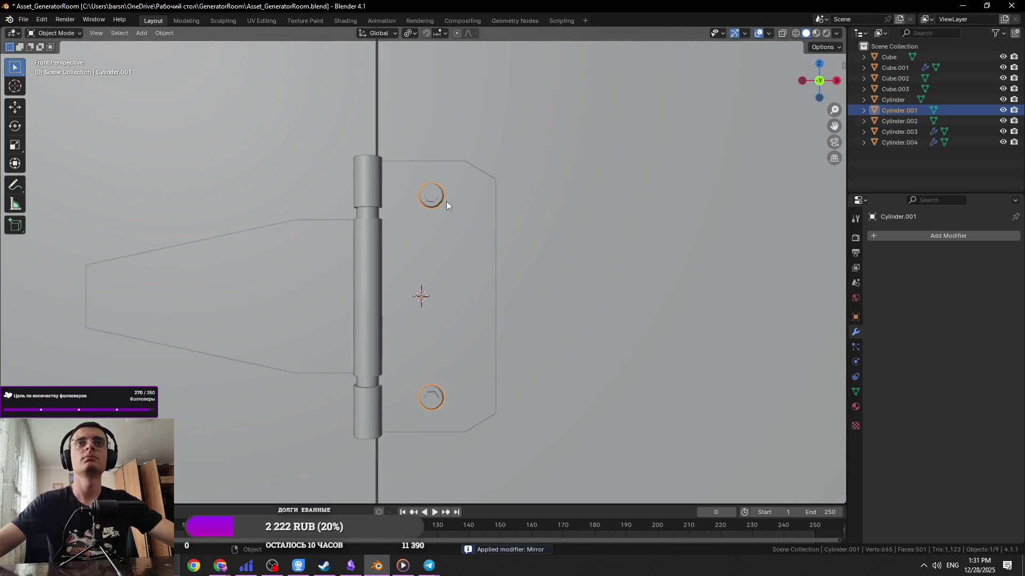
{"action": "key", "text": "shift+d"}
{"action": "key", "text": "z"}
{"action": "left_click", "coordinate": [584, 301]}
{"action": "key", "text": "Tab"}
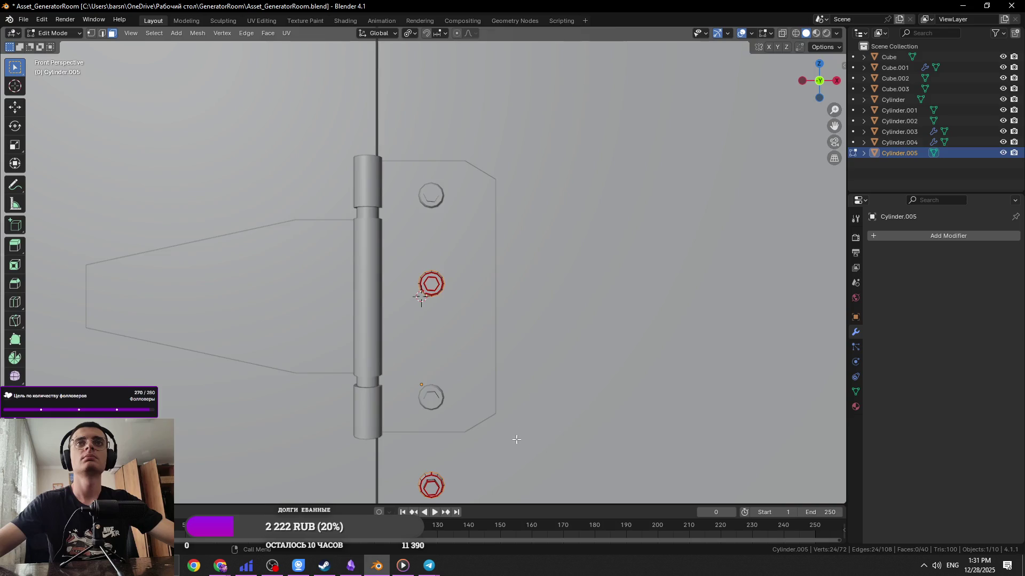
In X-ray view, delete the extra lower bolt geometry from the duplicated bolt
{"action": "key", "text": "alt+z"}
{"action": "key", "text": "x"}
{"action": "left_click", "coordinate": [480, 389]}
{"action": "key", "text": "Tab"}
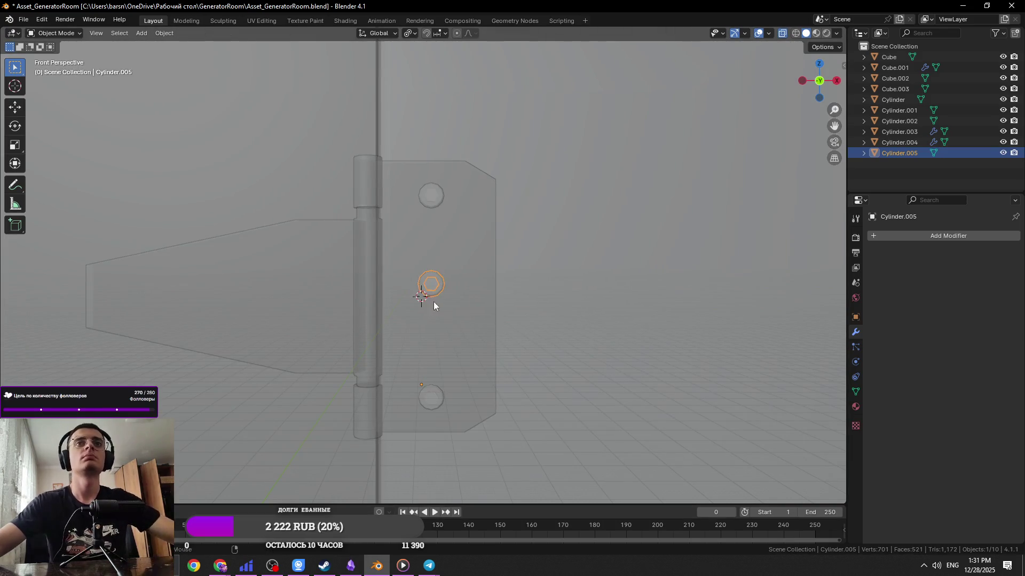
{"action": "key", "text": "alt+z"}
Set the new bolt's origin to its geometry
{"action": "left_click", "coordinate": [166, 33]}
{"action": "mouse_move", "coordinate": [234, 56]}
{"action": "left_click", "coordinate": [299, 67]}
{"action": "left_click", "coordinate": [165, 33]}
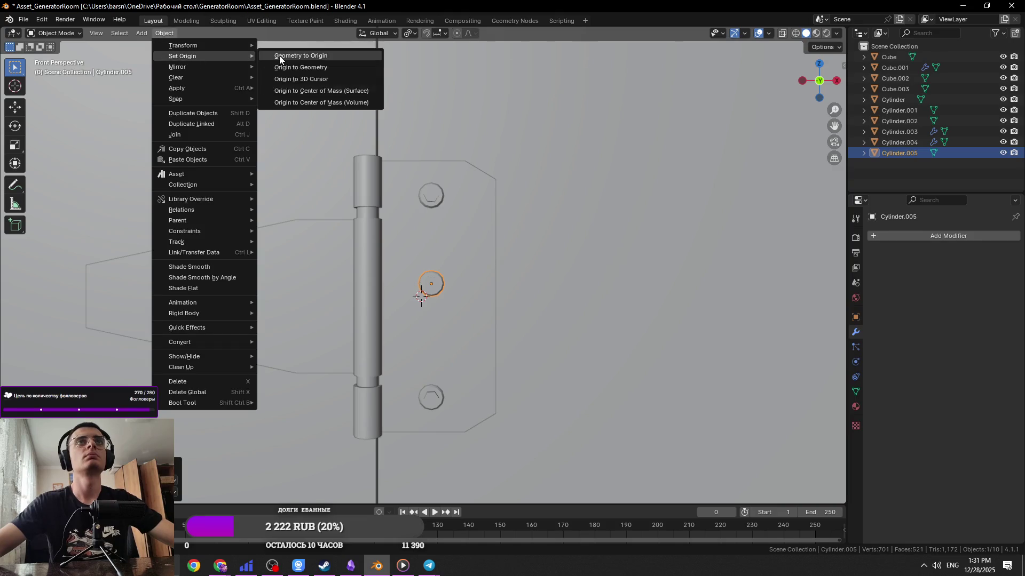
{"action": "left_click", "coordinate": [279, 55]}
{"action": "left_click", "coordinate": [164, 33]}
{"action": "mouse_move", "coordinate": [182, 56]}
{"action": "left_click", "coordinate": [301, 79]}
{"action": "left_click", "coordinate": [160, 33]}
{"action": "mouse_move", "coordinate": [214, 56]}
{"action": "left_click", "coordinate": [304, 66]}
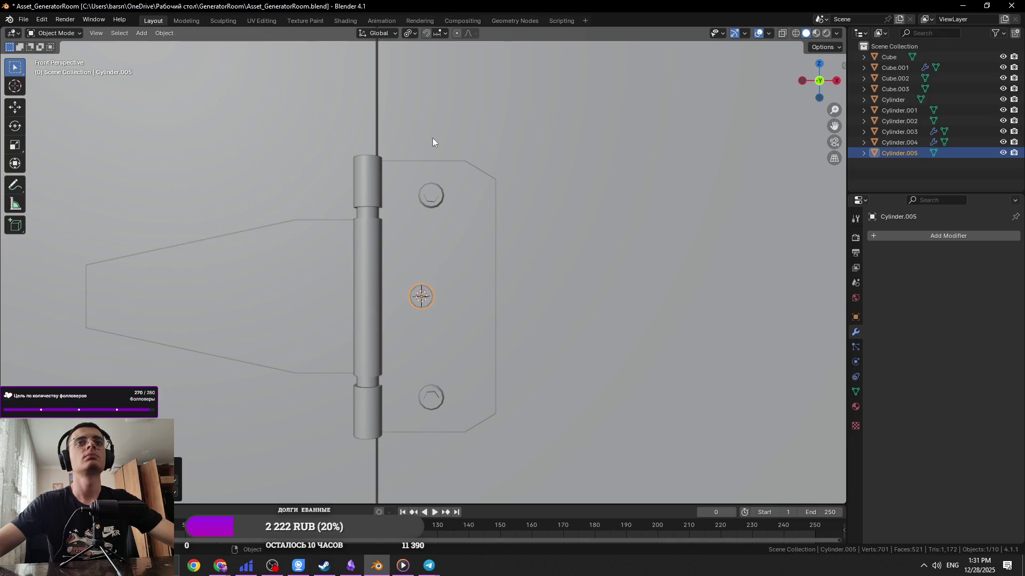
Seat the bolt against the right hinge leaf, slide it to the leaf's middle, and save
{"action": "middle_click_drag", "start_coordinate": [367, 115], "coordinate": [449, 249]}
{"action": "scroll", "coordinate": [450, 248], "scroll_direction": "up", "scroll_amount": 3}
{"action": "key", "text": "g"}
{"action": "key", "text": "x"}
{"action": "key", "text": "y"}
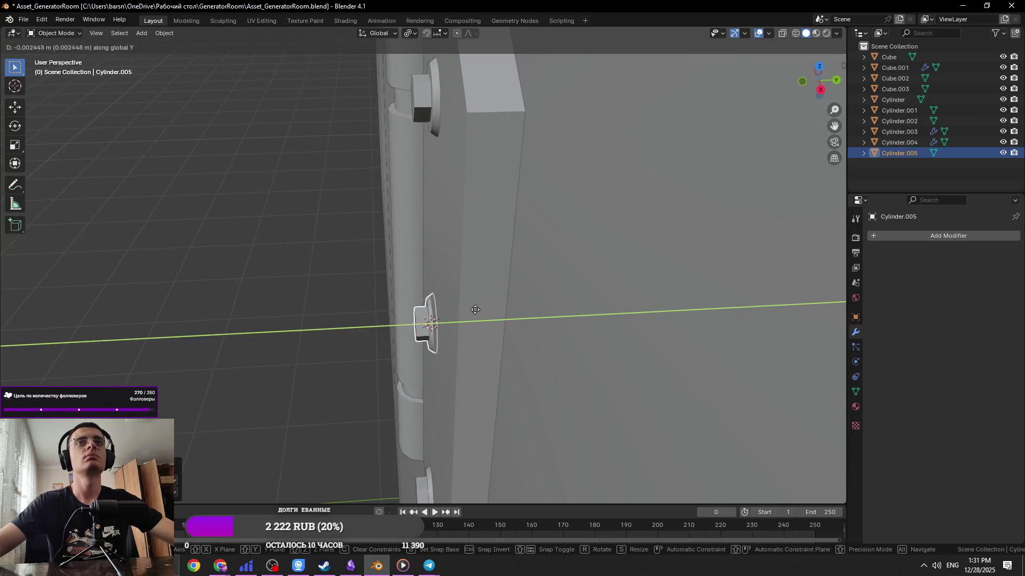
{"action": "left_click", "coordinate": [463, 308]}
{"action": "mouse_move", "coordinate": [463, 307]}
{"action": "middle_mouse_down"}
{"action": "mouse_move", "coordinate": [536, 291]}
{"action": "mouse_move", "coordinate": [498, 288]}
{"action": "mouse_move", "coordinate": [536, 250]}
{"action": "middle_mouse_up"}
{"action": "key", "text": "g"}
{"action": "key", "text": "x"}
{"action": "left_click", "coordinate": [537, 252]}
{"action": "scroll", "coordinate": [539, 255], "scroll_direction": "down", "scroll_amount": 3}
{"action": "key", "text": "ctrl+s"}
Duplicate the middle bolt along X onto the left hinge leaf's outer end
{"action": "scroll", "coordinate": [530, 270], "scroll_direction": "up", "scroll_amount": 2}
{"action": "key", "text": "shift+d"}
{"action": "key", "text": "x"}
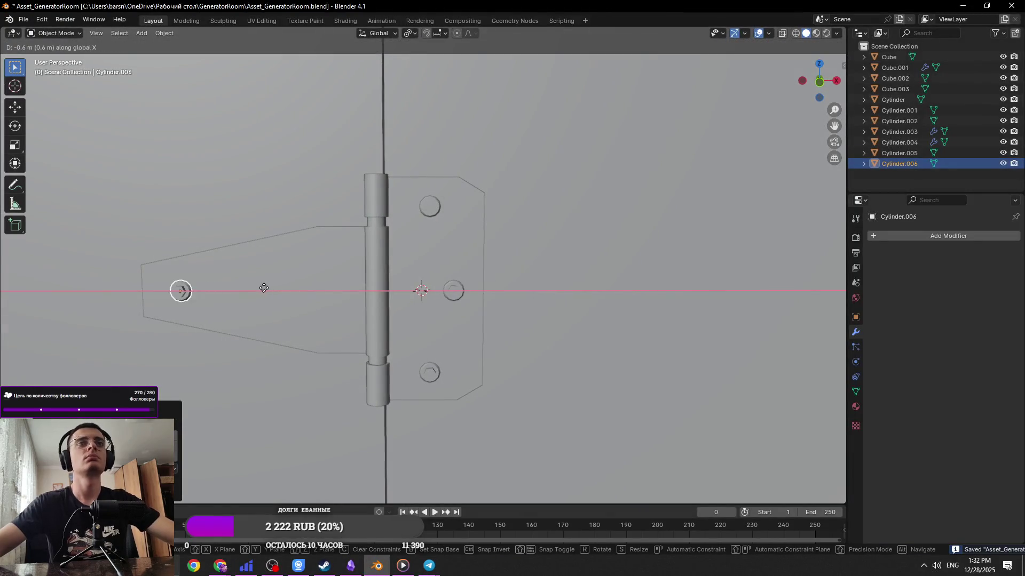
{"action": "left_click", "coordinate": [257, 279]}
{"action": "key", "text": "g"}
{"action": "key", "text": "x"}
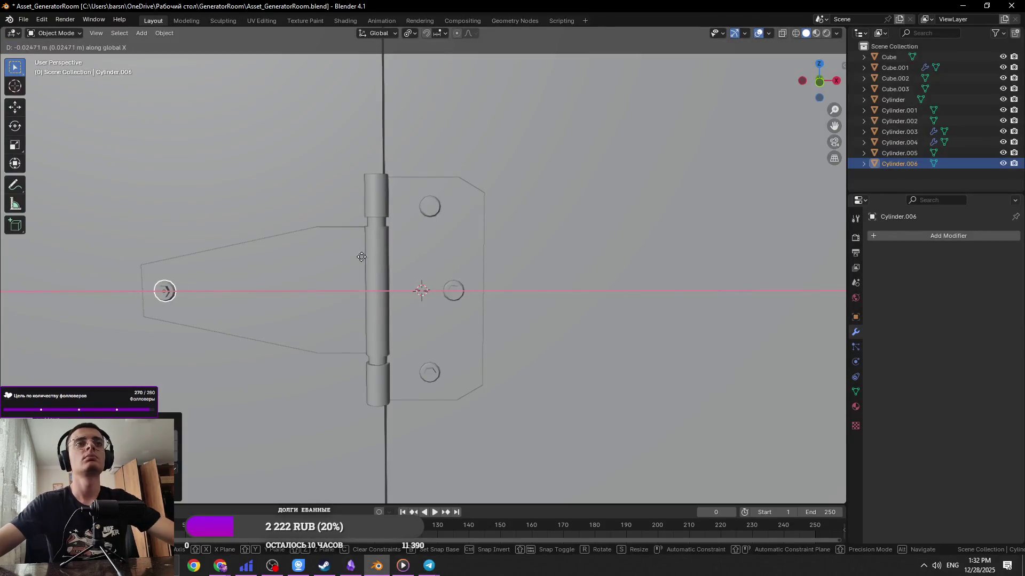
{"action": "left_click", "coordinate": [356, 283]}
{"action": "scroll", "coordinate": [357, 282], "scroll_direction": "down", "scroll_amount": 5}
{"action": "mouse_move", "coordinate": [356, 283]}
{"action": "middle_mouse_down"}
{"action": "mouse_move", "coordinate": [437, 328]}
{"action": "mouse_move", "coordinate": [389, 338]}
{"action": "mouse_move", "coordinate": [476, 304]}
{"action": "middle_mouse_up"}
{"action": "scroll", "coordinate": [392, 337], "scroll_direction": "up", "scroll_amount": 6}
{"action": "scroll", "coordinate": [478, 302], "scroll_direction": "up", "scroll_amount": 2}
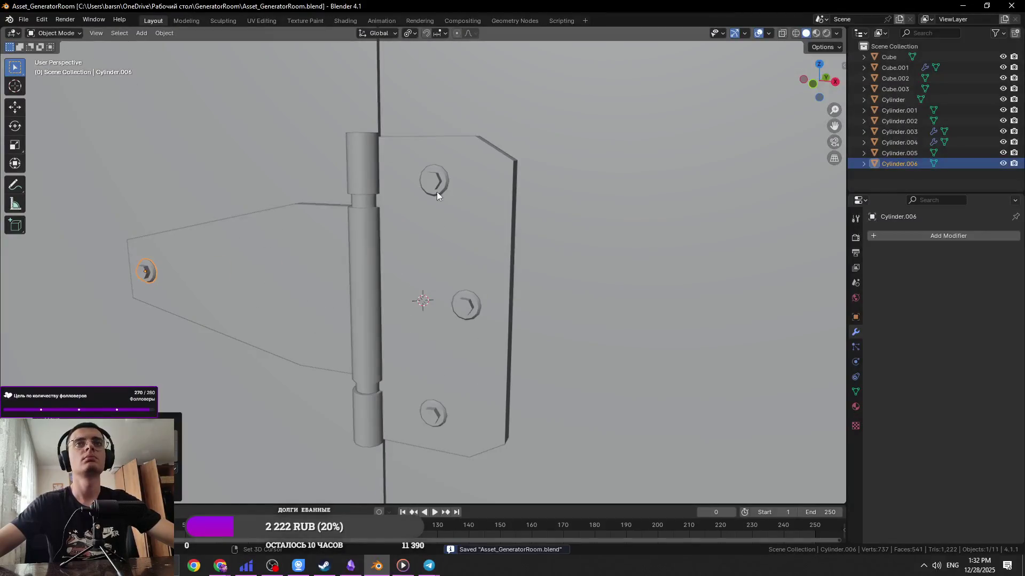
Select all bolt heads and enlarge them slightly about their individual origins
{"action": "left_click", "coordinate": [436, 189], "text": "shift"}
{"action": "left_click", "coordinate": [468, 311], "text": "shift"}
{"action": "key", "text": "Tab"}
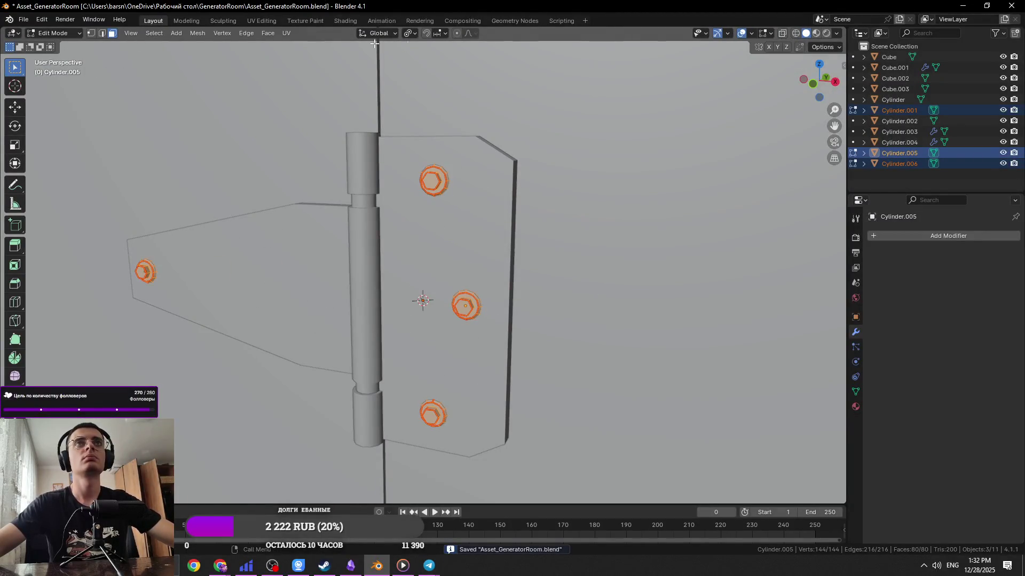
{"action": "left_click", "coordinate": [411, 34]}
{"action": "left_click", "coordinate": [433, 85]}
{"action": "key", "text": "s"}
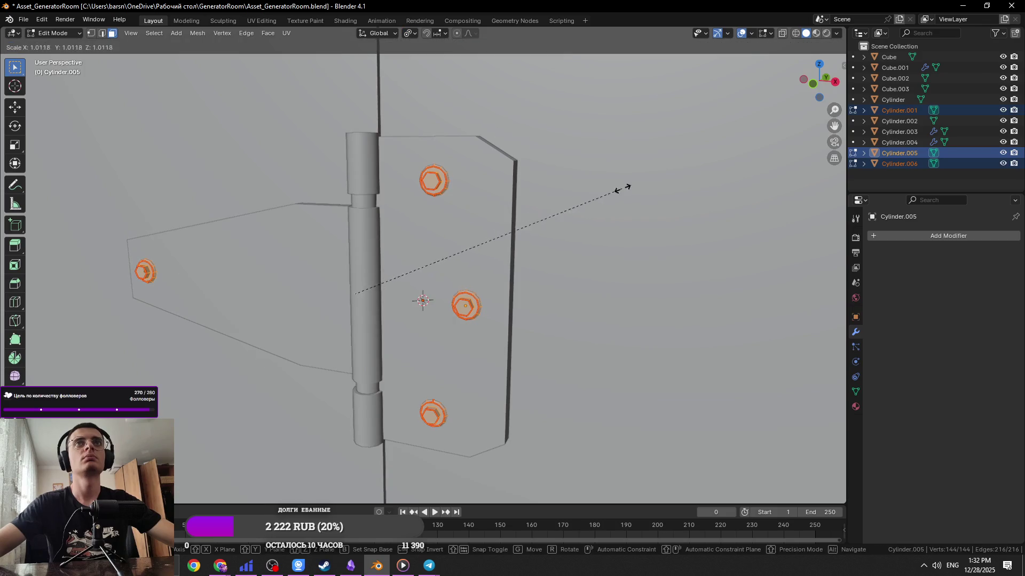
{"action": "left_click", "coordinate": [743, 191]}
Move the enlarged bolts along Y to sit flush on the leaves, then save
{"action": "middle_click_drag", "start_coordinate": [743, 191], "coordinate": [553, 213]}
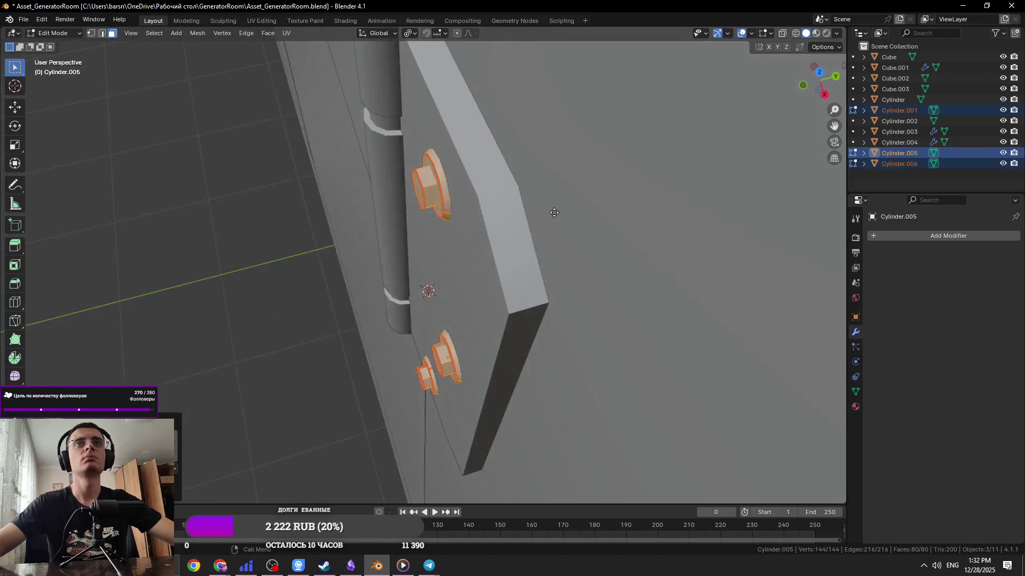
{"action": "key", "text": "g"}
{"action": "key", "text": "x"}
{"action": "key", "text": "y"}
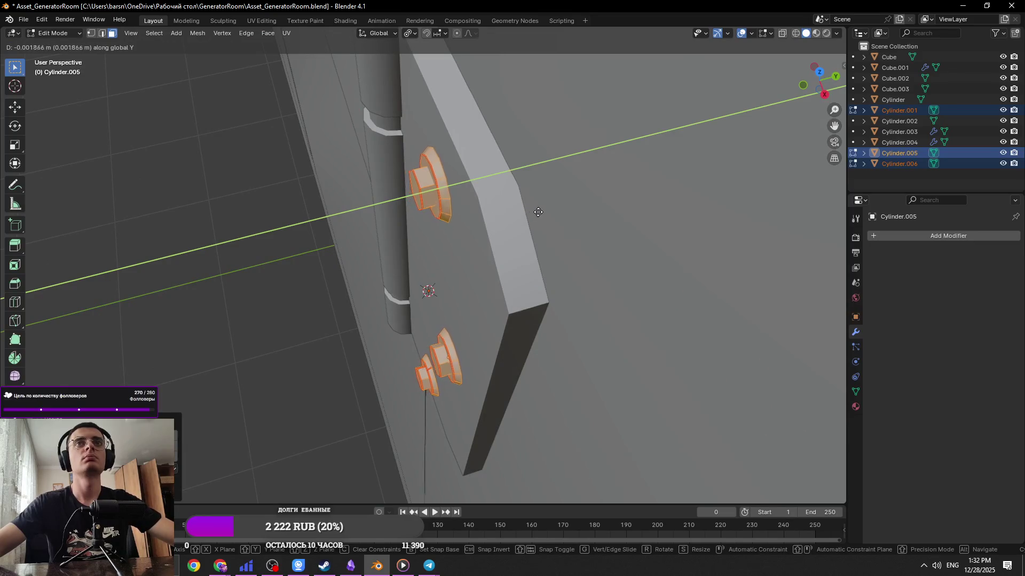
{"action": "left_click", "coordinate": [549, 211]}
{"action": "mouse_move", "coordinate": [548, 210]}
{"action": "middle_mouse_down"}
{"action": "mouse_move", "coordinate": [529, 211]}
{"action": "mouse_move", "coordinate": [649, 146]}
{"action": "middle_mouse_up"}
{"action": "key", "text": "Tab"}
{"action": "key", "text": "ctrl+s"}
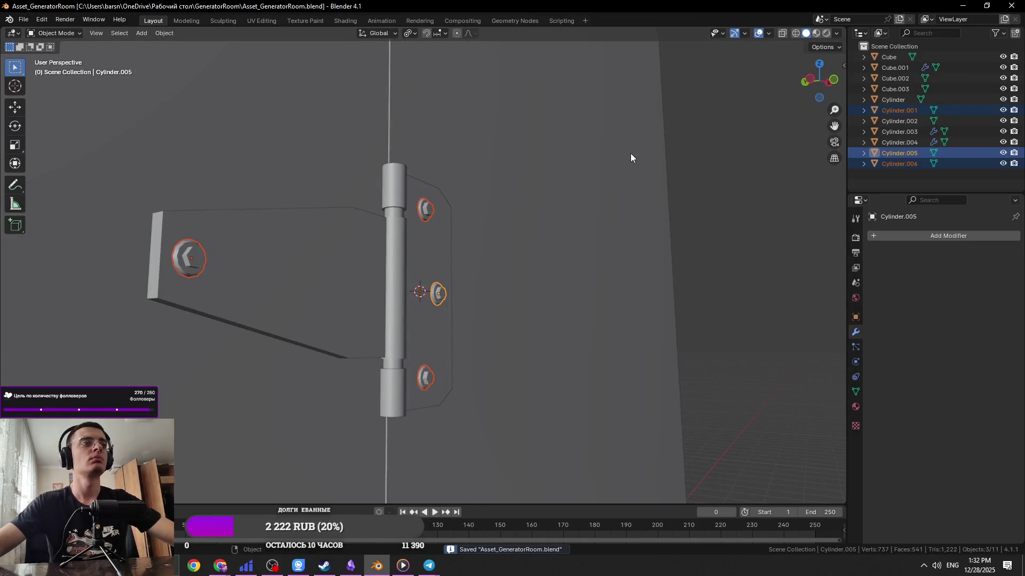
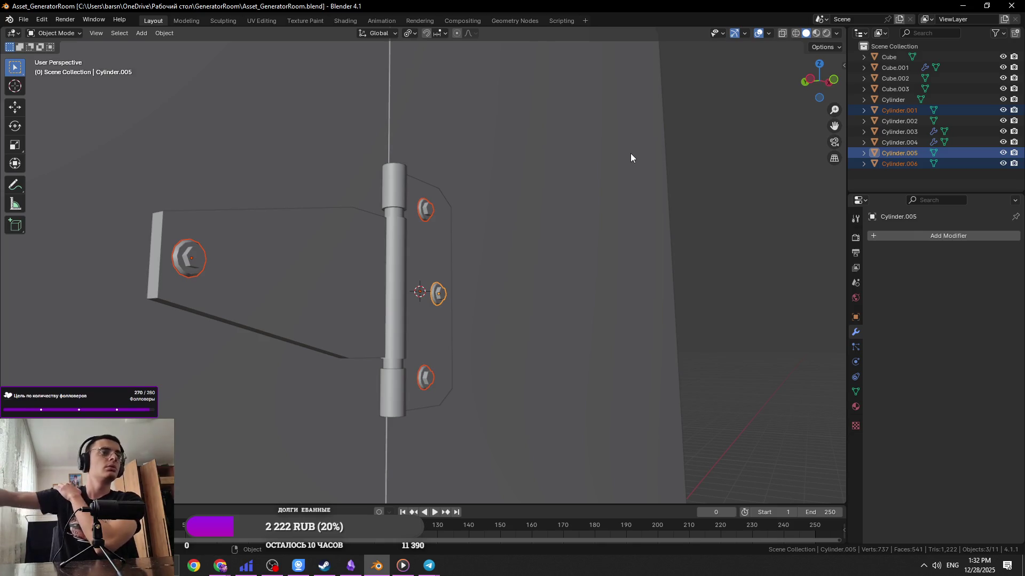
Duplicate the right leaf's bolt pair (Cylinder.001) and slide the copy along X onto the left leaf
{"action": "middle_click_drag", "start_coordinate": [630, 156], "coordinate": [604, 142]}
{"action": "key", "text": "Tab"}
{"action": "key", "text": "Tab"}
{"action": "left_click", "coordinate": [563, 187]}
{"action": "key", "text": "Tab"}
{"action": "key", "text": "Tab"}
{"action": "key", "text": "shift+d"}
{"action": "key", "text": "x"}
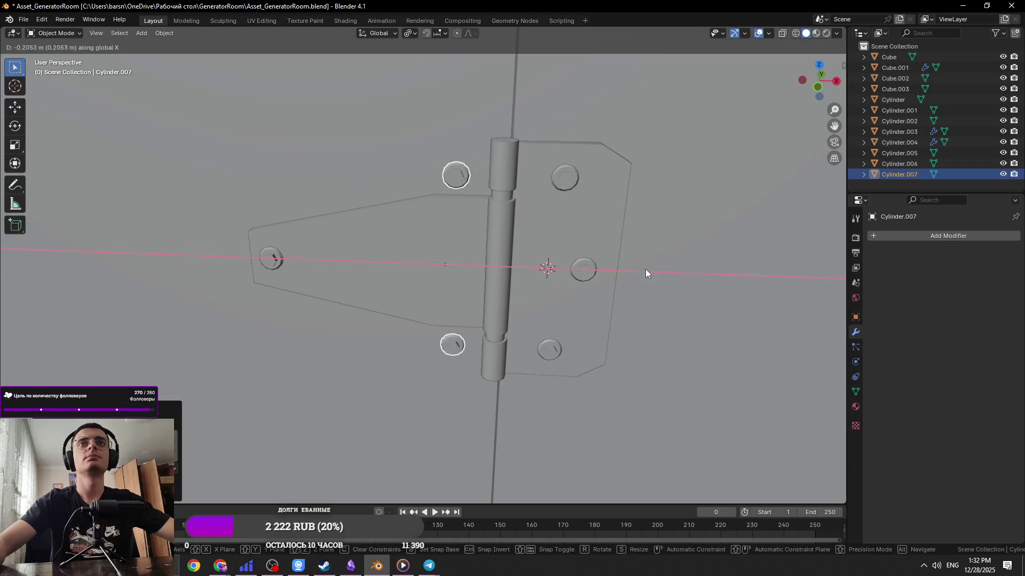
{"action": "left_click", "coordinate": [643, 269]}
Edit the copied bolts in front view with the pivot point set to Median Point
{"action": "key", "text": "Tab"}
{"action": "key", "text": "r"}
{"action": "key", "text": "z"}
{"action": "key", "text": "Escape"}
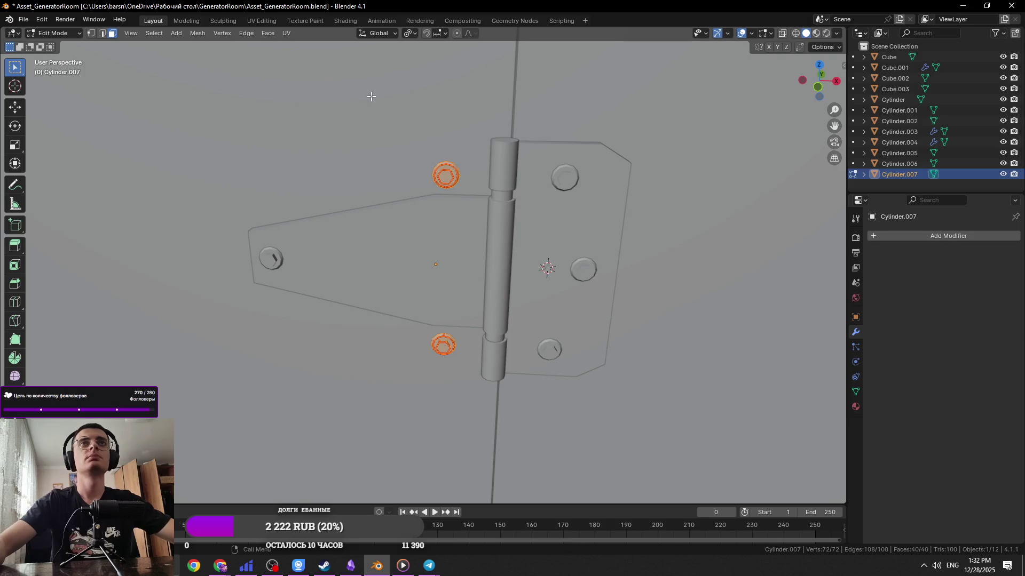
{"action": "key", "text": "KP_1"}
{"action": "left_click", "coordinate": [410, 33]}
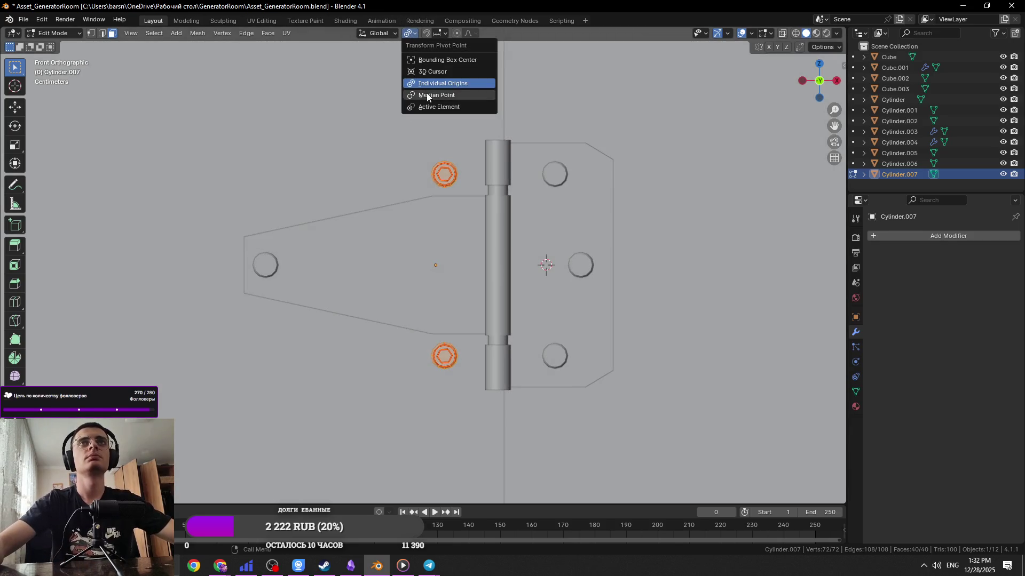
{"action": "left_click", "coordinate": [437, 78]}
{"action": "left_click", "coordinate": [409, 34]}
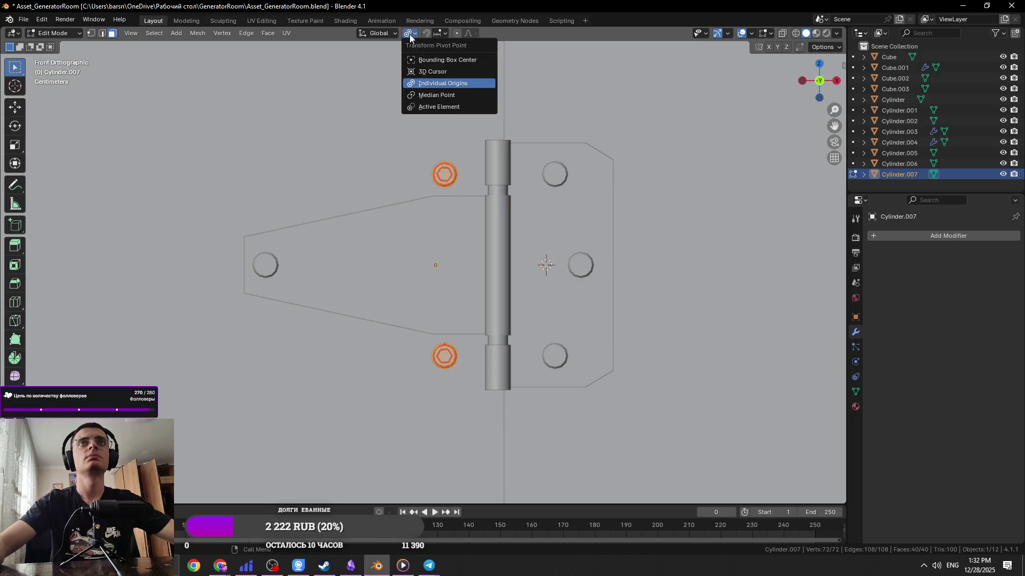
{"action": "left_click", "coordinate": [427, 96]}
Box-select only the top bolt in X-ray and lower it slightly along Z
{"action": "key", "text": "r"}
{"action": "key", "text": "x"}
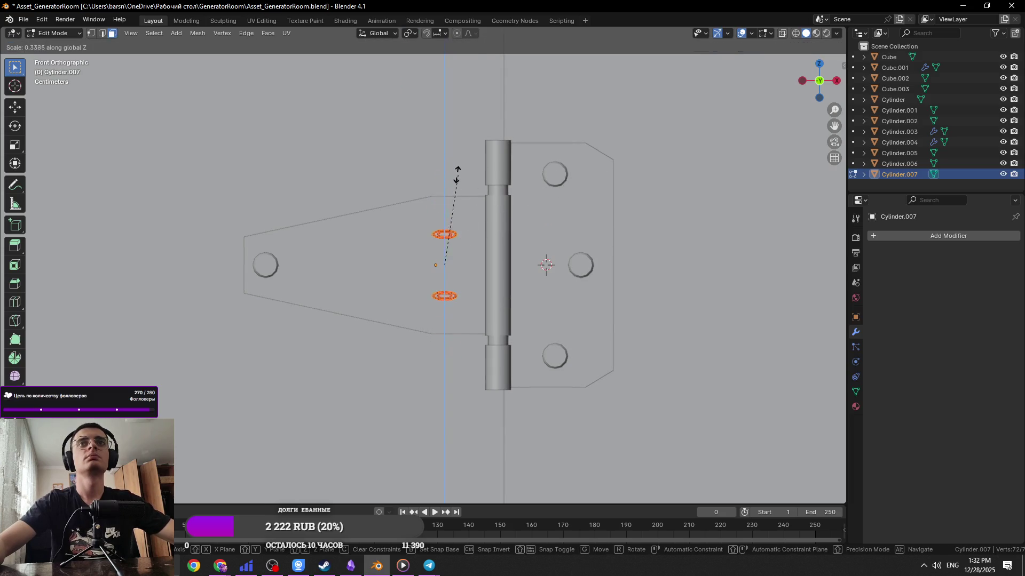
{"action": "key", "text": "Escape"}
{"action": "key", "text": "g"}
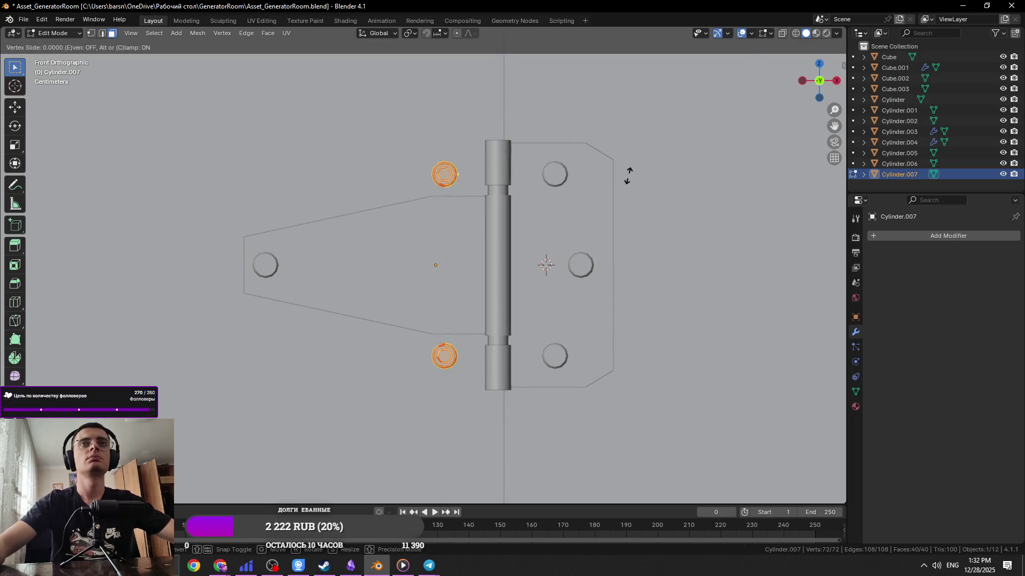
{"action": "key", "text": "Escape"}
{"action": "key", "text": "g"}
{"action": "key", "text": "z"}
{"action": "key", "text": "Escape"}
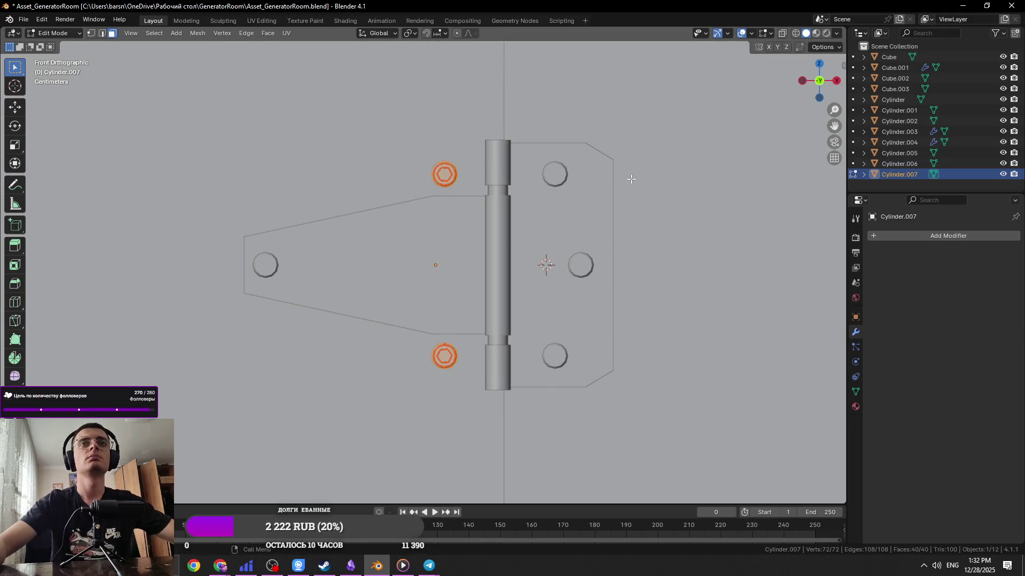
{"action": "key", "text": "alt+z"}
{"action": "left_click_drag", "start_coordinate": [526, 107], "coordinate": [377, 228]}
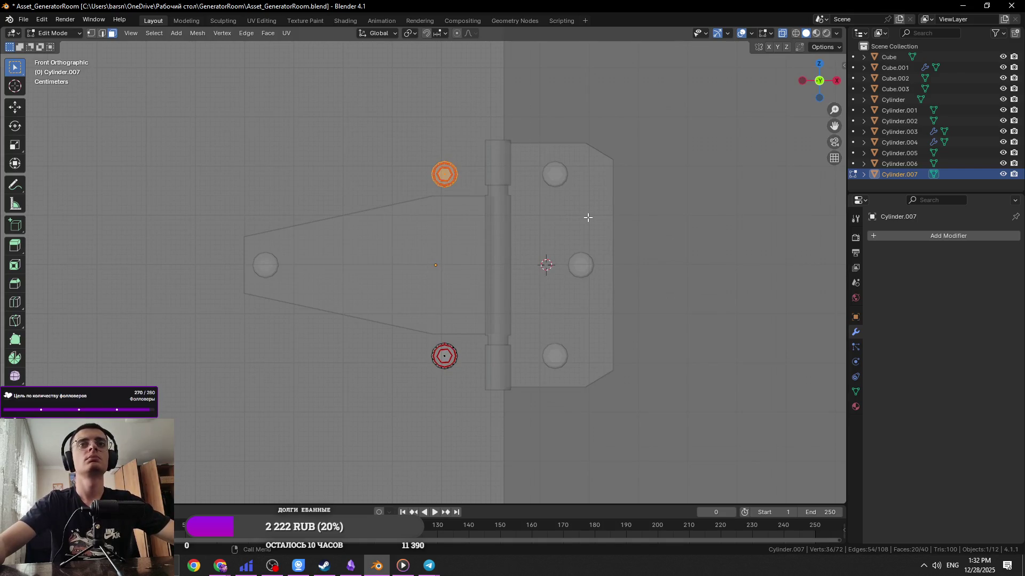
{"action": "key", "text": "alt+z"}
Delete the bottom bolt and bring up the Add Modifier list
{"action": "key", "text": "alt+z"}
{"action": "key", "text": "g"}
{"action": "key", "text": "z"}
{"action": "left_click", "coordinate": [593, 244]}
{"action": "left_click_drag", "start_coordinate": [507, 331], "coordinate": [373, 402]}
{"action": "key", "text": "x"}
{"action": "left_click", "coordinate": [374, 401]}
{"action": "key", "text": "alt+z"}
{"action": "left_click", "coordinate": [948, 236]}
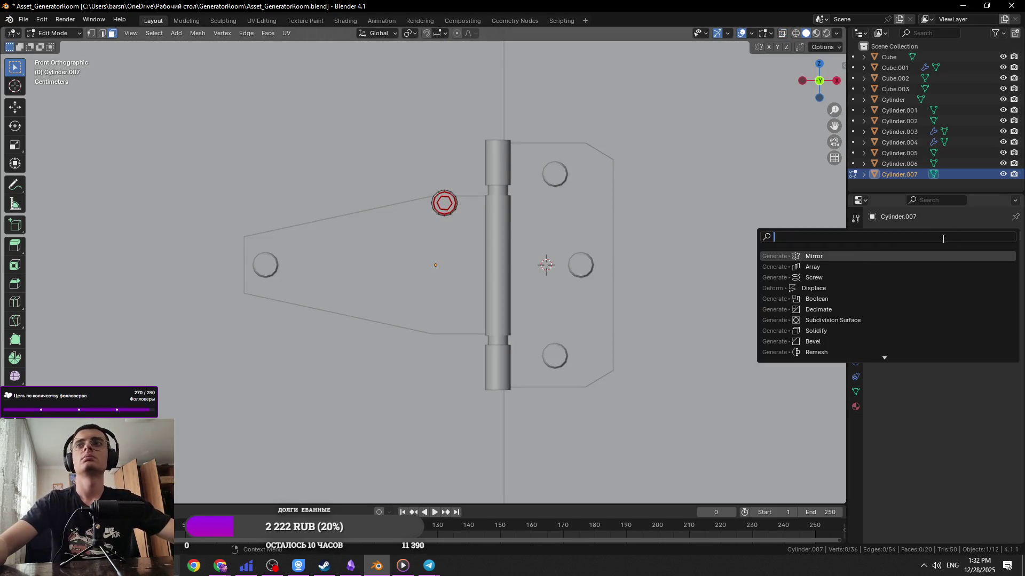
Add a Mirror modifier to the bolt, mirroring across Y instead of Z
{"action": "left_click", "coordinate": [870, 256]}
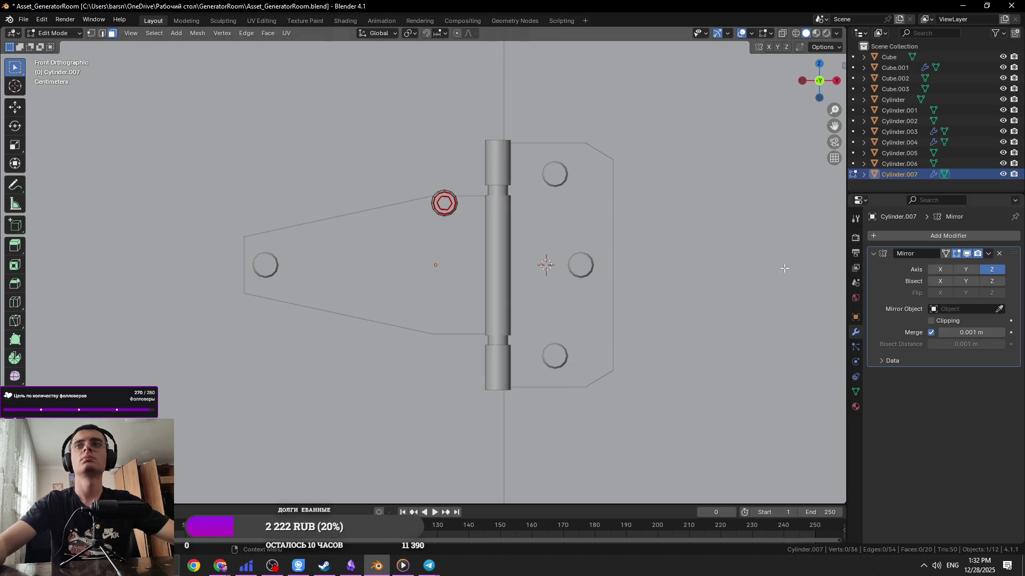
{"action": "key", "text": "alt+z"}
{"action": "key", "text": "a"}
{"action": "key", "text": "g"}
{"action": "key", "text": "z"}
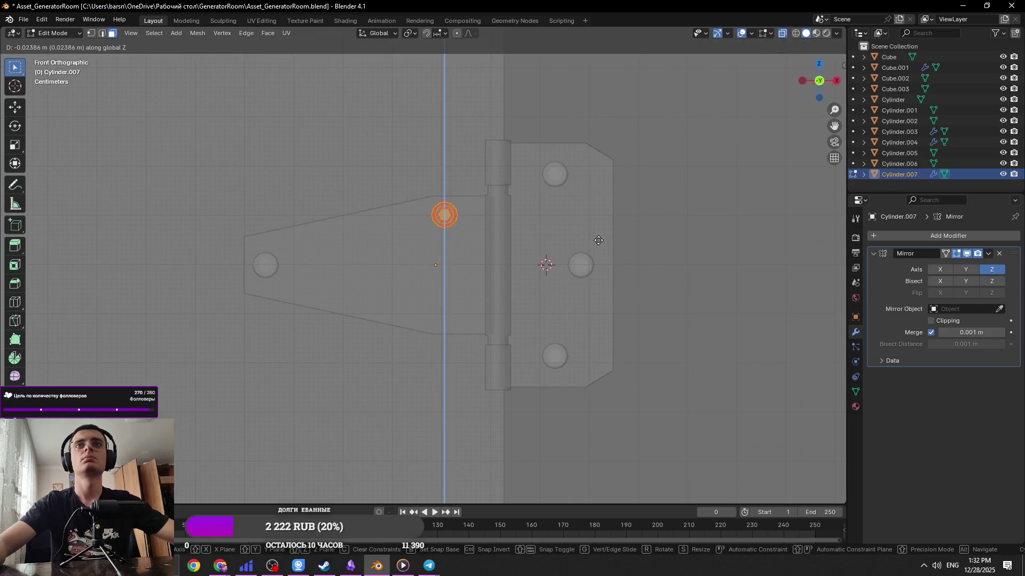
{"action": "left_click", "coordinate": [598, 241]}
{"action": "left_click", "coordinate": [965, 269]}
{"action": "left_click", "coordinate": [991, 269]}
{"action": "scroll", "coordinate": [655, 270], "scroll_direction": "up", "scroll_amount": 2}
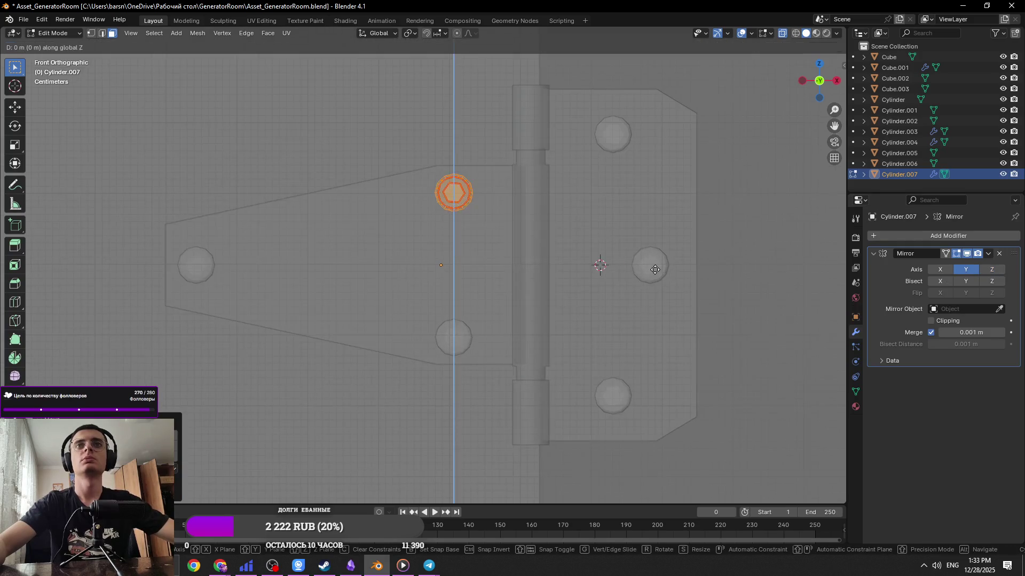
Nudge the bolt slightly down along Z and slightly right along X
{"action": "key", "text": "alt+z"}
{"action": "key", "text": "g"}
{"action": "key", "text": "z"}
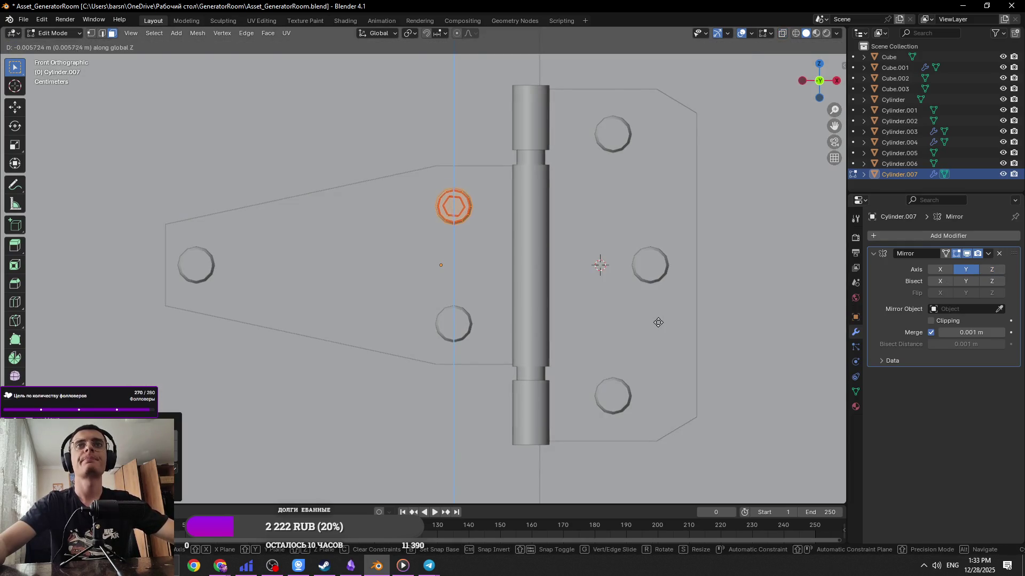
{"action": "left_click", "coordinate": [657, 322]}
{"action": "scroll", "coordinate": [655, 323], "scroll_direction": "down", "scroll_amount": 3}
{"action": "middle_click_drag", "start_coordinate": [656, 323], "coordinate": [567, 240]}
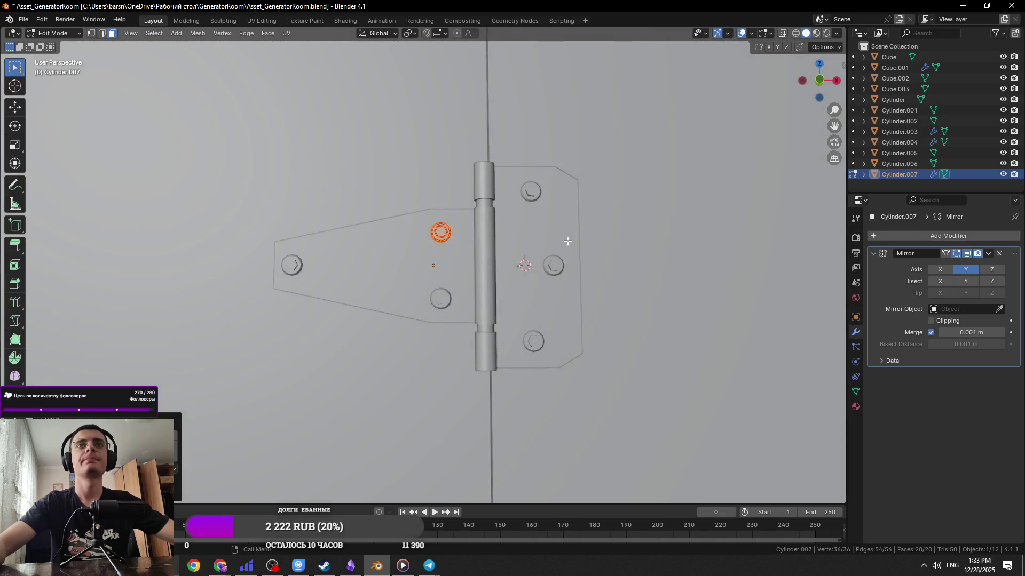
{"action": "key", "text": "g"}
{"action": "key", "text": "x"}
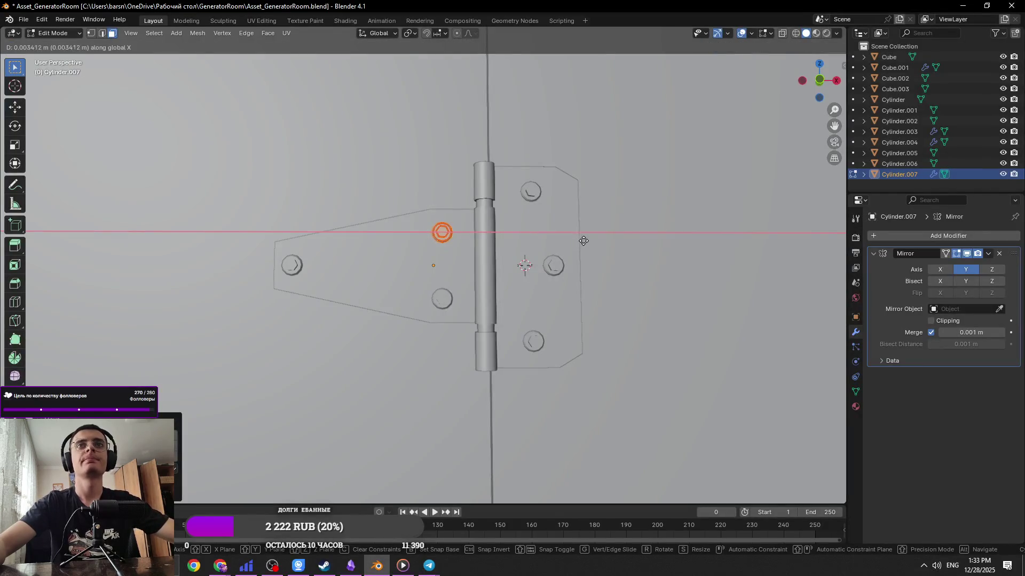
{"action": "left_click", "coordinate": [623, 225]}
Apply the Mirror modifier so the bolt pair becomes permanent
{"action": "key", "text": "Tab"}
{"action": "middle_click_drag", "start_coordinate": [623, 225], "coordinate": [526, 283]}
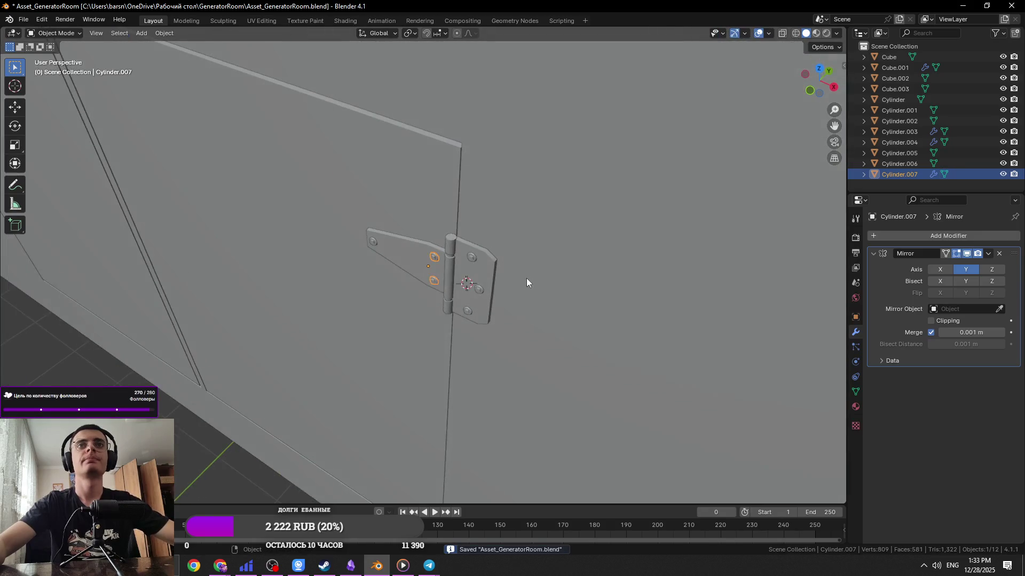
{"action": "scroll", "coordinate": [824, 313], "scroll_direction": "up", "scroll_amount": 3}
{"action": "key", "text": "ctrl+a"}
{"action": "scroll", "coordinate": [656, 304], "scroll_direction": "up", "scroll_amount": 6}
{"action": "key", "text": "Tab"}
{"action": "key", "text": "Tab"}
{"action": "key", "text": "Tab"}
Select bolt head faces and test X and Y rotations without committing
{"action": "left_click", "coordinate": [474, 240]}
{"action": "key", "text": "KP_Decimal"}
{"action": "scroll", "coordinate": [481, 240], "scroll_direction": "down", "scroll_amount": 6}
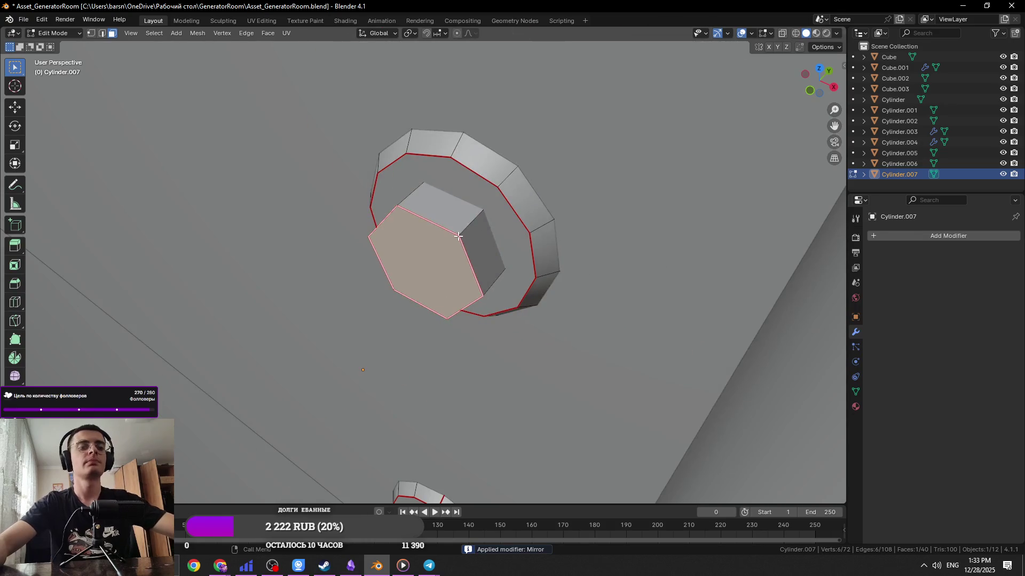
{"action": "key", "text": "r"}
{"action": "key", "text": "x"}
{"action": "key", "text": "y"}
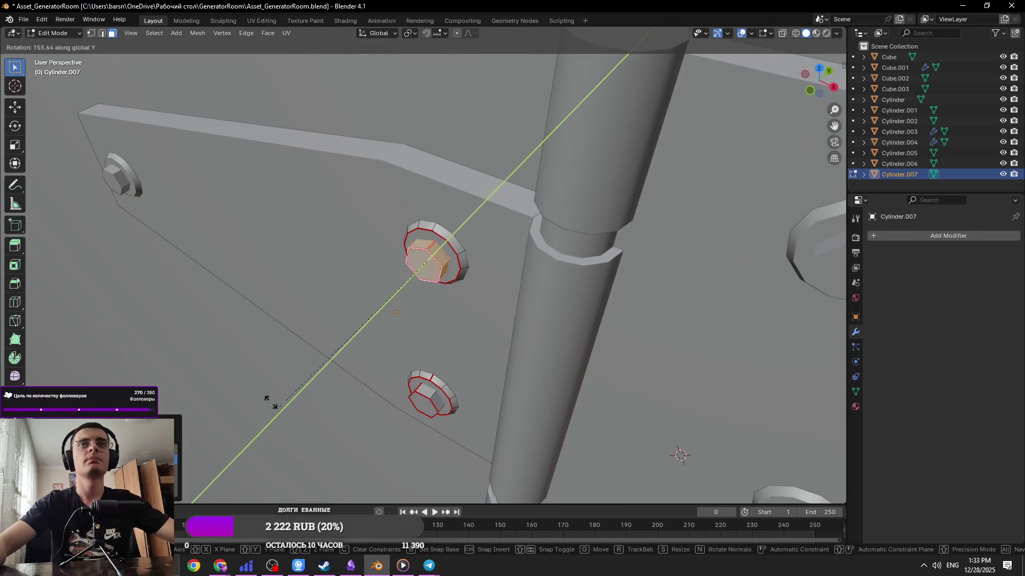
{"action": "key", "text": "Escape"}
{"action": "left_click", "coordinate": [428, 406]}
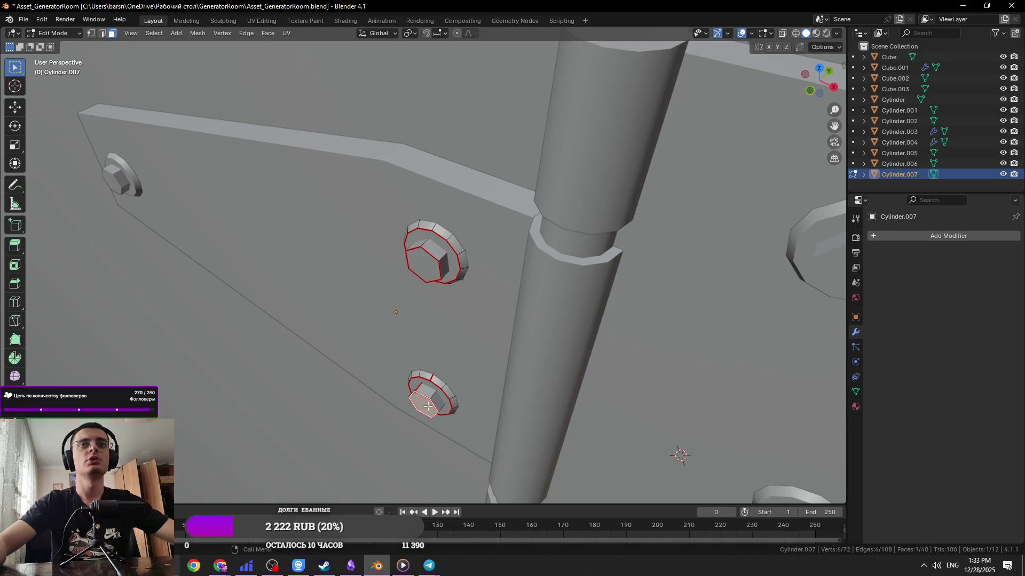
{"action": "key", "text": "ctrl+KP_Add"}
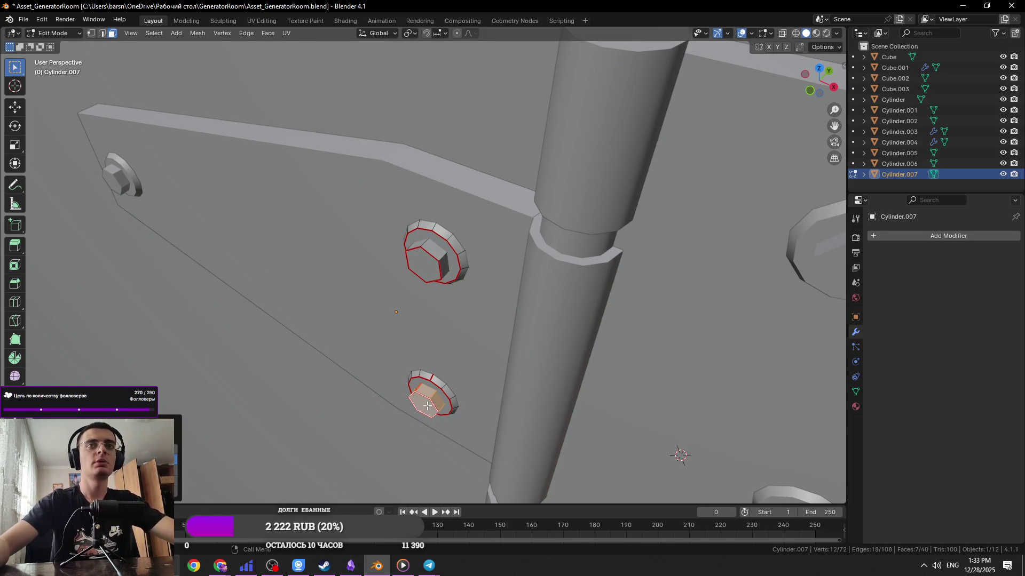
{"action": "key", "text": "r"}
{"action": "key", "text": "y"}
{"action": "key", "text": "Escape"}
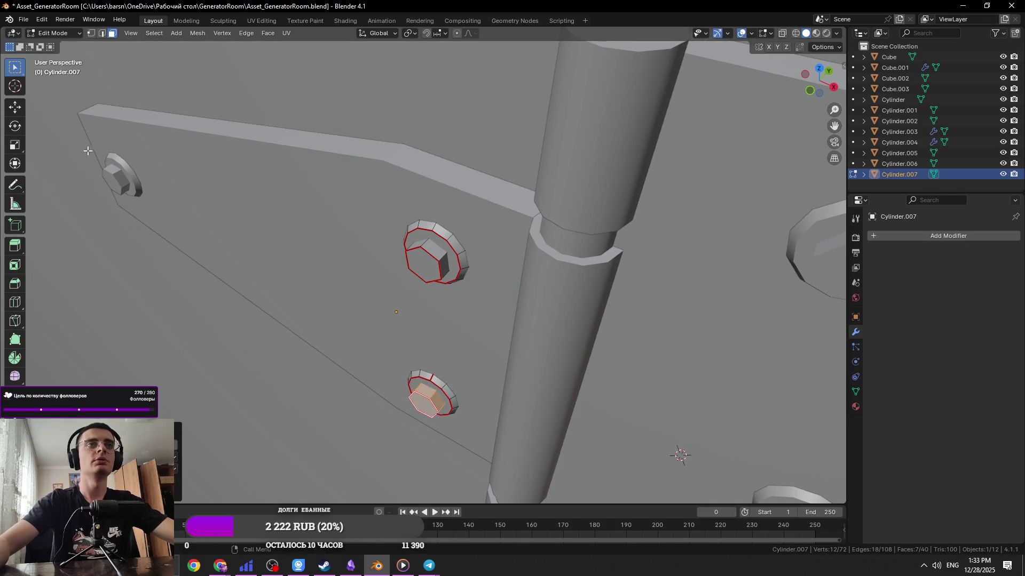
Rotate the top-left bolt on the leaf around the Y axis
{"action": "key", "text": "Tab"}
{"action": "left_click", "coordinate": [115, 175]}
{"action": "key", "text": "Tab"}
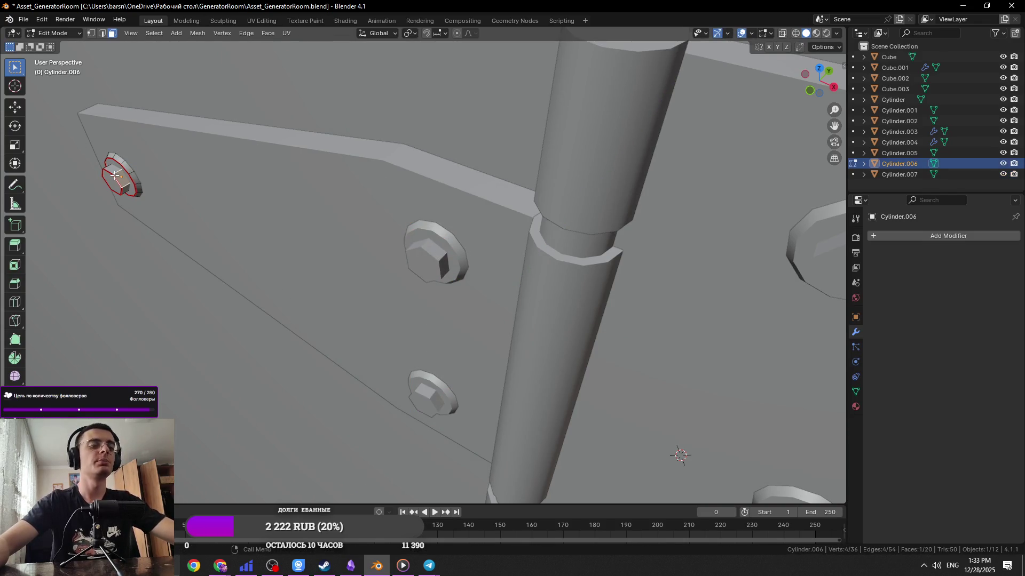
{"action": "key", "text": "r"}
{"action": "key", "text": "y"}
{"action": "left_click", "coordinate": [182, 373]}
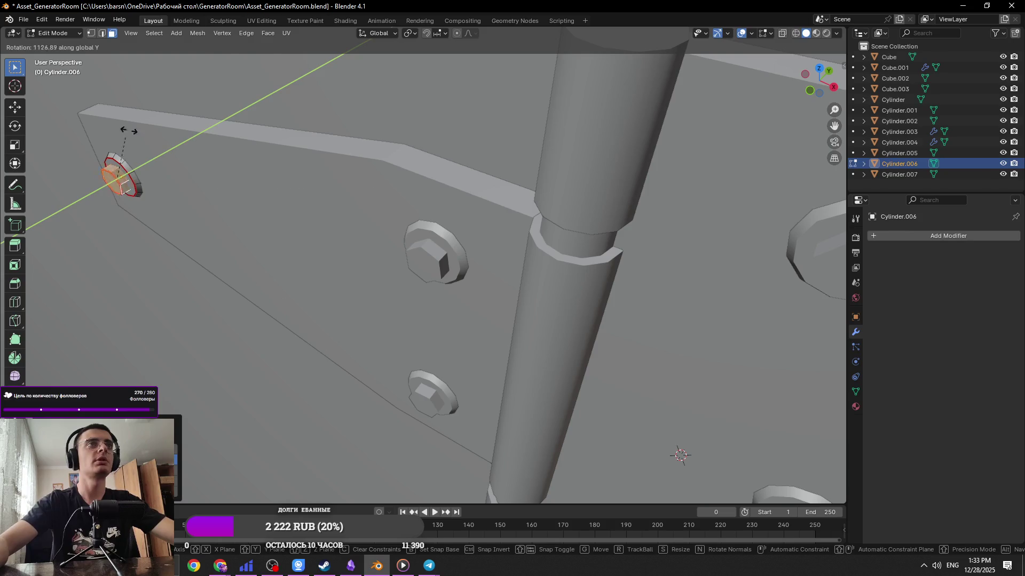
{"action": "scroll", "coordinate": [427, 266], "scroll_direction": "down", "scroll_amount": 4}
{"action": "middle_click_drag", "start_coordinate": [427, 266], "coordinate": [480, 256]}
Trial a Y rotation on the right leaf's top bolt head, then cancel it
{"action": "key", "text": "Tab"}
{"action": "left_click", "coordinate": [519, 264]}
{"action": "key", "text": "Tab"}
{"action": "left_click", "coordinate": [519, 263]}
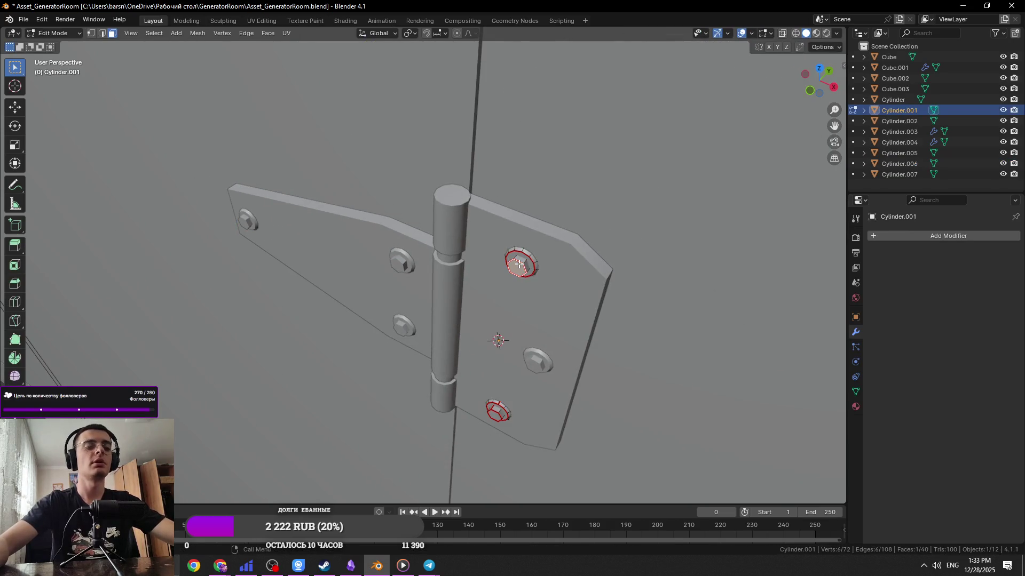
{"action": "key", "text": "ctrl+KP_Add"}
{"action": "key", "text": "r"}
{"action": "key", "text": "y"}
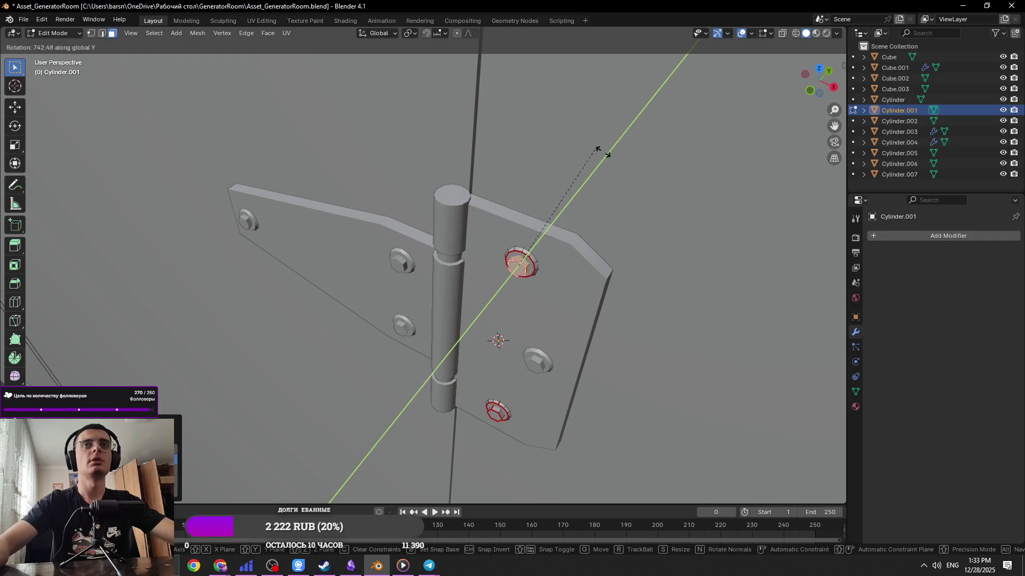
{"action": "right_click", "coordinate": [494, 241]}
{"action": "middle_click_drag", "start_coordinate": [493, 241], "coordinate": [466, 297]}
{"action": "key", "text": "Tab"}
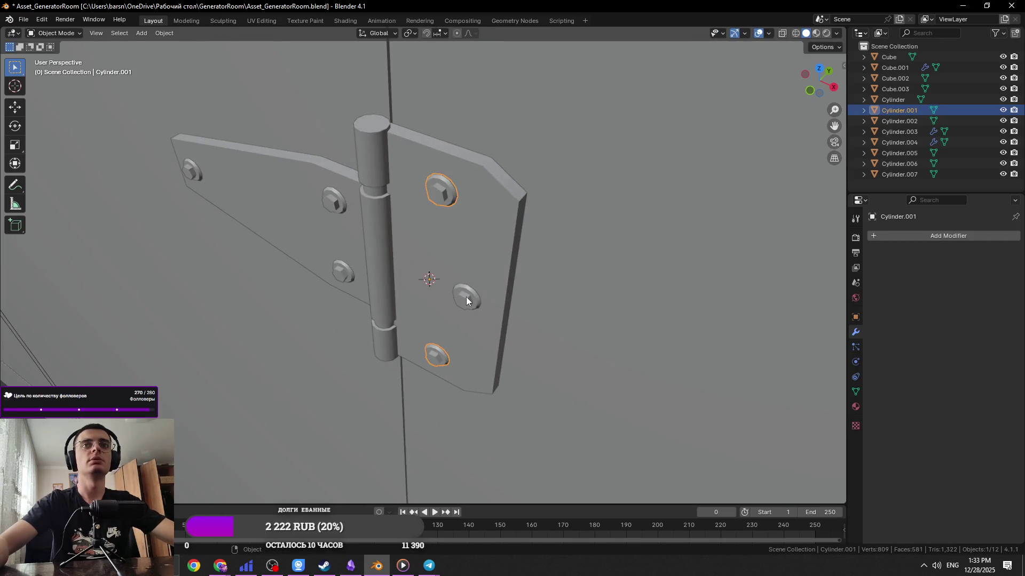
Trial a Y rotation on the right leaf's middle bolt, then cancel it
{"action": "left_click", "coordinate": [464, 299]}
{"action": "key", "text": "Tab"}
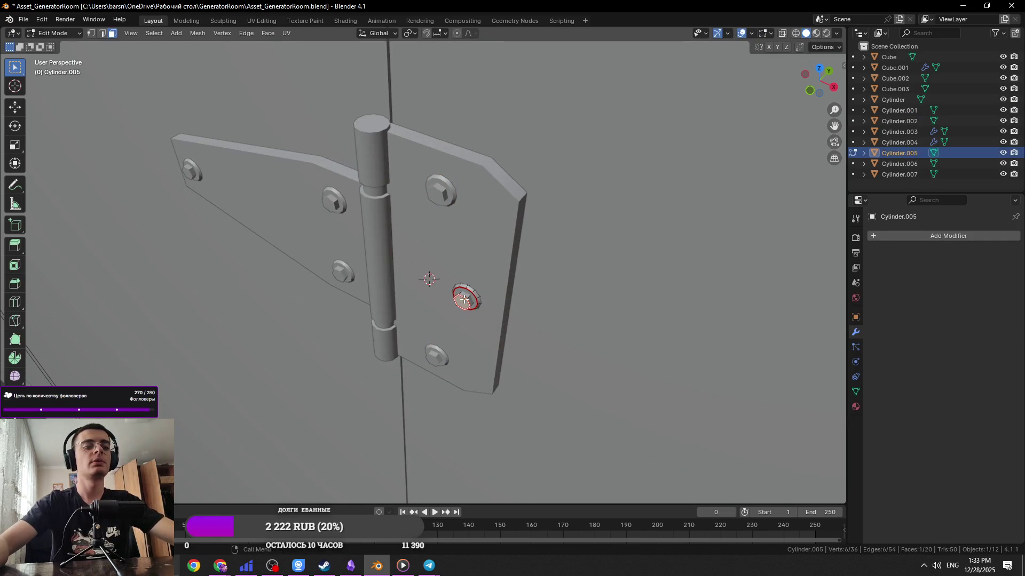
{"action": "key", "text": "r"}
{"action": "key", "text": "y"}
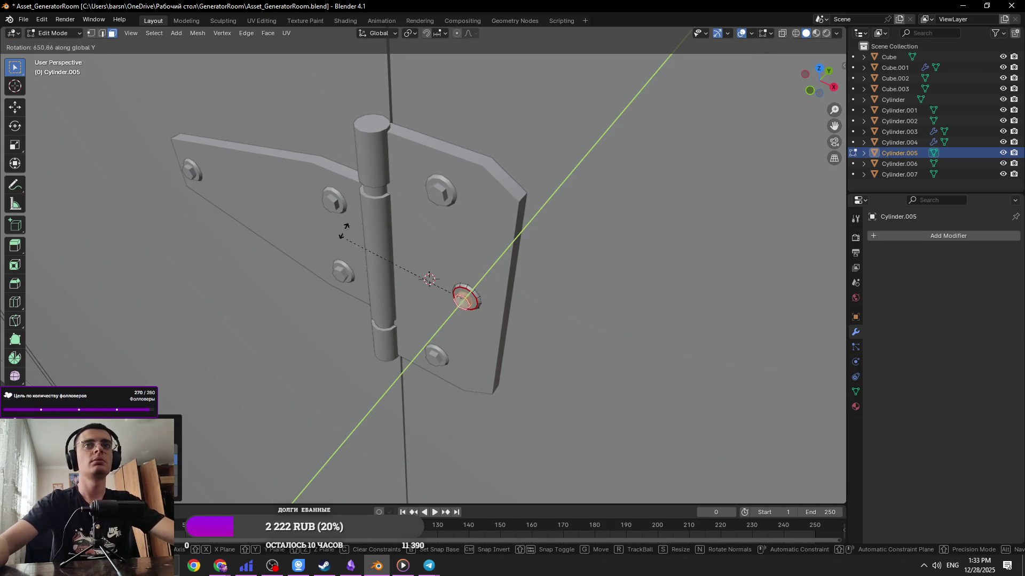
{"action": "right_click", "coordinate": [517, 138]}
{"action": "key", "text": "Tab"}
Rotate the right leaf's bottom bolt head about 74° around Y, then save the file
{"action": "left_click", "coordinate": [446, 192]}
{"action": "key", "text": "Tab"}
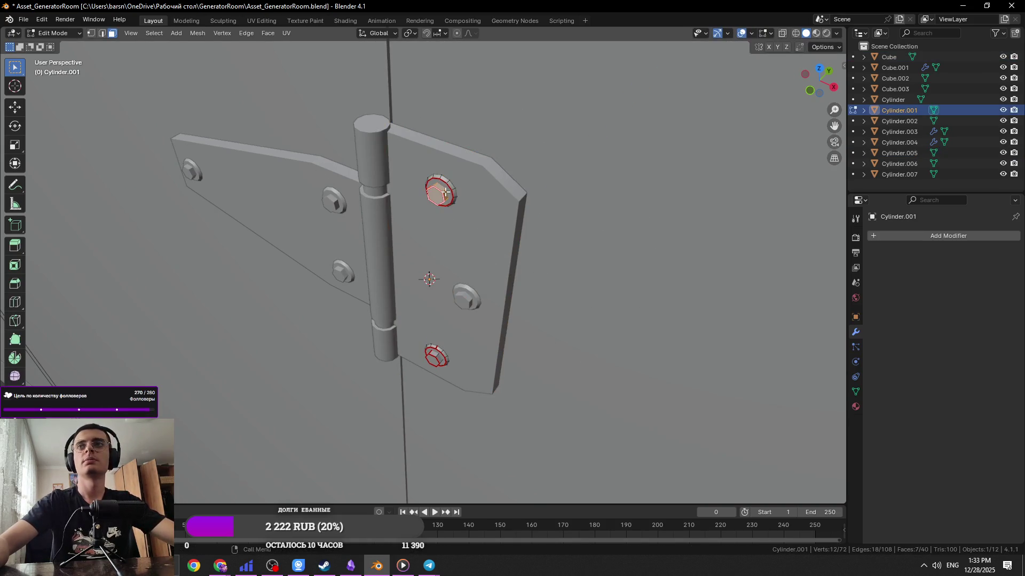
{"action": "left_click", "coordinate": [436, 357]}
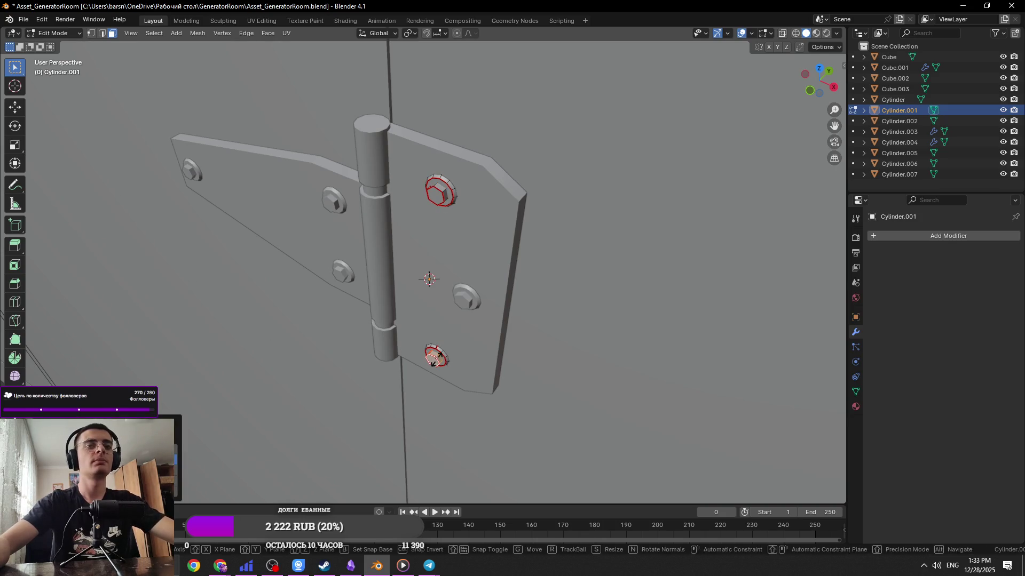
{"action": "key", "text": "r"}
{"action": "key", "text": "y"}
{"action": "left_click", "coordinate": [672, 383]}
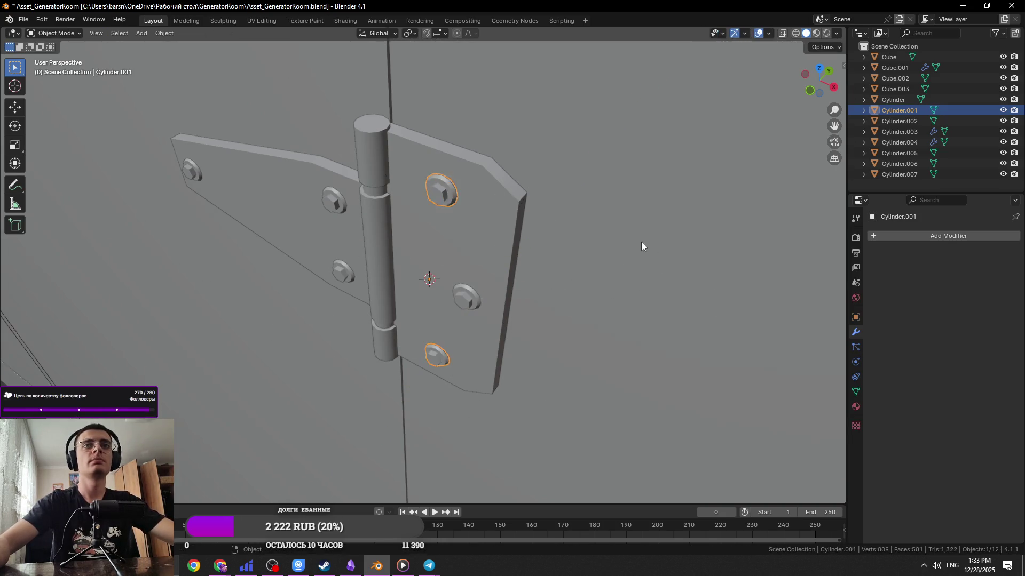
{"action": "key", "text": "Tab"}
{"action": "key", "text": "ctrl+s"}
{"action": "scroll", "coordinate": [465, 210], "scroll_direction": "down", "scroll_amount": 8}
{"action": "mouse_move", "coordinate": [473, 211]}
{"action": "middle_mouse_down"}
{"action": "mouse_move", "coordinate": [656, 276]}
{"action": "mouse_move", "coordinate": [539, 265]}
{"action": "middle_mouse_up"}
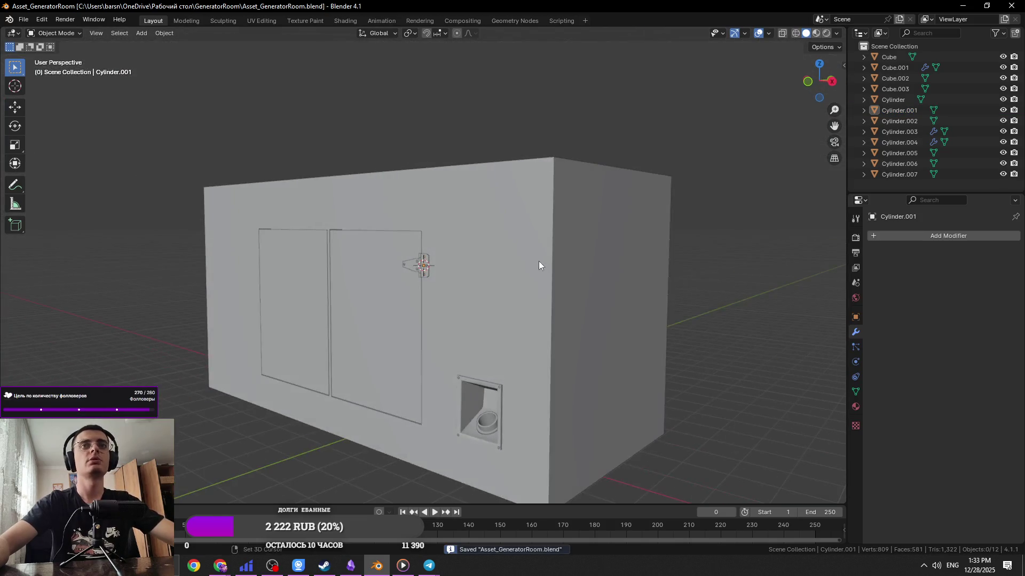
{"action": "scroll", "coordinate": [480, 256], "scroll_direction": "up", "scroll_amount": 5}
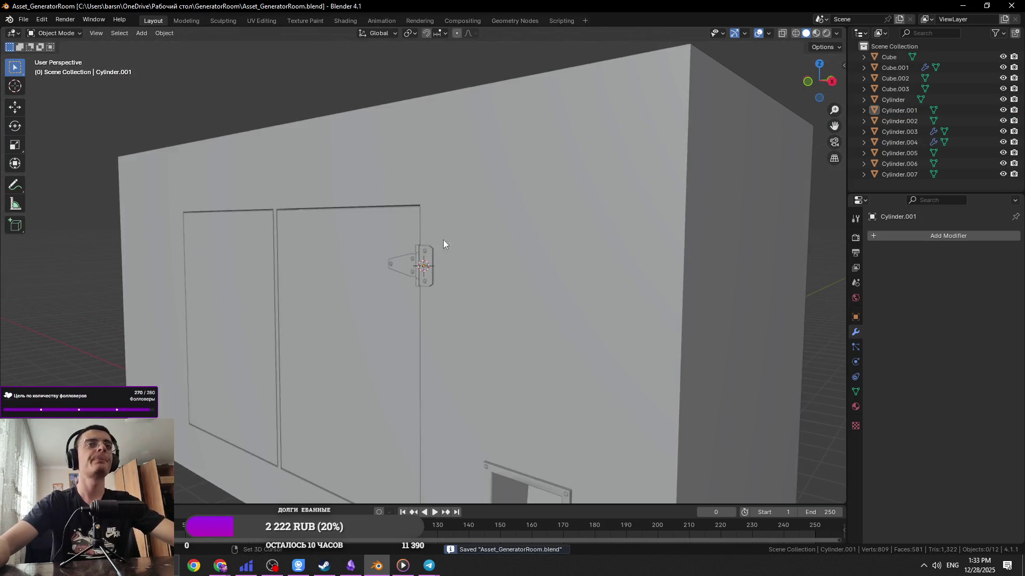
{"action": "key", "text": "alt+Tab"}
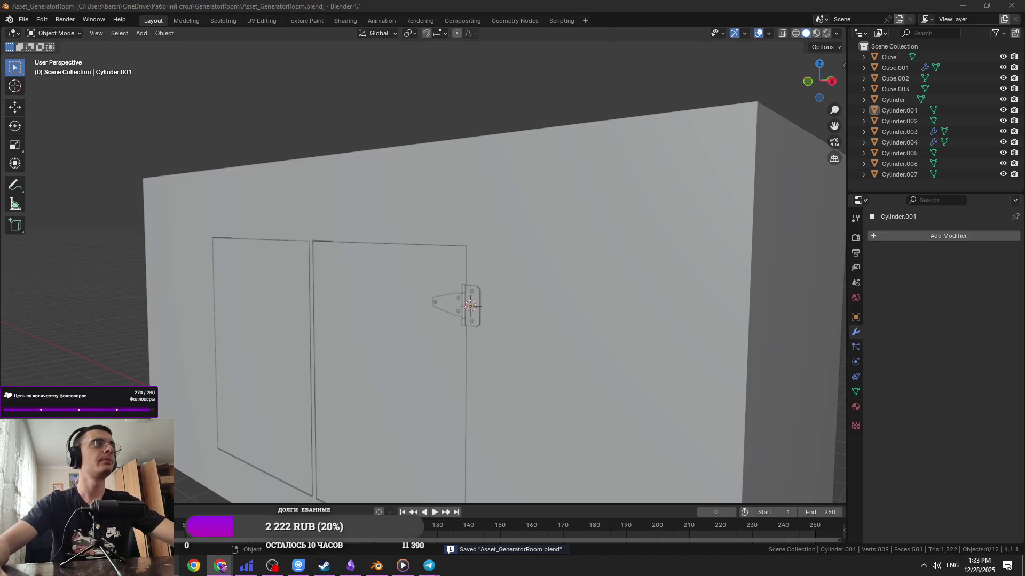
{"action": "middle_click_drag", "start_coordinate": [252, 266], "coordinate": [46, 197]}
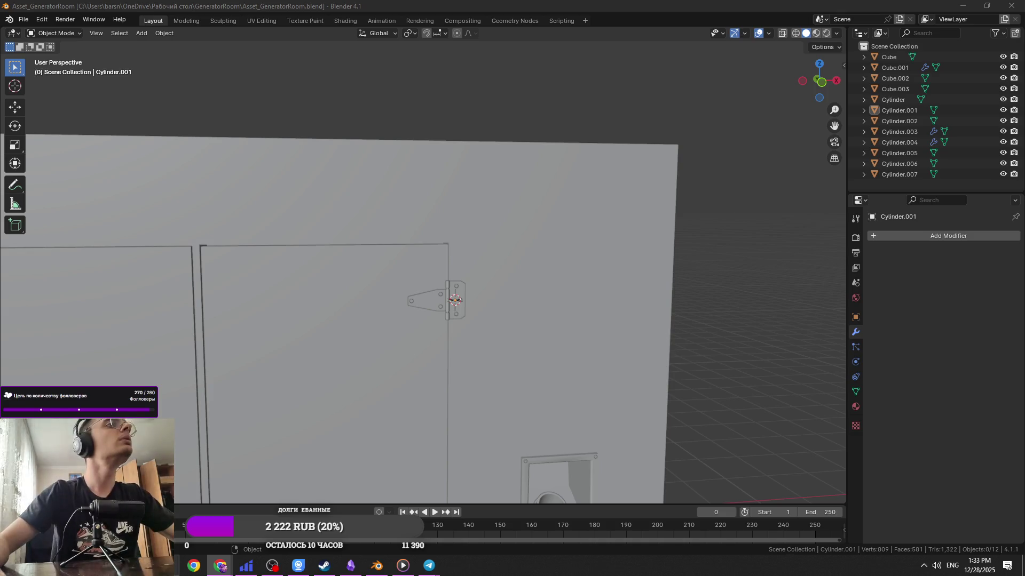
{"action": "mouse_move", "coordinate": [148, 341]}
{"action": "middle_mouse_down"}
{"action": "mouse_move", "coordinate": [325, 348]}
{"action": "mouse_move", "coordinate": [470, 293]}
{"action": "middle_mouse_up"}
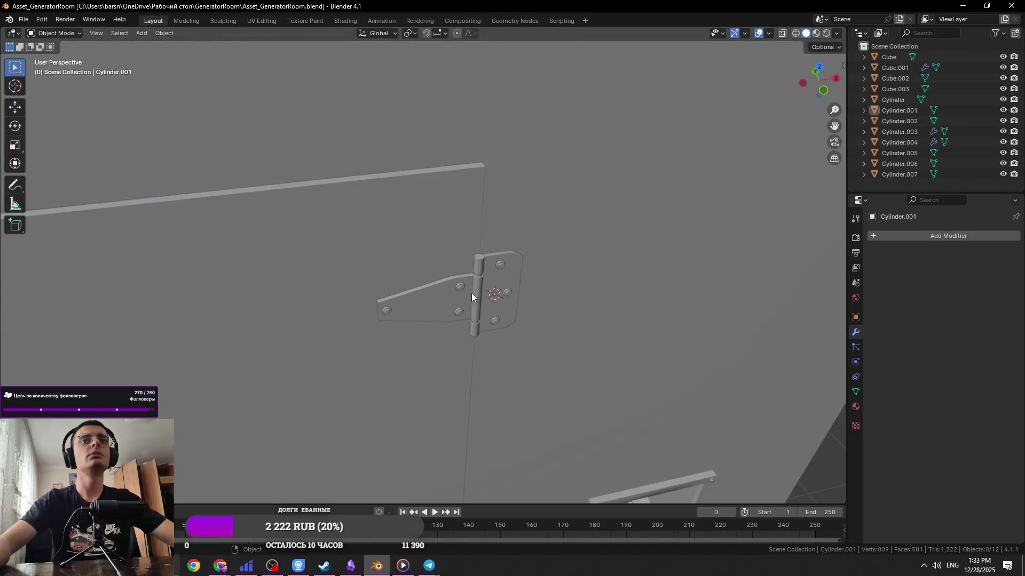
Gather the hinge leaves, screws and pin pieces into one selection
{"action": "left_click", "coordinate": [503, 288]}
{"action": "scroll", "coordinate": [494, 312], "scroll_direction": "up", "scroll_amount": 5}
{"action": "scroll", "coordinate": [440, 234], "scroll_direction": "down", "scroll_amount": 3}
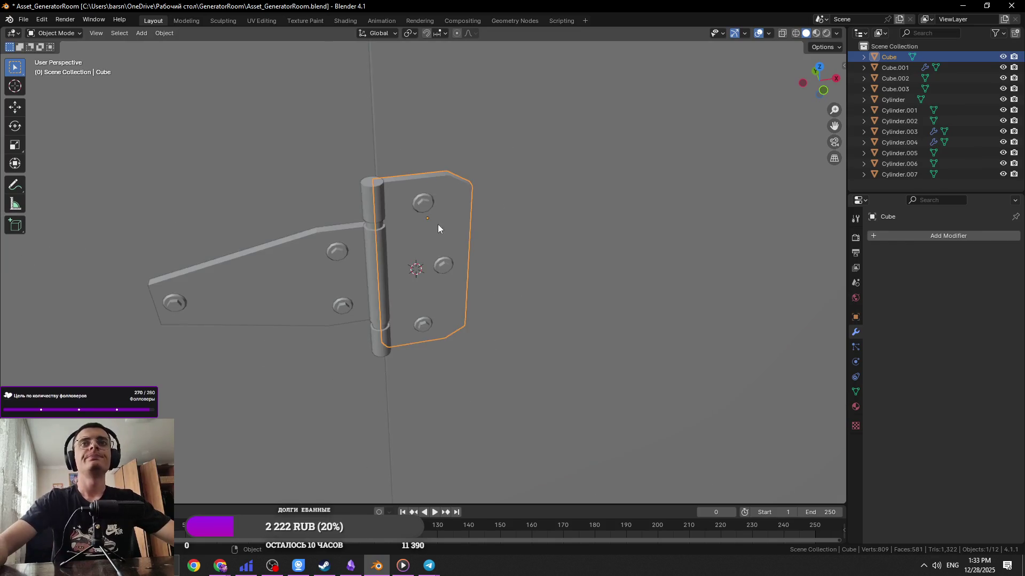
{"action": "left_click", "coordinate": [425, 202]}
{"action": "scroll", "coordinate": [462, 257], "scroll_direction": "up", "scroll_amount": 2}
{"action": "left_click", "coordinate": [462, 258], "text": "shift"}
{"action": "left_click", "coordinate": [453, 268], "text": "shift"}
{"action": "left_click", "coordinate": [427, 173], "text": "shift"}
{"action": "left_click", "coordinate": [467, 157], "text": "shift"}
{"action": "left_click", "coordinate": [297, 245], "text": "shift"}
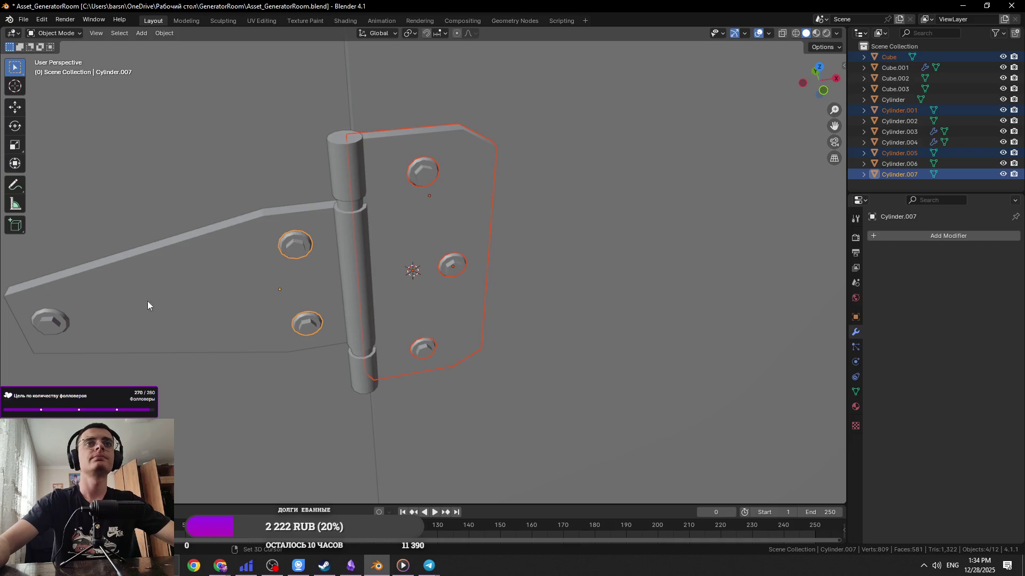
{"action": "left_click", "coordinate": [63, 309], "text": "shift"}
{"action": "left_click", "coordinate": [208, 268], "text": "shift"}
{"action": "left_click", "coordinate": [364, 251], "text": "shift"}
{"action": "left_click", "coordinate": [364, 251], "text": "shift"}
Apply the Mirror modifier on the hinge pin ends
{"action": "mouse_move", "coordinate": [538, 245]}
{"action": "middle_mouse_down"}
{"action": "mouse_move", "coordinate": [508, 257]}
{"action": "mouse_move", "coordinate": [466, 240]}
{"action": "mouse_move", "coordinate": [460, 277]}
{"action": "middle_mouse_up"}
{"action": "left_click", "coordinate": [384, 212]}
{"action": "key", "text": "ctrl+a"}
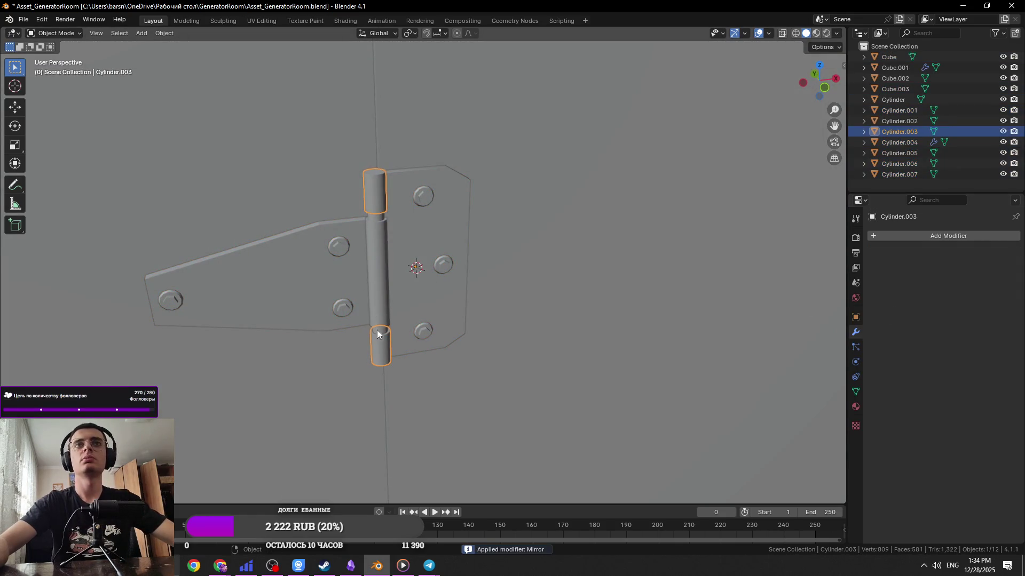
Join both hinge leaves, the pin pieces and the left-leaf bolts into one object
{"action": "left_click", "coordinate": [384, 293], "text": "shift"}
{"action": "left_click", "coordinate": [433, 284], "text": "shift"}
{"action": "left_click", "coordinate": [345, 250], "text": "shift"}
{"action": "left_click", "coordinate": [339, 246], "text": "shift"}
{"action": "left_click", "coordinate": [338, 246], "text": "shift"}
{"action": "left_click", "coordinate": [337, 297], "text": "shift"}
{"action": "left_click", "coordinate": [338, 296], "text": "shift"}
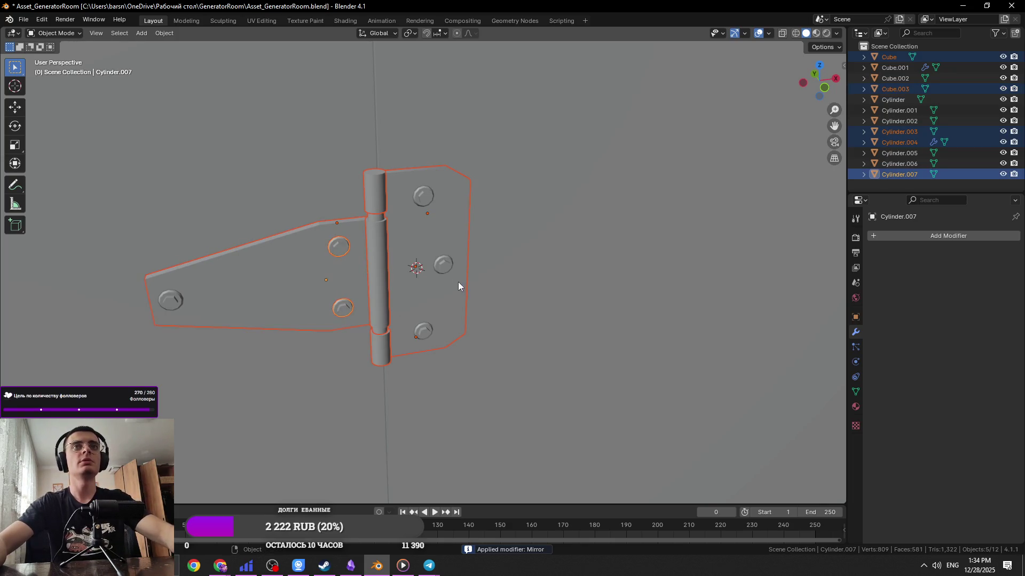
{"action": "key", "text": "ctrl+j"}
Merge the middle bolt and the remaining screws into the joined hinge
{"action": "left_click", "coordinate": [447, 266]}
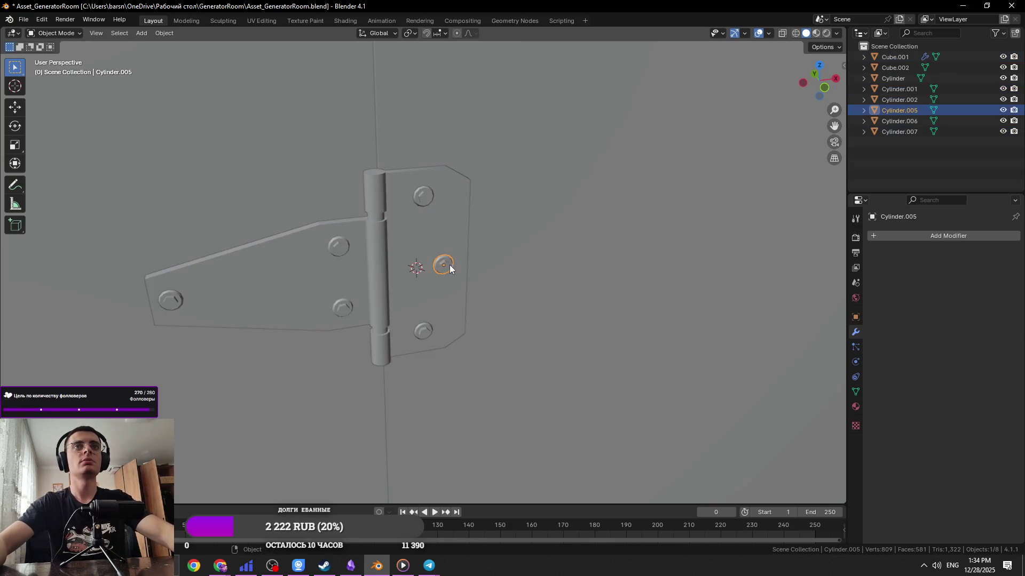
{"action": "left_click", "coordinate": [350, 246], "text": "shift"}
{"action": "key", "text": "ctrl+j"}
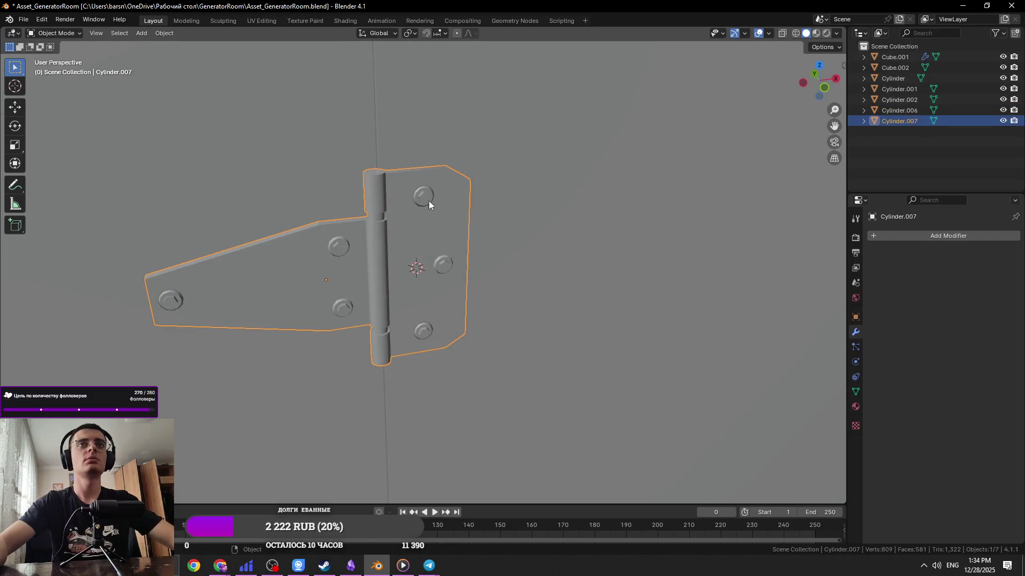
{"action": "left_click", "coordinate": [428, 201]}
{"action": "left_click", "coordinate": [188, 299], "text": "shift"}
{"action": "left_click", "coordinate": [270, 296], "text": "shift"}
{"action": "key", "text": "ctrl+j"}
{"action": "scroll", "coordinate": [371, 284], "scroll_direction": "down", "scroll_amount": 3}
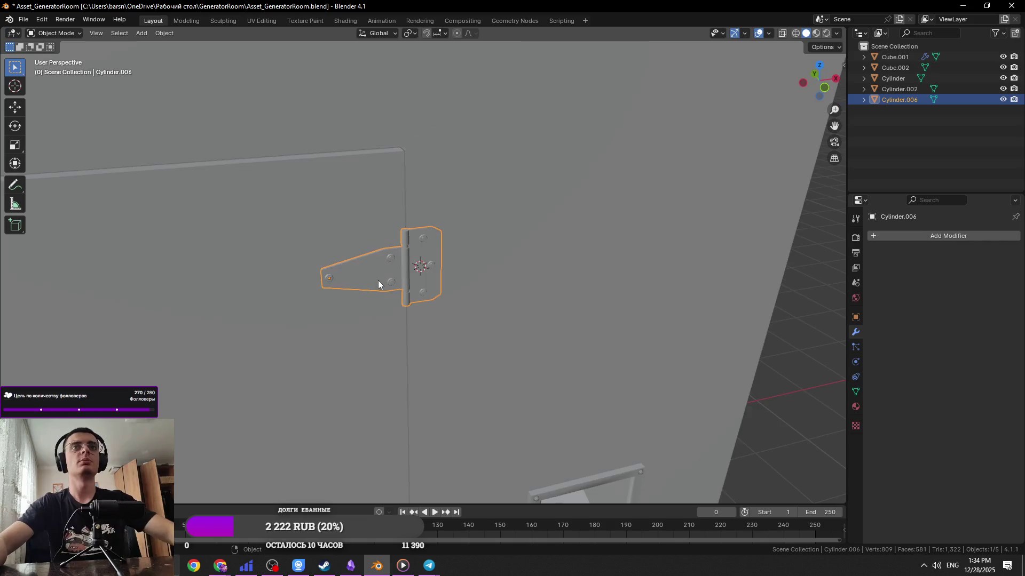
Save the file, deselect everything and view the whole generator box
{"action": "scroll", "coordinate": [379, 282], "scroll_direction": "down", "scroll_amount": 5}
{"action": "key", "text": "ctrl+s"}
{"action": "left_click", "coordinate": [632, 271]}
{"action": "scroll", "coordinate": [375, 282], "scroll_direction": "down", "scroll_amount": 5}
{"action": "middle_click_drag", "start_coordinate": [374, 281], "coordinate": [575, 283]}
{"action": "key", "text": "ctrl+s"}
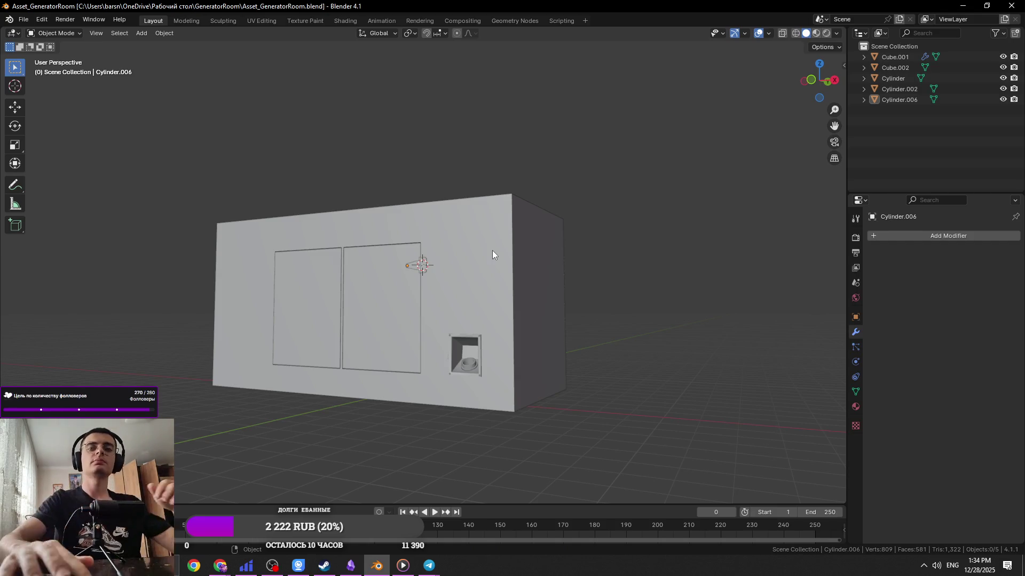
Select the hinge from the front orthographic view, frame it and save
{"action": "key", "text": "KP_1"}
{"action": "scroll", "coordinate": [459, 277], "scroll_direction": "up", "scroll_amount": 5}
{"action": "left_click", "coordinate": [420, 275]}
{"action": "left_click", "coordinate": [420, 275]}
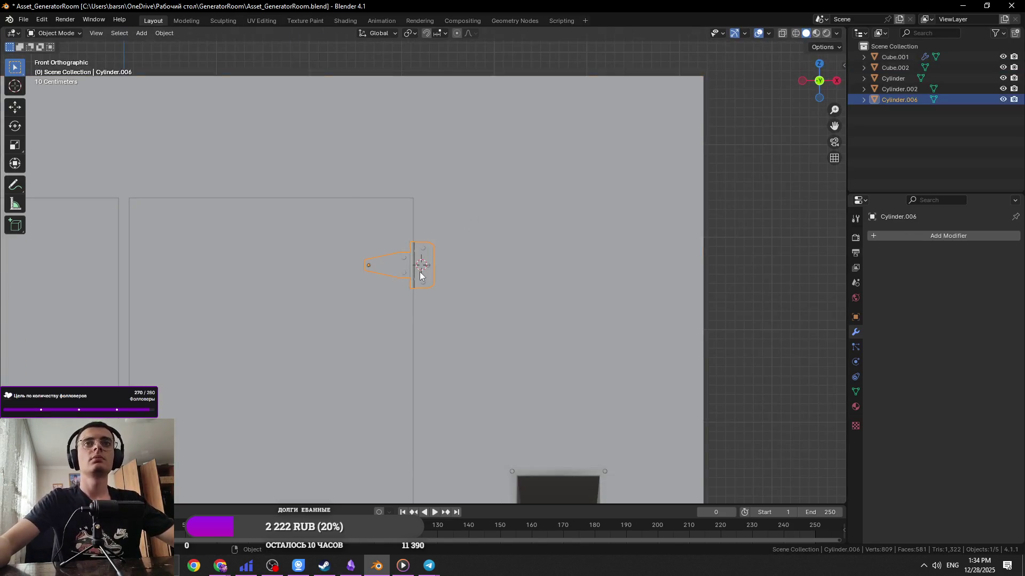
{"action": "key", "text": "KP_Decimal"}
{"action": "key", "text": "ctrl+s"}
Toggle the hinge into Edit Mode and back, then browse its existing materials
{"action": "middle_click_drag", "start_coordinate": [347, 300], "coordinate": [381, 277]}
{"action": "key", "text": "KP_Decimal"}
{"action": "key", "text": "Tab"}
{"action": "scroll", "coordinate": [462, 294], "scroll_direction": "down", "scroll_amount": 3}
{"action": "scroll", "coordinate": [462, 294], "scroll_direction": "up", "scroll_amount": 3}
{"action": "key", "text": "Tab"}
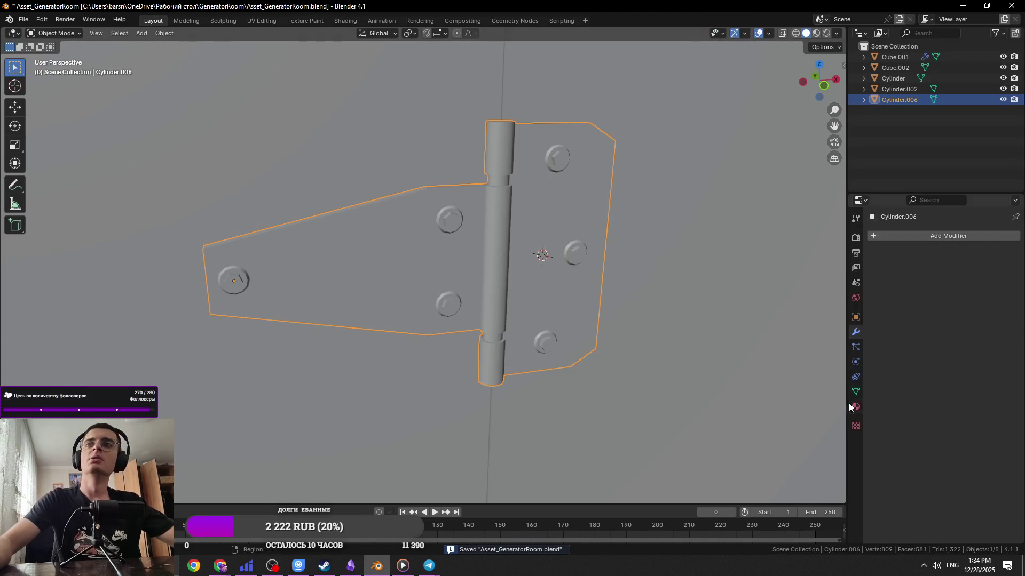
{"action": "left_click", "coordinate": [856, 408]}
{"action": "left_click", "coordinate": [876, 282]}
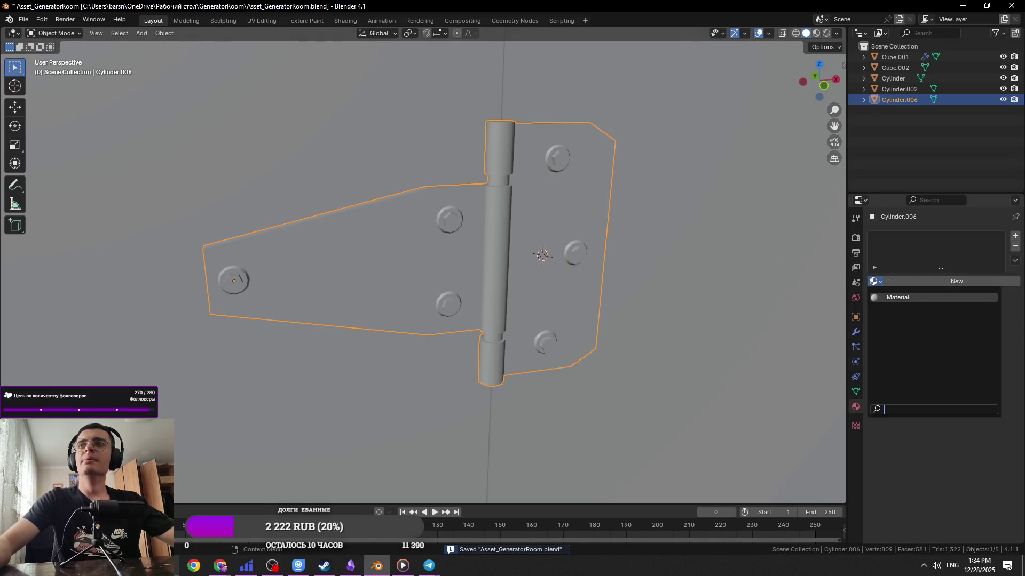
In UV Editing, start a new 1024 × 1024 image named UV_Test, then minimise the windows
{"action": "left_click", "coordinate": [262, 21]}
{"action": "mouse_move", "coordinate": [429, 96]}
{"action": "left_mouse_down"}
{"action": "mouse_move", "coordinate": [194, 104]}
{"action": "mouse_move", "coordinate": [438, 111]}
{"action": "left_mouse_up"}
{"action": "left_click", "coordinate": [316, 34]}
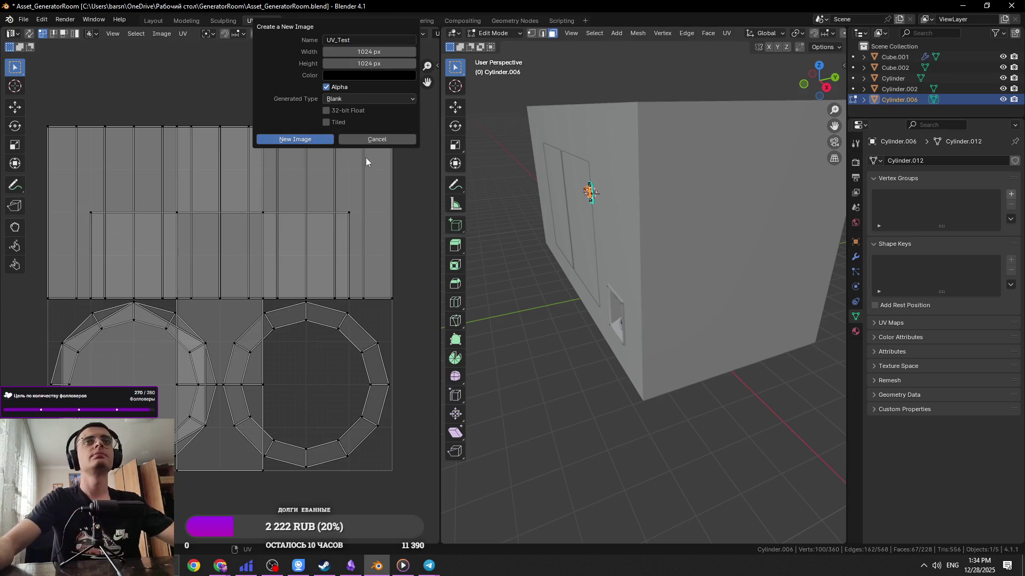
{"action": "left_click", "coordinate": [958, 4]}
{"action": "left_click", "coordinate": [966, 5]}
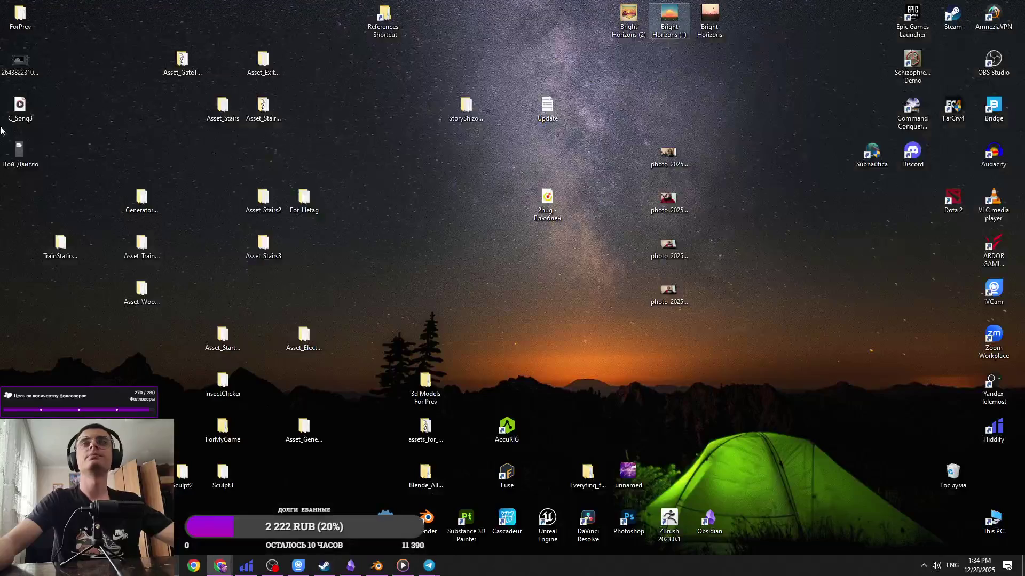
Open C_Song3.mp4 from the desktop in VLC media player
{"action": "right_click", "coordinate": [20, 106]}
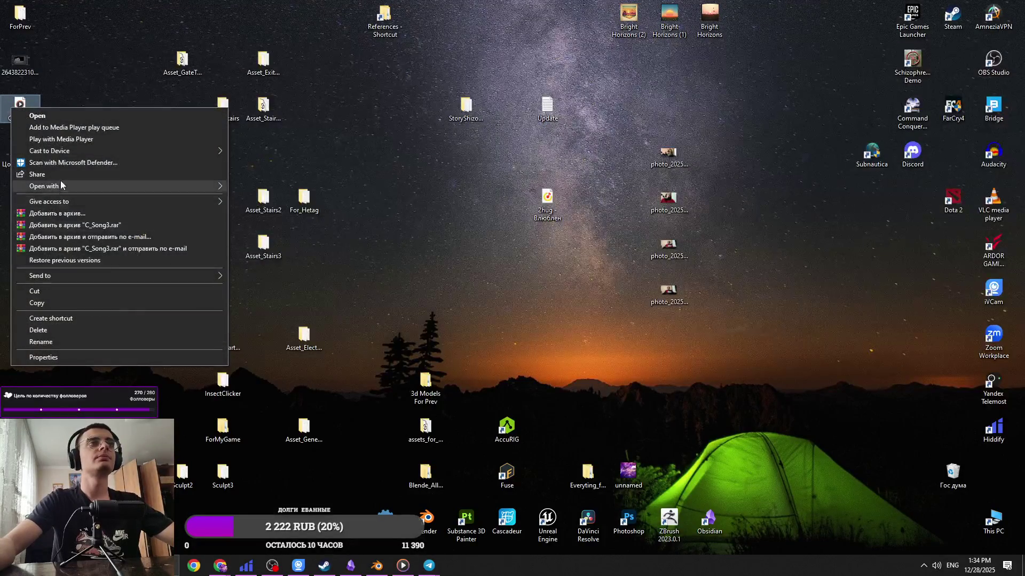
{"action": "mouse_move", "coordinate": [129, 190]}
{"action": "left_click", "coordinate": [288, 235]}
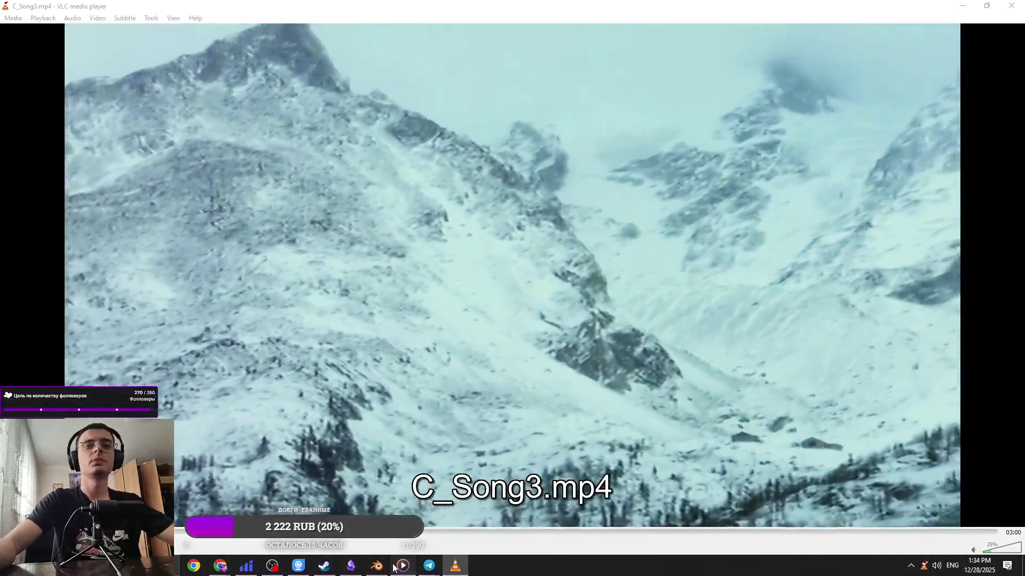
Minimise VLC and return to Blender's view of the hinge
{"action": "left_click", "coordinate": [455, 566]}
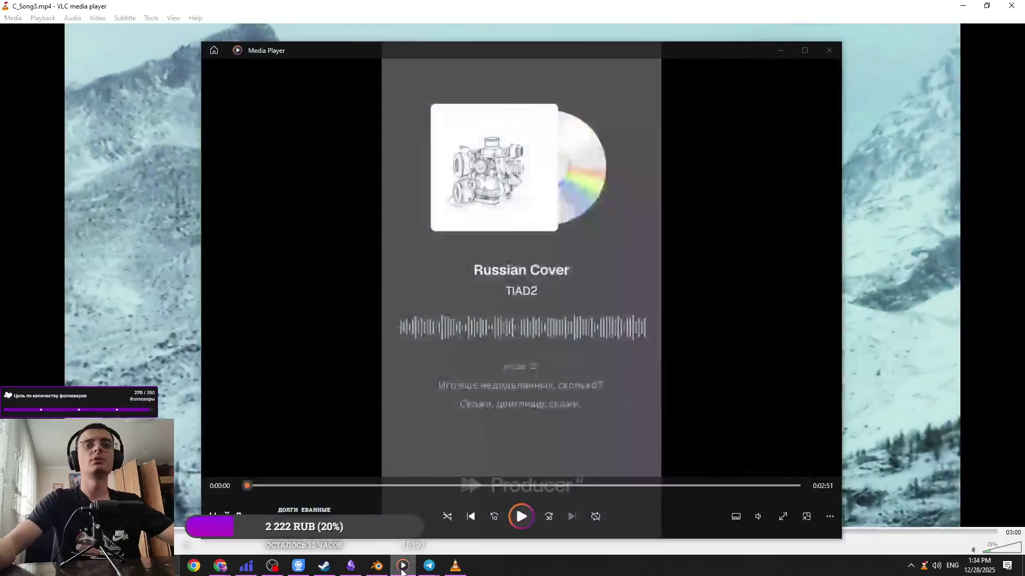
{"action": "left_click", "coordinate": [377, 565]}
{"action": "middle_click_drag", "start_coordinate": [614, 267], "coordinate": [667, 262]}
Frame the hinge, return to Object Mode, unhide everything and save
{"action": "key", "text": "KP_Decimal"}
{"action": "key", "text": "Tab"}
{"action": "scroll", "coordinate": [682, 254], "scroll_direction": "down", "scroll_amount": 8}
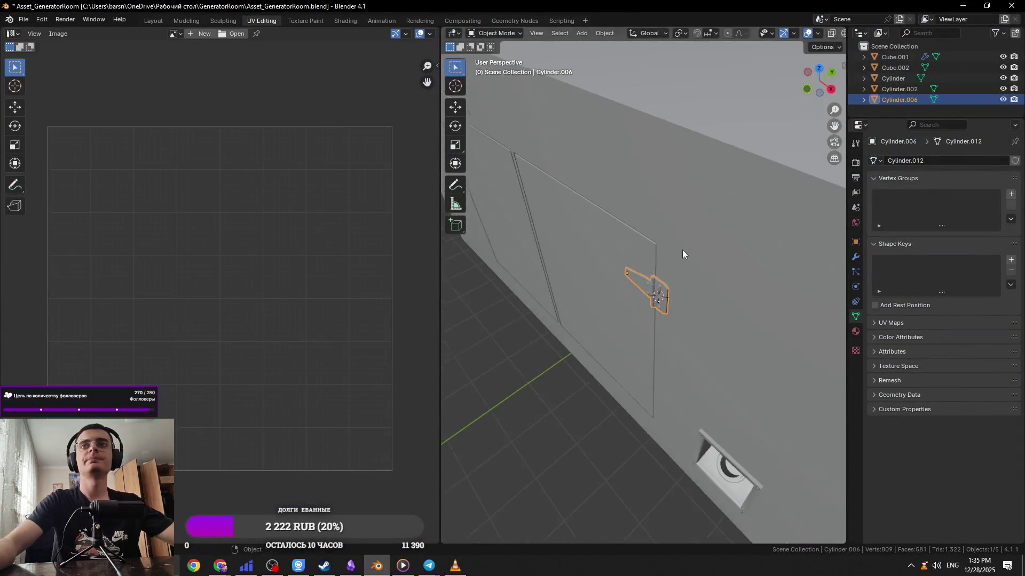
{"action": "key", "text": "alt+h"}
{"action": "key", "text": "ctrl+s"}
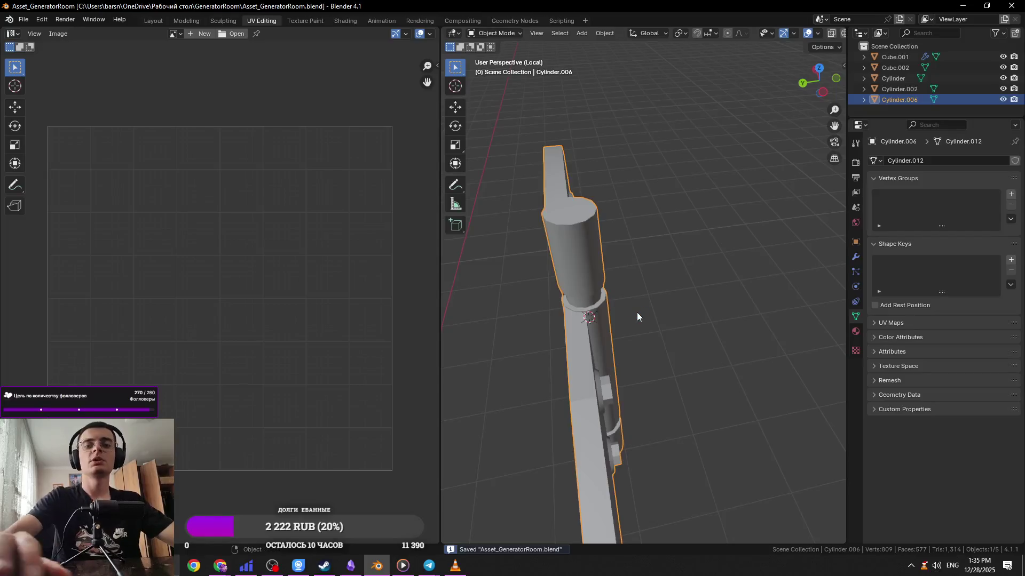
Isolate the hinge in local view and enter Edit Mode, zooming onto the knuckle
{"action": "key", "text": "KP_Divide"}
{"action": "key", "text": "Tab"}
{"action": "middle_click_drag", "start_coordinate": [683, 254], "coordinate": [534, 211]}
{"action": "scroll", "coordinate": [535, 211], "scroll_direction": "up", "scroll_amount": 2}
{"action": "key", "text": "KP_3"}
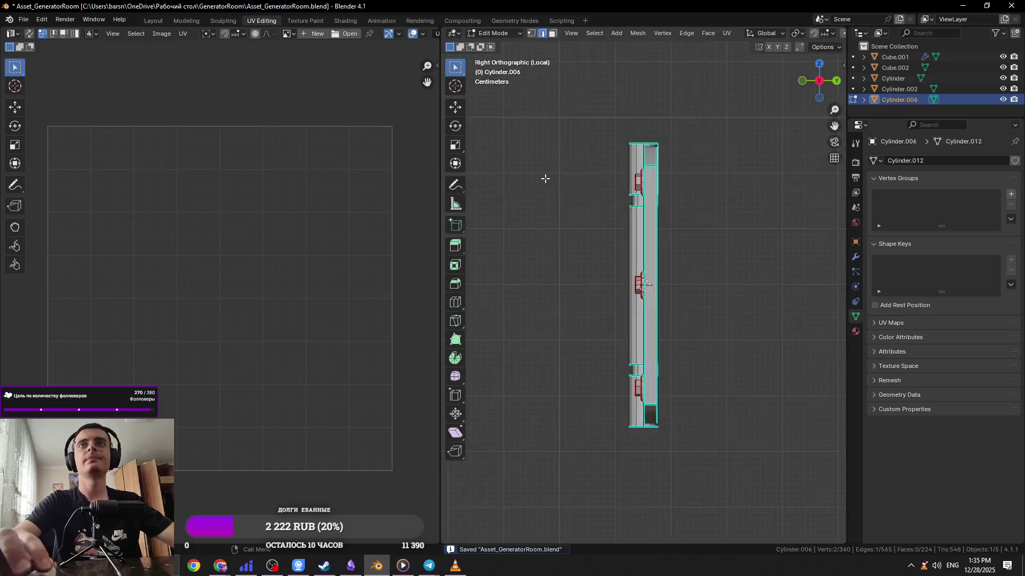
{"action": "key", "text": "KP_Decimal"}
{"action": "middle_click_drag", "start_coordinate": [610, 167], "coordinate": [547, 299]}
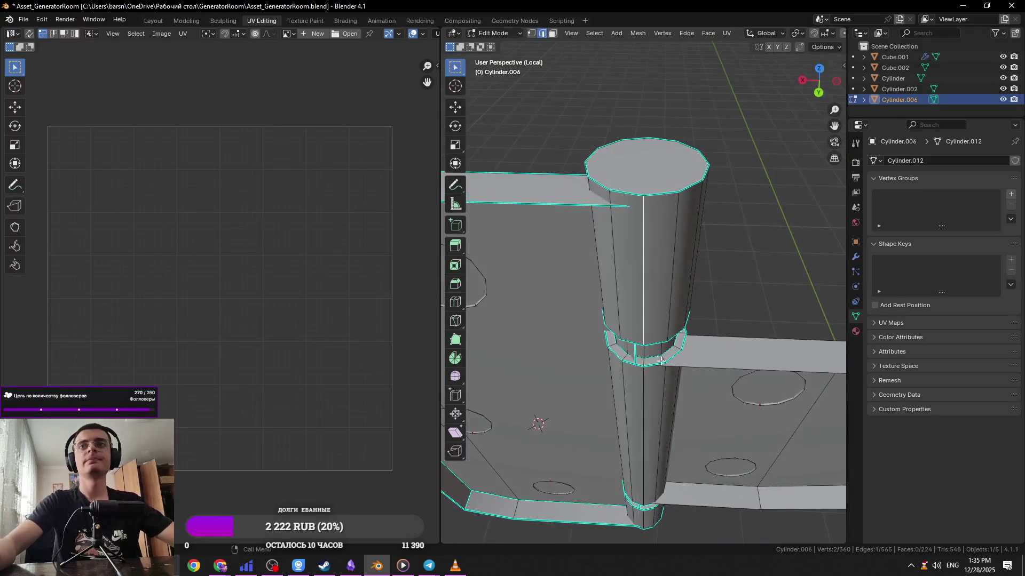
Switch to edge select mode with a side view of the hinge
{"action": "key", "text": "3"}
{"action": "scroll", "coordinate": [656, 368], "scroll_direction": "down", "scroll_amount": 3}
{"action": "mouse_move", "coordinate": [761, 286]}
{"action": "middle_mouse_down"}
{"action": "mouse_move", "coordinate": [727, 286]}
{"action": "mouse_move", "coordinate": [719, 318]}
{"action": "mouse_move", "coordinate": [651, 313]}
{"action": "middle_mouse_up"}
{"action": "scroll", "coordinate": [719, 318], "scroll_direction": "up", "scroll_amount": 3}
{"action": "key", "text": "2"}
{"action": "scroll", "coordinate": [652, 313], "scroll_direction": "up", "scroll_amount": 3}
Mark seams on the pin knuckle, top cap, side and vertical edge loops
{"action": "left_click", "coordinate": [675, 251], "text": "alt"}
{"action": "middle_click_drag", "start_coordinate": [675, 251], "coordinate": [671, 275]}
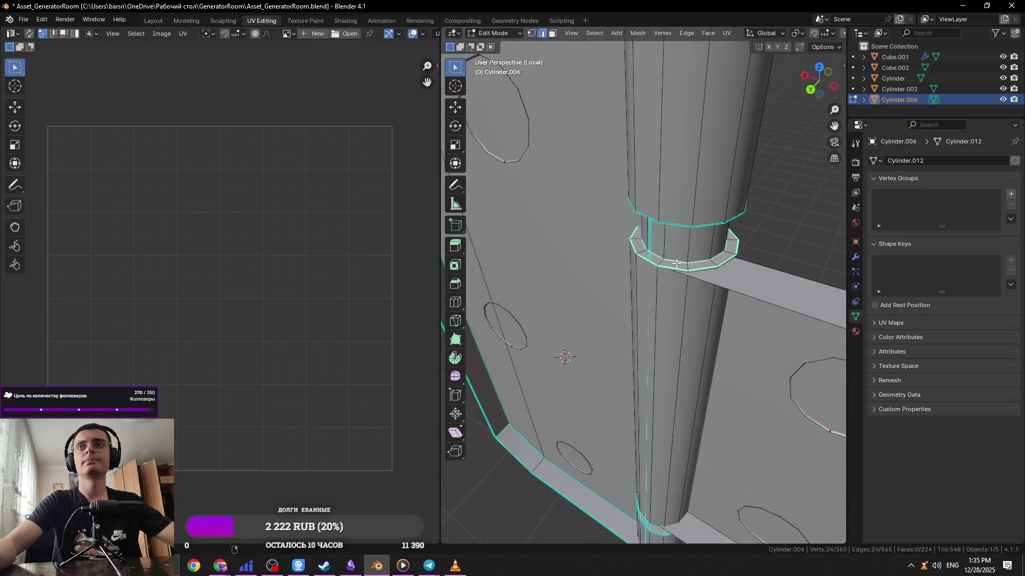
{"action": "scroll", "coordinate": [676, 219], "scroll_direction": "down", "scroll_amount": 2}
{"action": "left_click", "coordinate": [651, 69], "text": "alt+shift"}
{"action": "mouse_move", "coordinate": [651, 69]}
{"action": "middle_mouse_down"}
{"action": "mouse_move", "coordinate": [667, 319]}
{"action": "mouse_move", "coordinate": [678, 278]}
{"action": "mouse_move", "coordinate": [641, 224]}
{"action": "middle_mouse_up"}
{"action": "scroll", "coordinate": [667, 319], "scroll_direction": "down", "scroll_amount": 1}
{"action": "left_click", "coordinate": [670, 314], "text": "alt+shift"}
{"action": "scroll", "coordinate": [669, 300], "scroll_direction": "down", "scroll_amount": 2}
{"action": "left_click", "coordinate": [647, 412], "text": "alt+shift"}
{"action": "right_click", "coordinate": [649, 415]}
{"action": "left_click", "coordinate": [649, 414]}
Select a single edge on the hinge plate and save the file
{"action": "middle_click_drag", "start_coordinate": [646, 412], "coordinate": [582, 365]}
{"action": "left_click", "coordinate": [546, 239]}
{"action": "mouse_move", "coordinate": [546, 238]}
{"action": "middle_mouse_down"}
{"action": "mouse_move", "coordinate": [668, 261]}
{"action": "mouse_move", "coordinate": [657, 375]}
{"action": "mouse_move", "coordinate": [738, 284]}
{"action": "mouse_move", "coordinate": [602, 291]}
{"action": "mouse_move", "coordinate": [565, 371]}
{"action": "mouse_move", "coordinate": [606, 245]}
{"action": "mouse_move", "coordinate": [617, 267]}
{"action": "middle_mouse_up"}
{"action": "key", "text": "ctrl+s"}
{"action": "scroll", "coordinate": [649, 352], "scroll_direction": "up", "scroll_amount": 5}
{"action": "scroll", "coordinate": [649, 352], "scroll_direction": "down", "scroll_amount": 5}
Select two plate side edges, dismiss the edge menu unchanged, and leave Edit Mode
{"action": "left_click", "coordinate": [563, 341]}
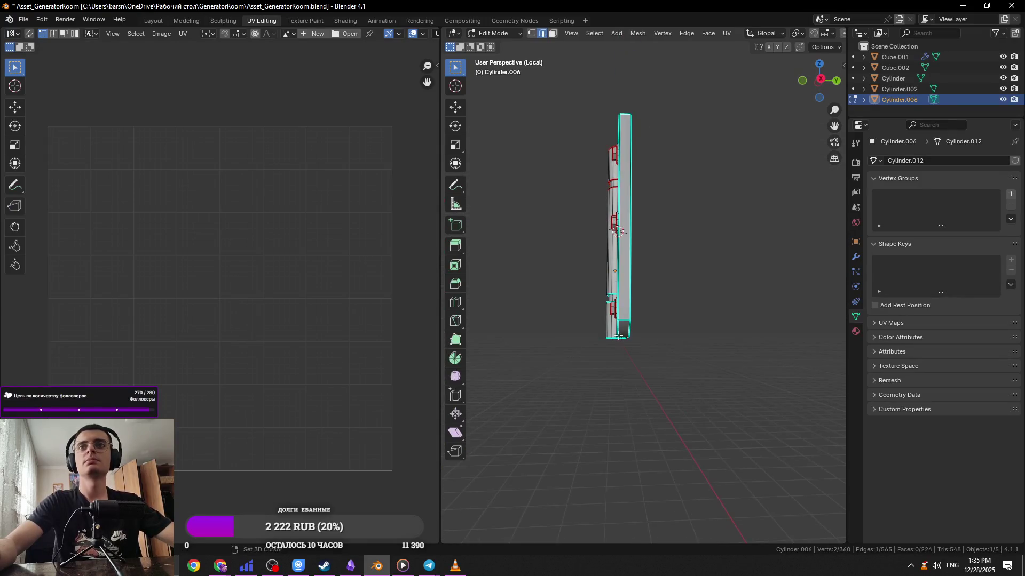
{"action": "left_click", "coordinate": [622, 319], "text": "shift"}
{"action": "mouse_move", "coordinate": [622, 319]}
{"action": "middle_mouse_down"}
{"action": "mouse_move", "coordinate": [652, 320]}
{"action": "mouse_move", "coordinate": [657, 290]}
{"action": "mouse_move", "coordinate": [622, 321]}
{"action": "mouse_move", "coordinate": [643, 291]}
{"action": "mouse_move", "coordinate": [637, 168]}
{"action": "mouse_move", "coordinate": [707, 288]}
{"action": "middle_mouse_up"}
{"action": "right_click", "coordinate": [710, 290]}
{"action": "left_click", "coordinate": [710, 291]}
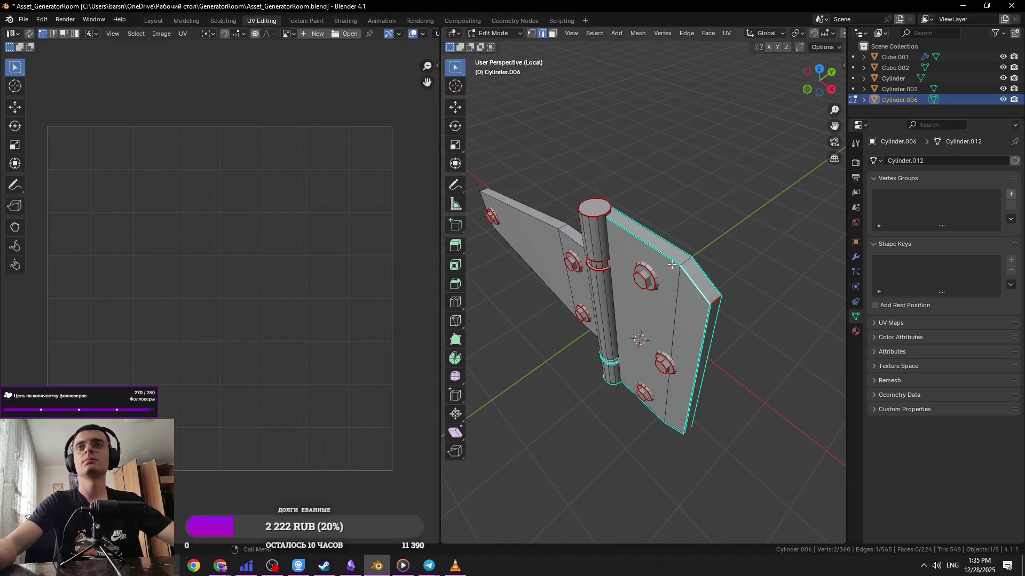
{"action": "key", "text": "Tab"}
{"action": "key", "text": "Tab"}
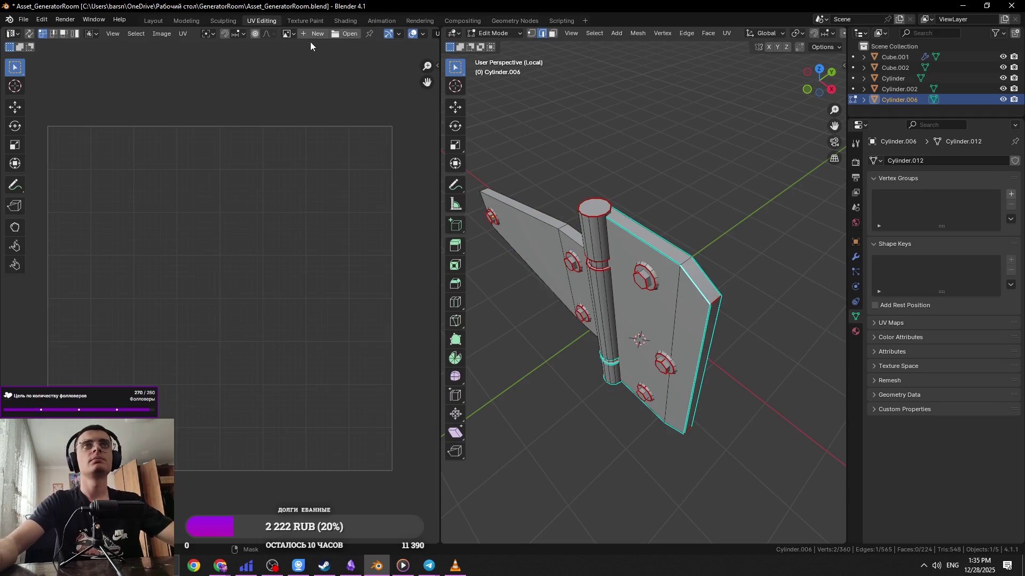
Create a new 1024 px Color Grid generated image named UV_Test
{"action": "left_click", "coordinate": [290, 32]}
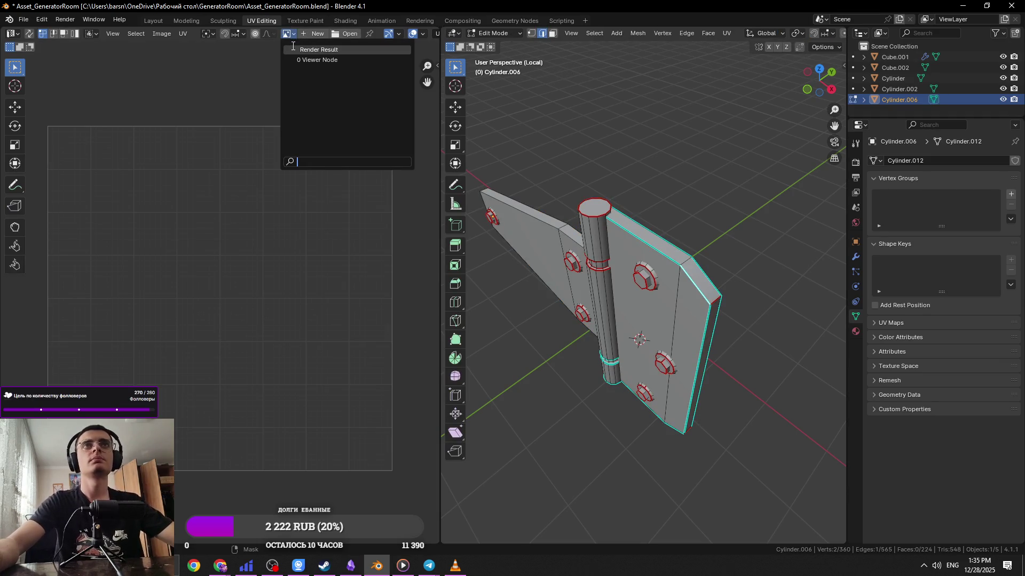
{"action": "left_click", "coordinate": [320, 34]}
{"action": "type", "text": "UV_Test"}
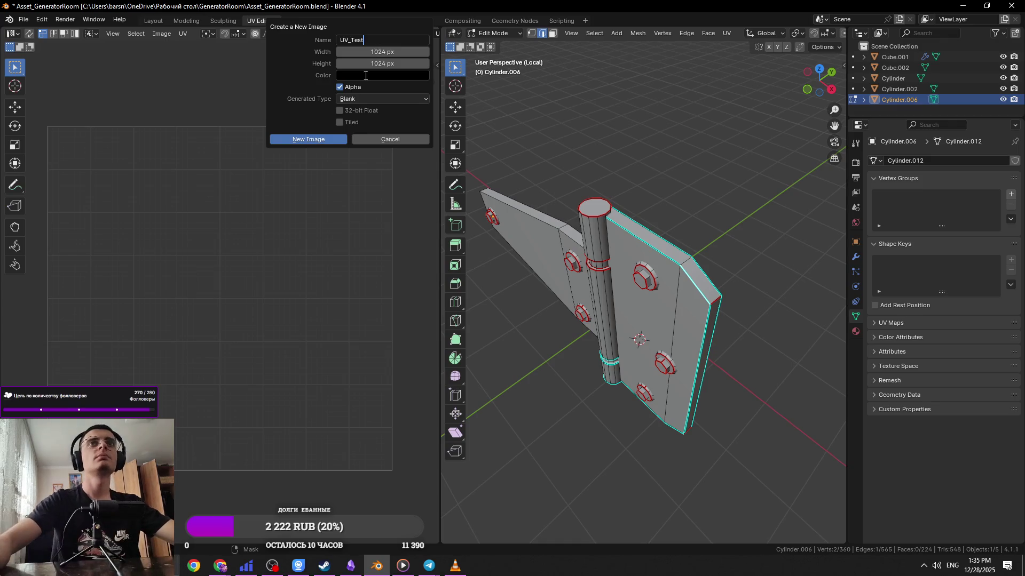
{"action": "left_click", "coordinate": [357, 123]}
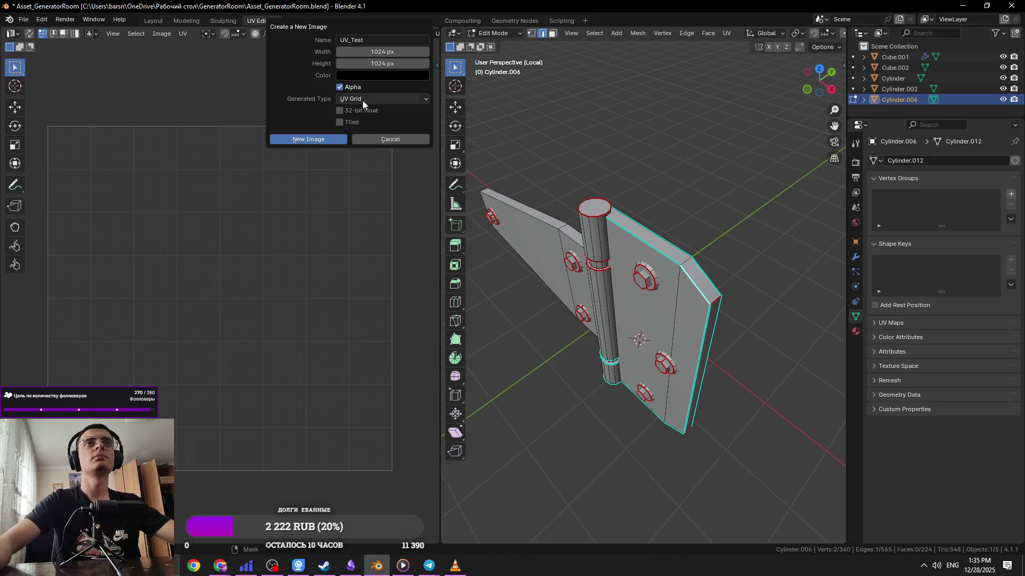
{"action": "left_click", "coordinate": [356, 135]}
{"action": "left_click", "coordinate": [331, 139]}
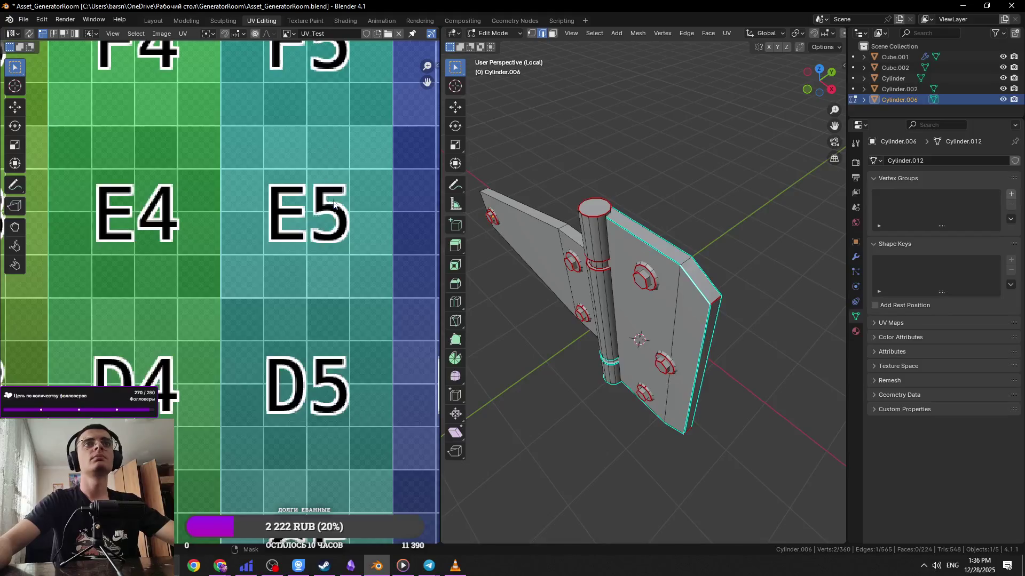
Save the file and return the hinge to Object Mode
{"action": "middle_click_drag", "start_coordinate": [667, 235], "coordinate": [742, 225]}
{"action": "key", "text": "ctrl+s"}
{"action": "scroll", "coordinate": [743, 225], "scroll_direction": "up", "scroll_amount": 5}
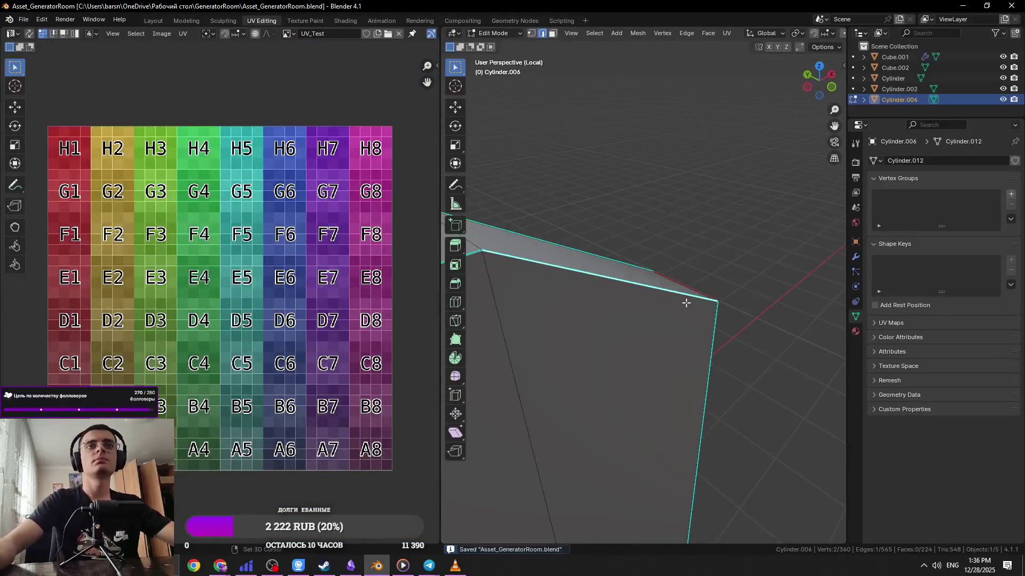
{"action": "scroll", "coordinate": [672, 265], "scroll_direction": "down", "scroll_amount": 4}
{"action": "mouse_move", "coordinate": [665, 267]}
{"action": "middle_mouse_down"}
{"action": "mouse_move", "coordinate": [599, 267]}
{"action": "mouse_move", "coordinate": [607, 342]}
{"action": "middle_mouse_up"}
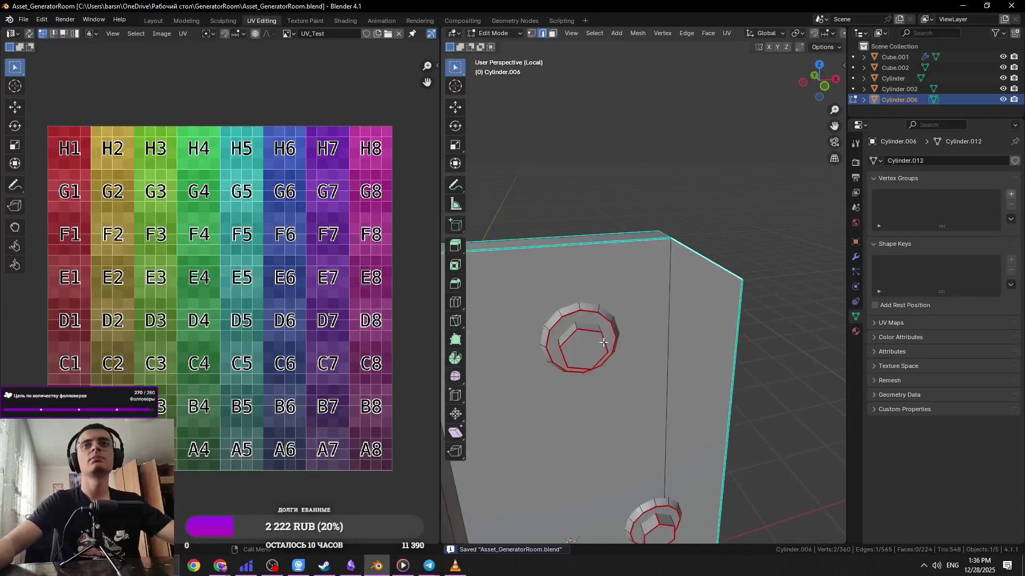
{"action": "key", "text": "Tab"}
Link the existing Material to the hinge, Cylinder.006
{"action": "left_click", "coordinate": [852, 331]}
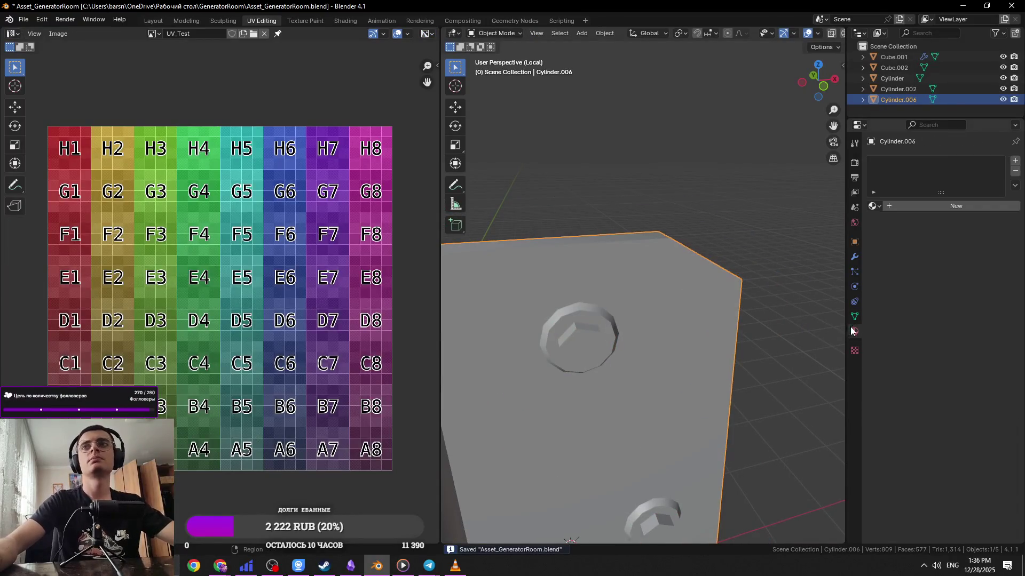
{"action": "left_click", "coordinate": [874, 206]}
{"action": "left_click", "coordinate": [870, 254]}
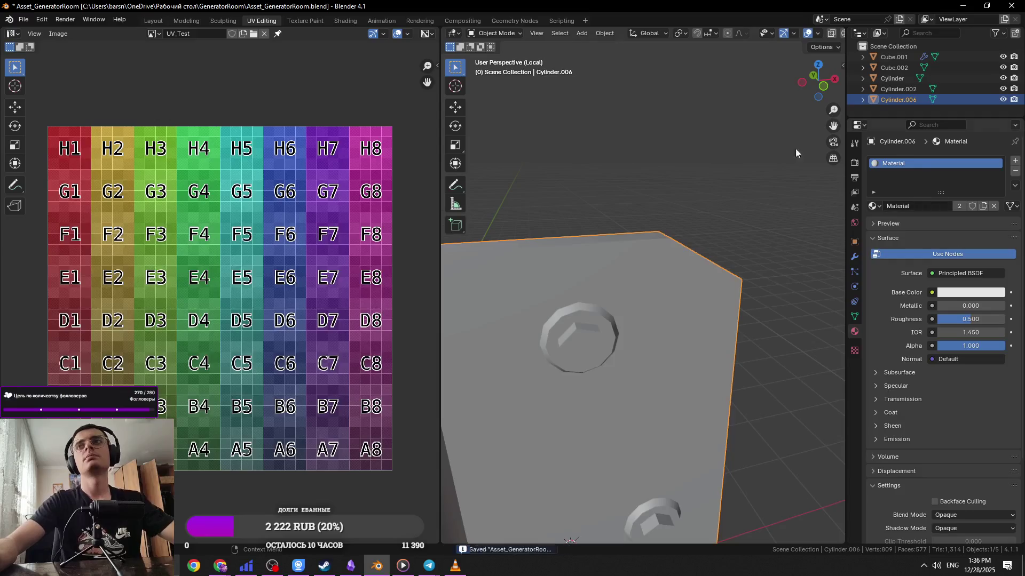
In Shading, connect a UV_Test image texture to the Principled BSDF Base Color
{"action": "left_click", "coordinate": [360, 21]}
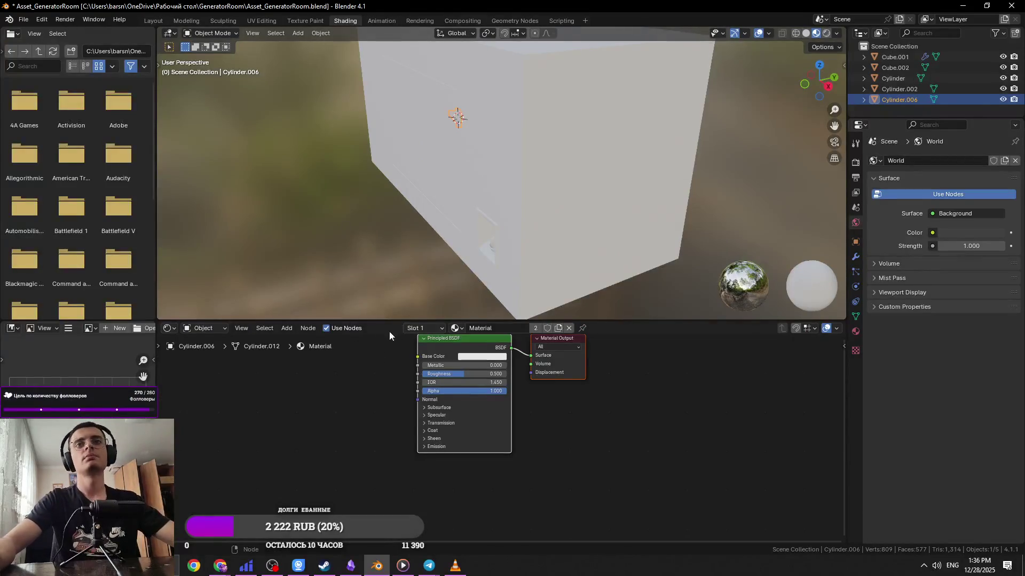
{"action": "left_click", "coordinate": [88, 328]}
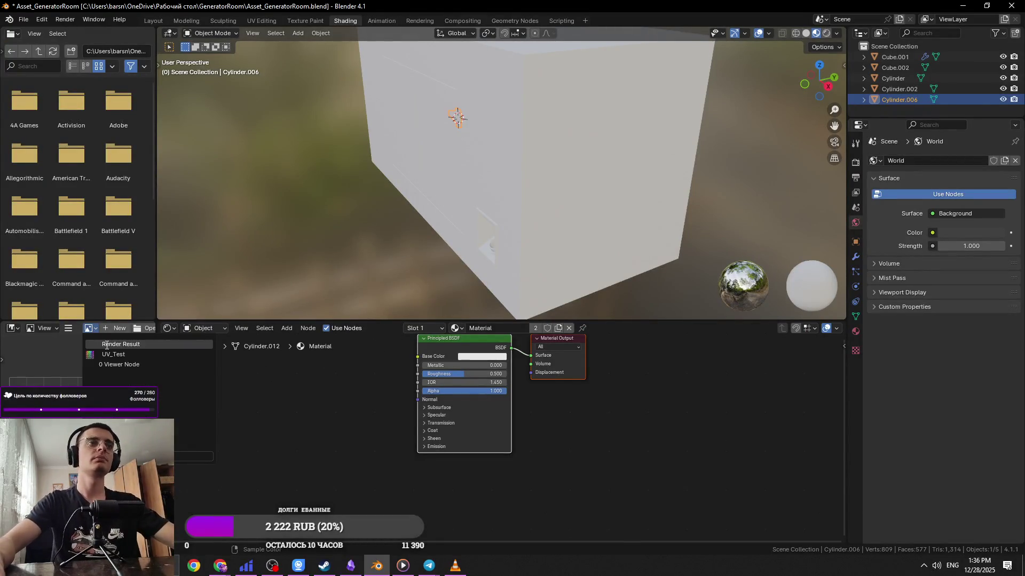
{"action": "left_click", "coordinate": [89, 355]}
{"action": "left_click_drag", "start_coordinate": [87, 332], "coordinate": [342, 385]}
{"action": "scroll", "coordinate": [380, 394], "scroll_direction": "up", "scroll_amount": 3}
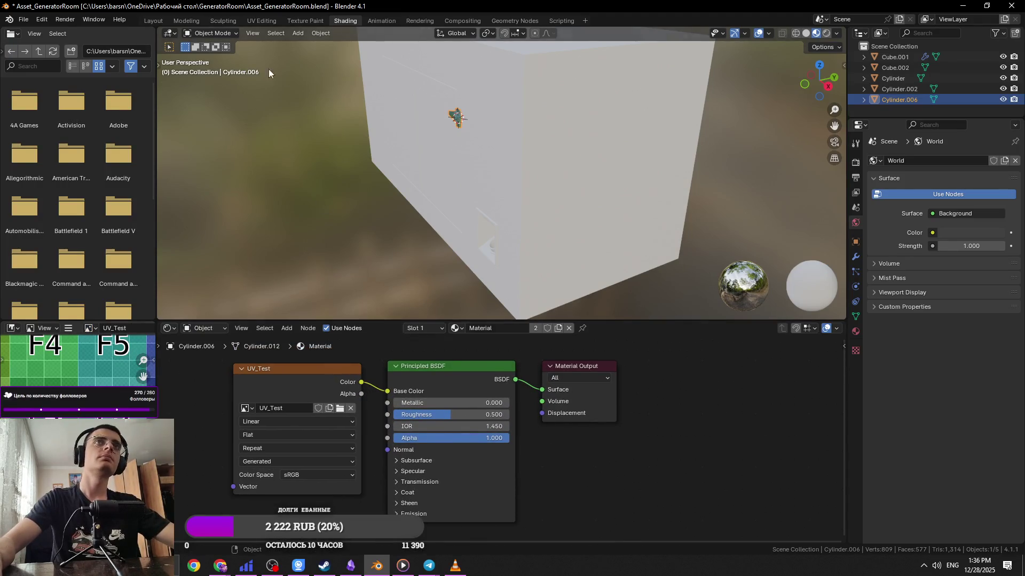
{"action": "left_click", "coordinate": [261, 21]}
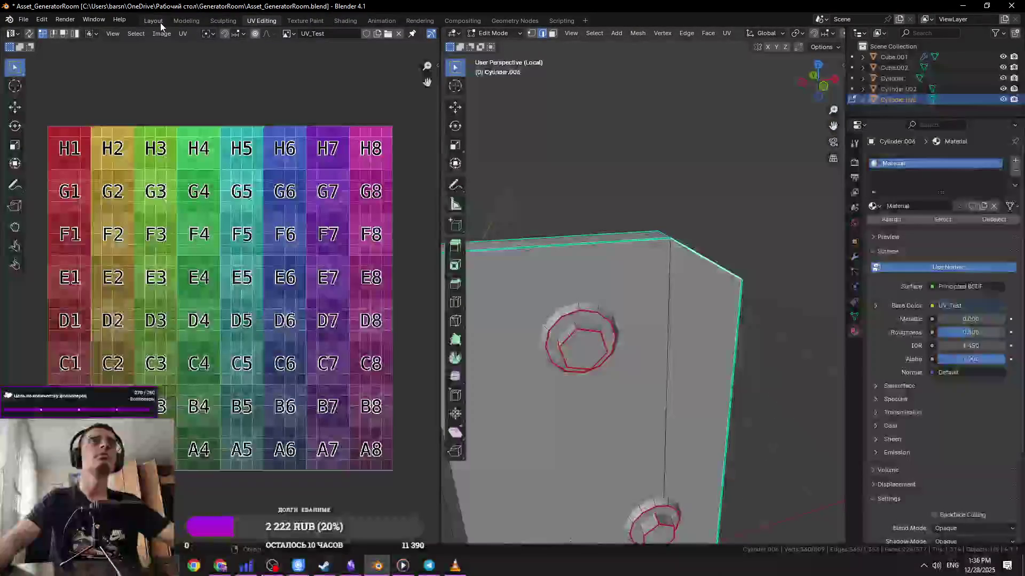
Save, select the whole hinge mesh and preview the UV_Test texture on it
{"action": "key", "text": "ctrl+s"}
{"action": "key", "text": "a"}
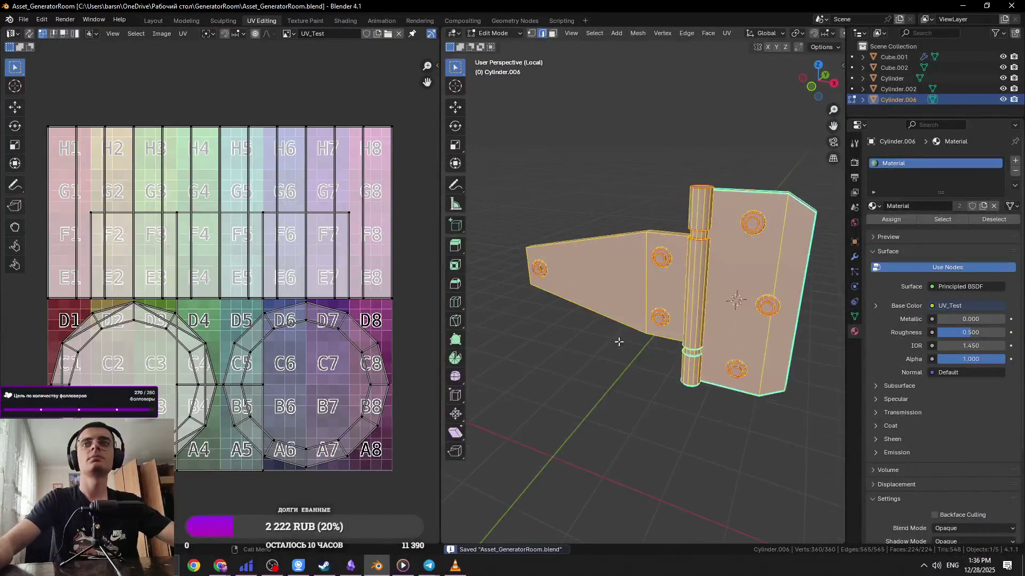
{"action": "scroll", "coordinate": [817, 31], "scroll_direction": "down", "scroll_amount": 5}
{"action": "left_click", "coordinate": [815, 33]}
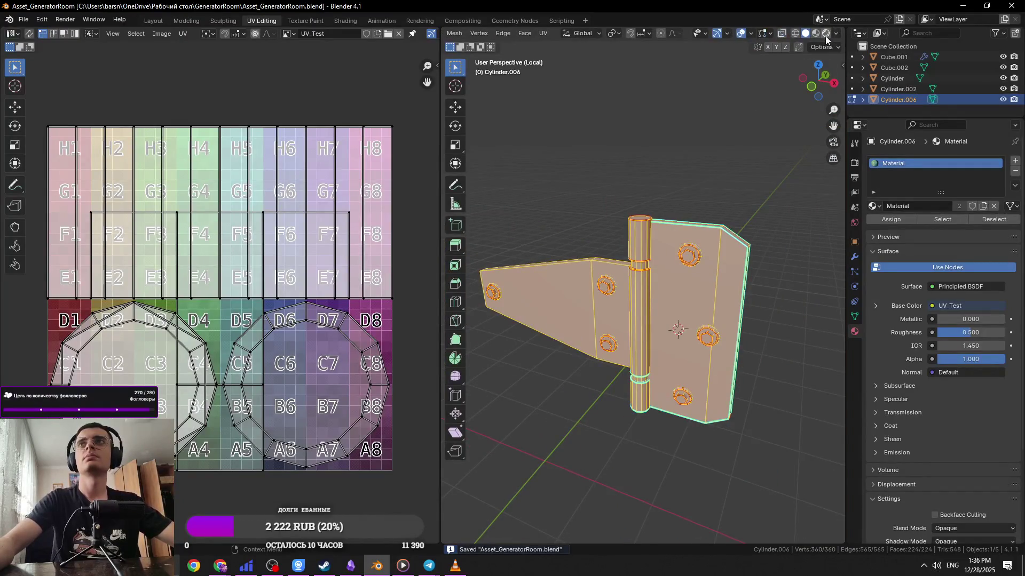
{"action": "scroll", "coordinate": [679, 293], "scroll_direction": "up", "scroll_amount": 5}
Apply the hinge's transforms in Object Mode, then return to Edit Mode
{"action": "key", "text": "Tab"}
{"action": "key", "text": "ctrl+a"}
{"action": "left_click", "coordinate": [674, 271]}
{"action": "key", "text": "Tab"}
Unwrap the selected hinge faces, save, and select the linked UV island
{"action": "scroll", "coordinate": [686, 181], "scroll_direction": "down", "scroll_amount": 5}
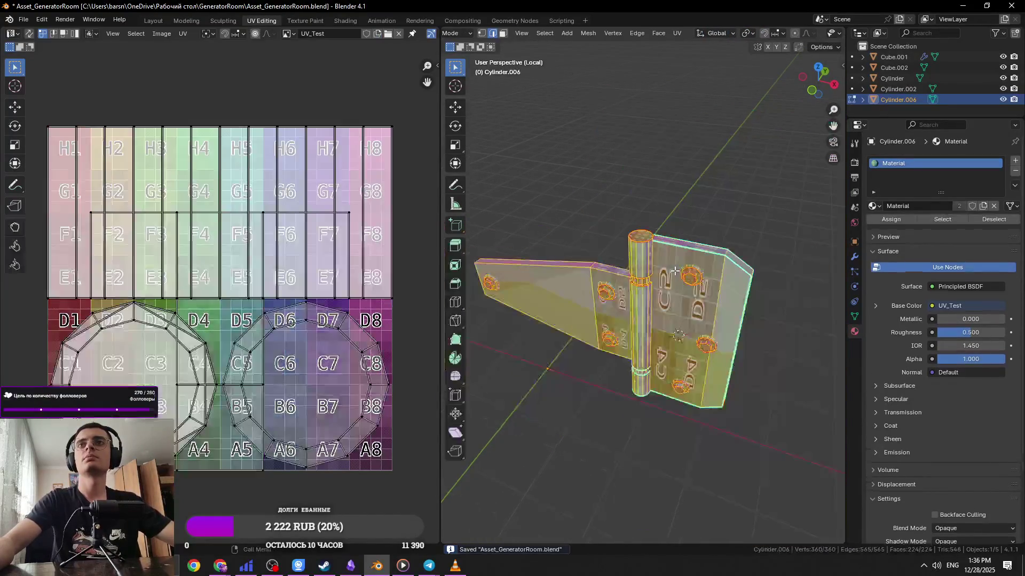
{"action": "left_click", "coordinate": [677, 33]}
{"action": "left_click", "coordinate": [694, 45]}
{"action": "mouse_move", "coordinate": [693, 214]}
{"action": "middle_mouse_down"}
{"action": "mouse_move", "coordinate": [662, 230]}
{"action": "mouse_move", "coordinate": [674, 236]}
{"action": "mouse_move", "coordinate": [670, 256]}
{"action": "middle_mouse_up"}
{"action": "left_click", "coordinate": [674, 236]}
{"action": "key", "text": "ctrl+s"}
{"action": "key", "text": "ctrl+l"}
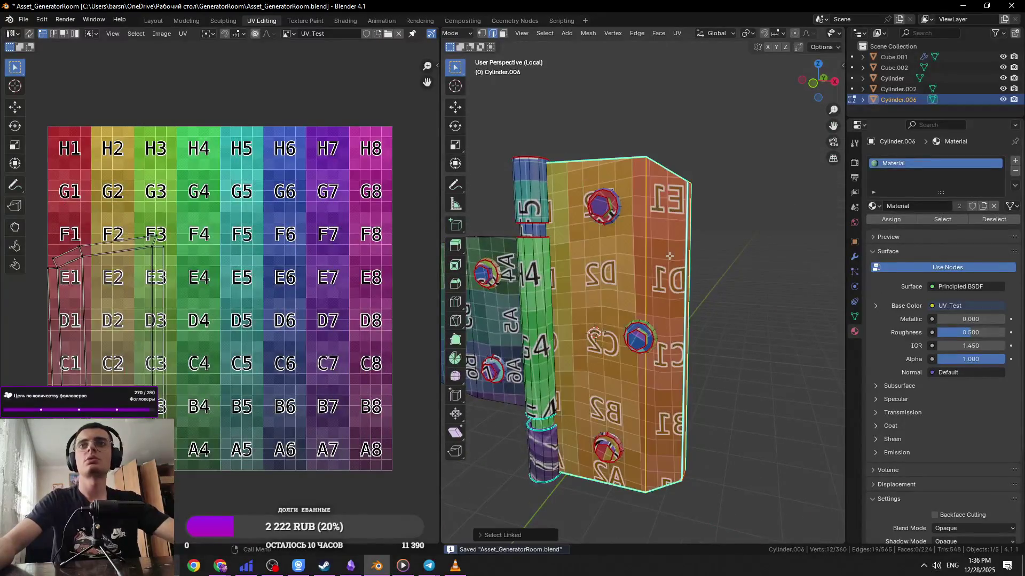
{"action": "key", "text": "1"}
{"action": "key", "text": "a"}
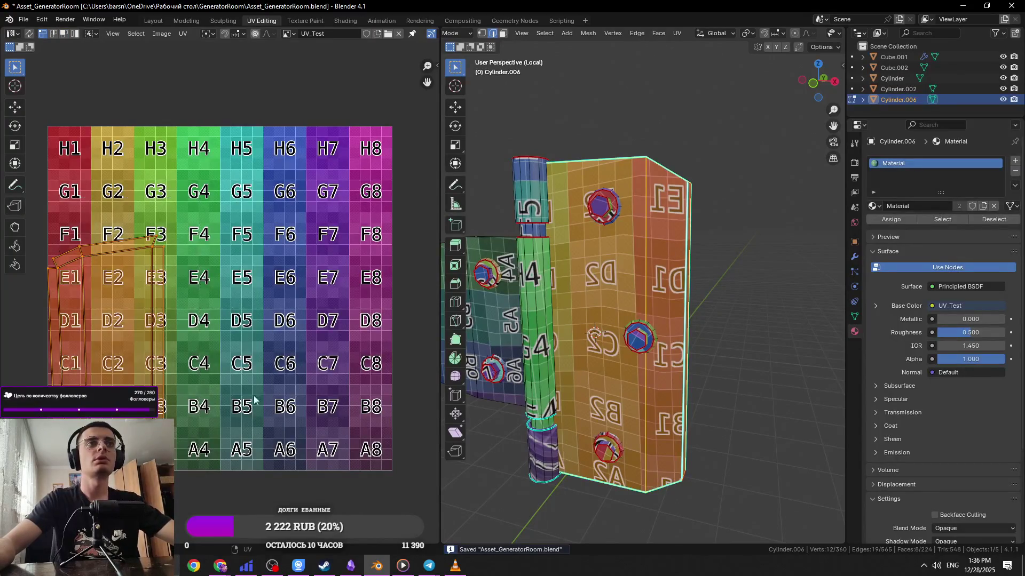
Set an edge option on a plate edge, then unwrap the linked hinge panel piece and save
{"action": "mouse_move", "coordinate": [612, 325]}
{"action": "middle_mouse_down"}
{"action": "mouse_move", "coordinate": [733, 341]}
{"action": "mouse_move", "coordinate": [783, 130]}
{"action": "middle_mouse_up"}
{"action": "left_click", "coordinate": [733, 340]}
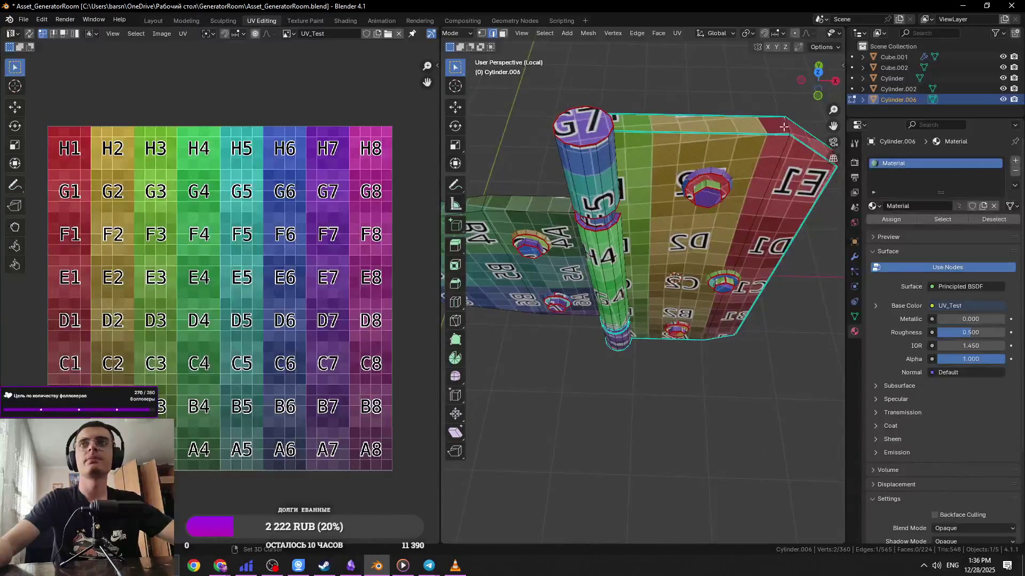
{"action": "right_click", "coordinate": [788, 240]}
{"action": "left_click", "coordinate": [785, 414]}
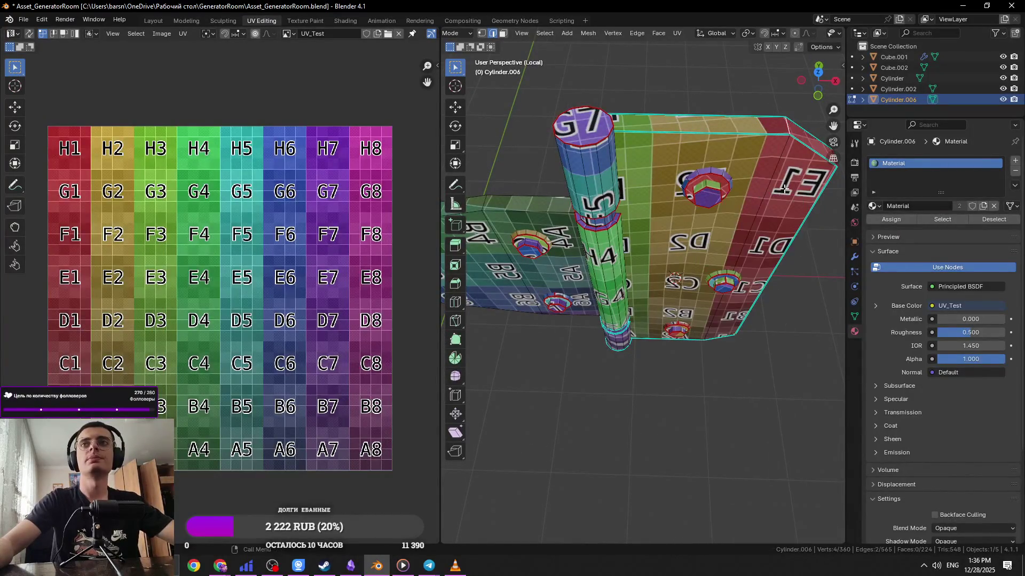
{"action": "key", "text": "ctrl+l"}
{"action": "key", "text": "u"}
{"action": "left_click", "coordinate": [694, 51]}
{"action": "key", "text": "ctrl+s"}
Mark a seam on a panel edge and unwrap the panel along it, then save
{"action": "mouse_move", "coordinate": [694, 64]}
{"action": "middle_mouse_down"}
{"action": "mouse_move", "coordinate": [623, 146]}
{"action": "mouse_move", "coordinate": [630, 73]}
{"action": "mouse_move", "coordinate": [590, 259]}
{"action": "middle_mouse_up"}
{"action": "key", "text": "Tab"}
{"action": "key", "text": "Tab"}
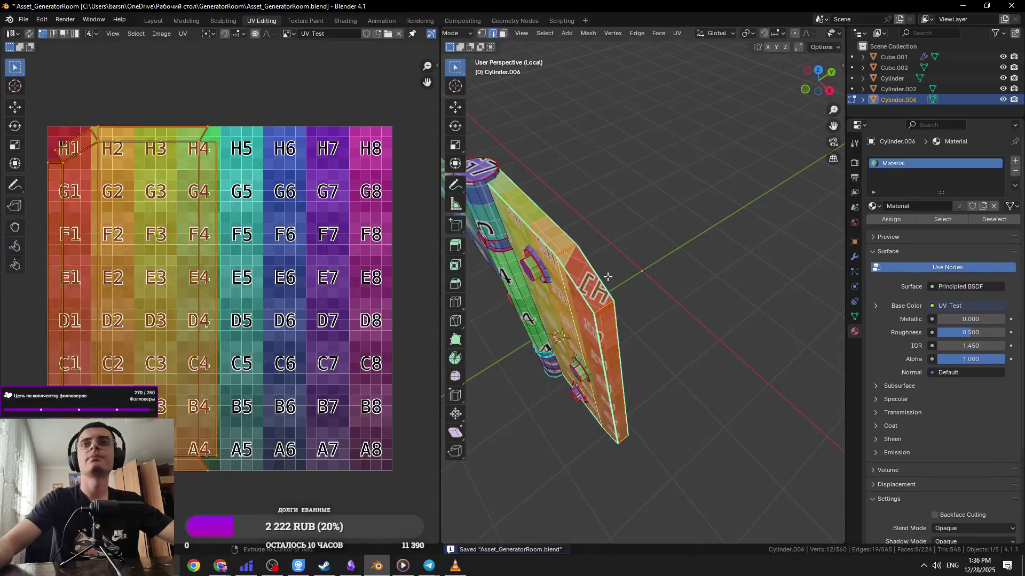
{"action": "left_click", "coordinate": [585, 291]}
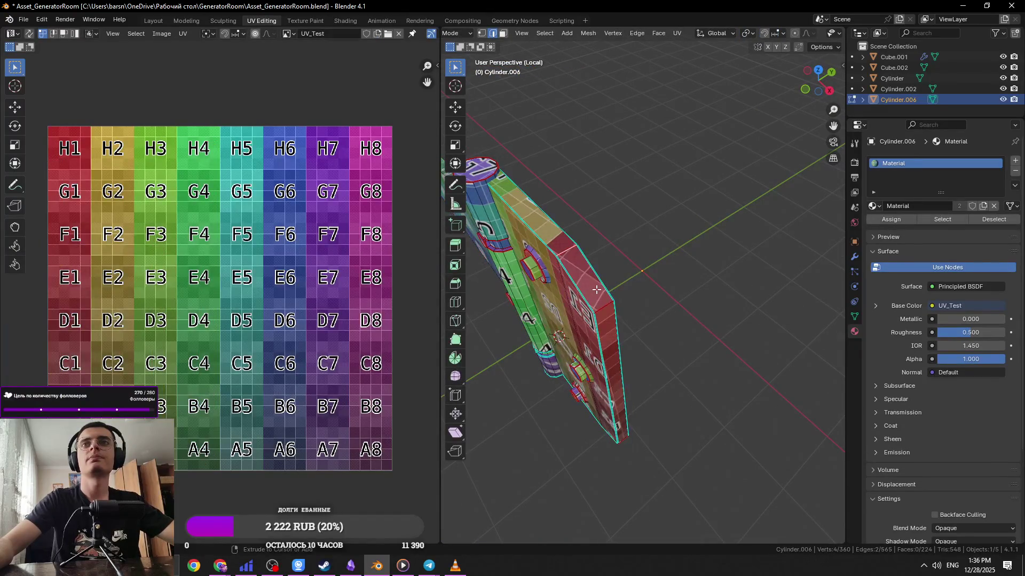
{"action": "middle_click_drag", "start_coordinate": [595, 323], "coordinate": [603, 362]}
{"action": "right_click", "coordinate": [680, 351]}
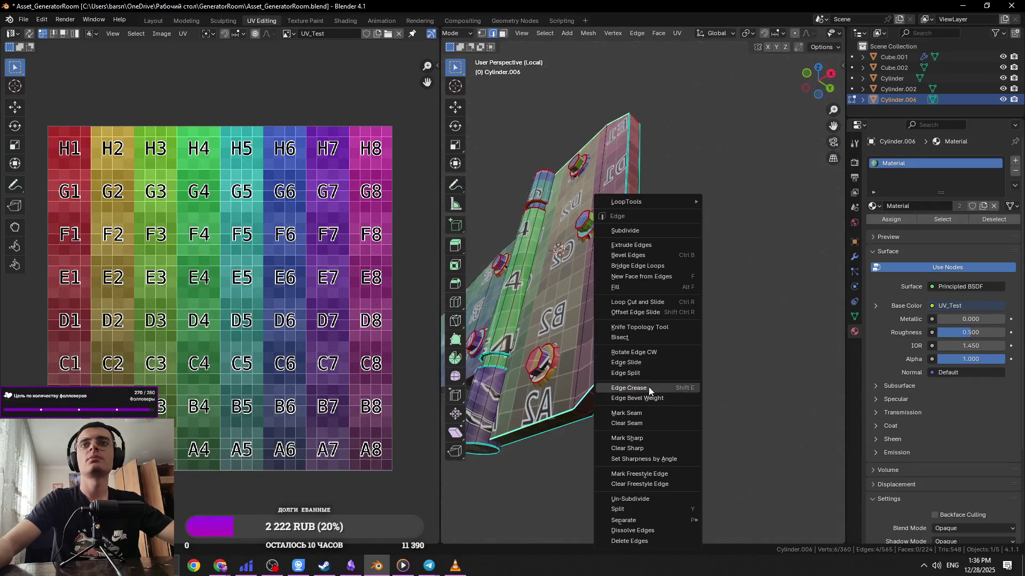
{"action": "left_click", "coordinate": [638, 423]}
{"action": "key", "text": "l"}
{"action": "left_click", "coordinate": [677, 33]}
{"action": "left_click", "coordinate": [694, 45]}
{"action": "key", "text": "ctrl+s"}
Frame the hinge pin's top cap, inspect the panel from several angles, and change an edge option
{"action": "middle_click_drag", "start_coordinate": [640, 94], "coordinate": [613, 289]}
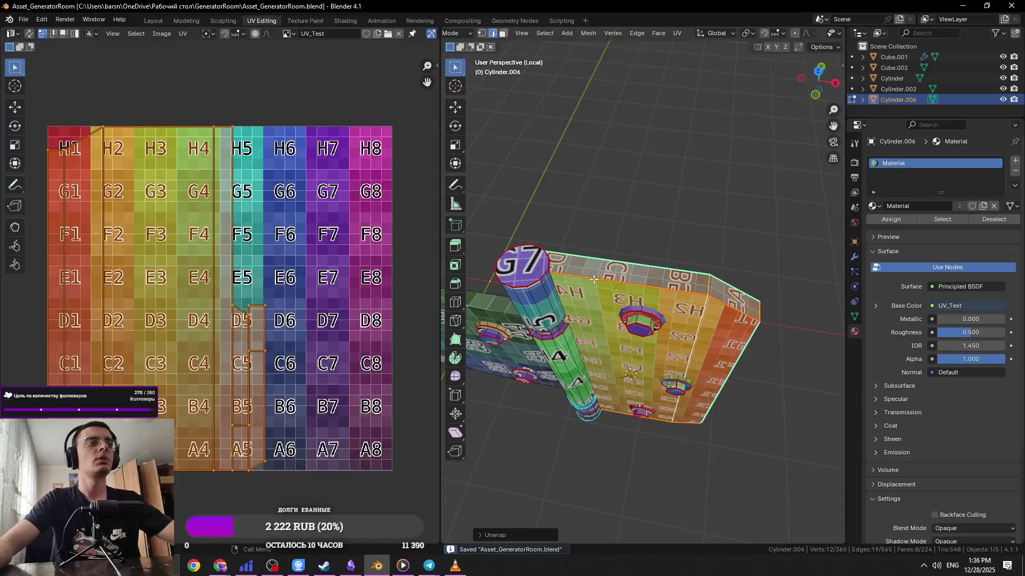
{"action": "left_click", "coordinate": [525, 276]}
{"action": "key", "text": "KP_Decimal"}
{"action": "scroll", "coordinate": [646, 302], "scroll_direction": "down", "scroll_amount": 3}
{"action": "middle_click_drag", "start_coordinate": [645, 302], "coordinate": [667, 288]}
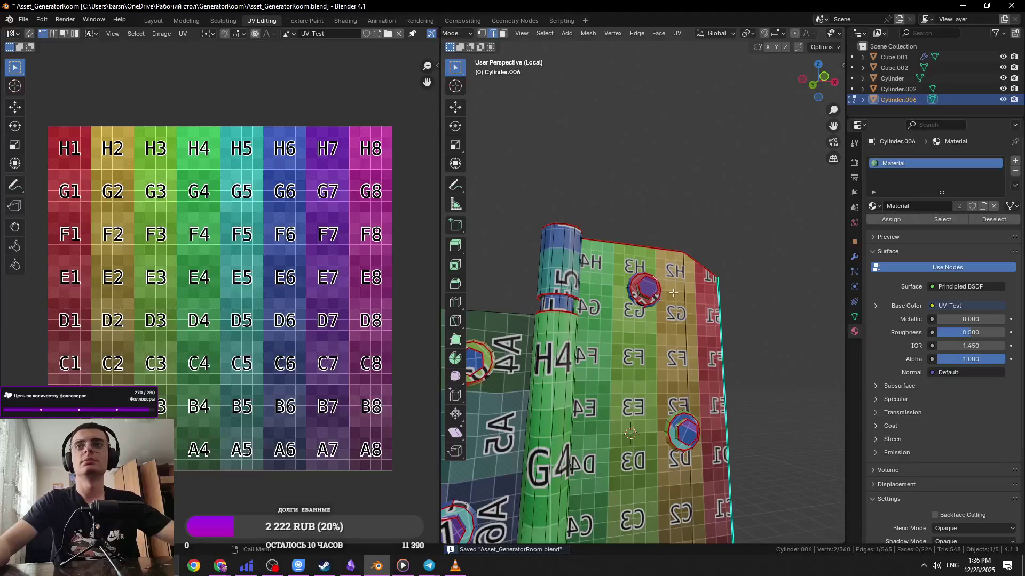
{"action": "mouse_move", "coordinate": [732, 273]}
{"action": "middle_mouse_down"}
{"action": "mouse_move", "coordinate": [638, 251]}
{"action": "mouse_move", "coordinate": [624, 312]}
{"action": "mouse_move", "coordinate": [566, 404]}
{"action": "middle_mouse_up"}
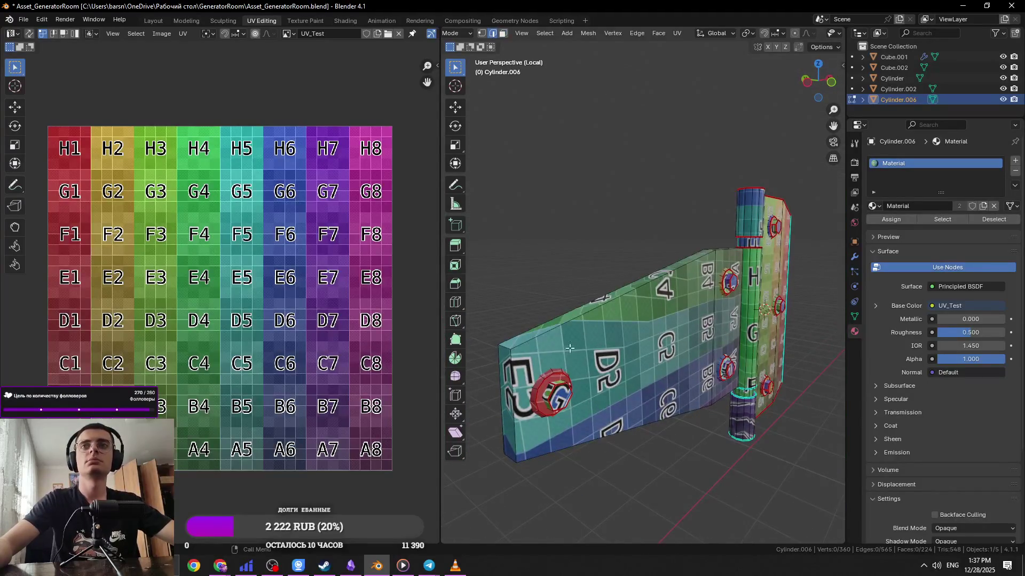
{"action": "scroll", "coordinate": [665, 397], "scroll_direction": "up", "scroll_amount": 3}
{"action": "middle_click_drag", "start_coordinate": [665, 398], "coordinate": [607, 292]}
{"action": "mouse_move", "coordinate": [630, 378]}
{"action": "middle_mouse_down"}
{"action": "mouse_move", "coordinate": [640, 395]}
{"action": "mouse_move", "coordinate": [697, 280]}
{"action": "mouse_move", "coordinate": [725, 263]}
{"action": "mouse_move", "coordinate": [640, 267]}
{"action": "mouse_move", "coordinate": [704, 219]}
{"action": "mouse_move", "coordinate": [548, 235]}
{"action": "mouse_move", "coordinate": [520, 267]}
{"action": "middle_mouse_up"}
{"action": "right_click", "coordinate": [640, 395]}
{"action": "left_click", "coordinate": [641, 415]}
In face mode, hide and reveal the cylinder, pin and left panel to inspect the geometry
{"action": "key", "text": "3"}
{"action": "left_click", "coordinate": [705, 219]}
{"action": "key", "text": "alt+z"}
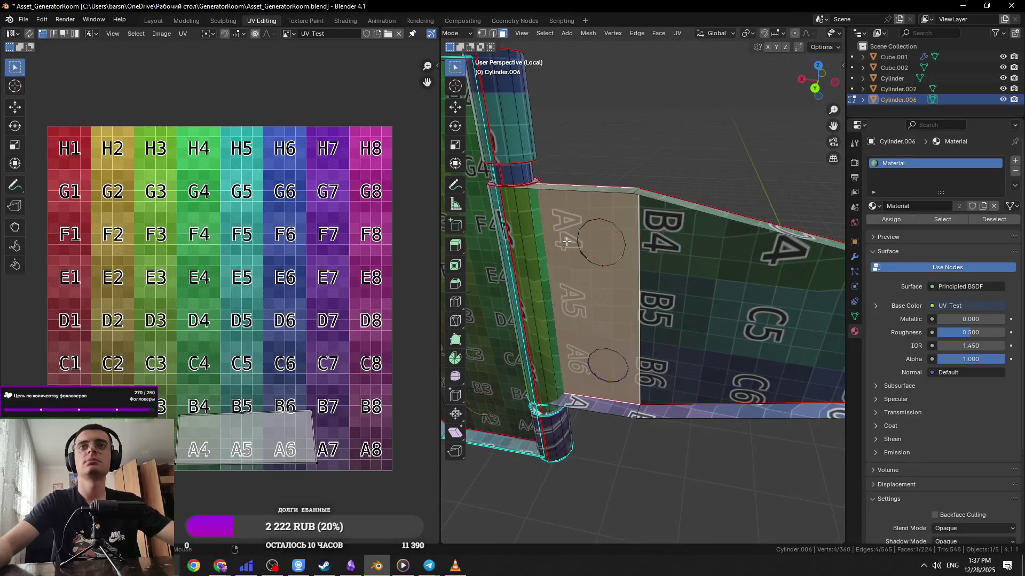
{"action": "key", "text": "alt+a"}
{"action": "key", "text": "l"}
{"action": "key", "text": "h"}
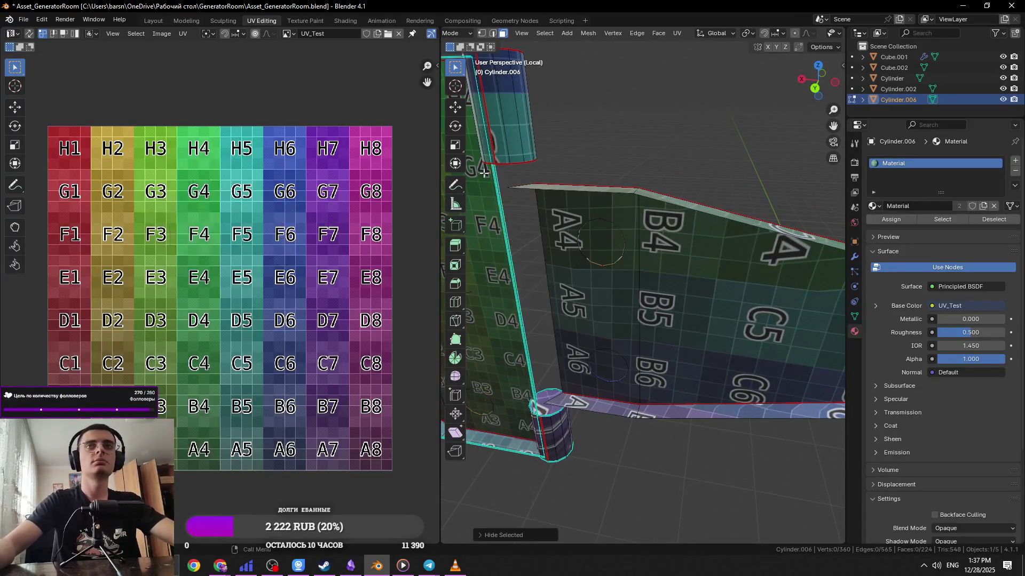
{"action": "middle_click_drag", "start_coordinate": [465, 181], "coordinate": [582, 250]}
{"action": "key", "text": "alt+h"}
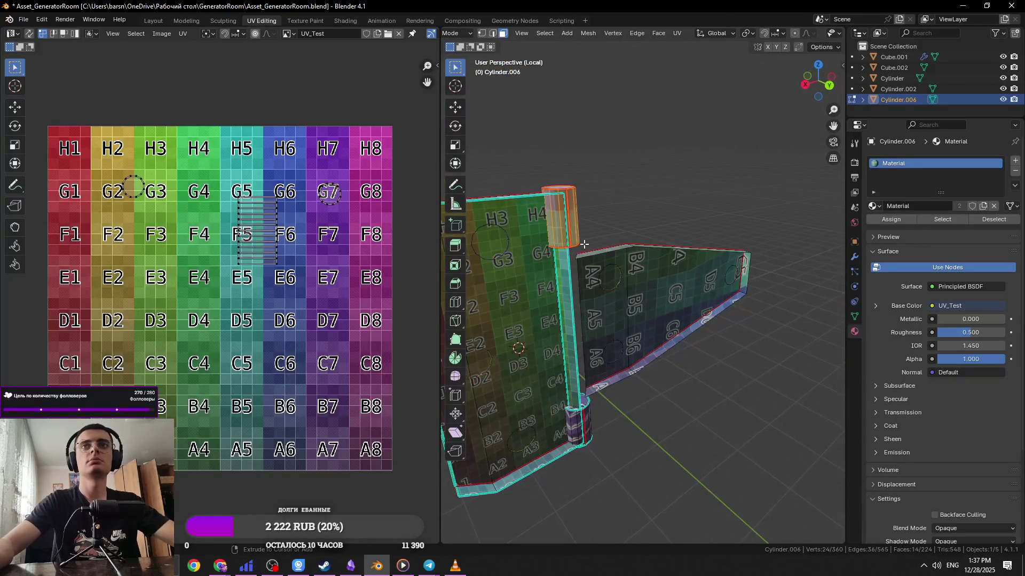
{"action": "left_click", "coordinate": [582, 250]}
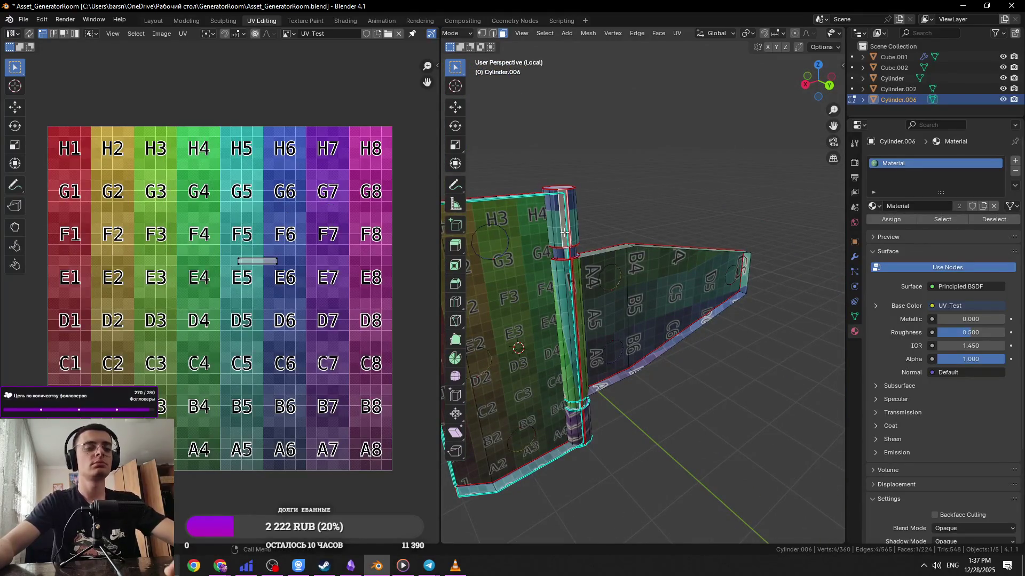
{"action": "key", "text": "l"}
{"action": "key", "text": "l"}
{"action": "key", "text": "h"}
{"action": "mouse_move", "coordinate": [591, 293]}
{"action": "middle_mouse_down"}
{"action": "mouse_move", "coordinate": [659, 283]}
{"action": "mouse_move", "coordinate": [623, 330]}
{"action": "middle_mouse_up"}
{"action": "key", "text": "alt+h"}
Switch to solid shading and fly the view toward the cylinder
{"action": "scroll", "coordinate": [833, 35], "scroll_direction": "down", "scroll_amount": 5}
{"action": "left_click", "coordinate": [807, 34]}
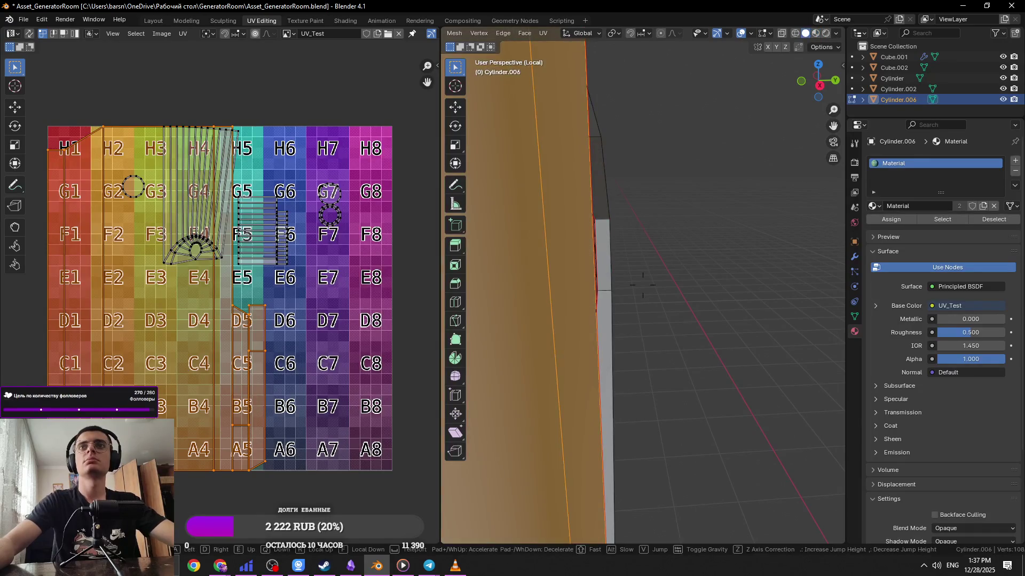
{"action": "key", "text": "shift+grave"}
{"action": "key", "text": "w"}
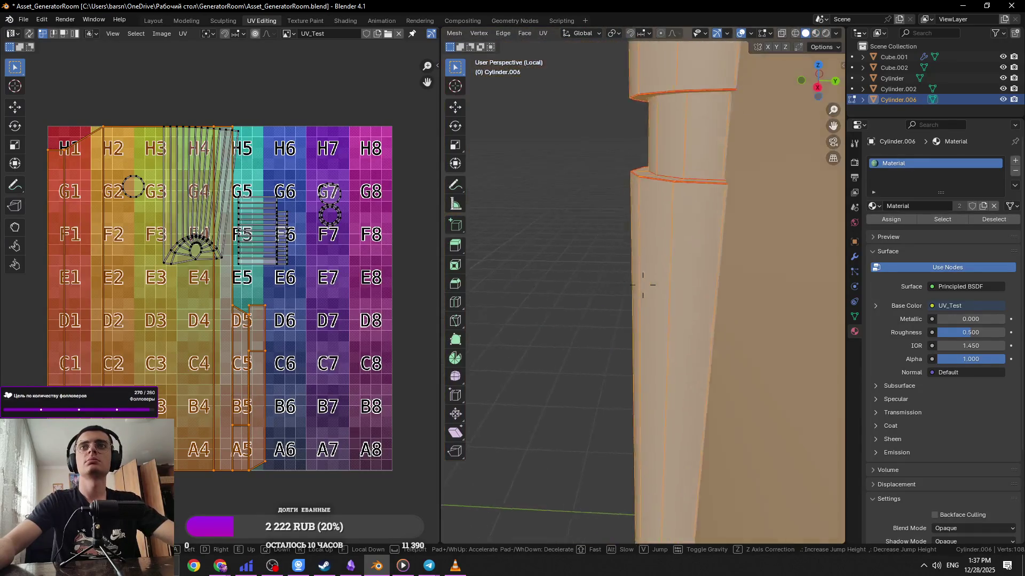
{"action": "left_click", "coordinate": [640, 245]}
Mark a seam on a hinge edge, unwrap the linked part and save
{"action": "left_click", "coordinate": [662, 256]}
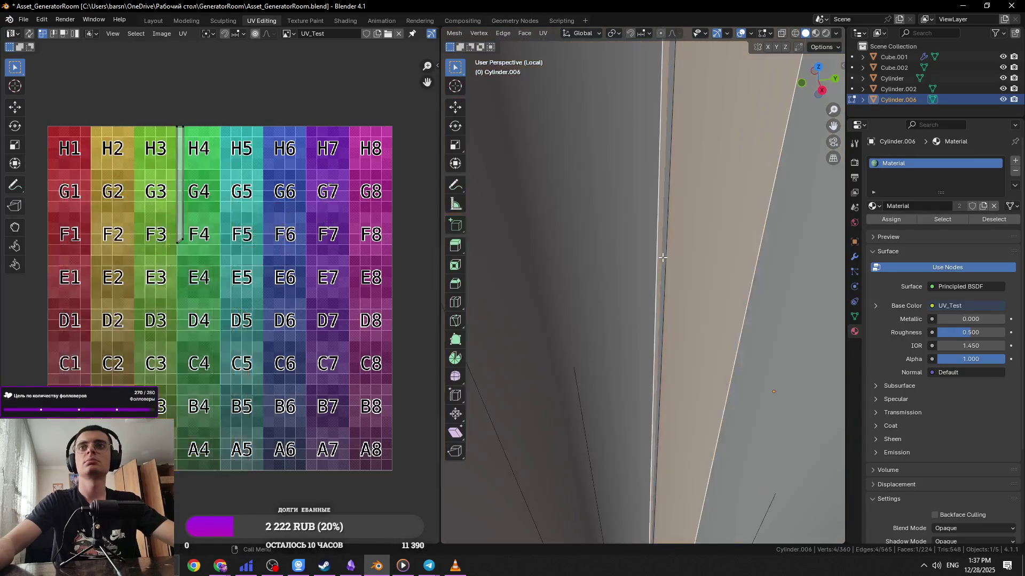
{"action": "scroll", "coordinate": [662, 265], "scroll_direction": "down", "scroll_amount": 8}
{"action": "mouse_move", "coordinate": [734, 251]}
{"action": "middle_mouse_down"}
{"action": "mouse_move", "coordinate": [587, 230]}
{"action": "mouse_move", "coordinate": [656, 263]}
{"action": "mouse_move", "coordinate": [649, 276]}
{"action": "mouse_move", "coordinate": [671, 273]}
{"action": "middle_mouse_up"}
{"action": "right_click", "coordinate": [631, 295]}
{"action": "left_click", "coordinate": [628, 278]}
{"action": "key", "text": "l"}
{"action": "key", "text": "u"}
{"action": "left_click", "coordinate": [592, 45]}
{"action": "key", "text": "ctrl+s"}
Unwrap the whole hinge mesh and check it in material preview shading
{"action": "middle_click_drag", "start_coordinate": [593, 45], "coordinate": [777, 44]}
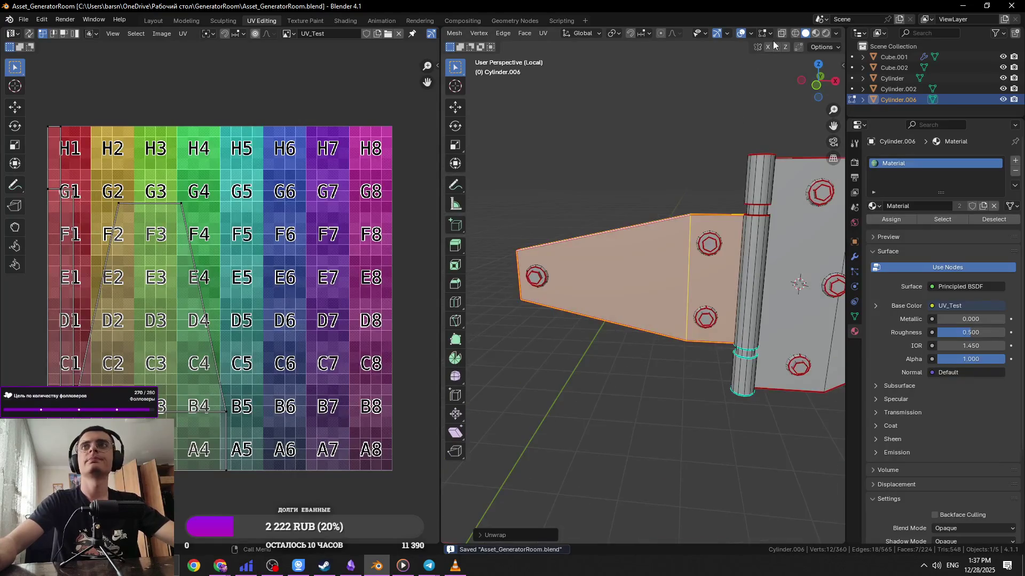
{"action": "left_click", "coordinate": [815, 33]}
{"action": "middle_click_drag", "start_coordinate": [785, 176], "coordinate": [743, 236]}
{"action": "key", "text": "a"}
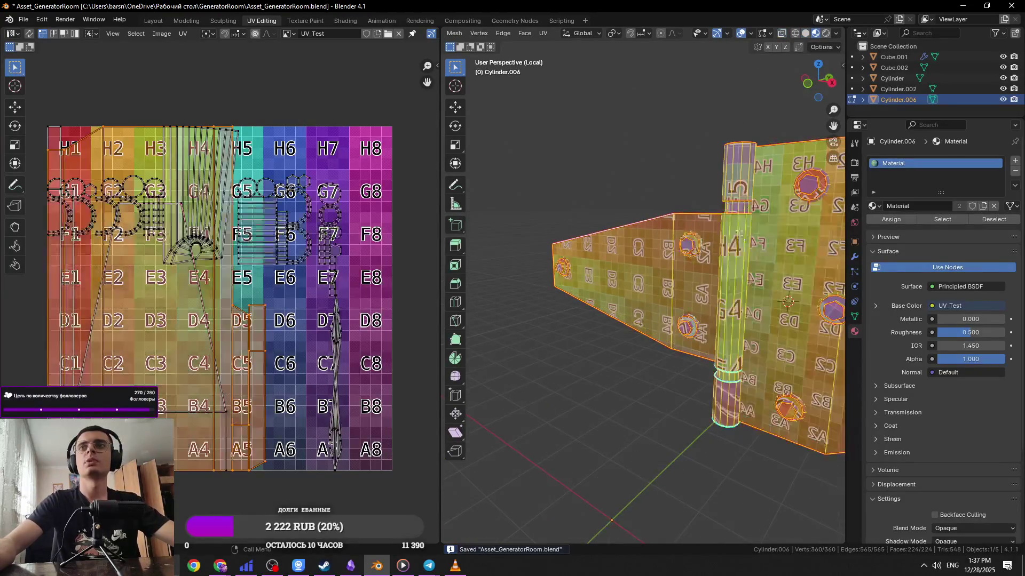
{"action": "left_click", "coordinate": [544, 33]}
{"action": "left_click", "coordinate": [560, 45]}
{"action": "mouse_move", "coordinate": [587, 161]}
{"action": "middle_mouse_down"}
{"action": "mouse_move", "coordinate": [534, 241]}
{"action": "mouse_move", "coordinate": [480, 267]}
{"action": "middle_mouse_up"}
{"action": "scroll", "coordinate": [705, 390], "scroll_direction": "up", "scroll_amount": 5}
Select the edge loops around the cylinder rings and mark them as seams
{"action": "left_click", "coordinate": [705, 391]}
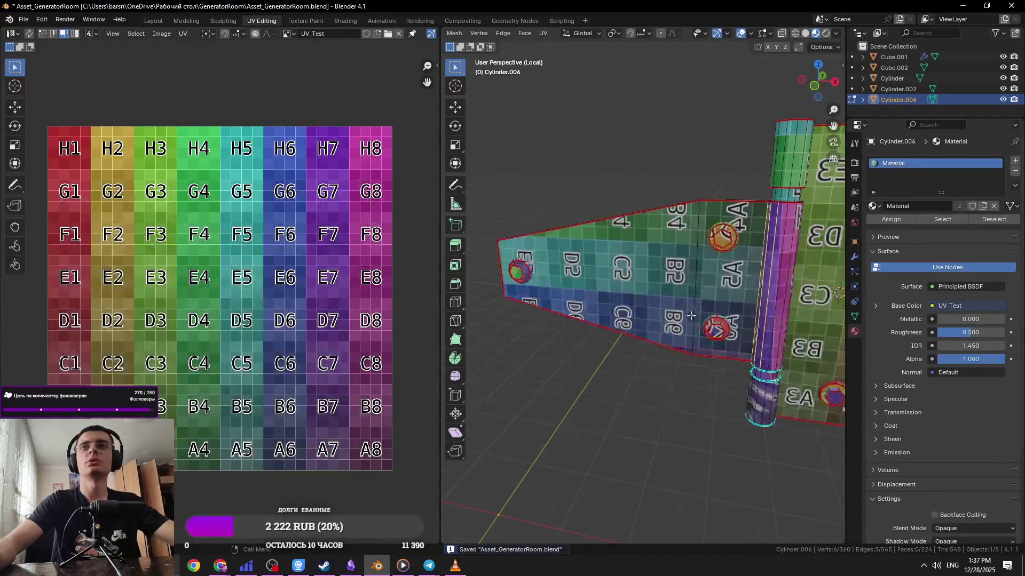
{"action": "middle_click_drag", "start_coordinate": [706, 391], "coordinate": [672, 381]}
{"action": "left_click", "coordinate": [659, 346], "text": "alt"}
{"action": "middle_click_drag", "start_coordinate": [659, 346], "coordinate": [648, 235]}
{"action": "scroll", "coordinate": [656, 320], "scroll_direction": "up", "scroll_amount": 3}
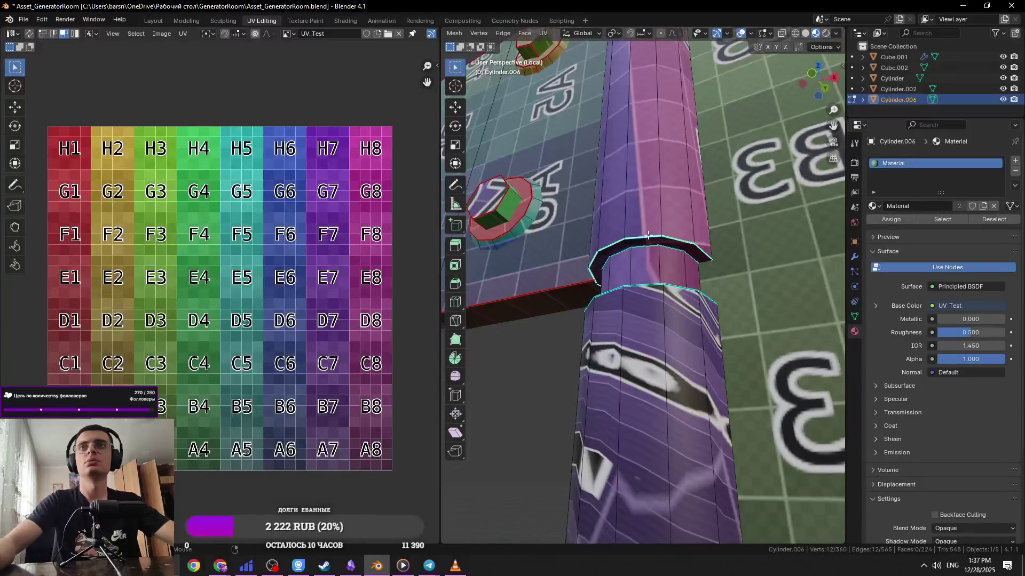
{"action": "left_click", "coordinate": [630, 283], "text": "alt+shift"}
{"action": "mouse_move", "coordinate": [639, 291]}
{"action": "middle_mouse_down"}
{"action": "mouse_move", "coordinate": [630, 283]}
{"action": "mouse_move", "coordinate": [625, 347]}
{"action": "middle_mouse_up"}
{"action": "scroll", "coordinate": [630, 283], "scroll_direction": "down", "scroll_amount": 2}
{"action": "left_click", "coordinate": [624, 347], "text": "alt+shift"}
{"action": "right_click", "coordinate": [626, 395]}
{"action": "left_click", "coordinate": [628, 413]}
Re-unwrap the entire hinge with the new seams, save, and leave Local View
{"action": "key", "text": "a"}
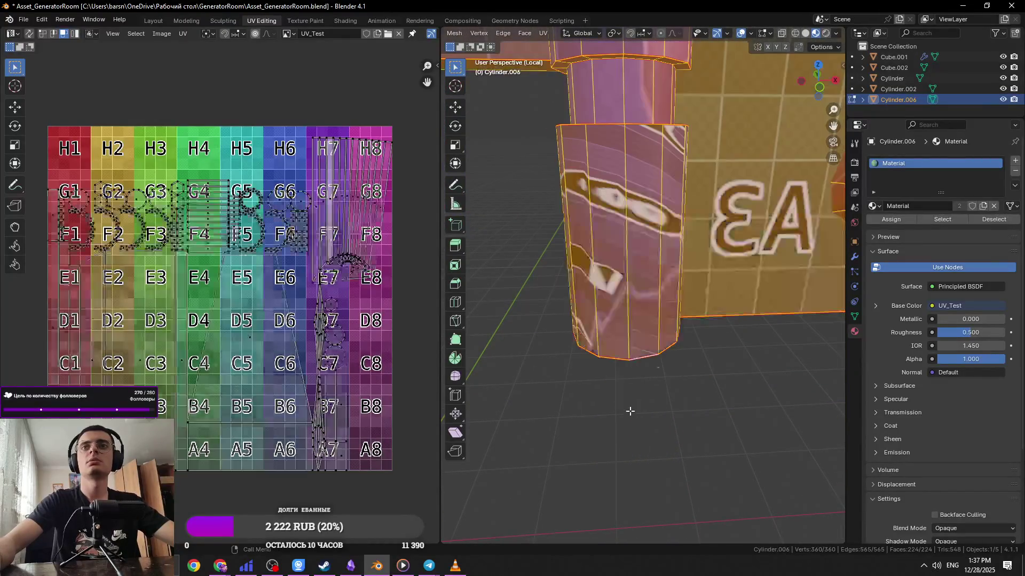
{"action": "left_click", "coordinate": [540, 33]}
{"action": "left_click", "coordinate": [555, 46]}
{"action": "key", "text": "ctrl+s"}
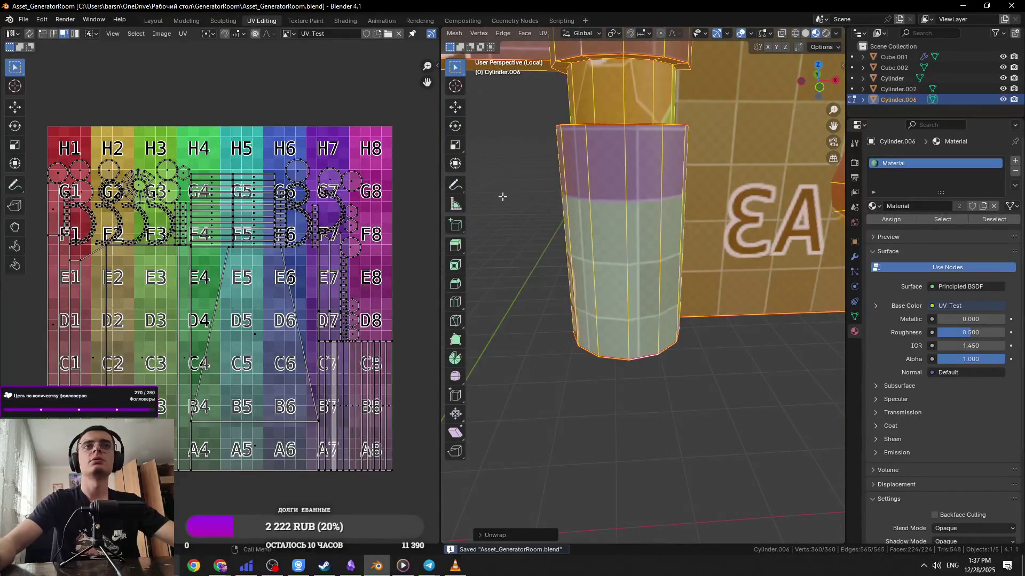
{"action": "key", "text": "Tab"}
{"action": "key", "text": "KP_Divide"}
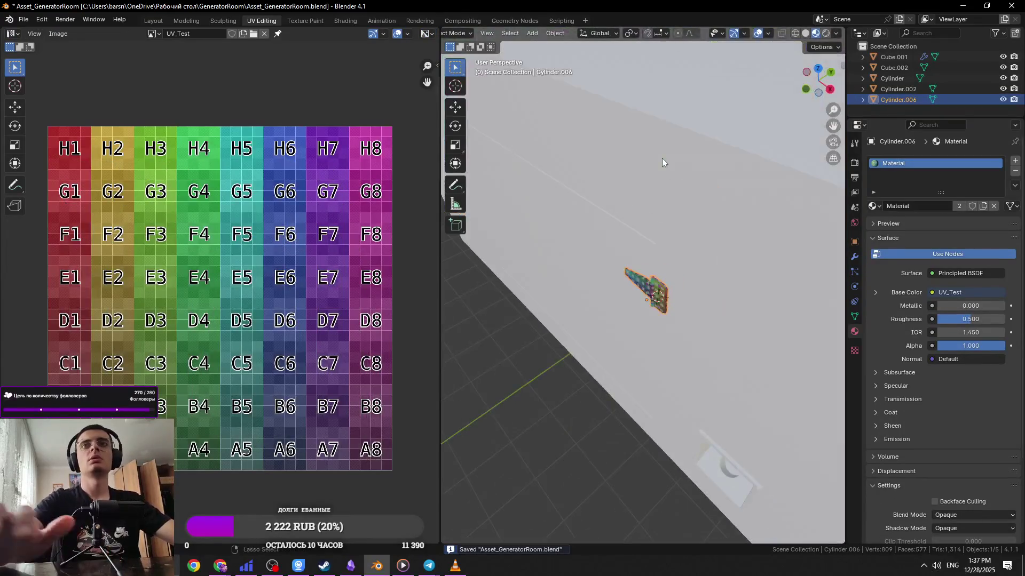
{"action": "scroll", "coordinate": [628, 270], "scroll_direction": "up", "scroll_amount": 3}
{"action": "scroll", "coordinate": [628, 270], "scroll_direction": "up", "scroll_amount": 5}
{"action": "mouse_move", "coordinate": [677, 282]}
{"action": "middle_mouse_down"}
{"action": "mouse_move", "coordinate": [678, 174]}
{"action": "mouse_move", "coordinate": [638, 138]}
{"action": "middle_mouse_up"}
{"action": "key", "text": "Tab"}
{"action": "key", "text": "alt+a"}
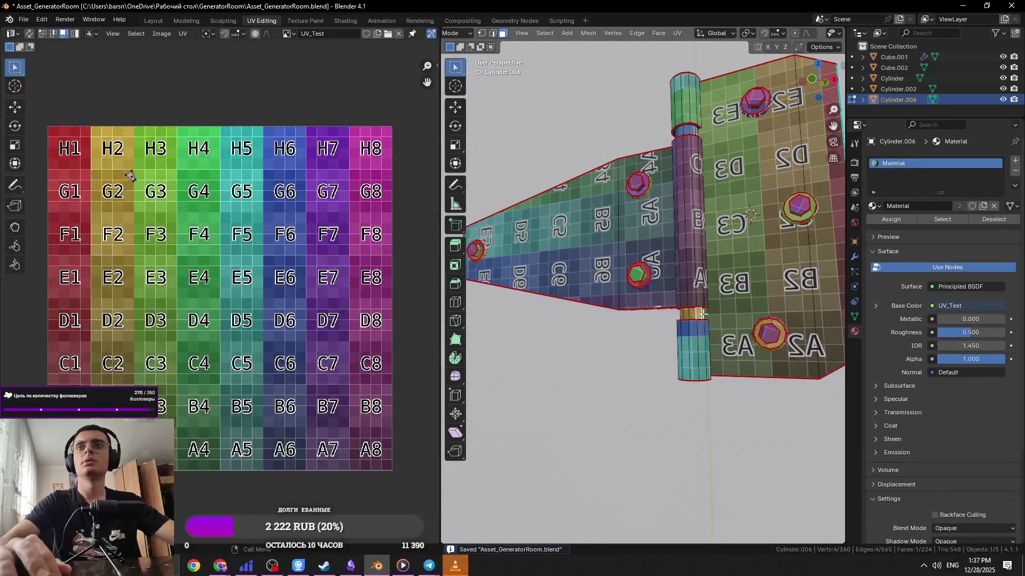
{"action": "left_click", "coordinate": [695, 316]}
{"action": "key", "text": "KP_Decimal"}
{"action": "scroll", "coordinate": [695, 316], "scroll_direction": "down", "scroll_amount": 3}
{"action": "middle_click_drag", "start_coordinate": [695, 317], "coordinate": [614, 331]}
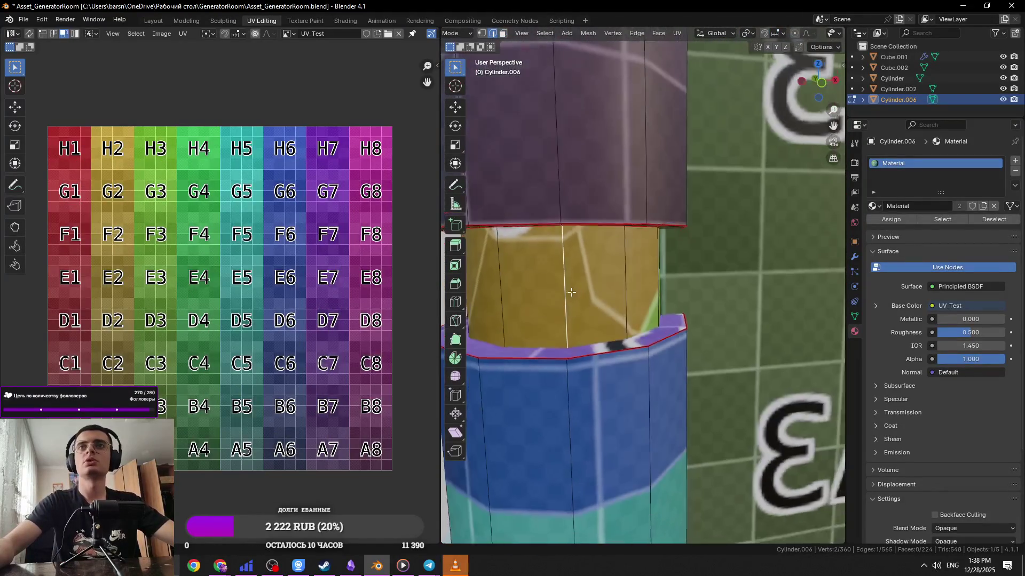
{"action": "left_click", "coordinate": [584, 351]}
{"action": "key", "text": "alt+a"}
{"action": "middle_click_drag", "start_coordinate": [601, 351], "coordinate": [677, 225]}
{"action": "key", "text": "l"}
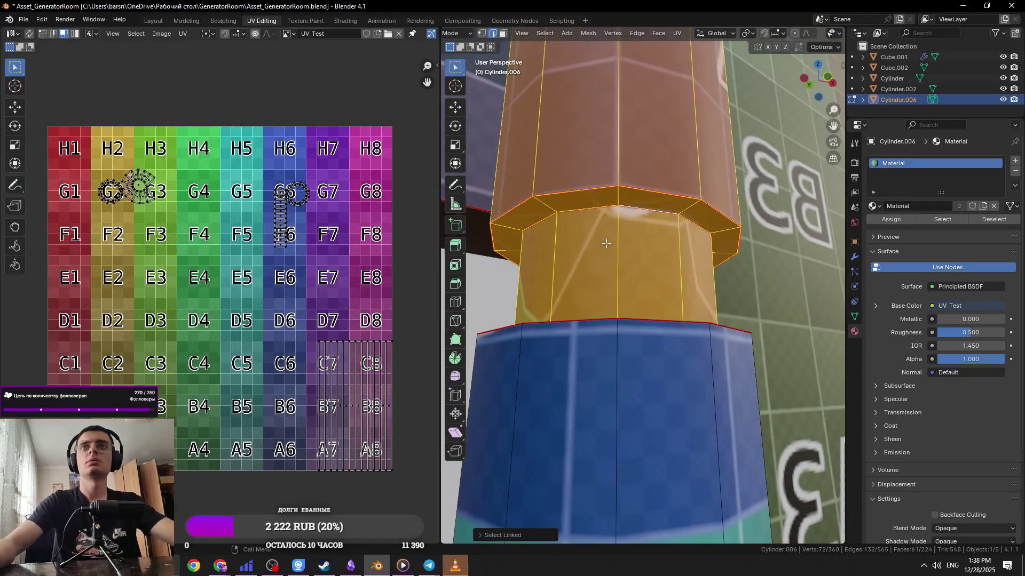
{"action": "scroll", "coordinate": [129, 203], "scroll_direction": "up", "scroll_amount": 4}
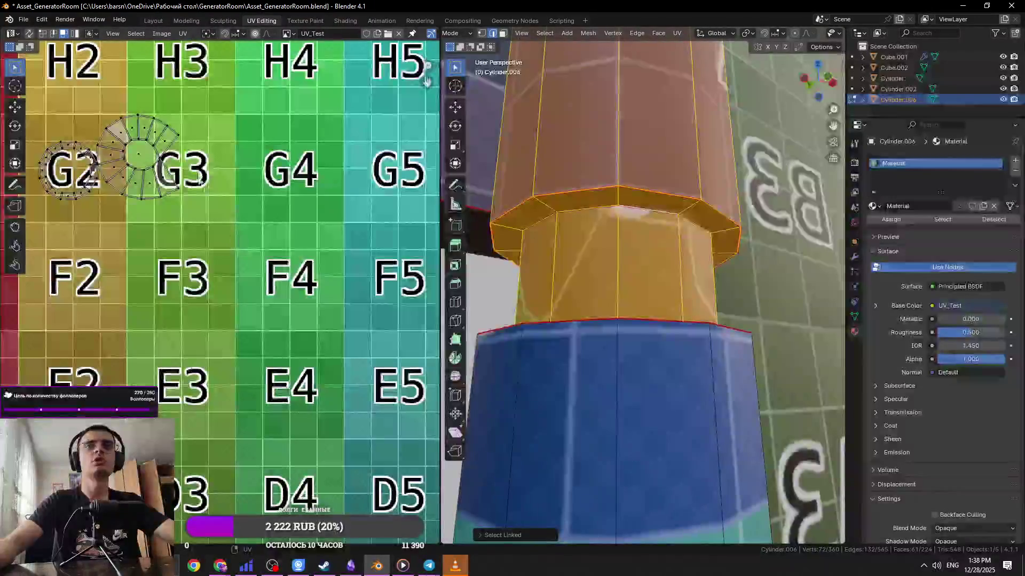
{"action": "key", "text": "slash"}
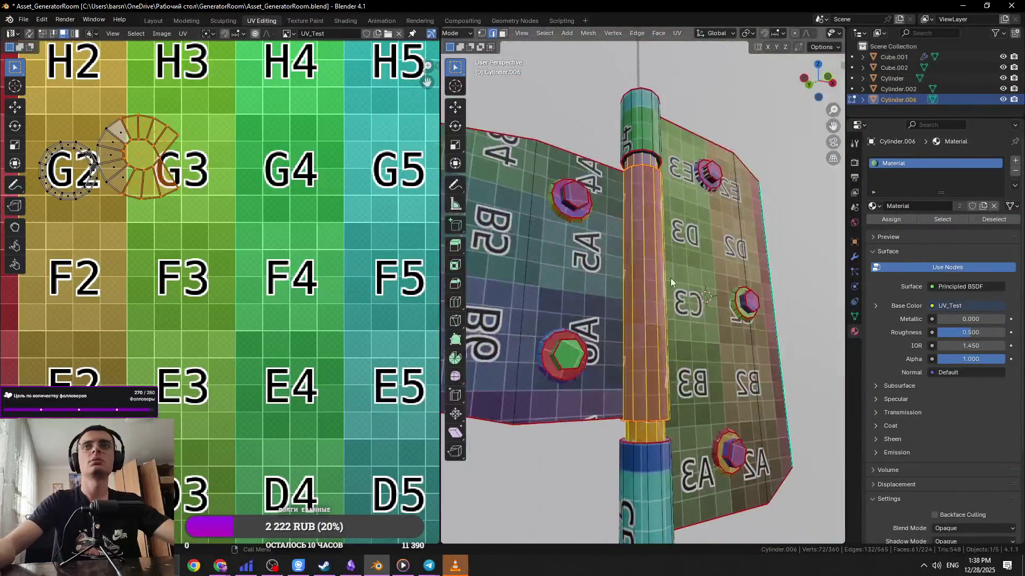
{"action": "key", "text": "Tab"}
{"action": "middle_click_drag", "start_coordinate": [671, 278], "coordinate": [704, 348]}
{"action": "key", "text": "Tab"}
{"action": "scroll", "coordinate": [618, 348], "scroll_direction": "up", "scroll_amount": 5}
{"action": "mouse_move", "coordinate": [667, 341]}
{"action": "middle_mouse_down"}
{"action": "mouse_move", "coordinate": [718, 330]}
{"action": "mouse_move", "coordinate": [709, 261]}
{"action": "mouse_move", "coordinate": [716, 211]}
{"action": "mouse_move", "coordinate": [714, 368]}
{"action": "mouse_move", "coordinate": [690, 269]}
{"action": "middle_mouse_up"}
{"action": "key", "text": "Tab"}
{"action": "key", "text": "2"}
{"action": "left_click", "coordinate": [677, 355]}
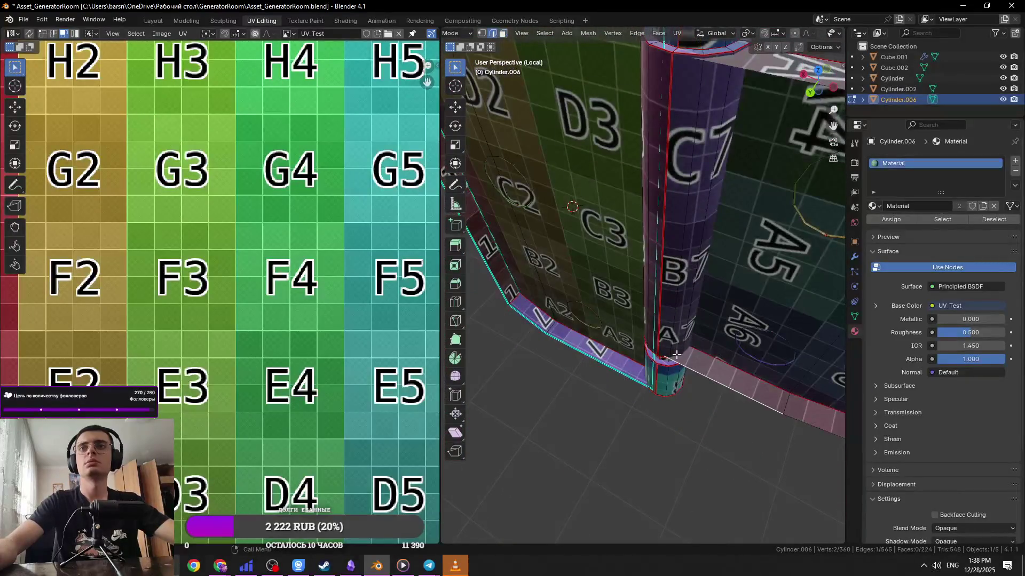
{"action": "scroll", "coordinate": [659, 354], "scroll_direction": "up", "scroll_amount": 4}
{"action": "mouse_move", "coordinate": [660, 353]}
{"action": "middle_mouse_down"}
{"action": "mouse_move", "coordinate": [652, 293]}
{"action": "mouse_move", "coordinate": [675, 333]}
{"action": "mouse_move", "coordinate": [647, 391]}
{"action": "mouse_move", "coordinate": [667, 197]}
{"action": "middle_mouse_up"}
{"action": "key", "text": "3"}
{"action": "key", "text": "a"}
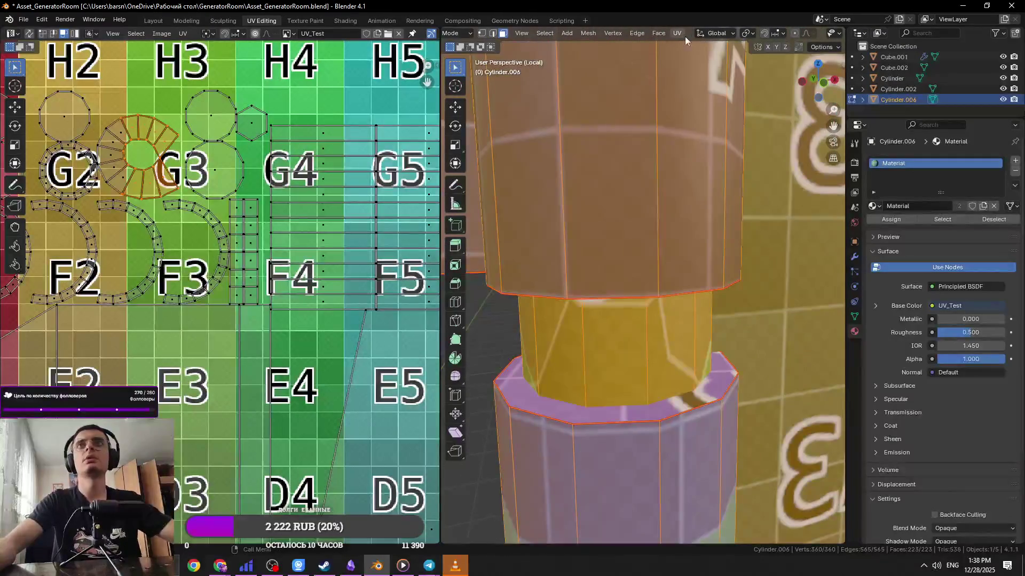
{"action": "key", "text": "Tab"}
{"action": "key", "text": "ctrl+s"}
{"action": "scroll", "coordinate": [643, 276], "scroll_direction": "down", "scroll_amount": 3}
{"action": "mouse_move", "coordinate": [643, 276]}
{"action": "middle_mouse_down"}
{"action": "mouse_move", "coordinate": [641, 299]}
{"action": "mouse_move", "coordinate": [613, 304]}
{"action": "middle_mouse_up"}
{"action": "key", "text": "KP_Divide"}
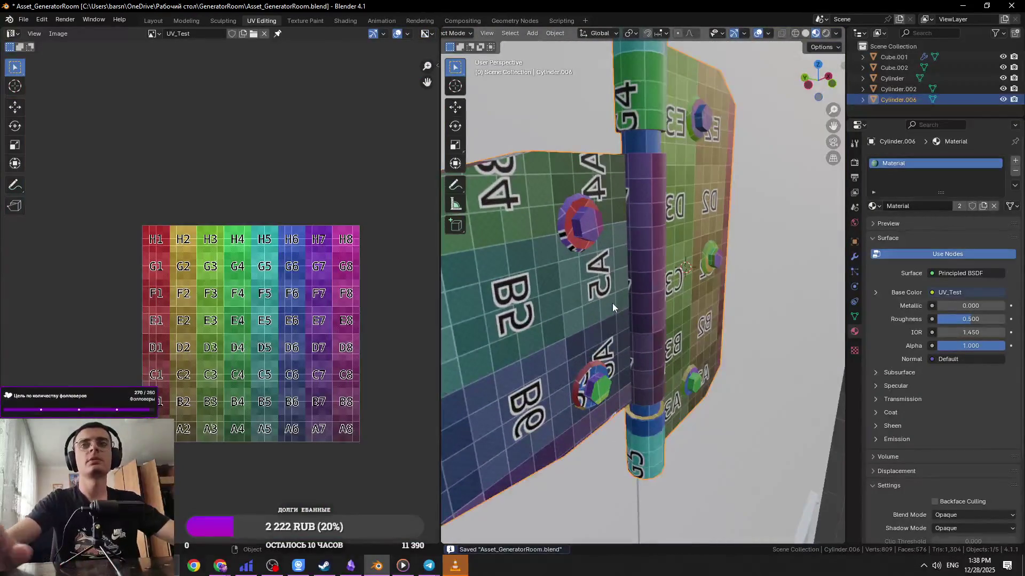
Switch to solid shading in front view and select the doors object Cube.001
{"action": "scroll", "coordinate": [613, 303], "scroll_direction": "down", "scroll_amount": 8}
{"action": "middle_click_drag", "start_coordinate": [754, 337], "coordinate": [697, 361]}
{"action": "left_click", "coordinate": [809, 34]}
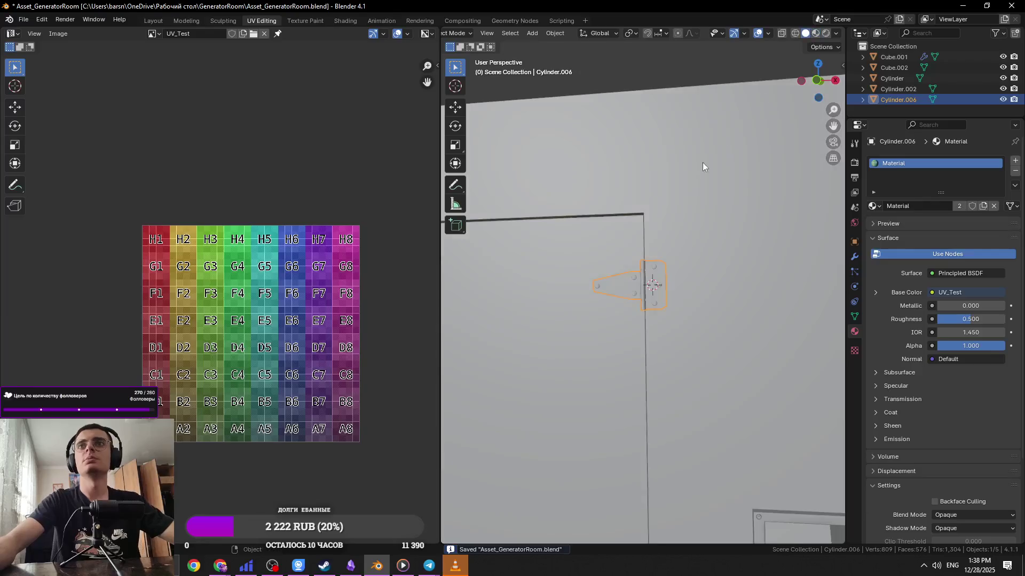
{"action": "key", "text": "KP_1"}
{"action": "scroll", "coordinate": [697, 168], "scroll_direction": "up", "scroll_amount": 2}
{"action": "left_click", "coordinate": [668, 261]}
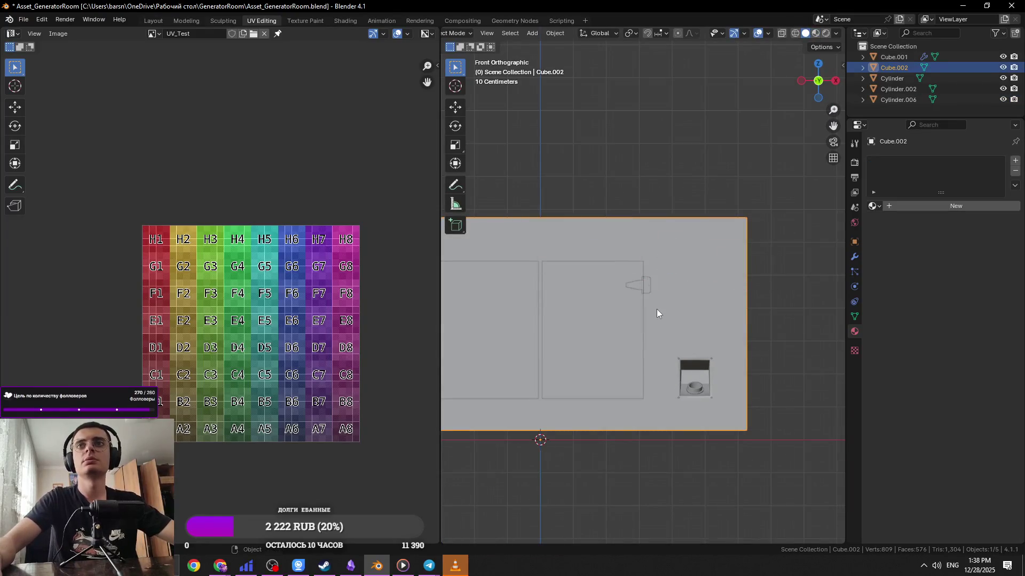
{"action": "left_click", "coordinate": [550, 302]}
Snap the 3D cursor to the doors' centre, select the hinge Cylinder.006, and save
{"action": "key", "text": "Tab"}
{"action": "key", "text": "Tab"}
{"action": "key", "text": "Tab"}
{"action": "key", "text": "shift+s"}
{"action": "left_click", "coordinate": [614, 369]}
{"action": "key", "text": "Tab"}
{"action": "left_click", "coordinate": [649, 284]}
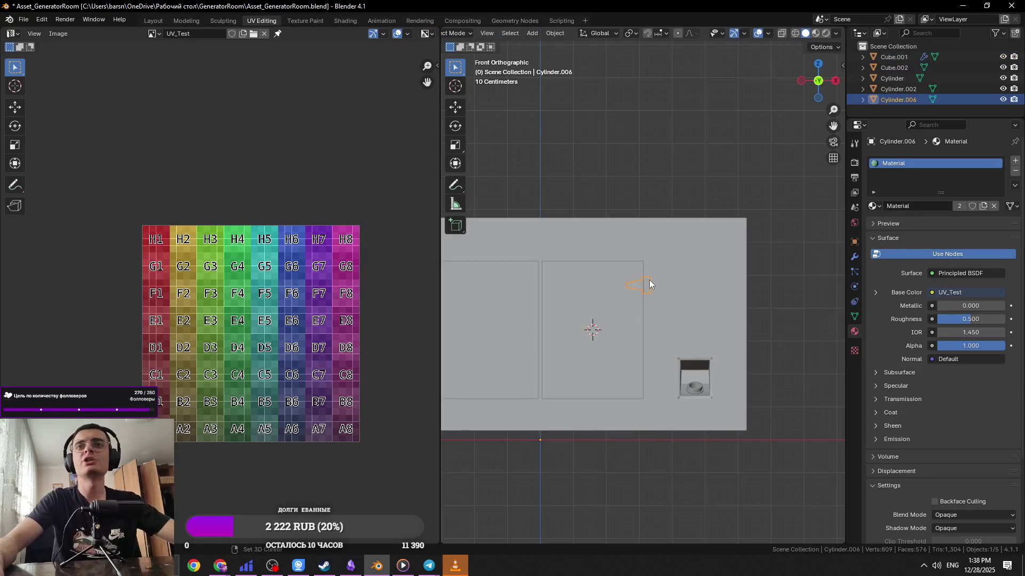
{"action": "mouse_move", "coordinate": [688, 316]}
{"action": "middle_mouse_down"}
{"action": "mouse_move", "coordinate": [731, 287]}
{"action": "mouse_move", "coordinate": [637, 330]}
{"action": "middle_mouse_up"}
{"action": "key", "text": "ctrl+s"}
Set the hinge's origin to the 3D cursor from the front view
{"action": "key", "text": "KP_1"}
{"action": "key", "text": "KP_Decimal"}
{"action": "scroll", "coordinate": [706, 274], "scroll_direction": "down", "scroll_amount": 8}
{"action": "mouse_move", "coordinate": [696, 270]}
{"action": "middle_mouse_down"}
{"action": "mouse_move", "coordinate": [620, 283]}
{"action": "mouse_move", "coordinate": [738, 293]}
{"action": "middle_mouse_up"}
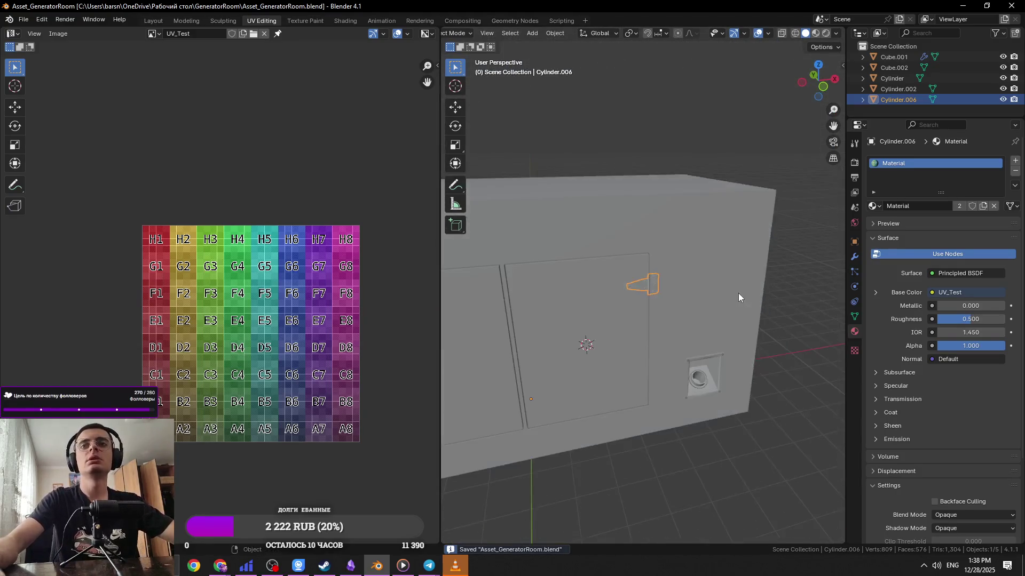
{"action": "key", "text": "KP_1"}
{"action": "scroll", "coordinate": [705, 274], "scroll_direction": "down", "scroll_amount": 5}
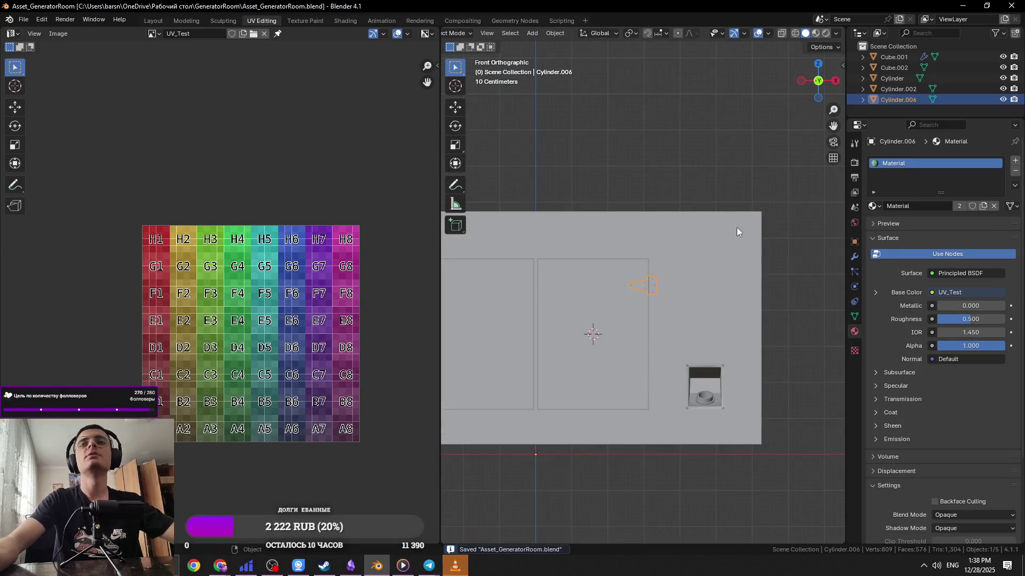
{"action": "mouse_move", "coordinate": [703, 245]}
{"action": "middle_mouse_down"}
{"action": "mouse_move", "coordinate": [631, 275]}
{"action": "mouse_move", "coordinate": [660, 273]}
{"action": "middle_mouse_up"}
{"action": "key", "text": "KP_1"}
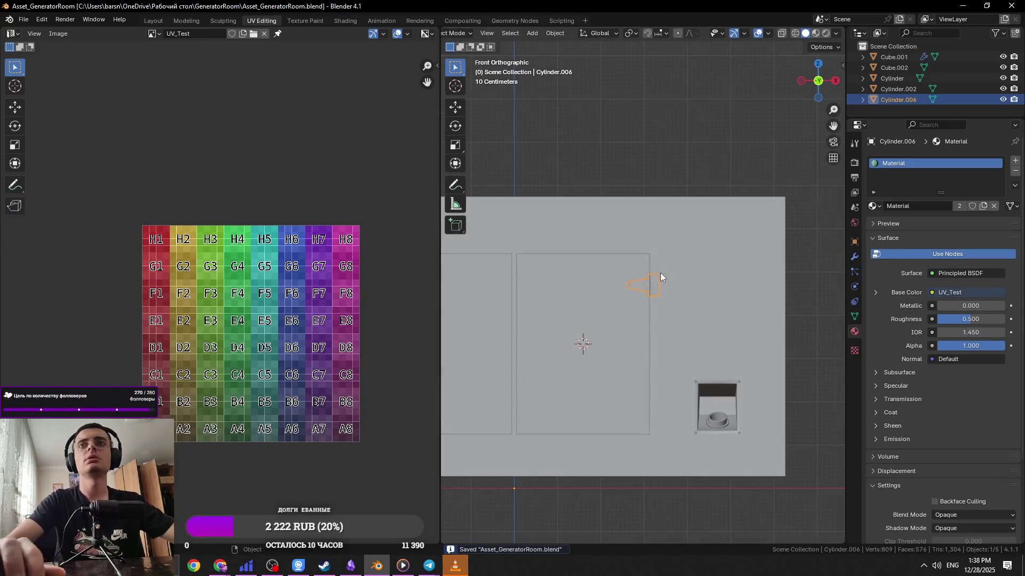
{"action": "left_click", "coordinate": [555, 33]}
{"action": "mouse_move", "coordinate": [587, 54]}
{"action": "left_click", "coordinate": [687, 78]}
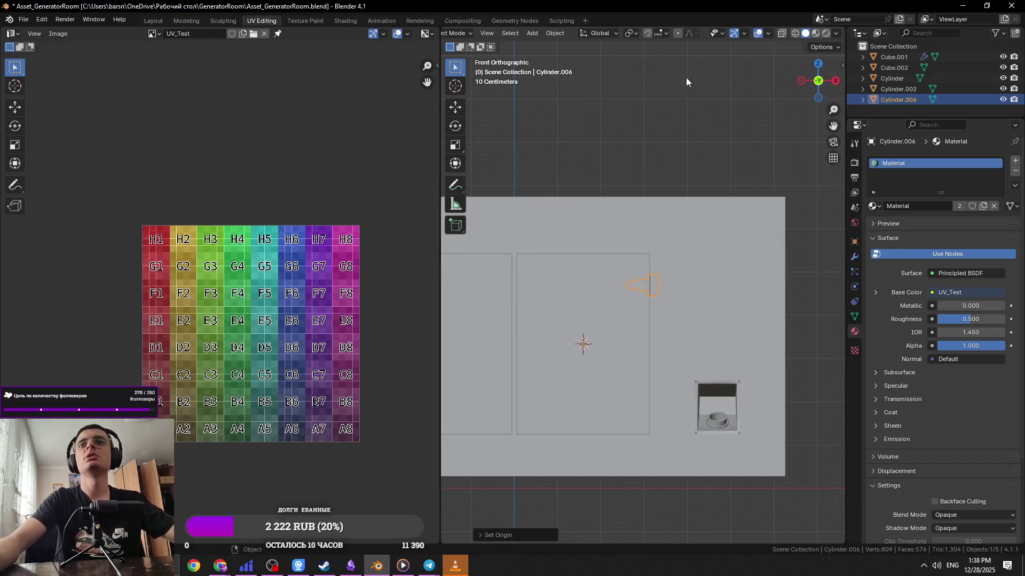
Add a Mirror modifier to the hinge to create the second door's hinge
{"action": "left_click", "coordinate": [854, 257]}
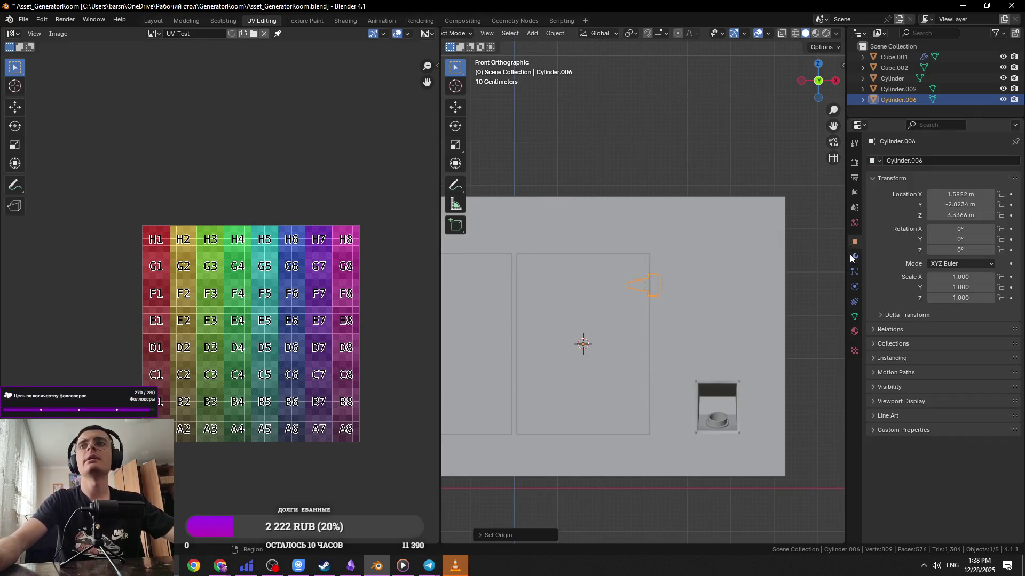
{"action": "left_click", "coordinate": [901, 162]}
{"action": "left_click", "coordinate": [814, 183]}
{"action": "mouse_move", "coordinate": [661, 232]}
{"action": "middle_mouse_down"}
{"action": "mouse_move", "coordinate": [637, 293]}
{"action": "mouse_move", "coordinate": [769, 282]}
{"action": "middle_mouse_up"}
{"action": "key", "text": "Tab"}
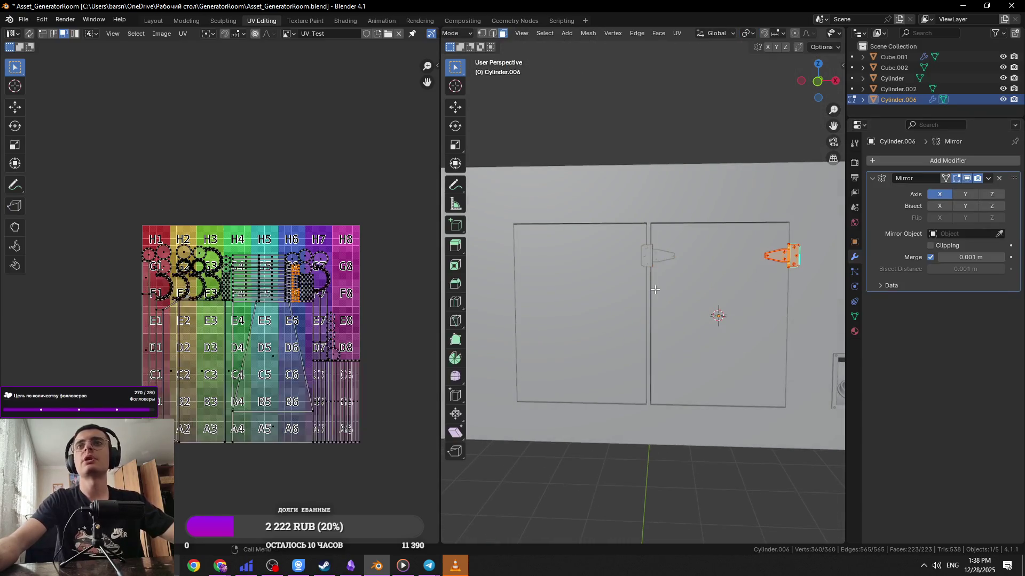
Place the 3D cursor at the centre of the base block's wall strip between the two doors
{"action": "key", "text": "alt+q"}
{"action": "left_click", "coordinate": [683, 302]}
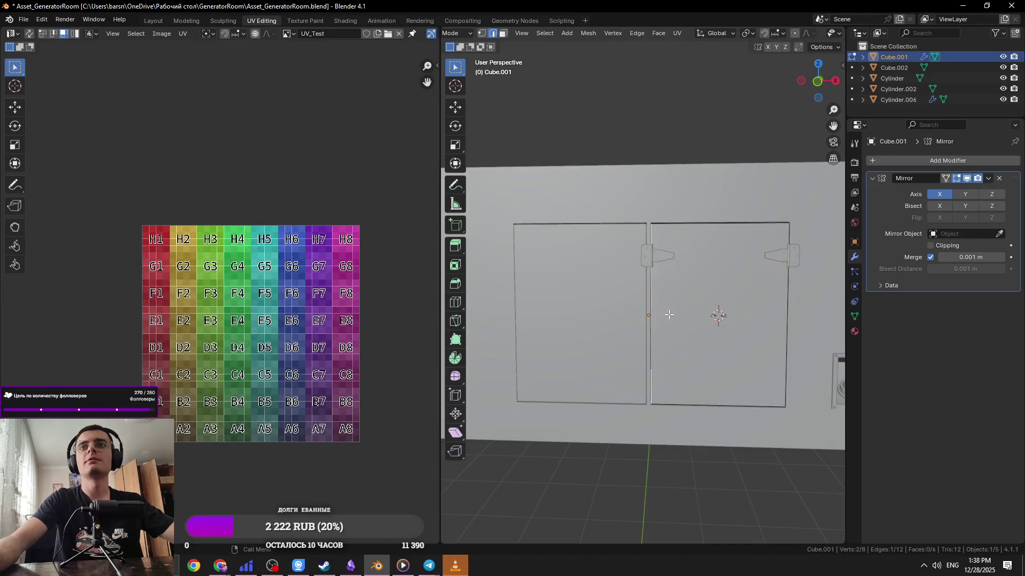
{"action": "key", "text": "ctrl+Tab"}
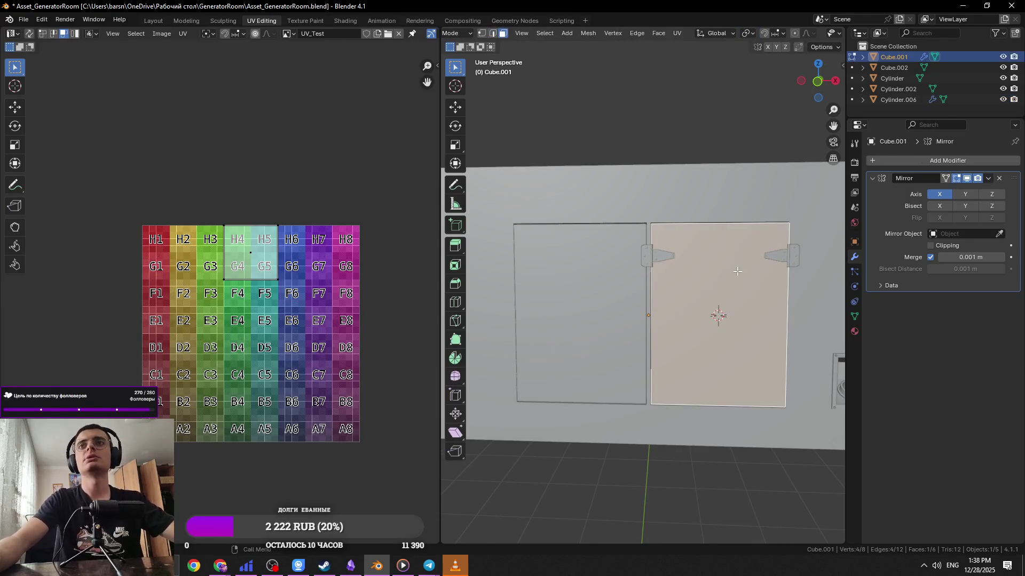
{"action": "scroll", "coordinate": [737, 271], "scroll_direction": "up", "scroll_amount": 1}
{"action": "left_click", "coordinate": [651, 307]}
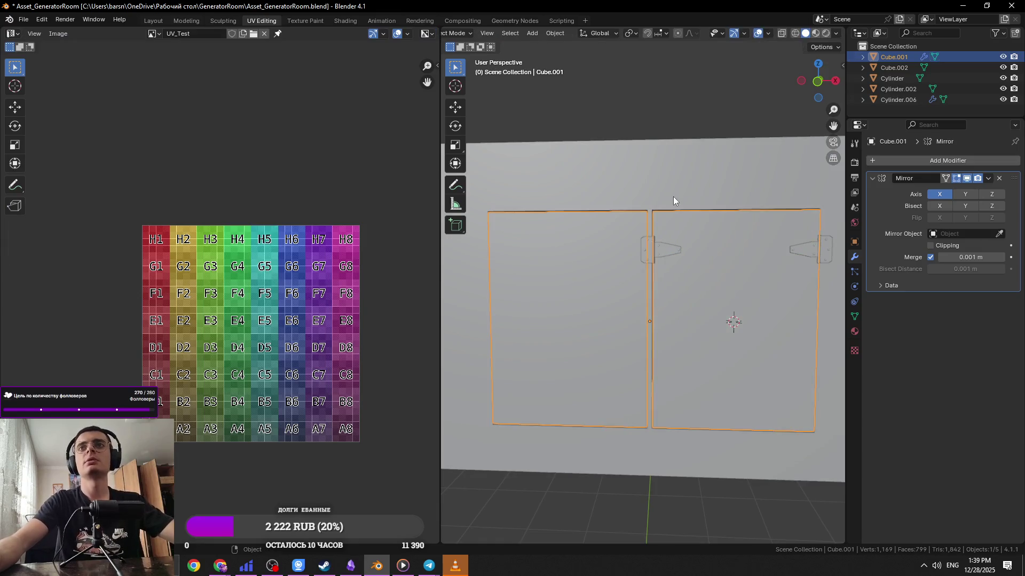
{"action": "key", "text": "alt+q"}
{"action": "left_click", "coordinate": [650, 220]}
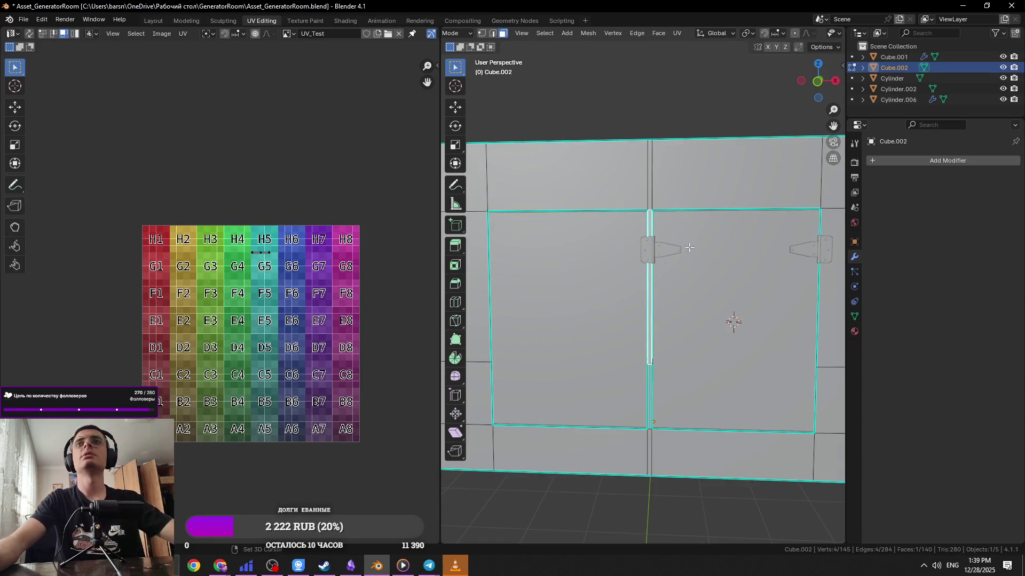
{"action": "key", "text": "shift+s"}
{"action": "key", "text": "2"}
{"action": "key", "text": "Tab"}
Set the hinges' origin to the 3D cursor and enable Mirror Z on their modifier
{"action": "left_click", "coordinate": [815, 252]}
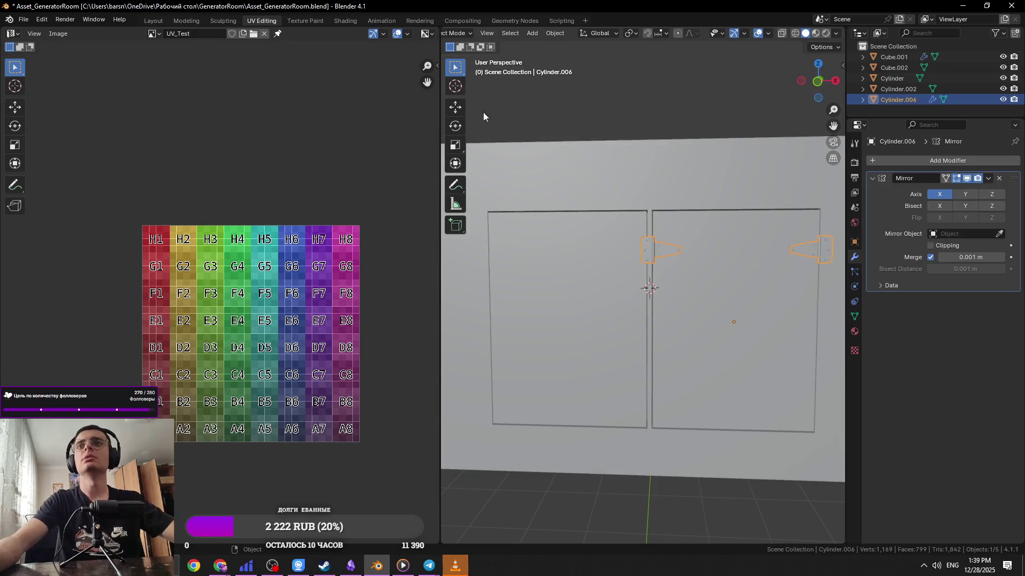
{"action": "left_click", "coordinate": [564, 36]}
{"action": "mouse_move", "coordinate": [584, 57]}
{"action": "left_click", "coordinate": [680, 78]}
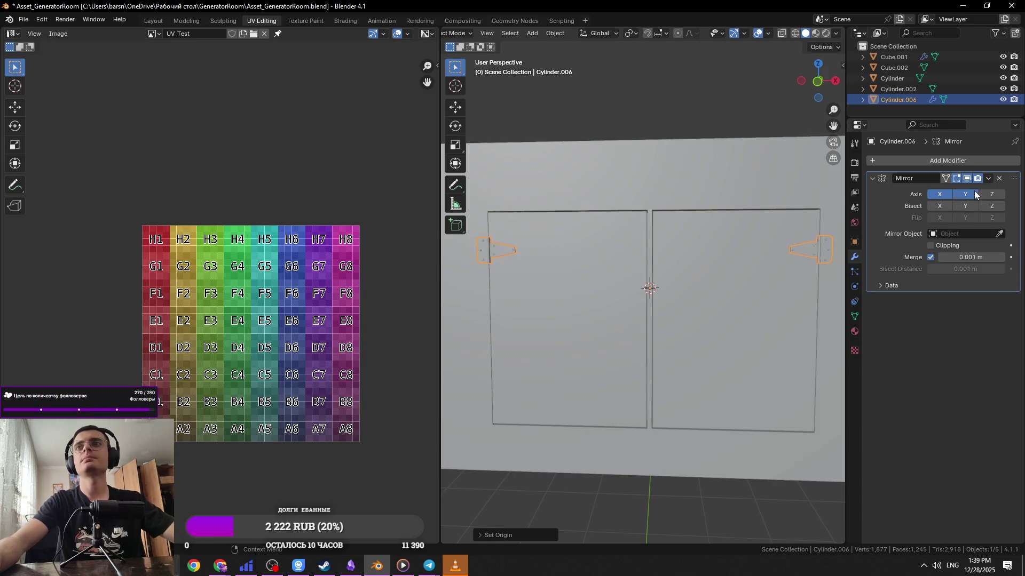
{"action": "left_click", "coordinate": [991, 195]}
{"action": "scroll", "coordinate": [675, 287], "scroll_direction": "down", "scroll_amount": 3}
In front view, select the lower, upper and top strips between the doors on the housing
{"action": "key", "text": "KP_1"}
{"action": "scroll", "coordinate": [738, 279], "scroll_direction": "up", "scroll_amount": 4}
{"action": "left_click", "coordinate": [674, 231]}
{"action": "key", "text": "Tab"}
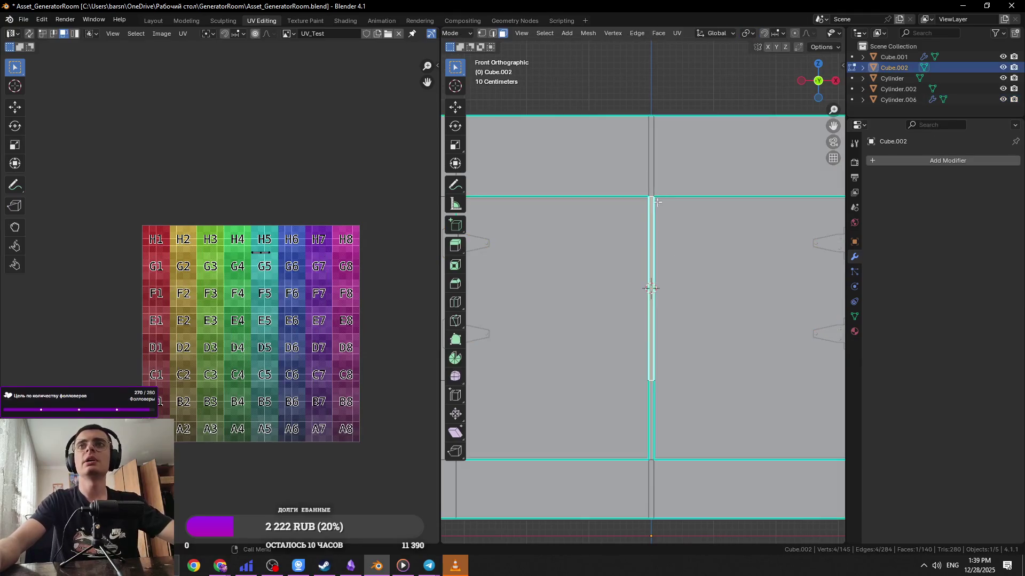
{"action": "left_click", "coordinate": [652, 388]}
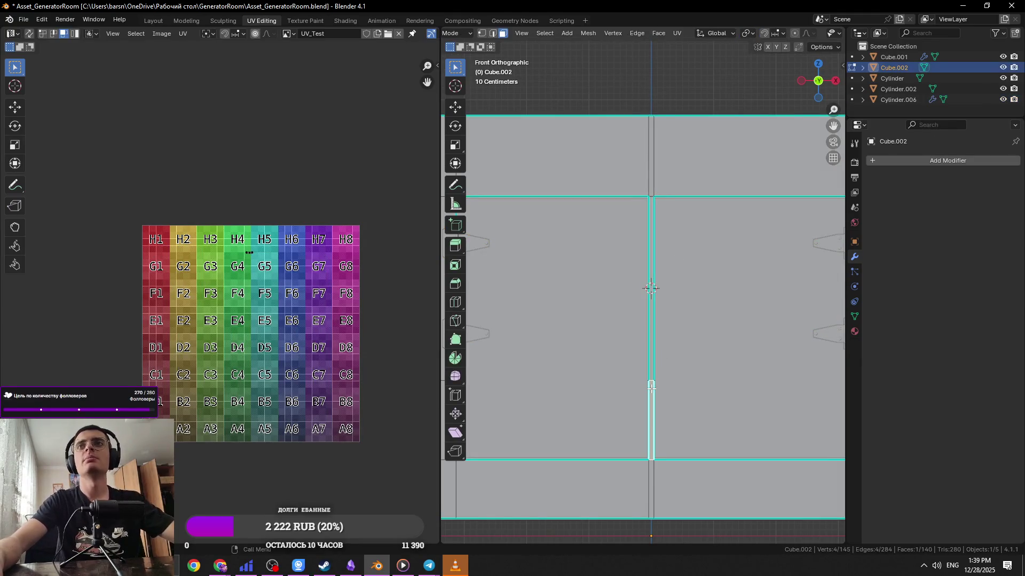
{"action": "left_click", "coordinate": [652, 338], "text": "shift"}
{"action": "left_click", "coordinate": [649, 169], "text": "shift"}
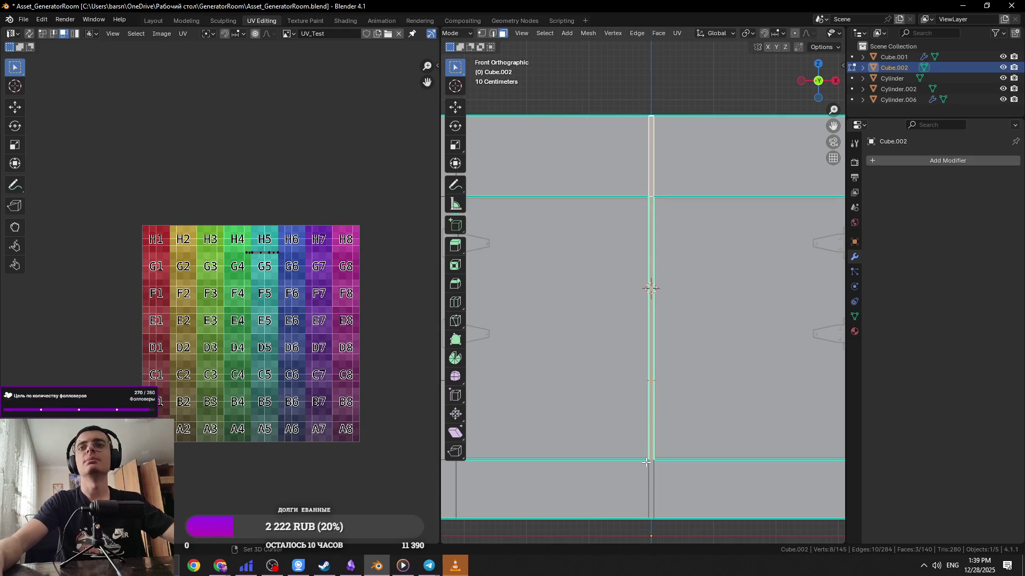
{"action": "scroll", "coordinate": [646, 462], "scroll_direction": "down", "scroll_amount": 2}
{"action": "key", "text": "Tab"}
{"action": "key", "text": "Tab"}
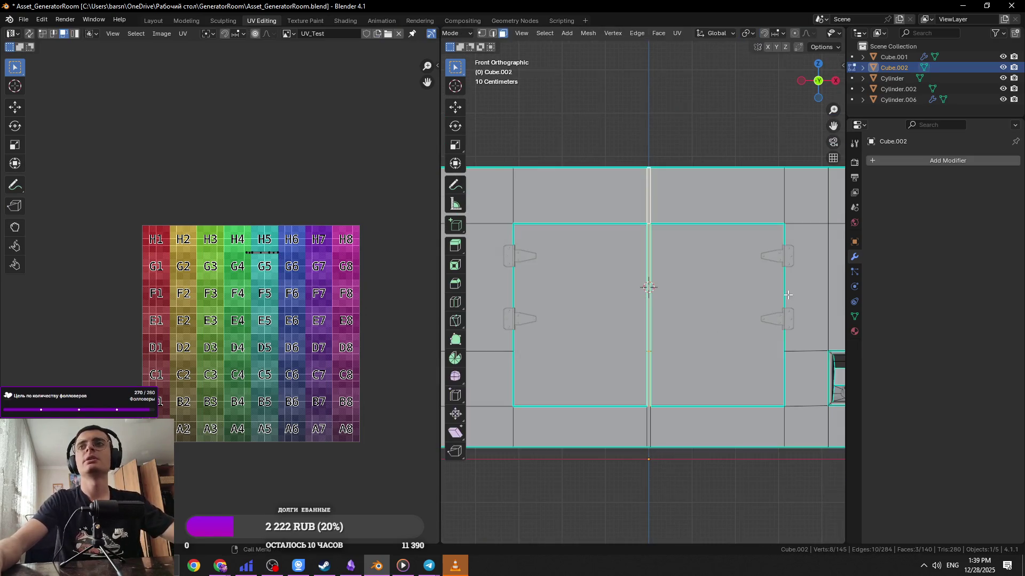
{"action": "key", "text": "Tab"}
Apply the hinges' Mirror modifier and lower the two bottom hinges along Z
{"action": "left_click", "coordinate": [773, 255]}
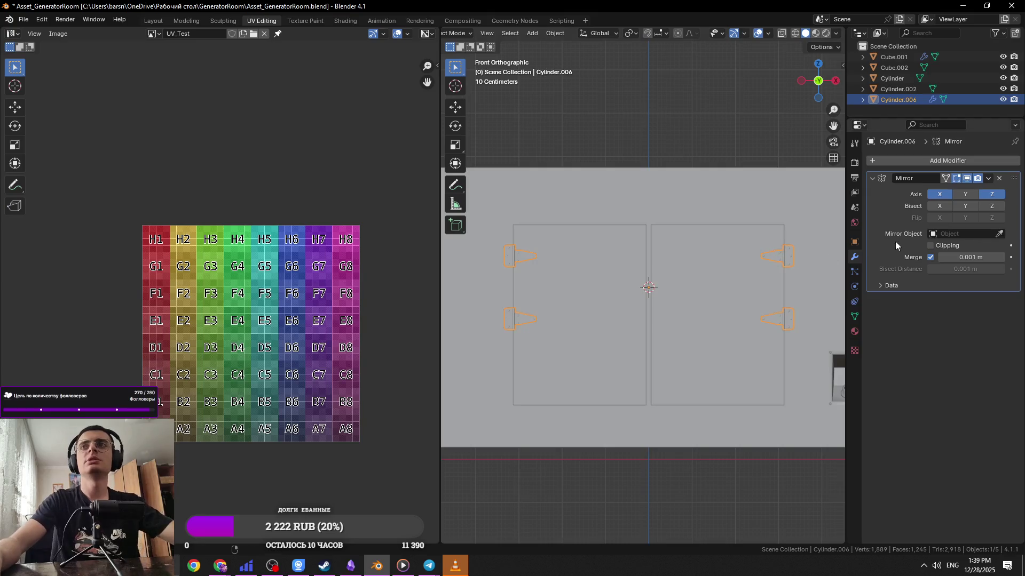
{"action": "key", "text": "ctrl+a"}
{"action": "key", "text": "Tab"}
{"action": "key", "text": "1"}
{"action": "left_click_drag", "start_coordinate": [744, 354], "coordinate": [743, 354]}
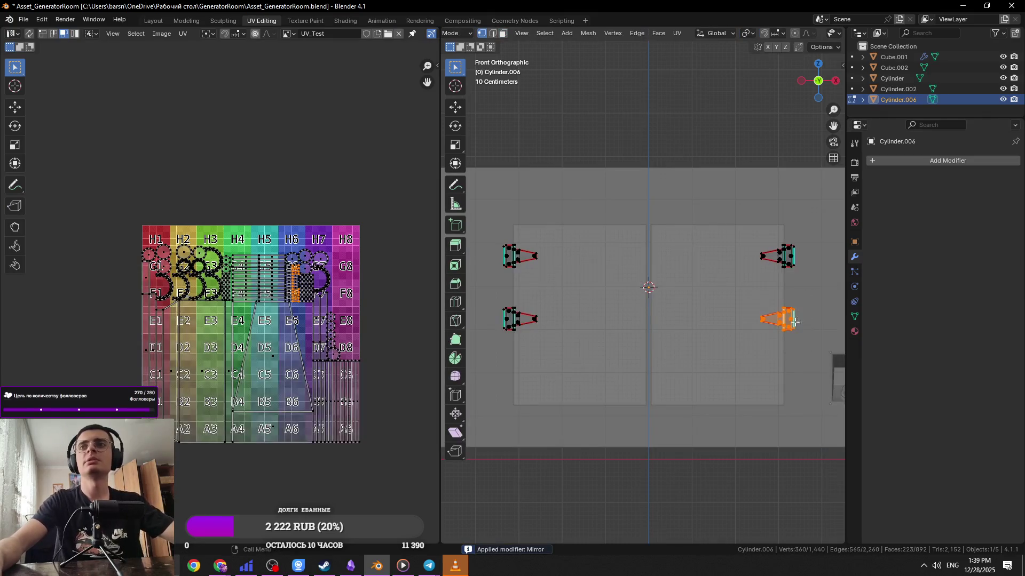
{"action": "left_click_drag", "start_coordinate": [495, 370], "coordinate": [495, 370], "text": "shift"}
{"action": "key", "text": "g"}
{"action": "key", "text": "z"}
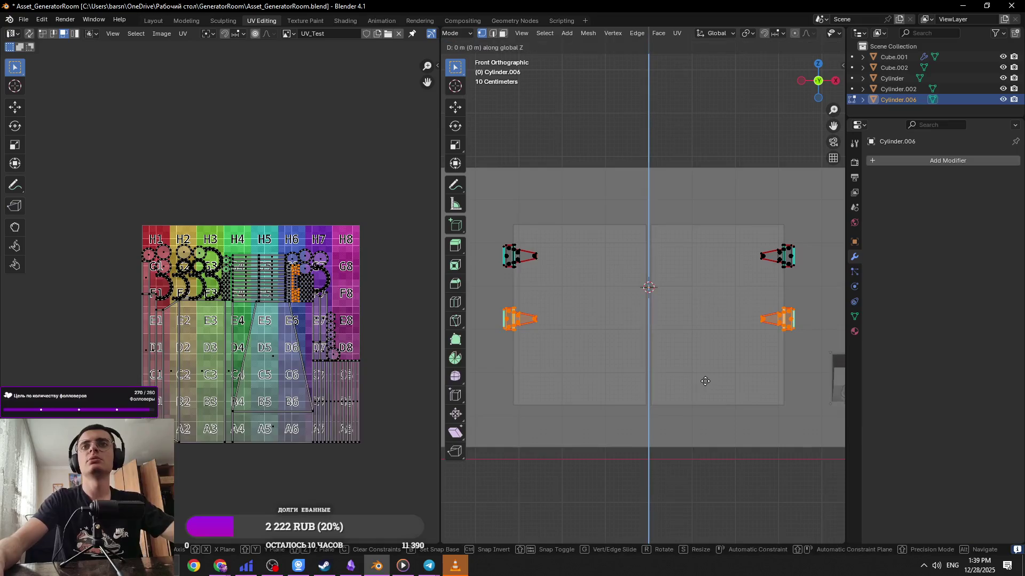
{"action": "left_click", "coordinate": [661, 244]}
Save Asset_GeneratorRoom.blend and orbit around to check the hinges on both doors
{"action": "key", "text": "ctrl+s"}
{"action": "key", "text": "Tab"}
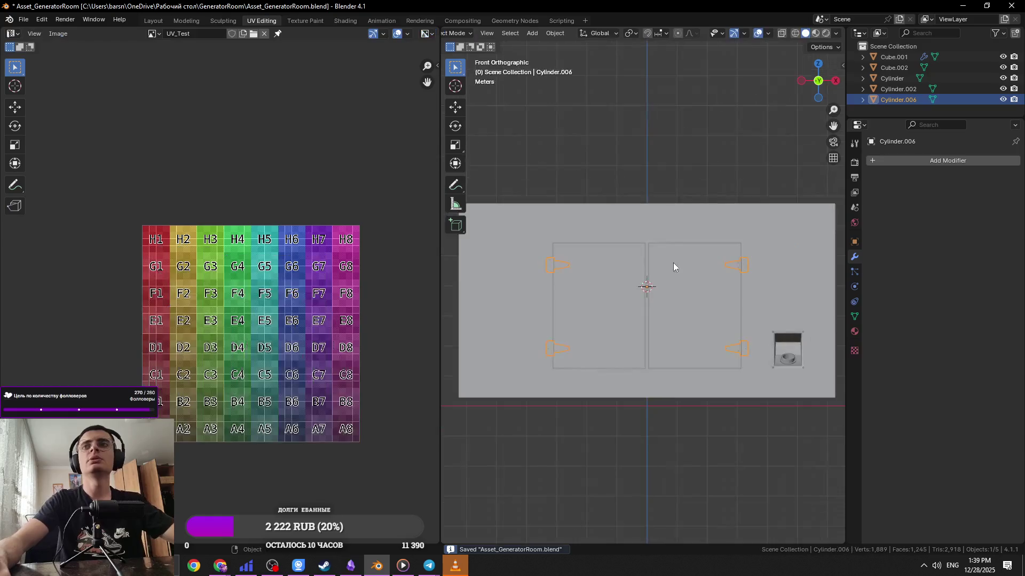
{"action": "middle_click_drag", "start_coordinate": [667, 260], "coordinate": [638, 292]}
{"action": "key", "text": "Tab"}
{"action": "key", "text": "Tab"}
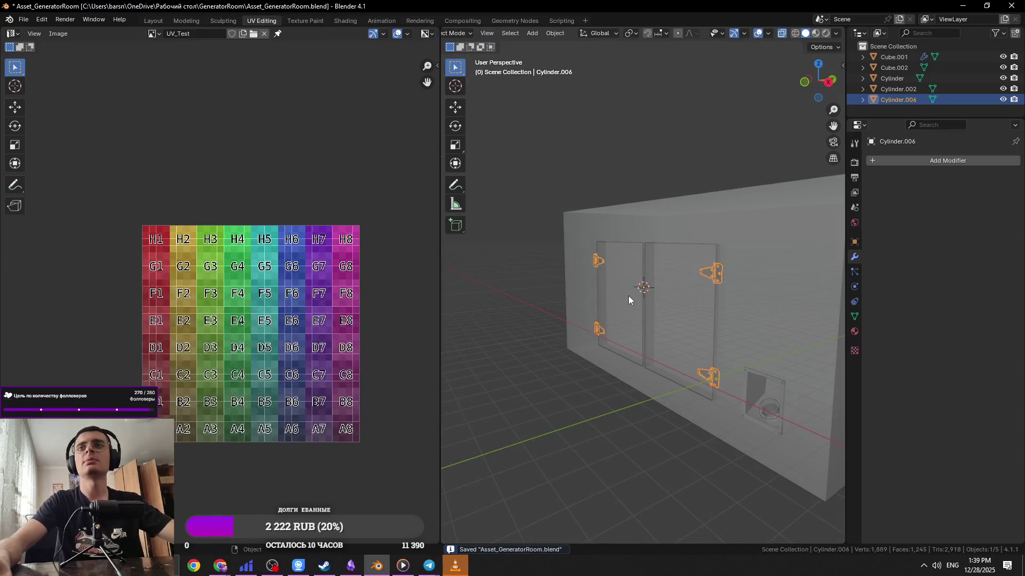
{"action": "key", "text": "KP_6"}
{"action": "left_click", "coordinate": [668, 140]}
{"action": "middle_click_drag", "start_coordinate": [668, 140], "coordinate": [724, 241]}
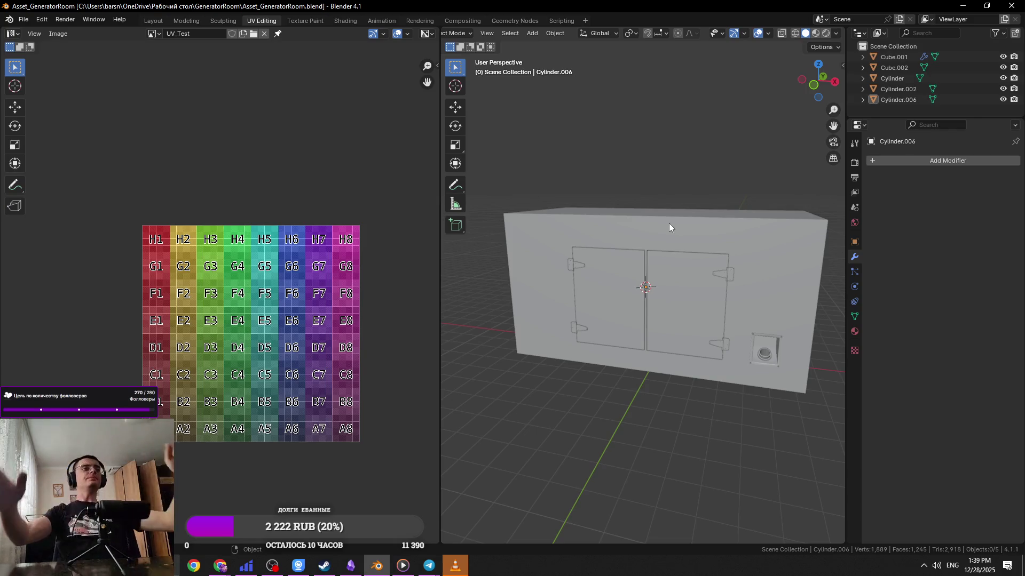
{"action": "key", "text": "alt+Tab"}
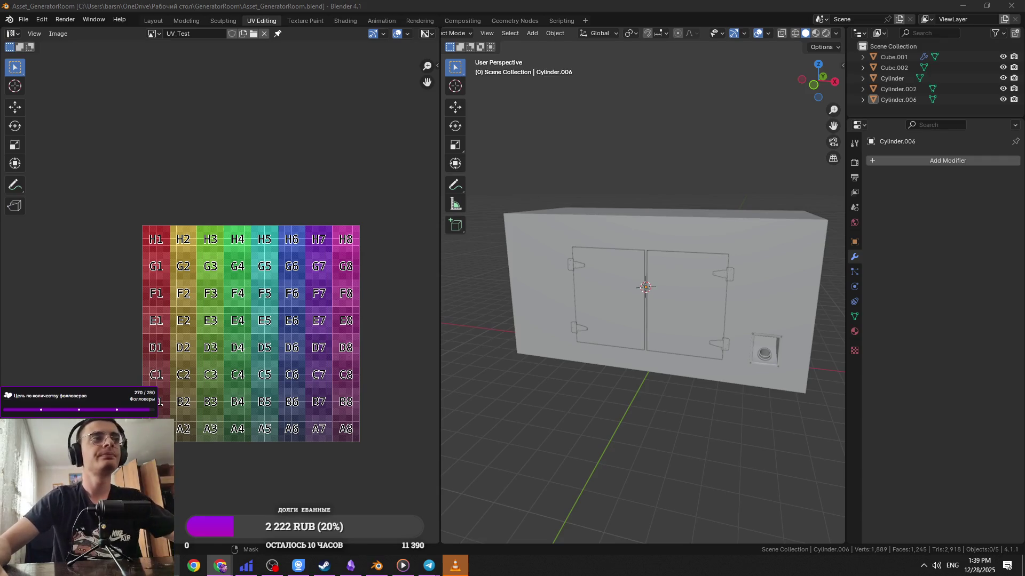
{"action": "key", "text": "alt+Tab"}
{"action": "left_click", "coordinate": [665, 287]}
{"action": "key", "text": "ctrl+s"}
{"action": "mouse_move", "coordinate": [662, 328]}
{"action": "middle_mouse_down", "text": "shift"}
{"action": "mouse_move", "coordinate": [571, 306]}
{"action": "mouse_move", "coordinate": [719, 392]}
{"action": "middle_mouse_up", "text": "shift"}
{"action": "scroll", "coordinate": [571, 306], "scroll_direction": "up", "scroll_amount": 5}
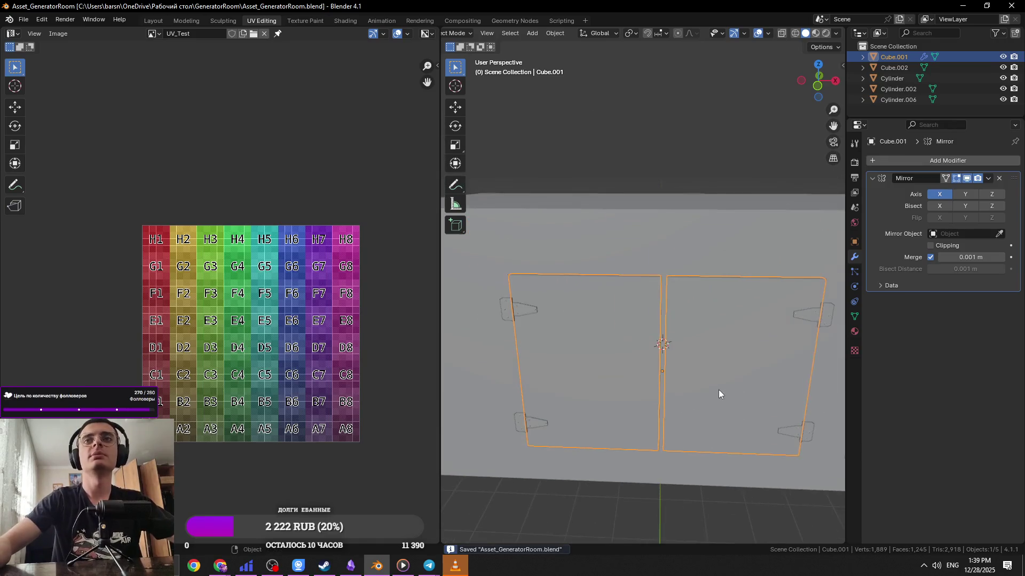
{"action": "key", "text": "alt+a"}
{"action": "left_click", "coordinate": [429, 565]}
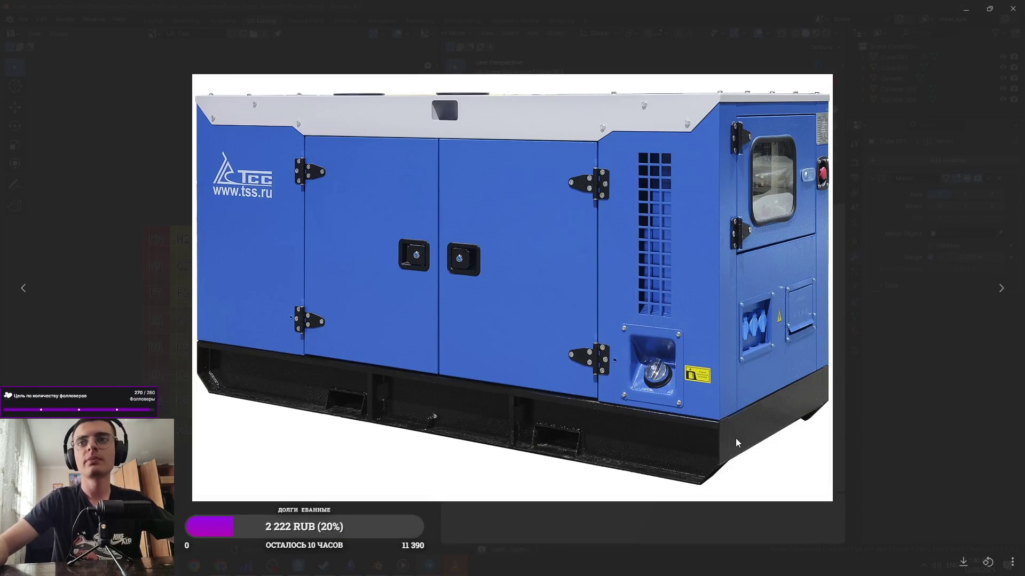
{"action": "key", "text": "alt+Tab"}
{"action": "left_click", "coordinate": [664, 388]}
{"action": "key", "text": "alt+Tab"}
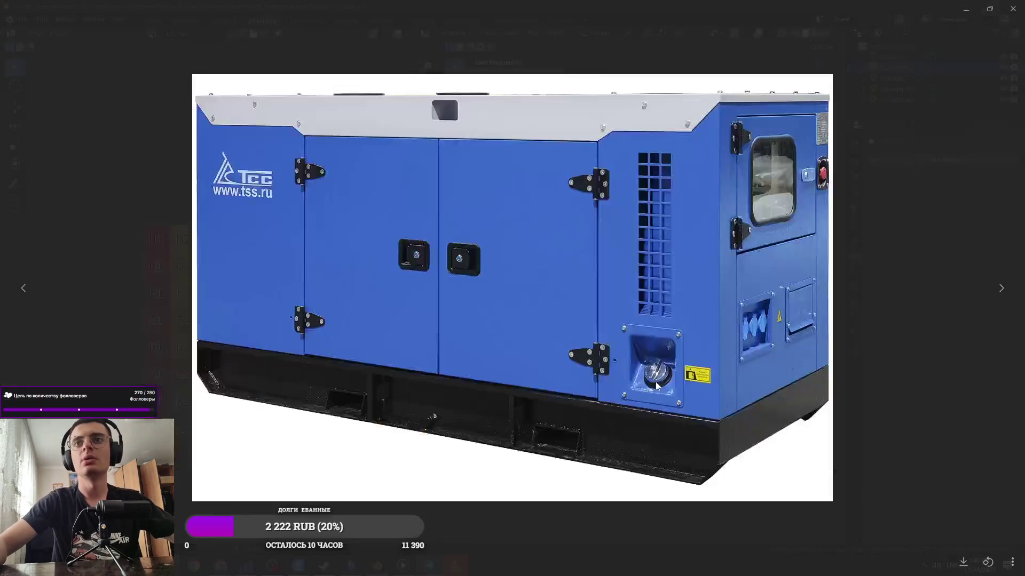
{"action": "key", "text": "alt+Tab"}
{"action": "key", "text": "Tab"}
{"action": "left_click", "coordinate": [652, 376]}
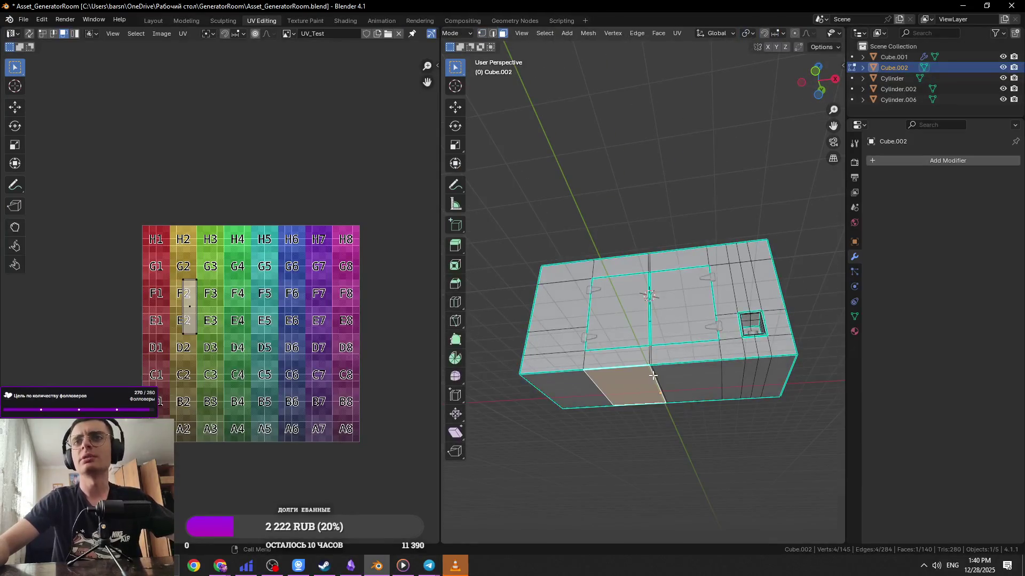
{"action": "key", "text": "KP_1"}
{"action": "scroll", "coordinate": [721, 314], "scroll_direction": "up", "scroll_amount": 4}
{"action": "scroll", "coordinate": [729, 320], "scroll_direction": "down", "scroll_amount": 5}
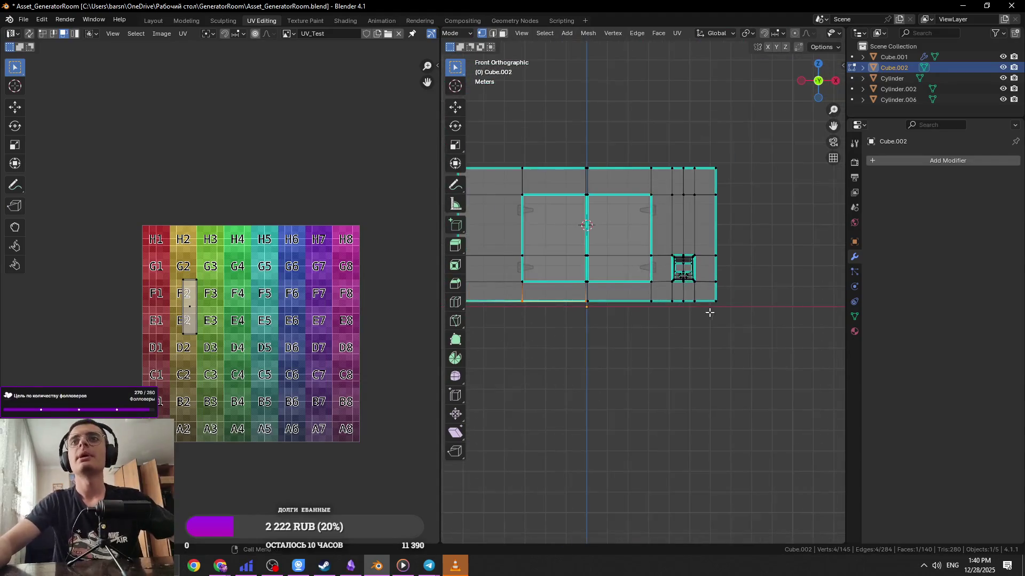
{"action": "mouse_move", "coordinate": [727, 326]}
{"action": "left_mouse_down"}
{"action": "mouse_move", "coordinate": [458, 288]}
{"action": "mouse_move", "coordinate": [480, 283]}
{"action": "left_mouse_up"}
{"action": "middle_click_drag", "start_coordinate": [561, 320], "coordinate": [623, 324], "text": "shift"}
{"action": "mouse_move", "coordinate": [623, 344]}
{"action": "left_mouse_down"}
{"action": "mouse_move", "coordinate": [541, 317]}
{"action": "mouse_move", "coordinate": [510, 292]}
{"action": "left_mouse_up"}
{"action": "key", "text": "Tab"}
{"action": "key", "text": "ctrl+s"}
{"action": "mouse_move", "coordinate": [721, 359]}
{"action": "middle_mouse_down"}
{"action": "mouse_move", "coordinate": [667, 336]}
{"action": "mouse_move", "coordinate": [707, 343]}
{"action": "mouse_move", "coordinate": [651, 280]}
{"action": "middle_mouse_up"}
{"action": "key", "text": "Tab"}
{"action": "key", "text": "Tab"}
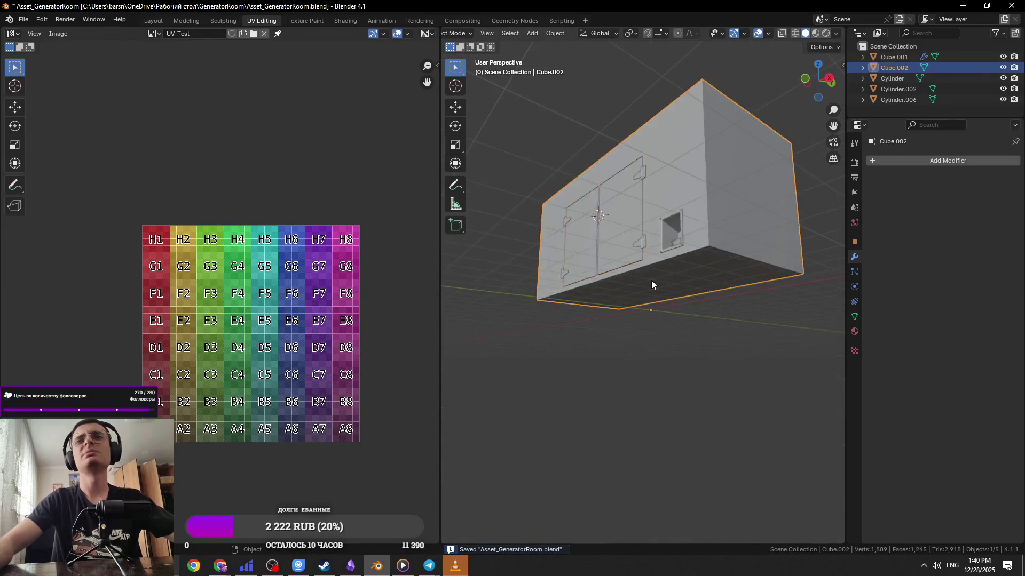
{"action": "key", "text": "Tab"}
{"action": "middle_click_drag", "start_coordinate": [702, 310], "coordinate": [780, 239]}
{"action": "key", "text": "Tab"}
{"action": "key", "text": "shift+d"}
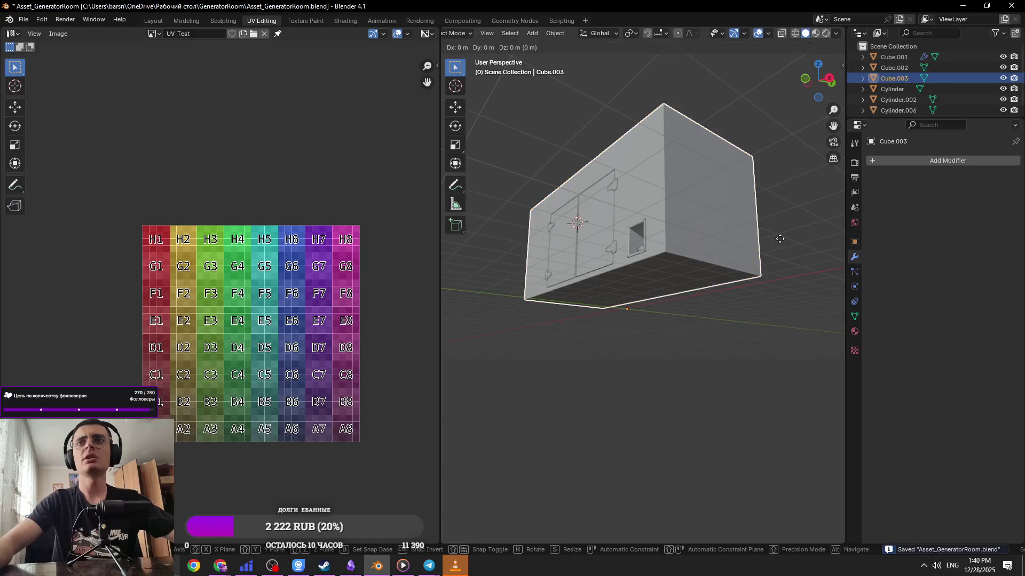
{"action": "key", "text": "Escape"}
{"action": "key", "text": "g"}
{"action": "key", "text": "z"}
{"action": "left_click", "coordinate": [754, 366]}
{"action": "key", "text": "Tab"}
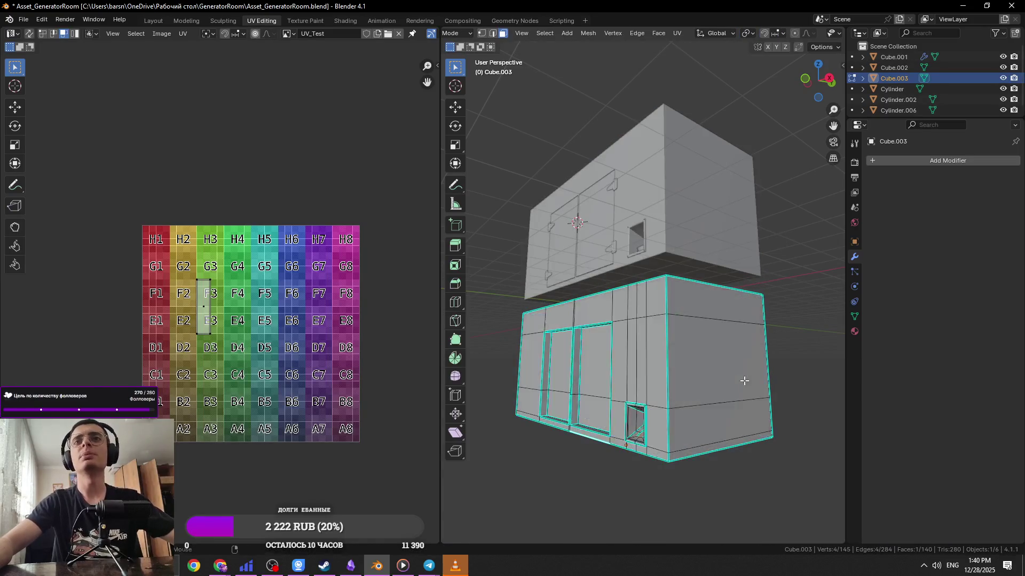
{"action": "key", "text": "Tab"}
{"action": "key", "text": "Delete"}
{"action": "left_click", "coordinate": [626, 268]}
{"action": "key", "text": "Tab"}
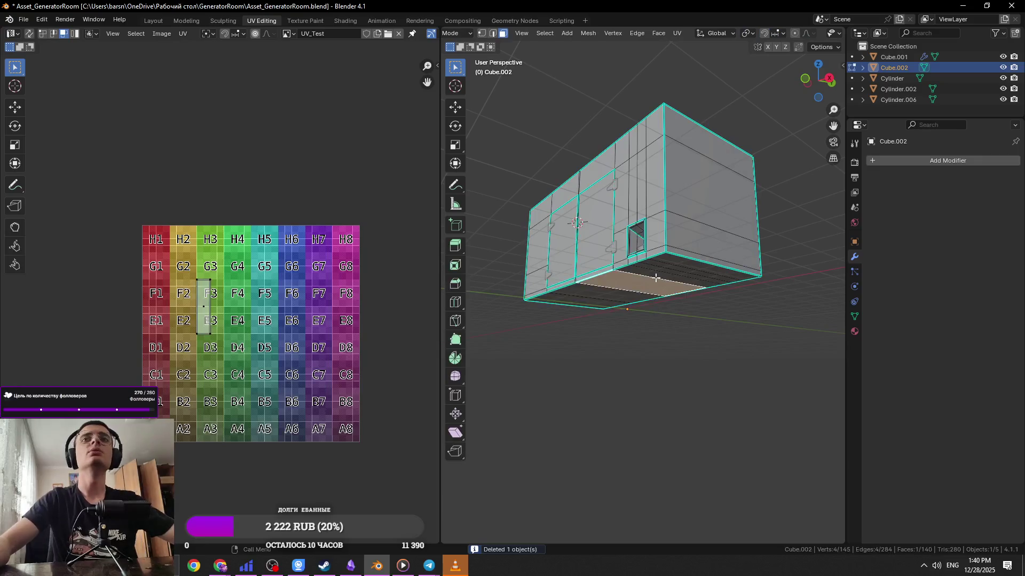
{"action": "middle_click_drag", "start_coordinate": [642, 288], "coordinate": [650, 277]}
{"action": "left_click", "coordinate": [649, 277]}
{"action": "left_click", "coordinate": [603, 283], "text": "shift"}
Add a new cube at the selected faces, move it vertically into place, and save
{"action": "key", "text": "shift+s"}
{"action": "left_click", "coordinate": [634, 357]}
{"action": "key", "text": "Tab"}
{"action": "middle_click_drag", "start_coordinate": [634, 358], "coordinate": [673, 393]}
{"action": "key", "text": "shift+a"}
{"action": "mouse_move", "coordinate": [635, 345]}
{"action": "left_click", "coordinate": [716, 357]}
{"action": "key", "text": "g"}
{"action": "key", "text": "z"}
{"action": "left_click", "coordinate": [751, 359]}
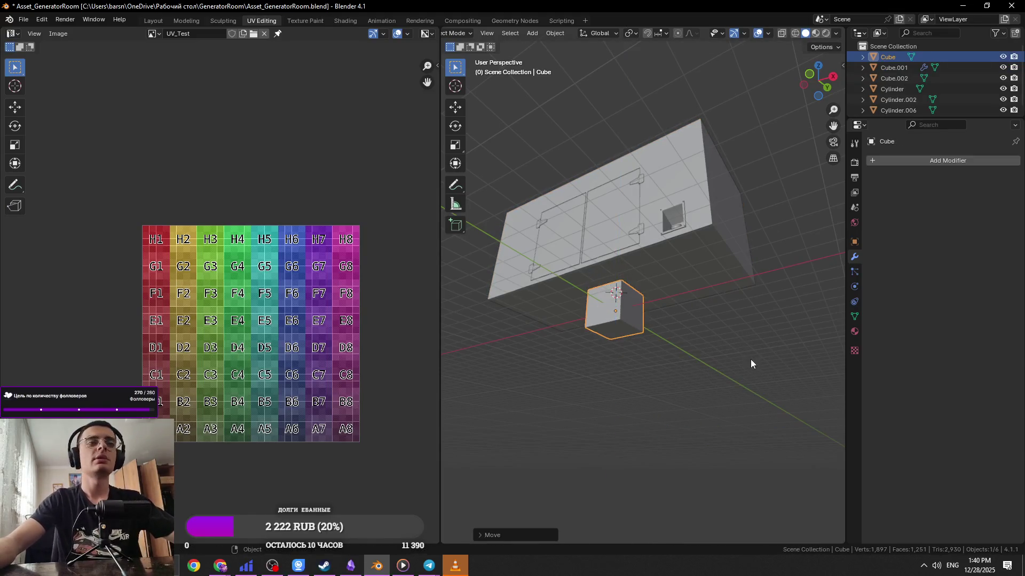
{"action": "key", "text": "ctrl+s"}
In front orthographic view, raise the cube's bottom edges to flatten it into a thin slab
{"action": "scroll", "coordinate": [749, 339], "scroll_direction": "up", "scroll_amount": 2}
{"action": "mouse_move", "coordinate": [749, 340]}
{"action": "middle_mouse_down"}
{"action": "mouse_move", "coordinate": [682, 314]}
{"action": "mouse_move", "coordinate": [662, 338]}
{"action": "mouse_move", "coordinate": [693, 363]}
{"action": "middle_mouse_up"}
{"action": "key", "text": "KP_5"}
{"action": "scroll", "coordinate": [693, 363], "scroll_direction": "down", "scroll_amount": 3}
{"action": "key", "text": "KP_1"}
{"action": "key", "text": "Tab"}
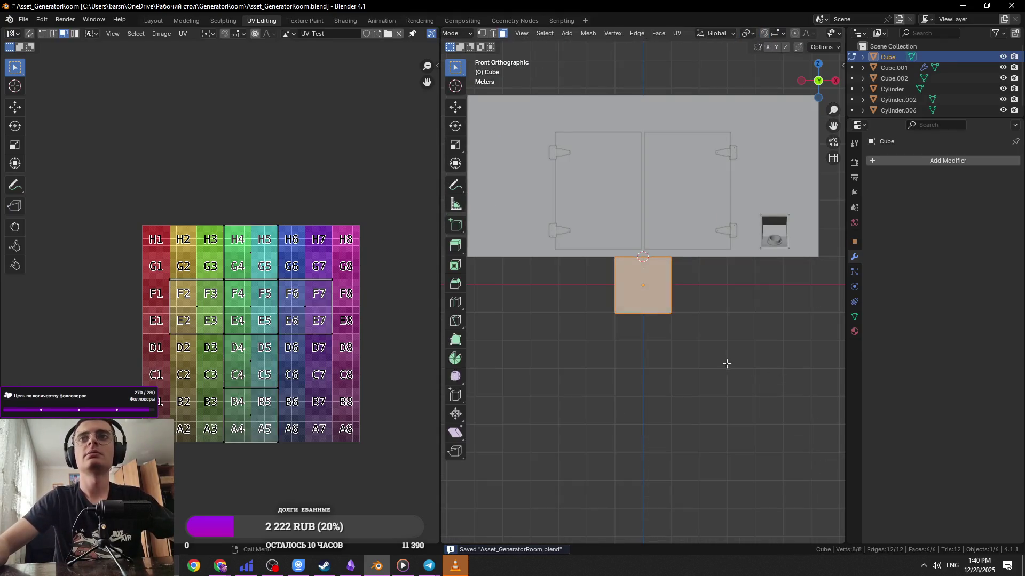
{"action": "key", "text": "alt+z"}
{"action": "key", "text": "2"}
{"action": "left_click", "coordinate": [619, 314], "text": "alt"}
{"action": "key", "text": "g"}
{"action": "key", "text": "z"}
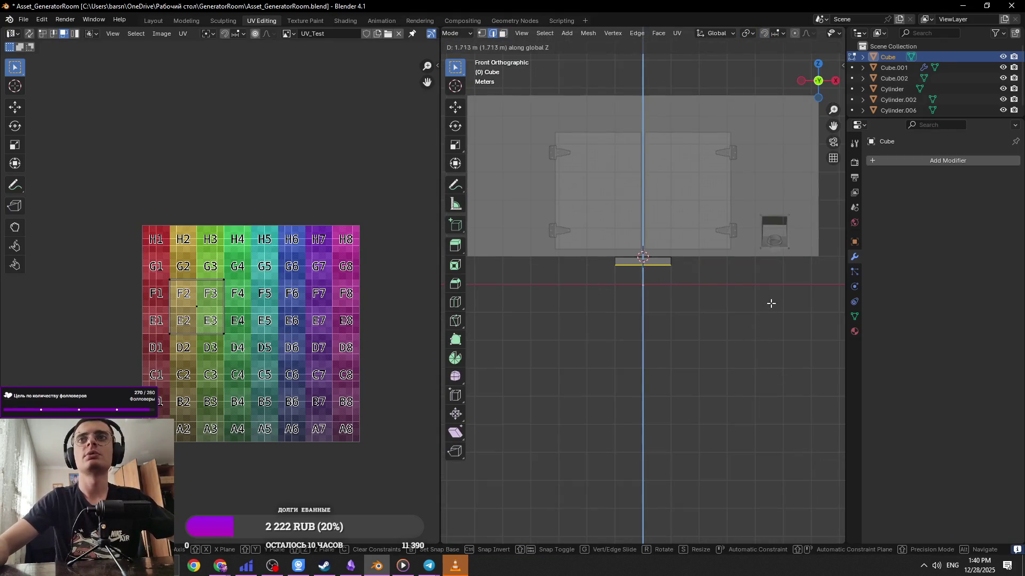
{"action": "left_click", "coordinate": [769, 303]}
Widen the whole slab along X
{"action": "key", "text": "alt+z"}
{"action": "key", "text": "a"}
{"action": "key", "text": "KP_Decimal"}
{"action": "scroll", "coordinate": [787, 351], "scroll_direction": "down", "scroll_amount": 8}
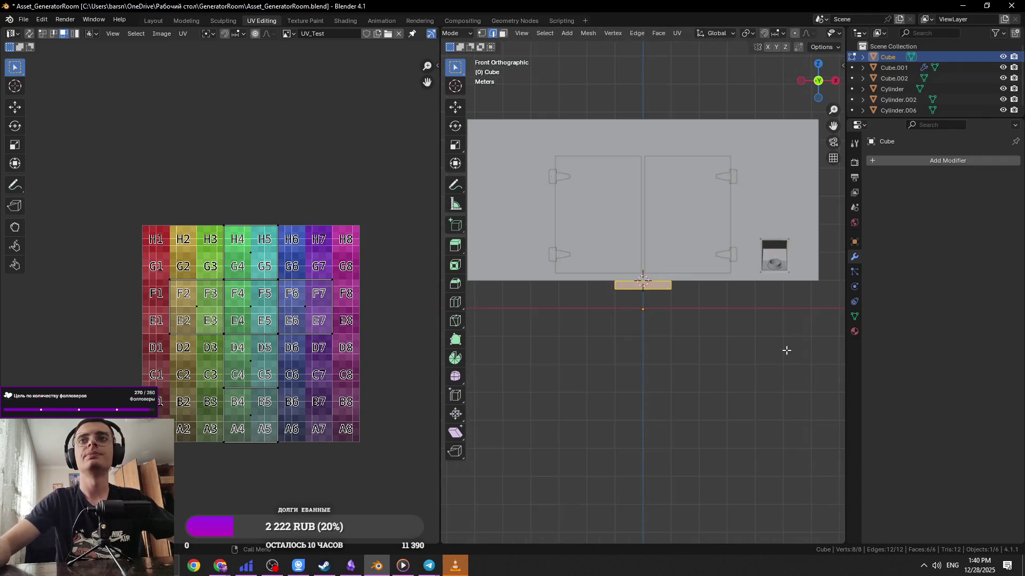
{"action": "key", "text": "s"}
{"action": "key", "text": "x"}
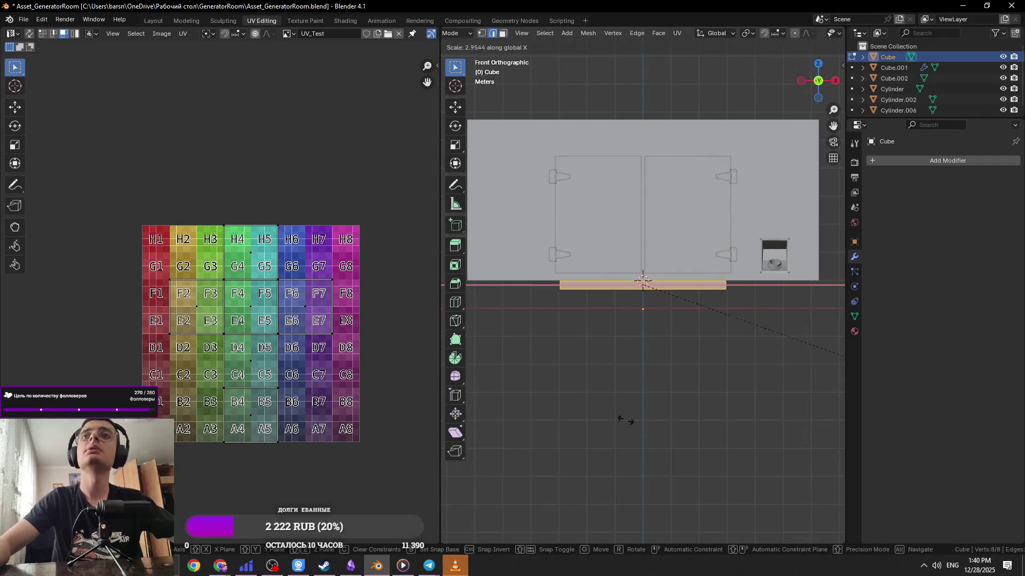
{"action": "left_click", "coordinate": [673, 468]}
Scale the slab along Y to set its depth, then save
{"action": "middle_click_drag", "start_coordinate": [715, 435], "coordinate": [727, 336]}
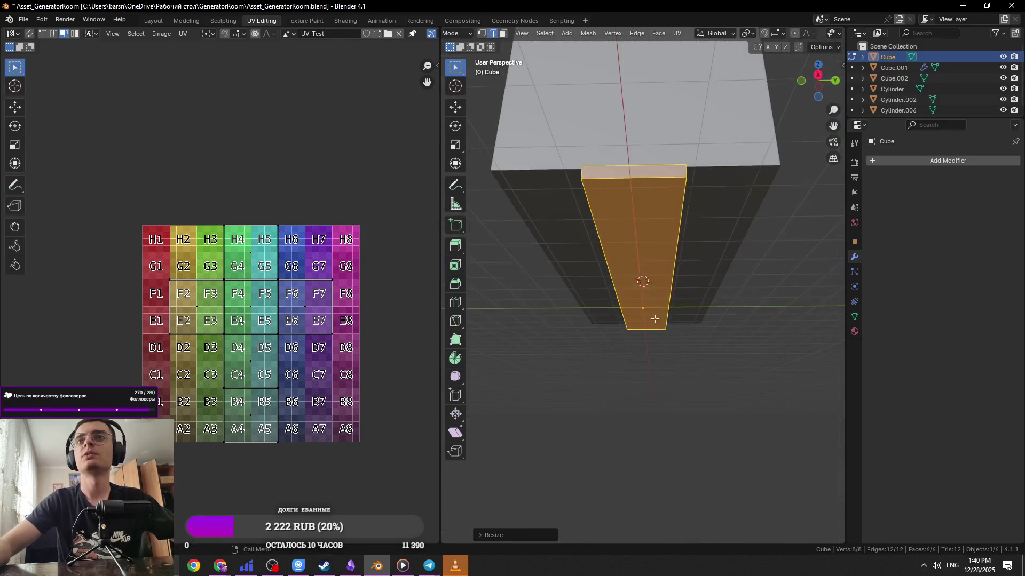
{"action": "key", "text": "s"}
{"action": "key", "text": "x"}
{"action": "key", "text": "y"}
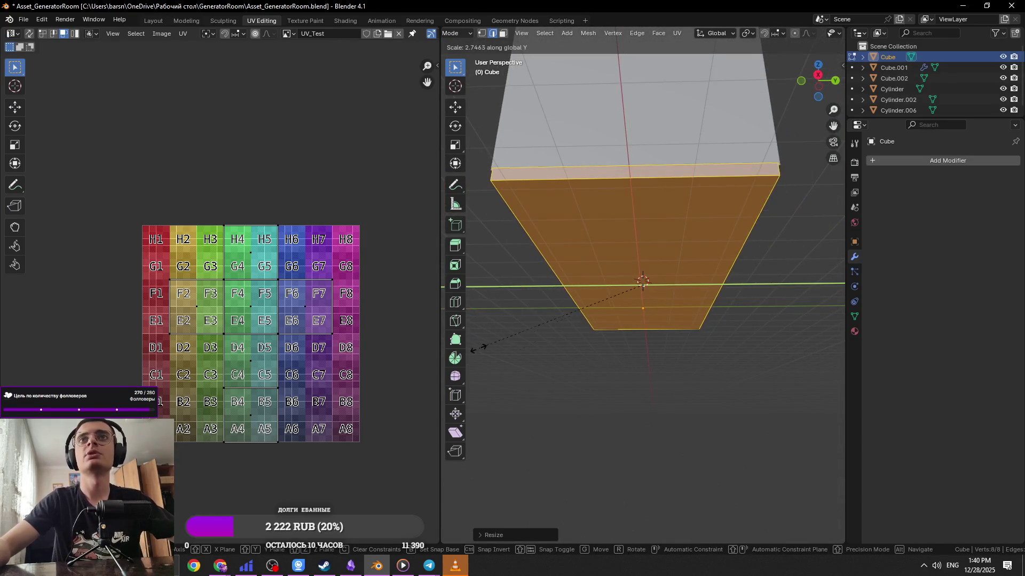
{"action": "left_click", "coordinate": [560, 366]}
{"action": "middle_click_drag", "start_coordinate": [560, 366], "coordinate": [733, 388]}
{"action": "key", "text": "ctrl+s"}
From the top view, resize the base slab uniformly
{"action": "key", "text": "KP_7"}
{"action": "scroll", "coordinate": [732, 389], "scroll_direction": "down", "scroll_amount": 2}
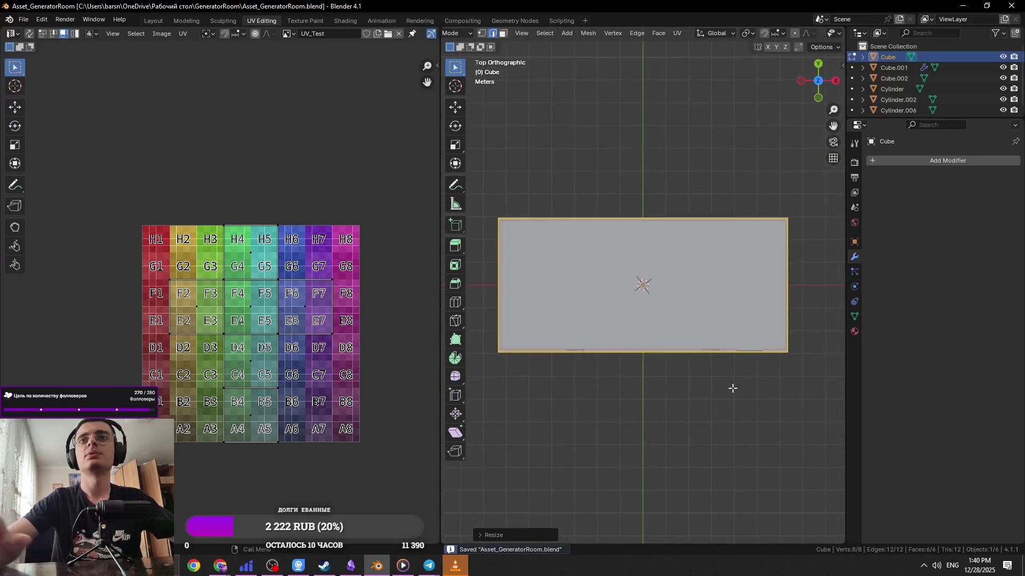
{"action": "scroll", "coordinate": [732, 389], "scroll_direction": "up", "scroll_amount": 5}
{"action": "key", "text": "s"}
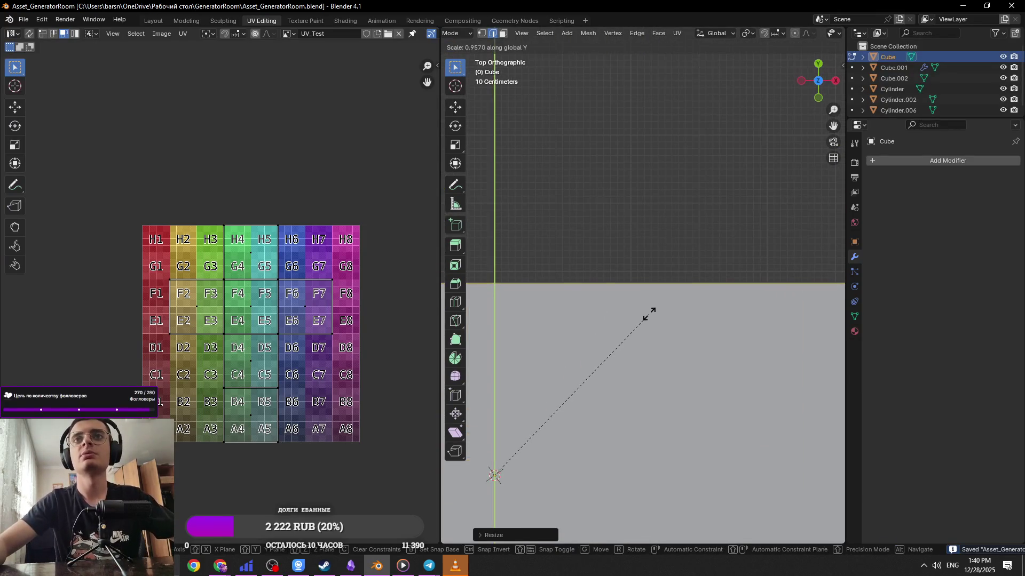
{"action": "left_click", "coordinate": [669, 304]}
{"action": "scroll", "coordinate": [682, 332], "scroll_direction": "down", "scroll_amount": 4}
{"action": "scroll", "coordinate": [639, 343], "scroll_direction": "down", "scroll_amount": 2}
{"action": "scroll", "coordinate": [694, 344], "scroll_direction": "up", "scroll_amount": 5}
Fine-tune the slab's width along X twice, then return to object mode
{"action": "key", "text": "s"}
{"action": "key", "text": "x"}
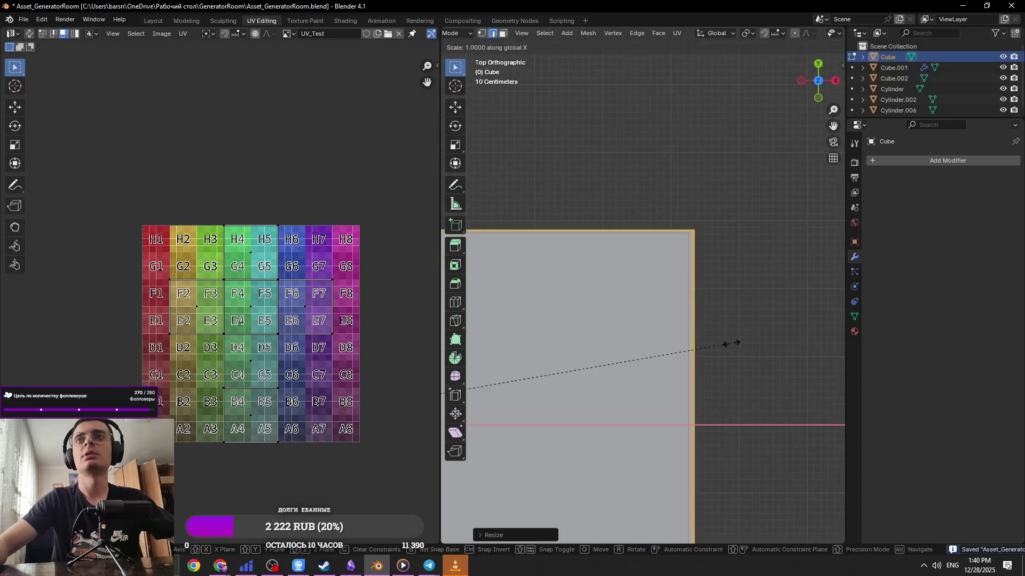
{"action": "left_click", "coordinate": [694, 343]}
{"action": "key", "text": "s"}
{"action": "key", "text": "x"}
{"action": "left_click", "coordinate": [716, 345]}
{"action": "key", "text": "Tab"}
{"action": "scroll", "coordinate": [715, 356], "scroll_direction": "down", "scroll_amount": 3}
{"action": "mouse_move", "coordinate": [715, 357]}
{"action": "middle_mouse_down"}
{"action": "mouse_move", "coordinate": [651, 369]}
{"action": "mouse_move", "coordinate": [643, 286]}
{"action": "middle_mouse_up"}
Lower the base slab's face slightly along Z and save
{"action": "key", "text": "Tab"}
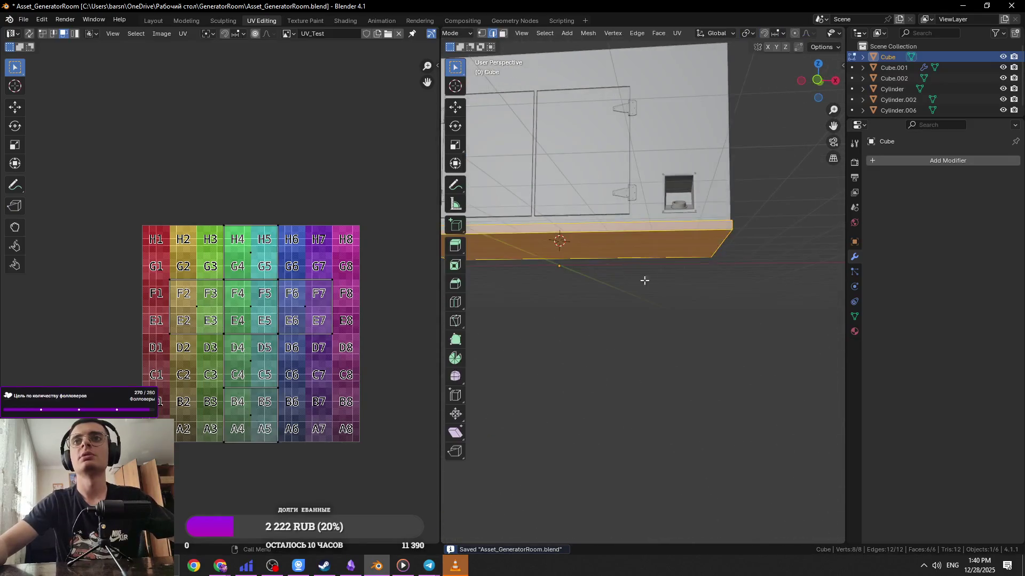
{"action": "left_click", "coordinate": [668, 253]}
{"action": "key", "text": "g"}
{"action": "key", "text": "z"}
{"action": "left_click", "coordinate": [693, 269]}
{"action": "key", "text": "ctrl+s"}
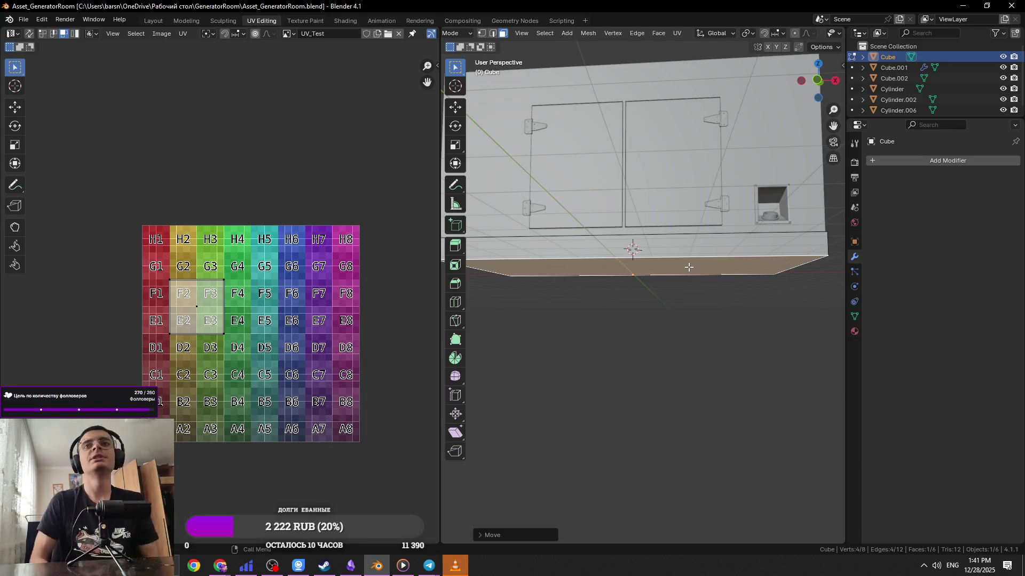
Compare the base's underside with the generator reference photo, then go to front view
{"action": "mouse_move", "coordinate": [715, 246]}
{"action": "middle_mouse_down"}
{"action": "mouse_move", "coordinate": [800, 291]}
{"action": "mouse_move", "coordinate": [694, 289]}
{"action": "middle_mouse_up"}
{"action": "key", "text": "alt+Tab"}
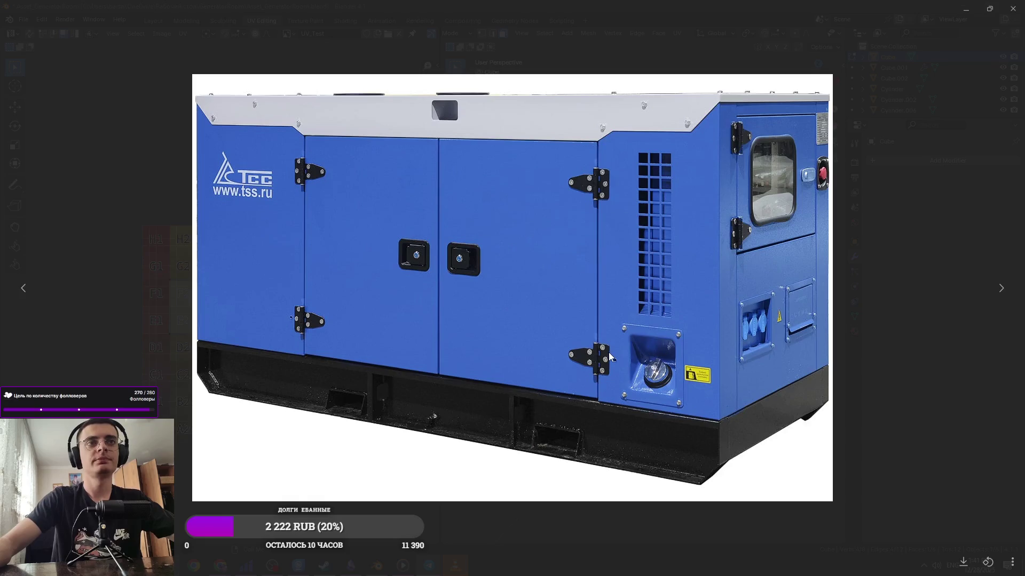
{"action": "key", "text": "alt+Tab"}
{"action": "mouse_move", "coordinate": [619, 354]}
{"action": "middle_mouse_down"}
{"action": "mouse_move", "coordinate": [688, 286]}
{"action": "mouse_move", "coordinate": [663, 313]}
{"action": "middle_mouse_up"}
{"action": "key", "text": "KP_1"}
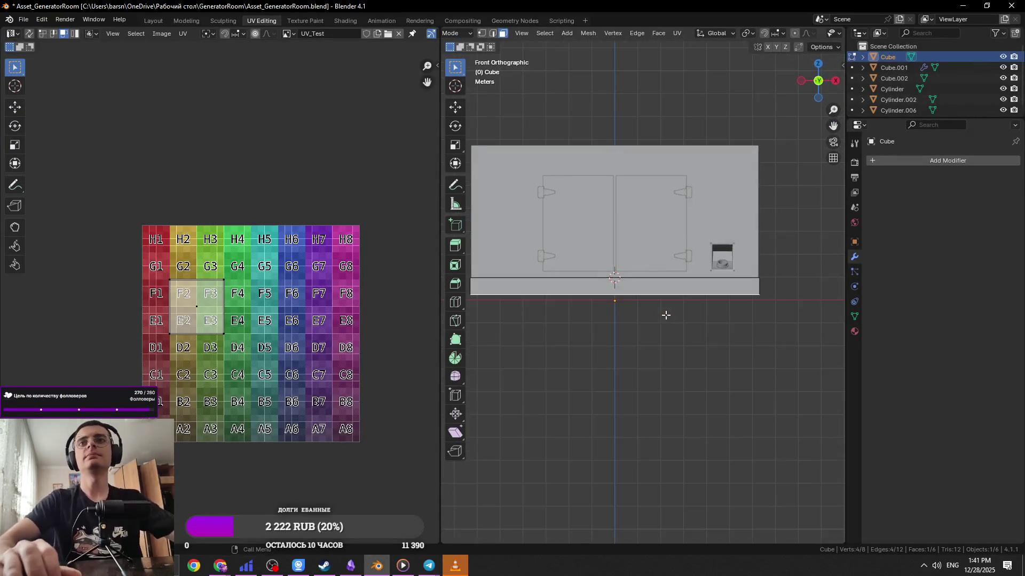
Try extruding the bottom face downward, then cancel it and an edge move
{"action": "key", "text": "e"}
{"action": "key", "text": "Escape"}
{"action": "key", "text": "alt+a"}
{"action": "key", "text": "2"}
{"action": "key", "text": "a"}
{"action": "key", "text": "g"}
{"action": "key", "text": "z"}
{"action": "key", "text": "Escape"}
Narrow the base's bottom face along X in front view and check against the reference
{"action": "middle_click_drag", "start_coordinate": [782, 313], "coordinate": [641, 320]}
{"action": "key", "text": "3"}
{"action": "left_click", "coordinate": [639, 321]}
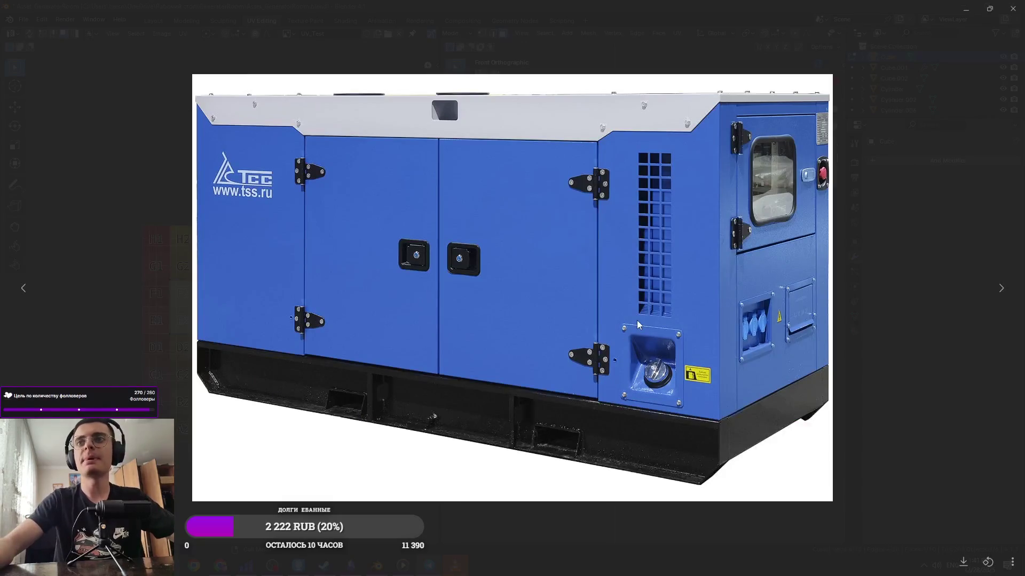
{"action": "key", "text": "KP_1"}
{"action": "key", "text": "s"}
{"action": "key", "text": "x"}
{"action": "left_click", "coordinate": [740, 400]}
{"action": "key", "text": "alt+Tab"}
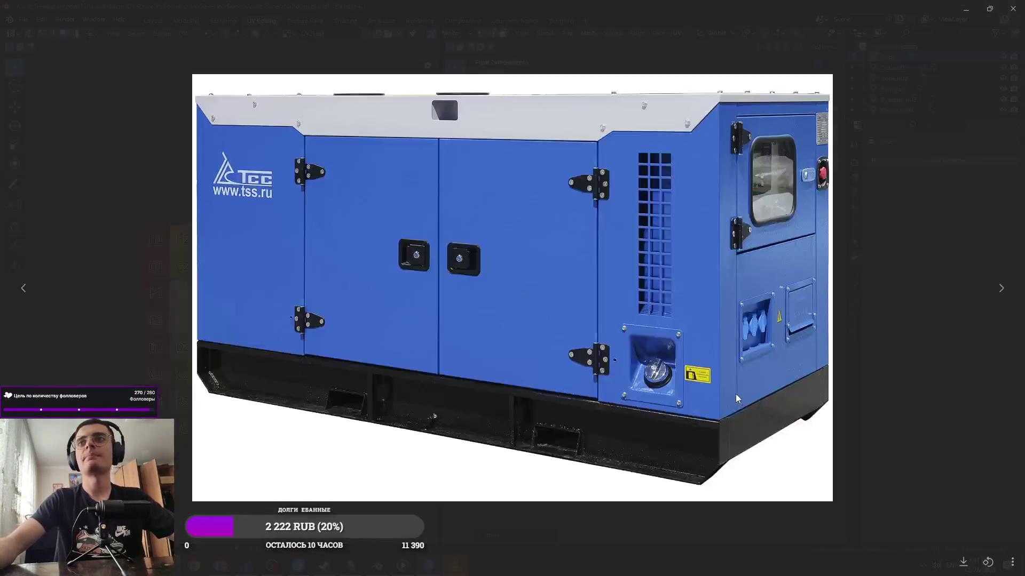
{"action": "key", "text": "alt+Tab"}
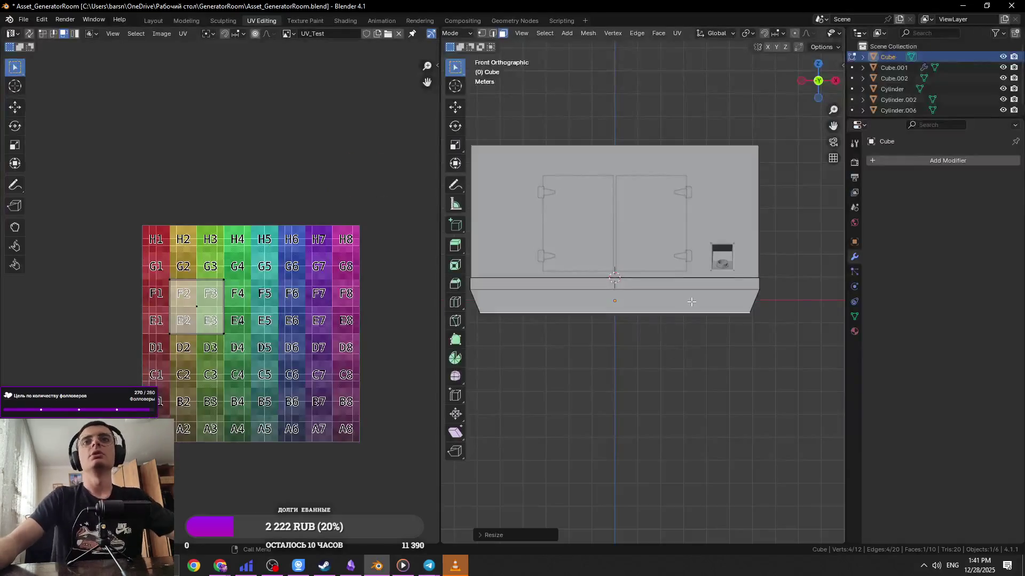
Turn on X-ray and lower the base's edge loop vertically along Z
{"action": "key", "text": "alt+Tab"}
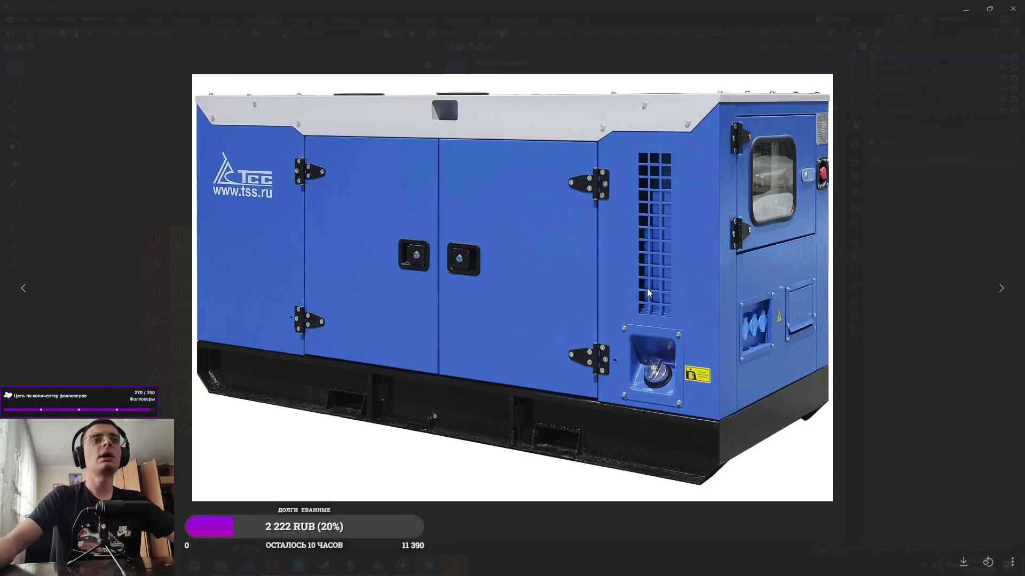
{"action": "key", "text": "alt+Tab"}
{"action": "key", "text": "2"}
{"action": "key", "text": "alt+z"}
{"action": "key", "text": "alt+z"}
{"action": "key", "text": "alt+Tab"}
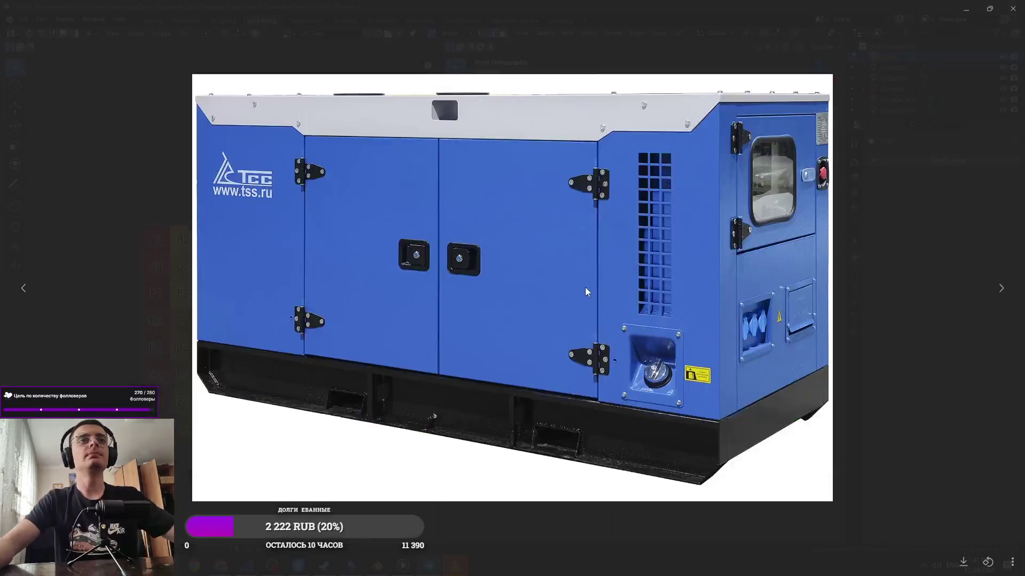
{"action": "key", "text": "alt+Tab"}
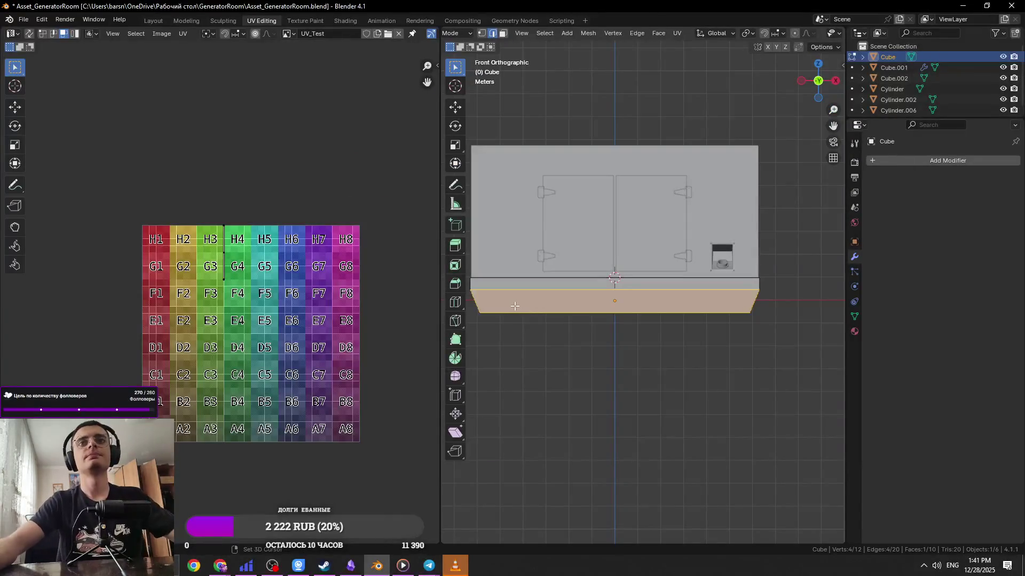
{"action": "key", "text": "g"}
{"action": "key", "text": "z"}
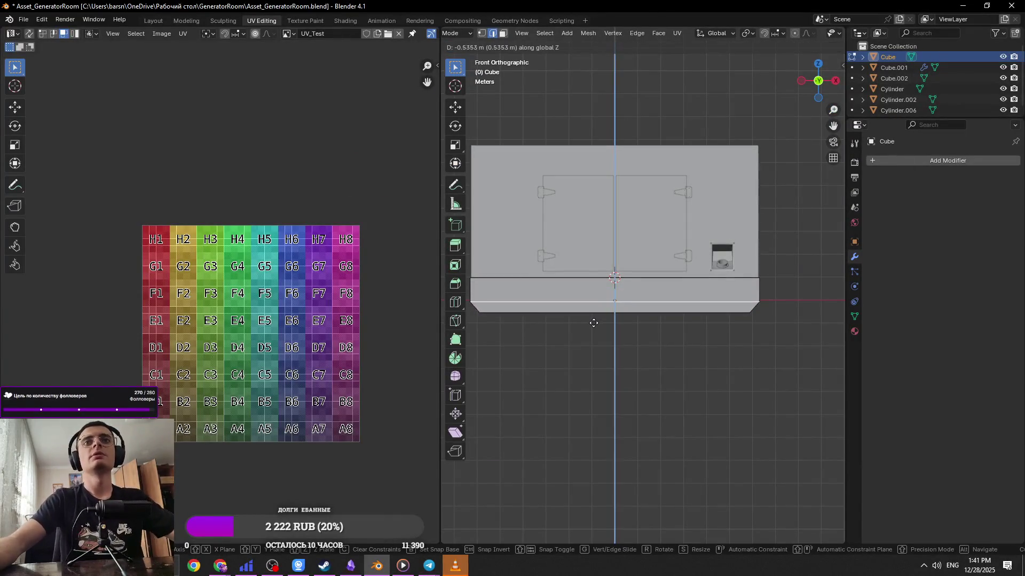
{"action": "left_click", "coordinate": [595, 325]}
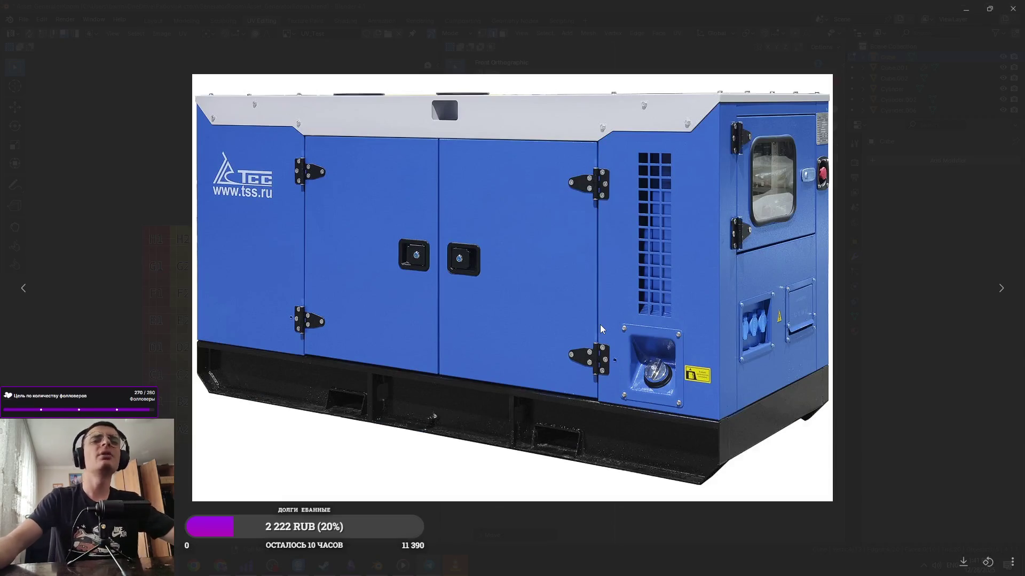
Readjust the height of the base edges along Z
{"action": "key", "text": "Escape"}
{"action": "scroll", "coordinate": [599, 325], "scroll_direction": "up", "scroll_amount": 2}
{"action": "key", "text": "g"}
{"action": "key", "text": "z"}
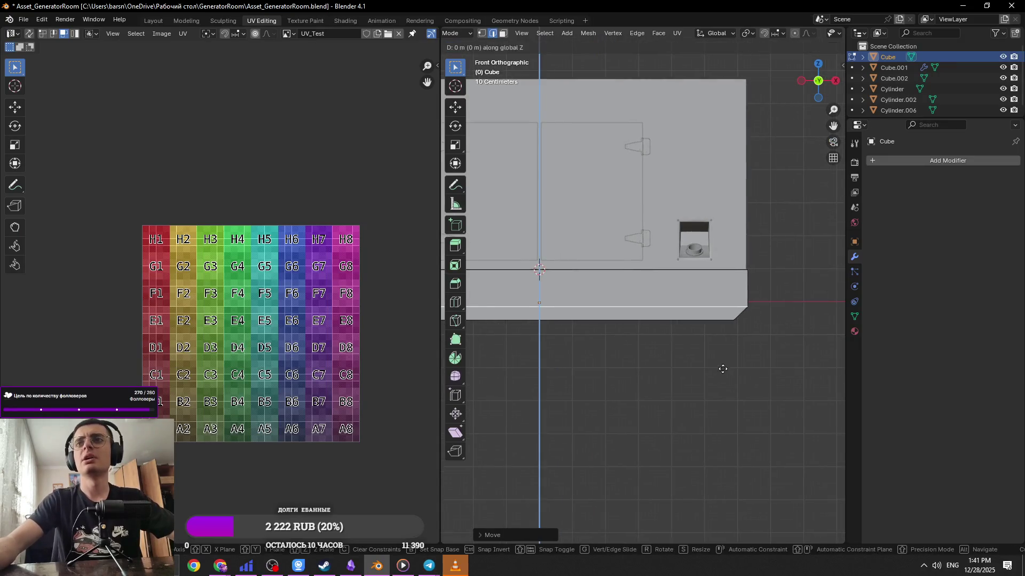
{"action": "left_click", "coordinate": [726, 295]}
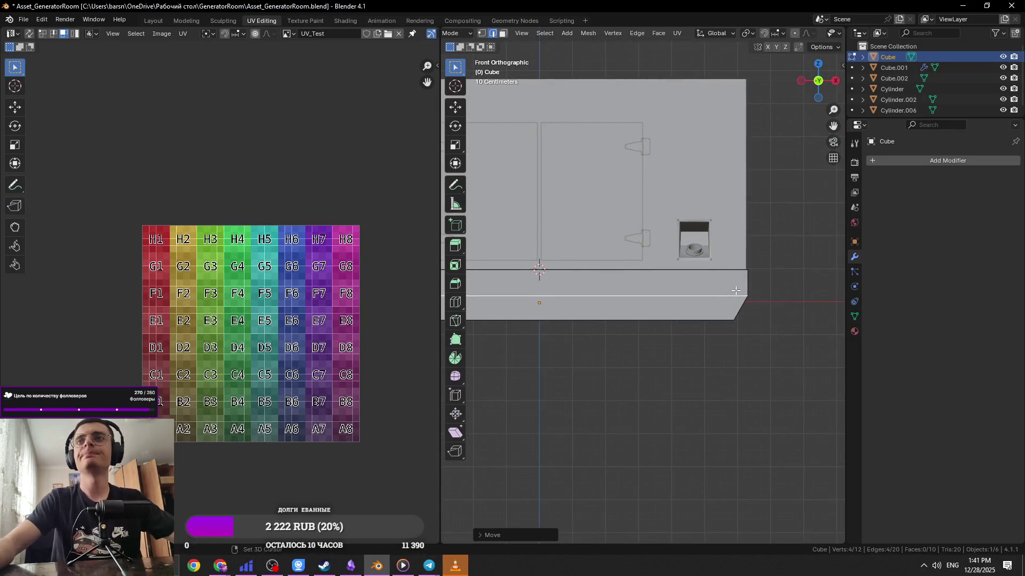
Add a loop cut across the tapered base
{"action": "key", "text": "alt+Tab"}
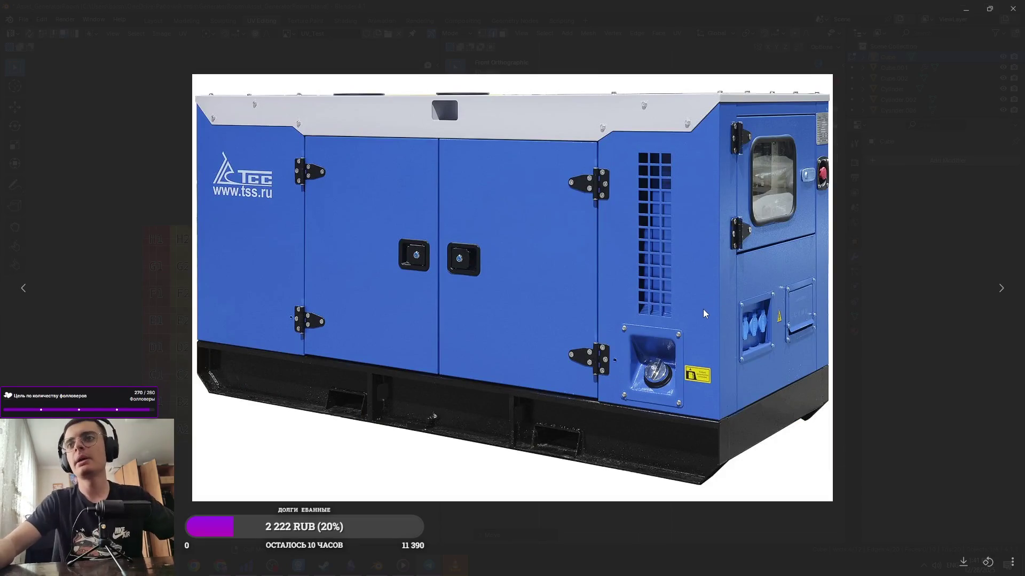
{"action": "key", "text": "Escape"}
{"action": "mouse_move", "coordinate": [702, 309]}
{"action": "middle_mouse_down"}
{"action": "mouse_move", "coordinate": [706, 319]}
{"action": "mouse_move", "coordinate": [680, 315]}
{"action": "mouse_move", "coordinate": [672, 265]}
{"action": "middle_mouse_up"}
{"action": "key", "text": "Tab"}
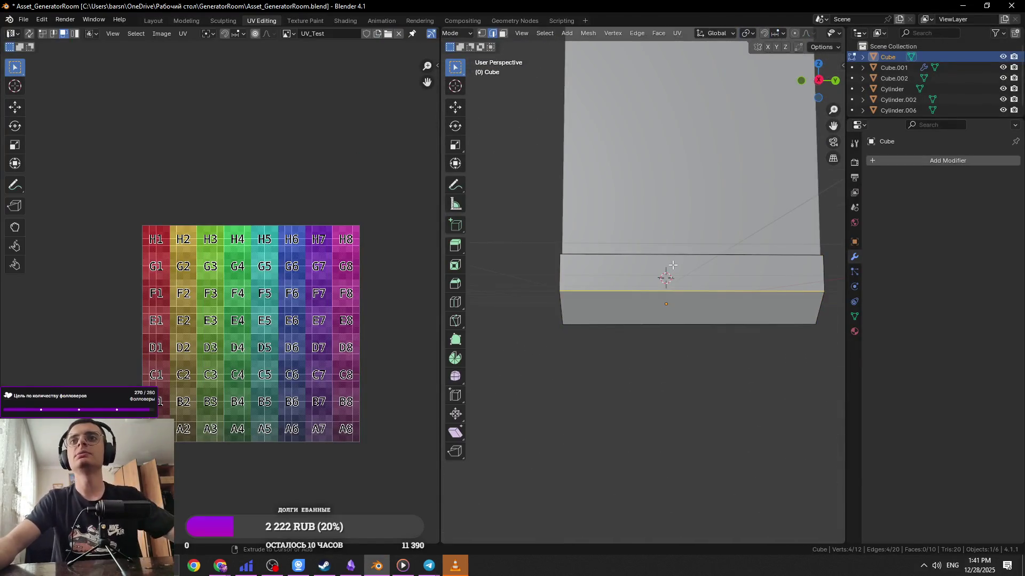
{"action": "left_click", "coordinate": [673, 265]}
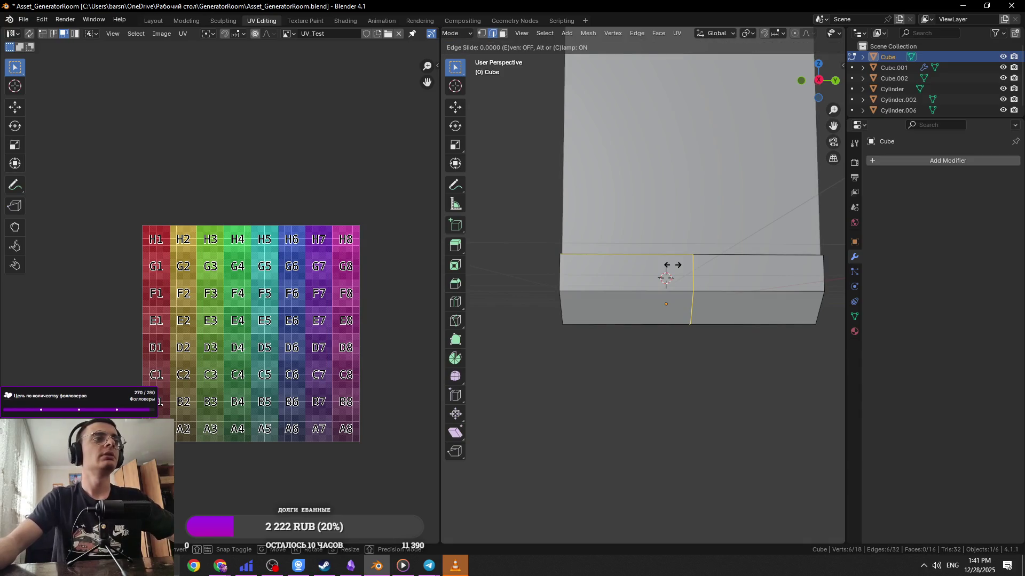
{"action": "left_click", "coordinate": [673, 265]}
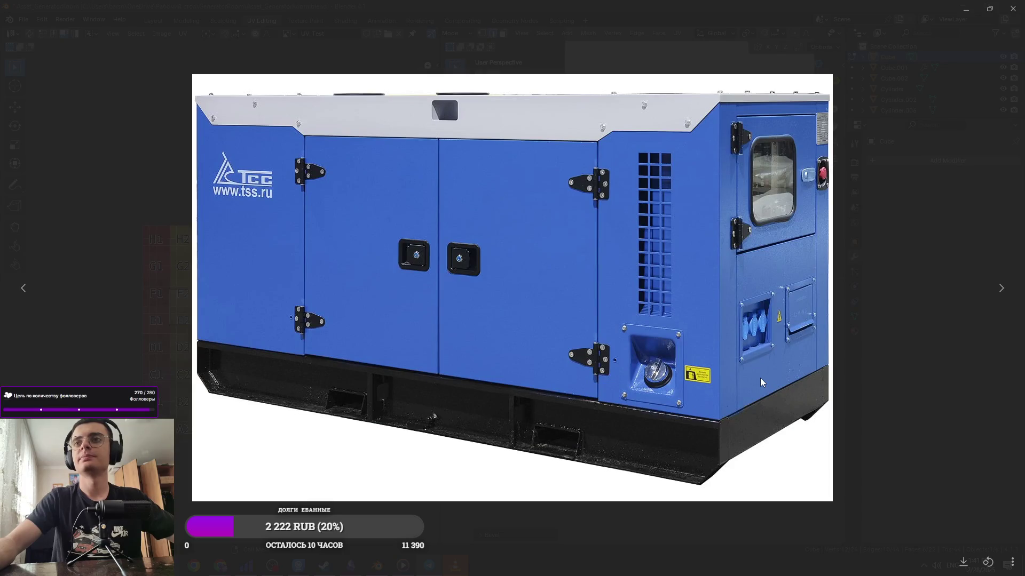
Select a bottom face on the base's underside
{"action": "key", "text": "Escape"}
{"action": "mouse_move", "coordinate": [760, 378]}
{"action": "middle_mouse_down"}
{"action": "mouse_move", "coordinate": [644, 309]}
{"action": "mouse_move", "coordinate": [958, 330]}
{"action": "middle_mouse_up"}
{"action": "left_click", "coordinate": [643, 308]}
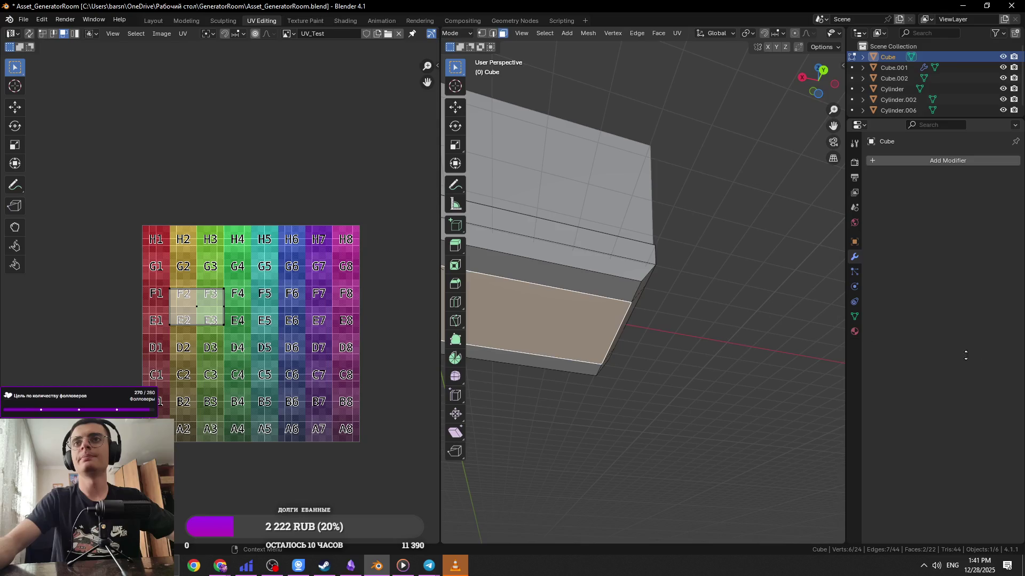
{"action": "mouse_move", "coordinate": [856, 367]}
{"action": "middle_mouse_down"}
{"action": "mouse_move", "coordinate": [636, 400]}
{"action": "mouse_move", "coordinate": [708, 313]}
{"action": "middle_mouse_up"}
Delete the bottom faces, then fill the first underside opening from its border edges
{"action": "key", "text": "x"}
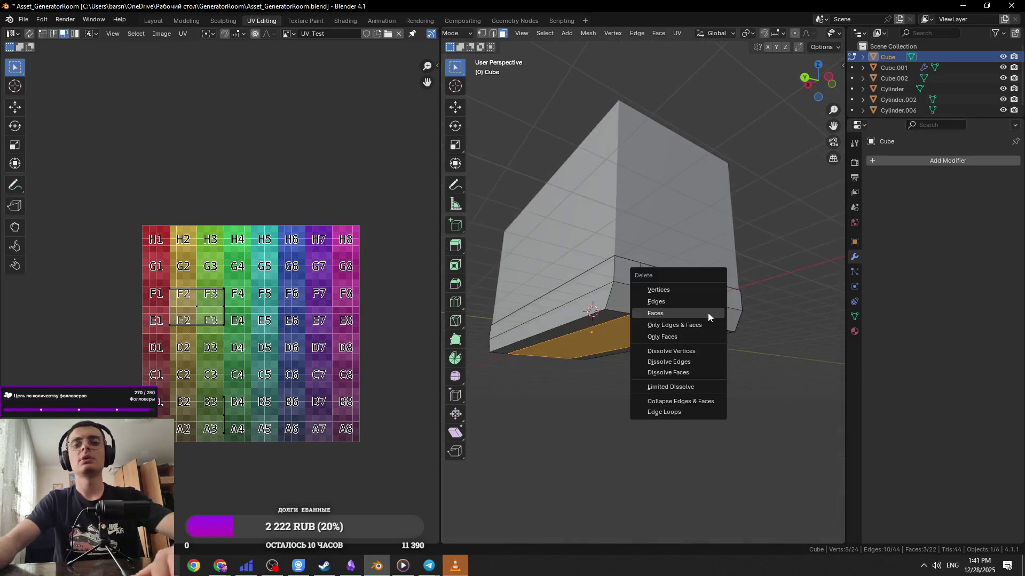
{"action": "left_click", "coordinate": [708, 313]}
{"action": "key", "text": "2"}
{"action": "scroll", "coordinate": [605, 330], "scroll_direction": "up", "scroll_amount": 3}
{"action": "mouse_move", "coordinate": [645, 299]}
{"action": "middle_mouse_down"}
{"action": "mouse_move", "coordinate": [583, 305]}
{"action": "mouse_move", "coordinate": [754, 322]}
{"action": "middle_mouse_up"}
{"action": "left_click", "coordinate": [583, 304]}
{"action": "left_click", "coordinate": [812, 331], "text": "shift"}
{"action": "left_click", "coordinate": [781, 332], "text": "alt"}
{"action": "key", "text": "f"}
Fill the remaining underside gaps with faces and save the file
{"action": "mouse_move", "coordinate": [803, 327]}
{"action": "middle_mouse_down"}
{"action": "mouse_move", "coordinate": [378, 323]}
{"action": "mouse_move", "coordinate": [617, 376]}
{"action": "middle_mouse_up"}
{"action": "key", "text": "1"}
{"action": "left_click", "coordinate": [587, 332]}
{"action": "mouse_move", "coordinate": [587, 332]}
{"action": "middle_mouse_down"}
{"action": "mouse_move", "coordinate": [623, 354]}
{"action": "mouse_move", "coordinate": [672, 350]}
{"action": "middle_mouse_up"}
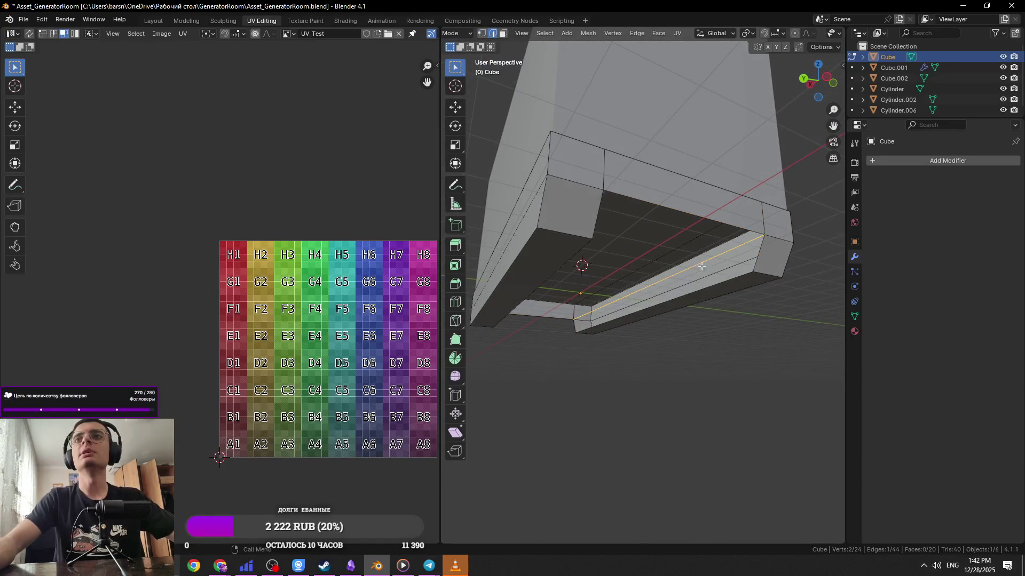
{"action": "key", "text": "f"}
{"action": "key", "text": "f"}
{"action": "mouse_move", "coordinate": [656, 238]}
{"action": "middle_mouse_down"}
{"action": "mouse_move", "coordinate": [602, 269]}
{"action": "mouse_move", "coordinate": [613, 309]}
{"action": "mouse_move", "coordinate": [639, 310]}
{"action": "middle_mouse_up"}
{"action": "key", "text": "ctrl+s"}
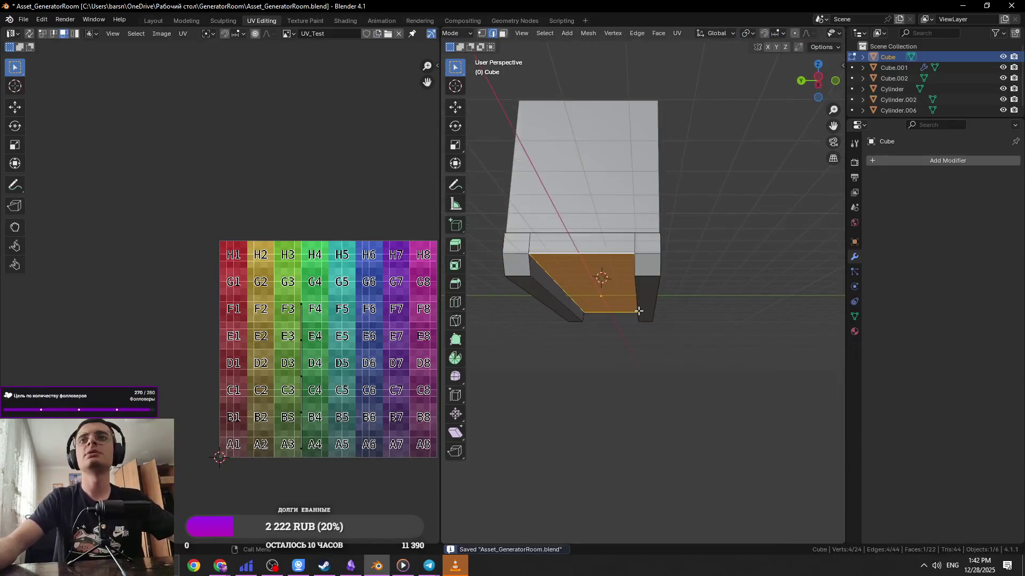
{"action": "key", "text": "Tab"}
{"action": "key", "text": "Escape"}
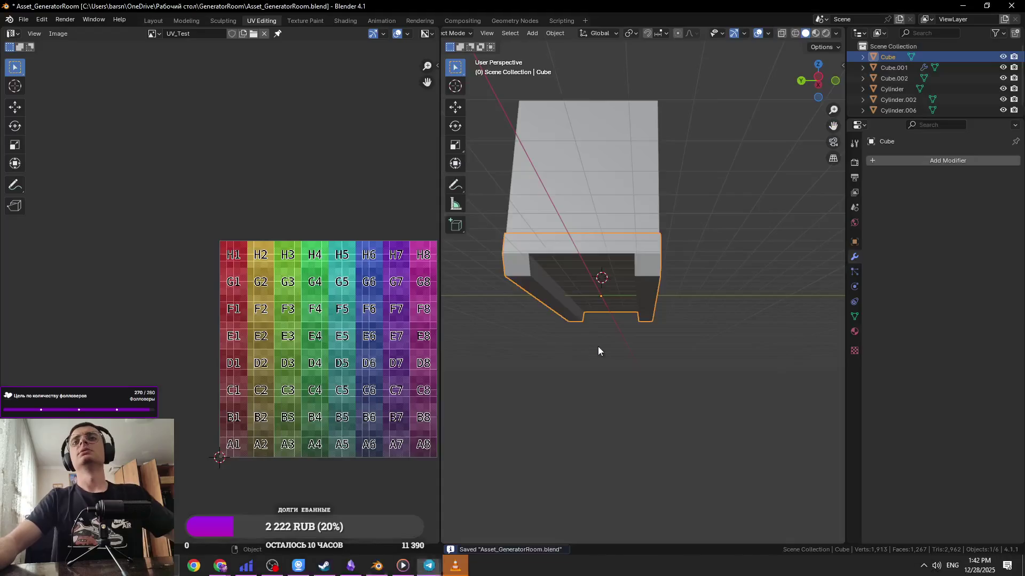
{"action": "left_click", "coordinate": [619, 321]}
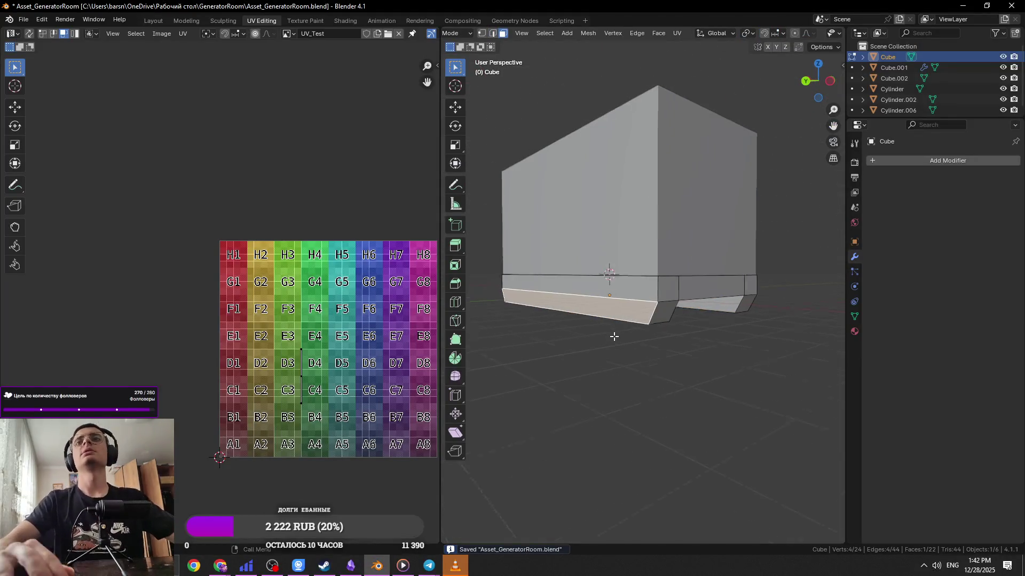
Inset the two front faces of the base
{"action": "scroll", "coordinate": [592, 336], "scroll_direction": "up", "scroll_amount": 3}
{"action": "middle_click_drag", "start_coordinate": [592, 336], "coordinate": [677, 309]}
{"action": "left_click", "coordinate": [677, 309], "text": "shift"}
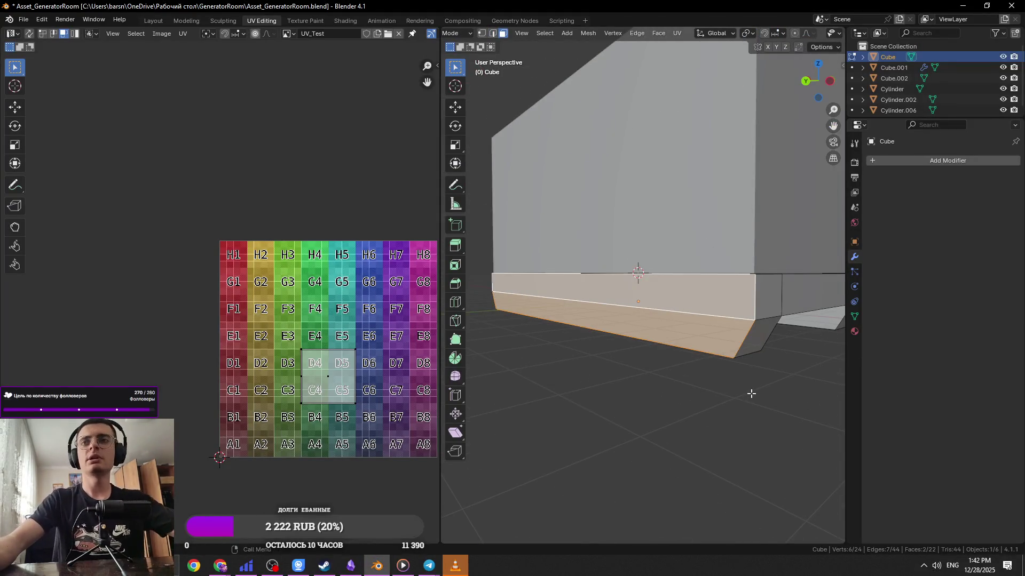
{"action": "key", "text": "i"}
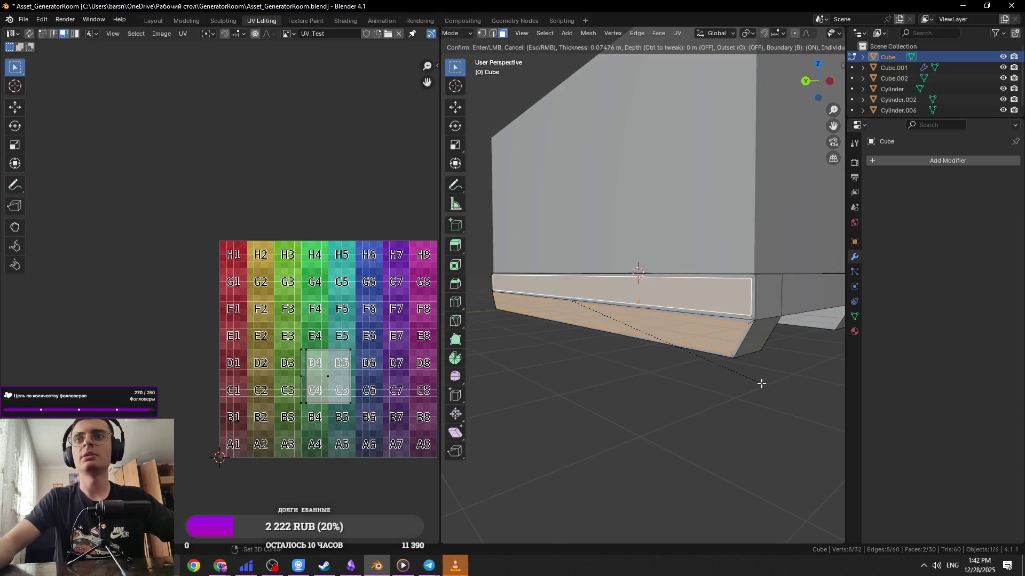
{"action": "left_click", "coordinate": [761, 383]}
{"action": "left_click", "coordinate": [522, 535]}
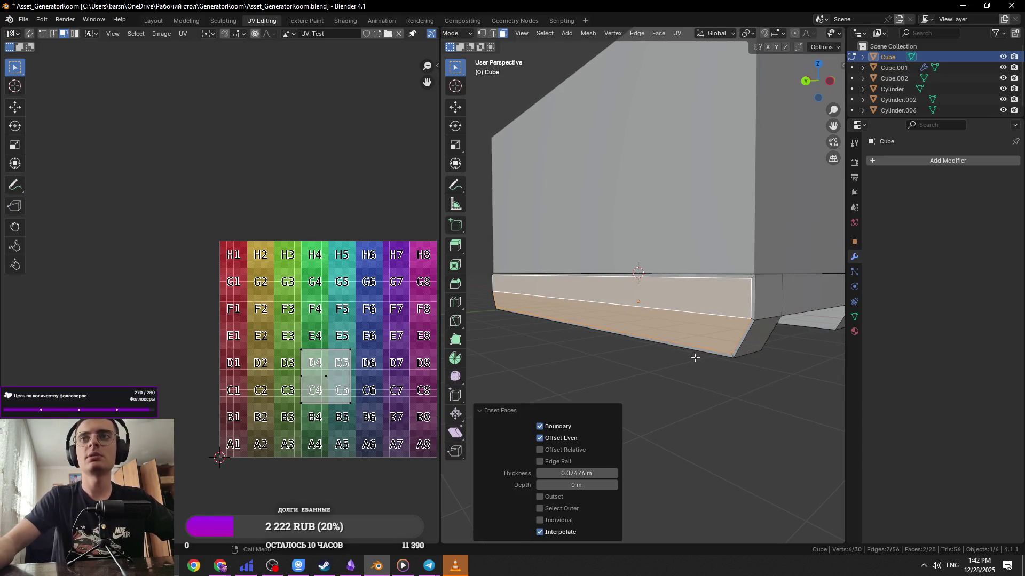
{"action": "middle_click_drag", "start_coordinate": [695, 360], "coordinate": [741, 331]}
{"action": "key", "text": "alt+a"}
Lower the selected base edge along Z
{"action": "key", "text": "alt+Tab"}
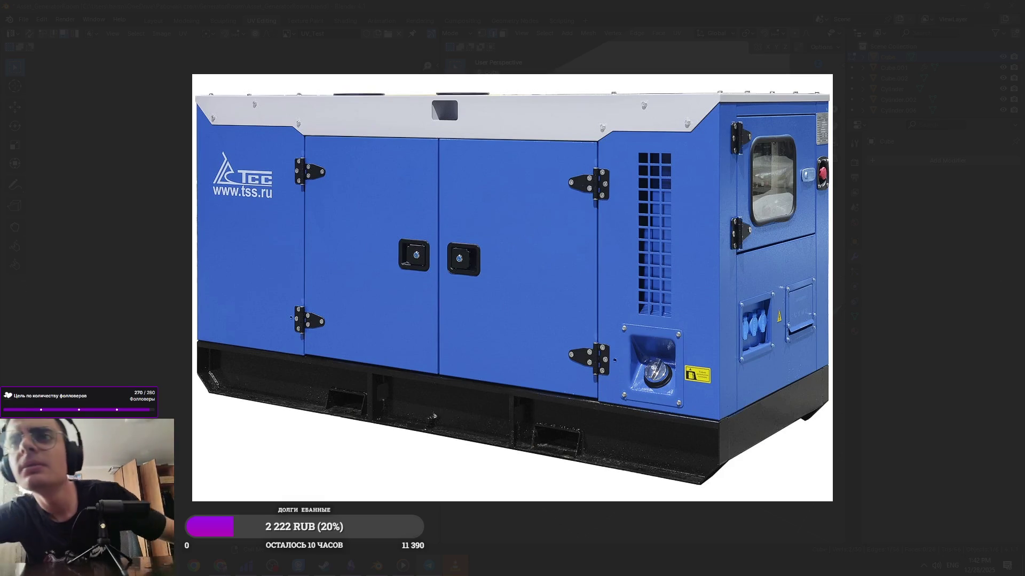
{"action": "key", "text": "alt+Tab"}
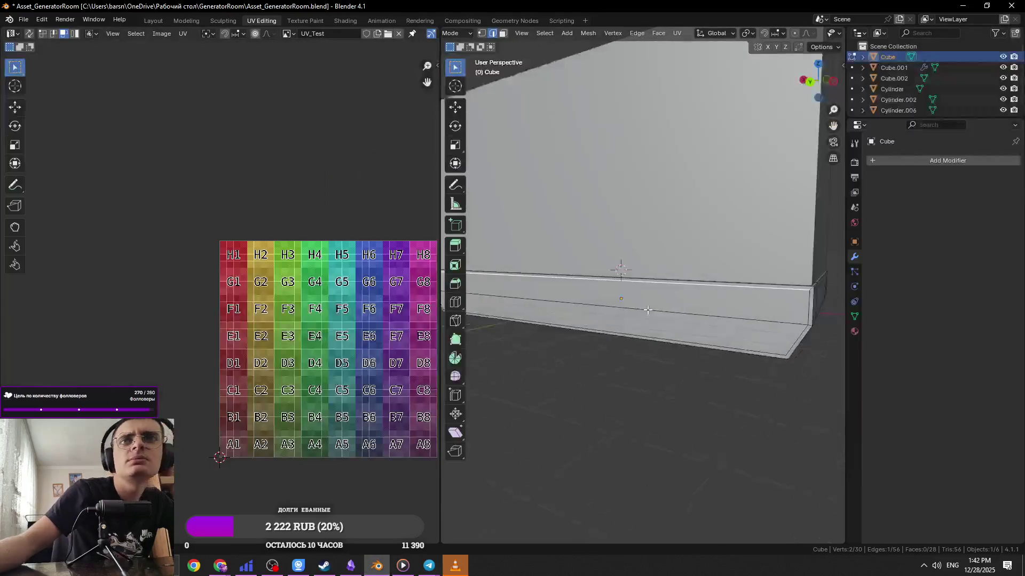
{"action": "key", "text": "g"}
{"action": "key", "text": "z"}
{"action": "left_click", "coordinate": [691, 337]}
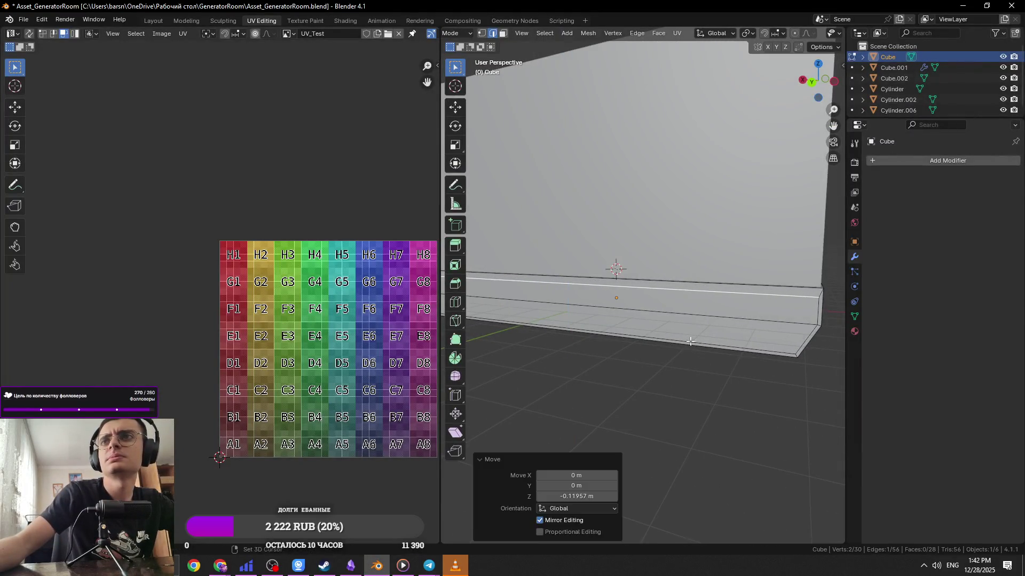
Extrude the two base strip faces inward to recess them
{"action": "key", "text": "3"}
{"action": "left_click", "coordinate": [640, 309]}
{"action": "left_click", "coordinate": [640, 342], "text": "shift"}
{"action": "middle_click_drag", "start_coordinate": [614, 341], "coordinate": [651, 328]}
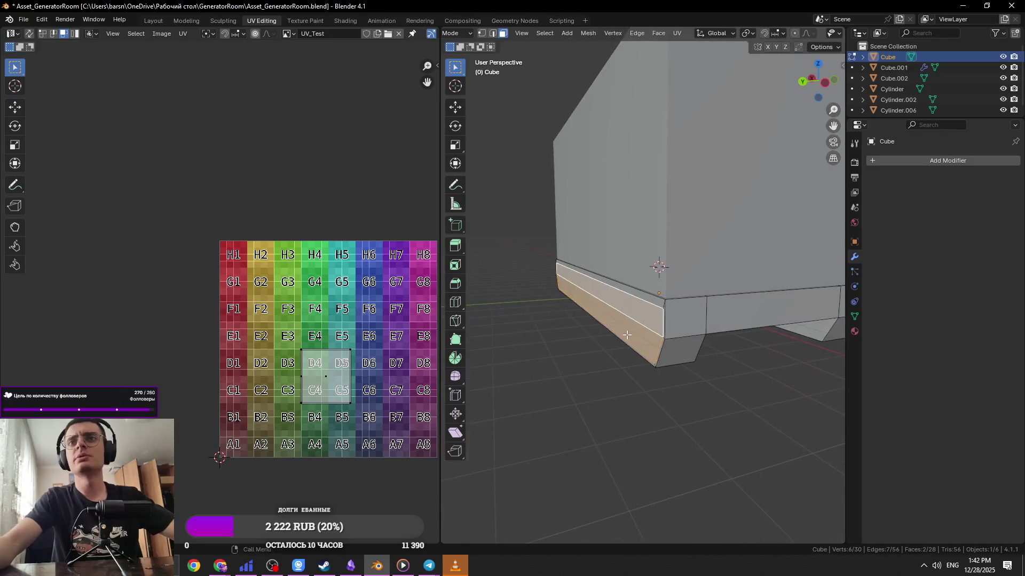
{"action": "key", "text": "e"}
{"action": "left_click", "coordinate": [687, 314]}
Return to object mode and save the file
{"action": "key", "text": "Tab"}
{"action": "scroll", "coordinate": [708, 360], "scroll_direction": "down", "scroll_amount": 5}
{"action": "key", "text": "ctrl+s"}
{"action": "mouse_move", "coordinate": [708, 360]}
{"action": "middle_mouse_down"}
{"action": "mouse_move", "coordinate": [568, 338]}
{"action": "mouse_move", "coordinate": [616, 357]}
{"action": "mouse_move", "coordinate": [607, 365]}
{"action": "mouse_move", "coordinate": [604, 334]}
{"action": "mouse_move", "coordinate": [562, 327]}
{"action": "mouse_move", "coordinate": [640, 352]}
{"action": "middle_mouse_up"}
{"action": "left_click", "coordinate": [606, 365]}
Add a lengthwise loop cut through the middle of the base block in top view
{"action": "key", "text": "Tab"}
{"action": "key", "text": "KP_7"}
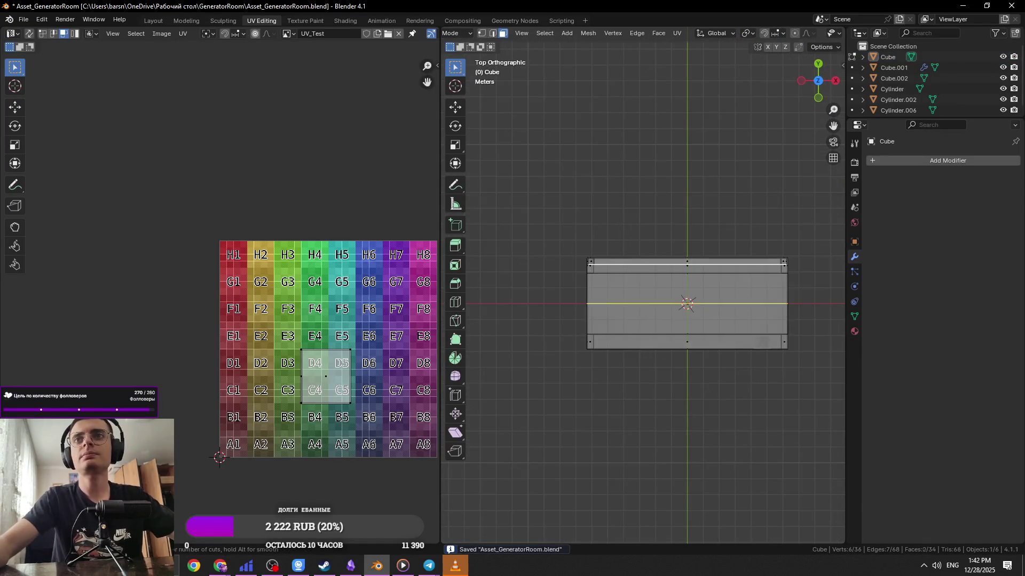
{"action": "left_click", "coordinate": [596, 304]}
{"action": "mouse_move", "coordinate": [597, 304]}
{"action": "middle_mouse_down"}
{"action": "mouse_move", "coordinate": [737, 278]}
{"action": "mouse_move", "coordinate": [760, 285]}
{"action": "middle_mouse_up"}
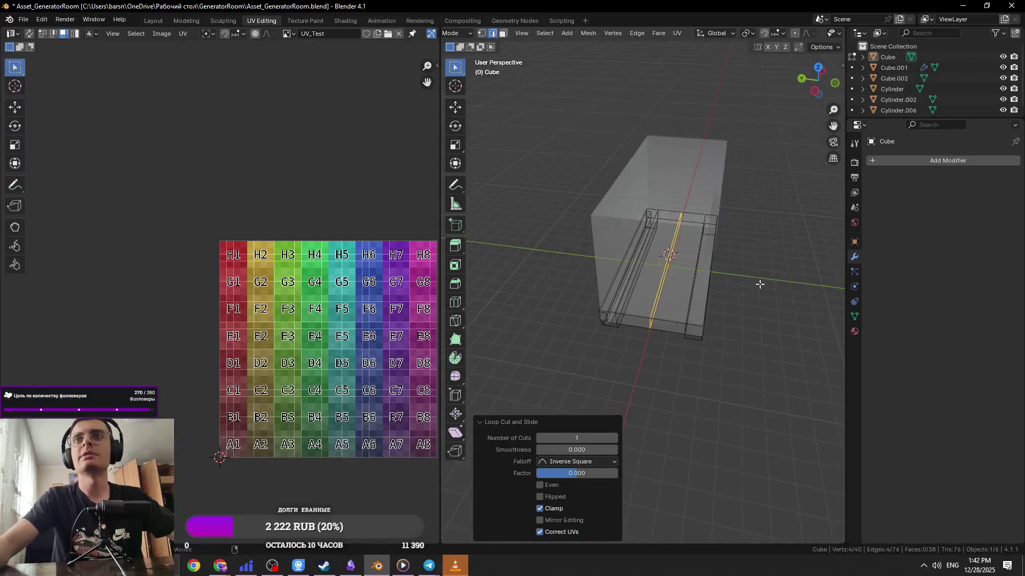
{"action": "left_click", "coordinate": [749, 276]}
{"action": "key", "text": "KP_7"}
Delete the faces of one half of the block and save
{"action": "left_click_drag", "start_coordinate": [803, 240], "coordinate": [556, 286]}
{"action": "key", "text": "x"}
{"action": "left_click", "coordinate": [556, 286]}
{"action": "key", "text": "ctrl+s"}
{"action": "key", "text": "Tab"}
{"action": "mouse_move", "coordinate": [621, 284]}
{"action": "middle_mouse_down"}
{"action": "mouse_move", "coordinate": [669, 242]}
{"action": "mouse_move", "coordinate": [611, 308]}
{"action": "mouse_move", "coordinate": [801, 306]}
{"action": "middle_mouse_up"}
{"action": "left_click", "coordinate": [636, 277]}
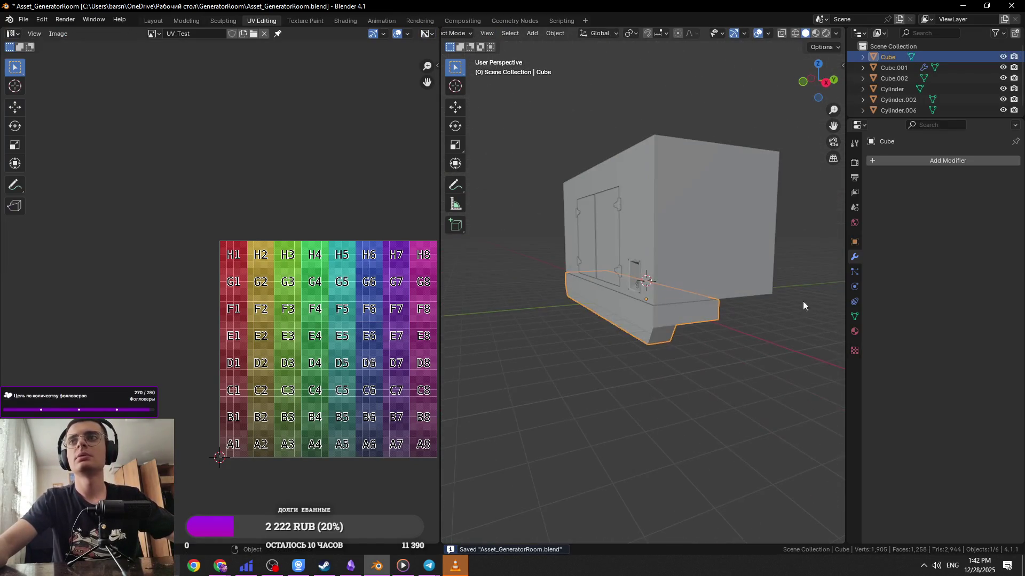
Add a Mirror modifier to the base on the Y axis with Clipping enabled
{"action": "left_click", "coordinate": [882, 159]}
{"action": "mouse_move", "coordinate": [843, 183]}
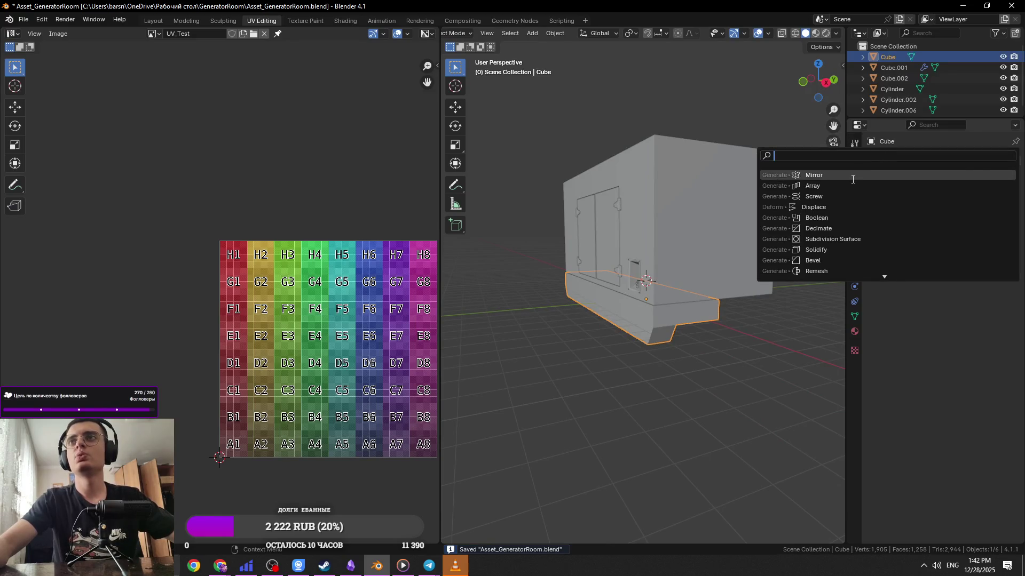
{"action": "left_click", "coordinate": [748, 238]}
{"action": "middle_click_drag", "start_coordinate": [748, 238], "coordinate": [693, 238]}
{"action": "left_click", "coordinate": [964, 193]}
{"action": "left_click", "coordinate": [957, 246]}
{"action": "mouse_move", "coordinate": [736, 288]}
{"action": "middle_mouse_down"}
{"action": "mouse_move", "coordinate": [686, 296]}
{"action": "mouse_move", "coordinate": [672, 268]}
{"action": "mouse_move", "coordinate": [734, 338]}
{"action": "mouse_move", "coordinate": [775, 347]}
{"action": "middle_mouse_up"}
Inset the selected lower front strip faces of the base
{"action": "key", "text": "Tab"}
{"action": "left_click", "coordinate": [671, 268]}
{"action": "key", "text": "3"}
{"action": "left_click", "coordinate": [665, 257]}
{"action": "key", "text": "i"}
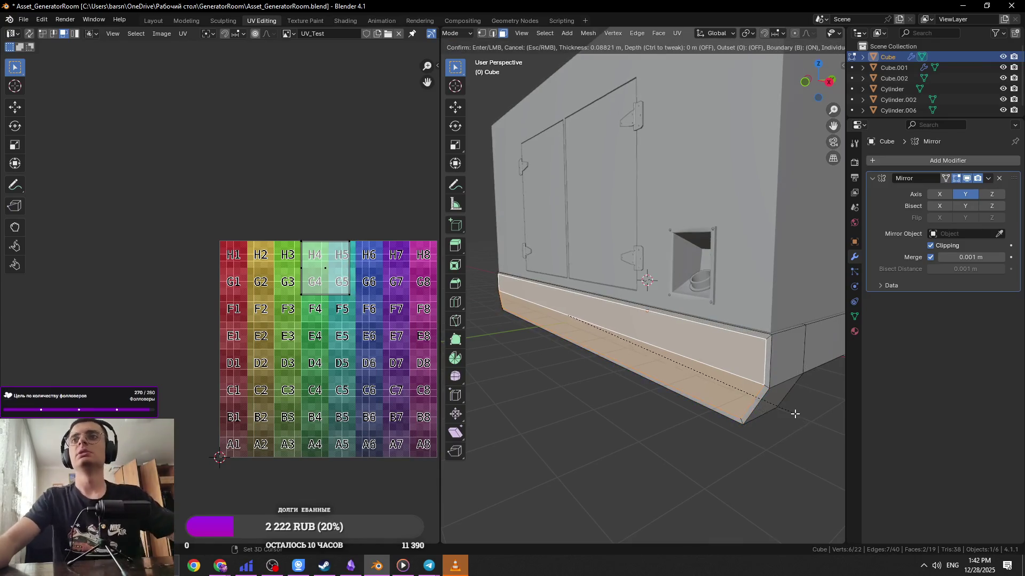
{"action": "left_click", "coordinate": [796, 423]}
Extrude the inset faces inward, push them along Y, and save
{"action": "middle_click_drag", "start_coordinate": [796, 416], "coordinate": [793, 405]}
{"action": "key", "text": "e"}
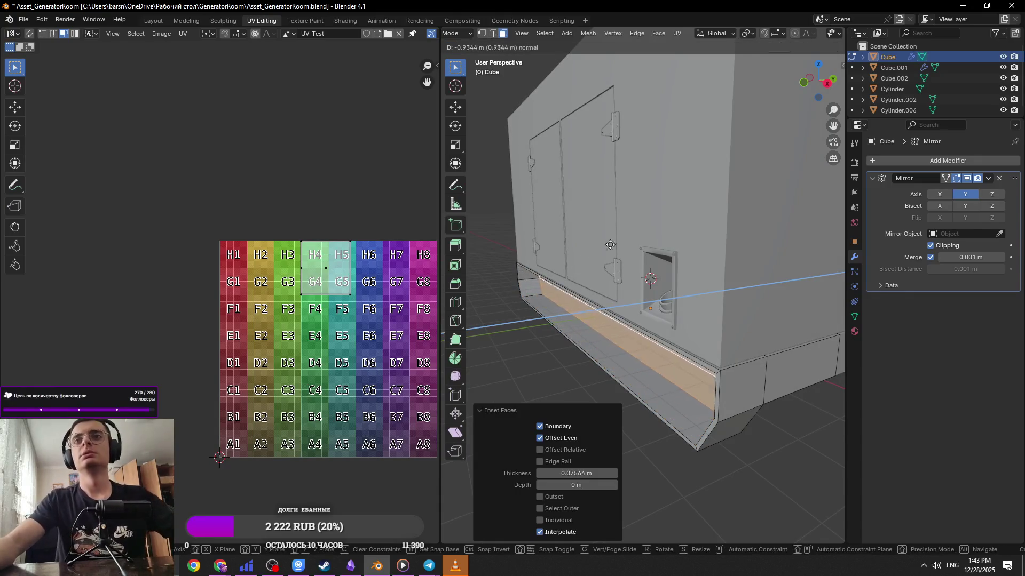
{"action": "left_click", "coordinate": [576, 318]}
{"action": "key", "text": "g"}
{"action": "key", "text": "x"}
{"action": "key", "text": "y"}
{"action": "left_click", "coordinate": [588, 350]}
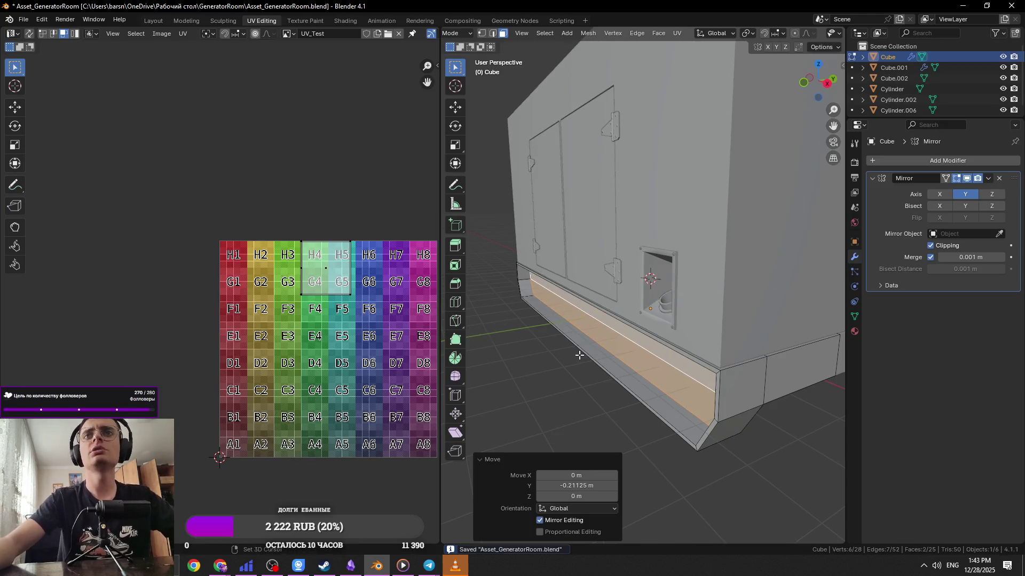
{"action": "key", "text": "ctrl+s"}
{"action": "key", "text": "Tab"}
Inspect the mirrored base block from several angles, toggling edit mode
{"action": "scroll", "coordinate": [579, 355], "scroll_direction": "down", "scroll_amount": 5}
{"action": "mouse_move", "coordinate": [579, 354]}
{"action": "middle_mouse_down"}
{"action": "mouse_move", "coordinate": [641, 357]}
{"action": "mouse_move", "coordinate": [609, 335]}
{"action": "middle_mouse_up"}
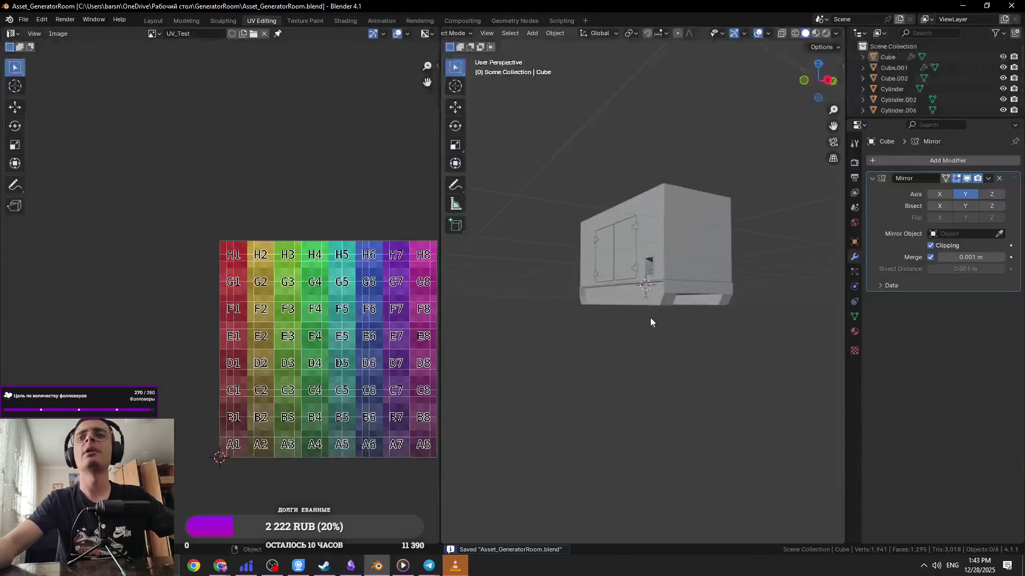
{"action": "left_click", "coordinate": [692, 323]}
{"action": "key", "text": "Tab"}
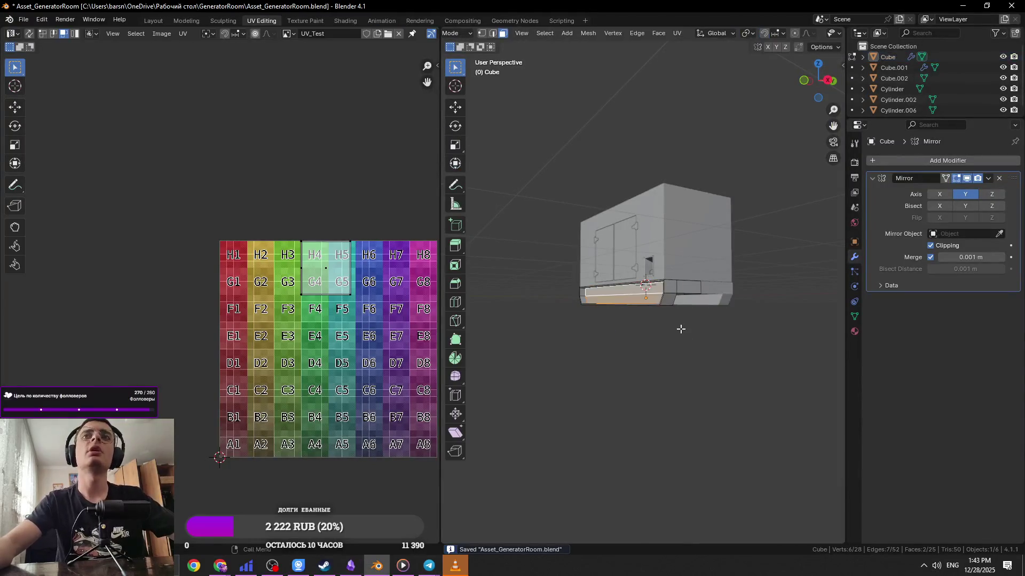
{"action": "key", "text": "Tab"}
{"action": "mouse_move", "coordinate": [693, 330]}
{"action": "middle_mouse_down"}
{"action": "mouse_move", "coordinate": [716, 311]}
{"action": "mouse_move", "coordinate": [661, 310]}
{"action": "middle_mouse_up"}
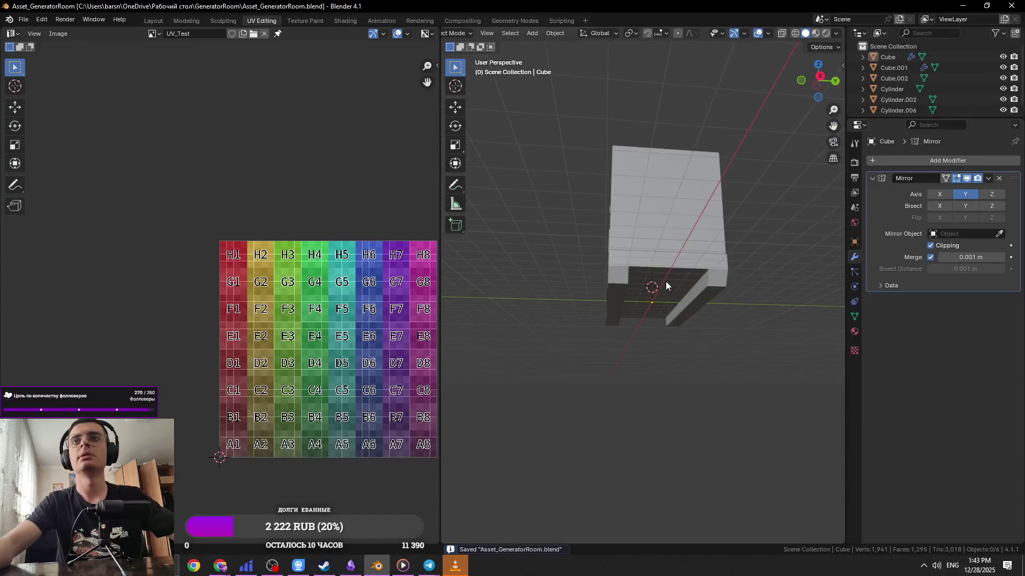
{"action": "left_click", "coordinate": [664, 281]}
{"action": "key", "text": "Tab"}
{"action": "key", "text": "Tab"}
{"action": "scroll", "coordinate": [607, 300], "scroll_direction": "up", "scroll_amount": 5}
{"action": "scroll", "coordinate": [607, 305], "scroll_direction": "down", "scroll_amount": 5}
{"action": "key", "text": "Tab"}
{"action": "middle_click_drag", "start_coordinate": [636, 314], "coordinate": [659, 324]}
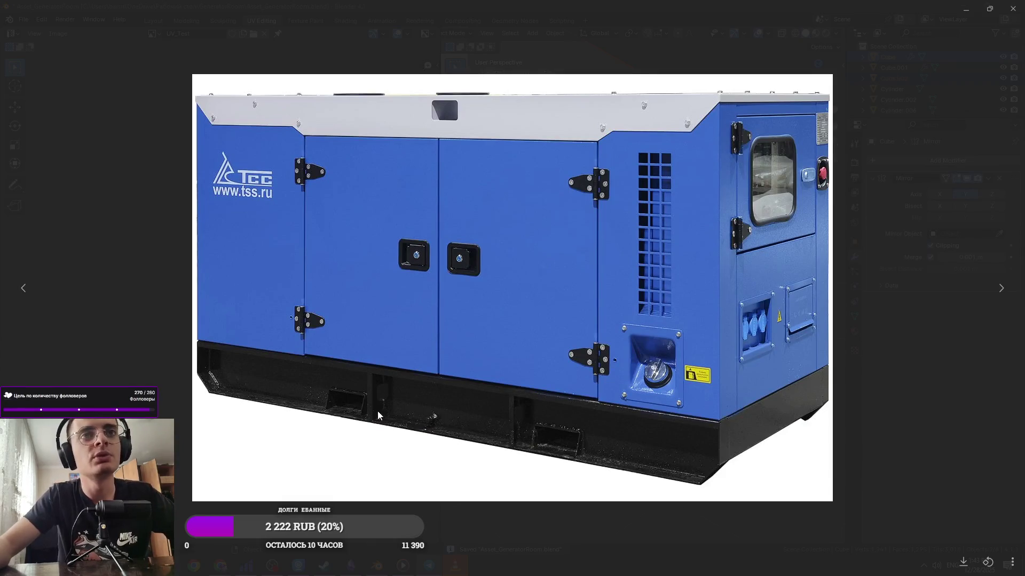
{"action": "scroll", "coordinate": [571, 314], "scroll_direction": "up", "scroll_amount": 4}
{"action": "key", "text": "ctrl+r"}
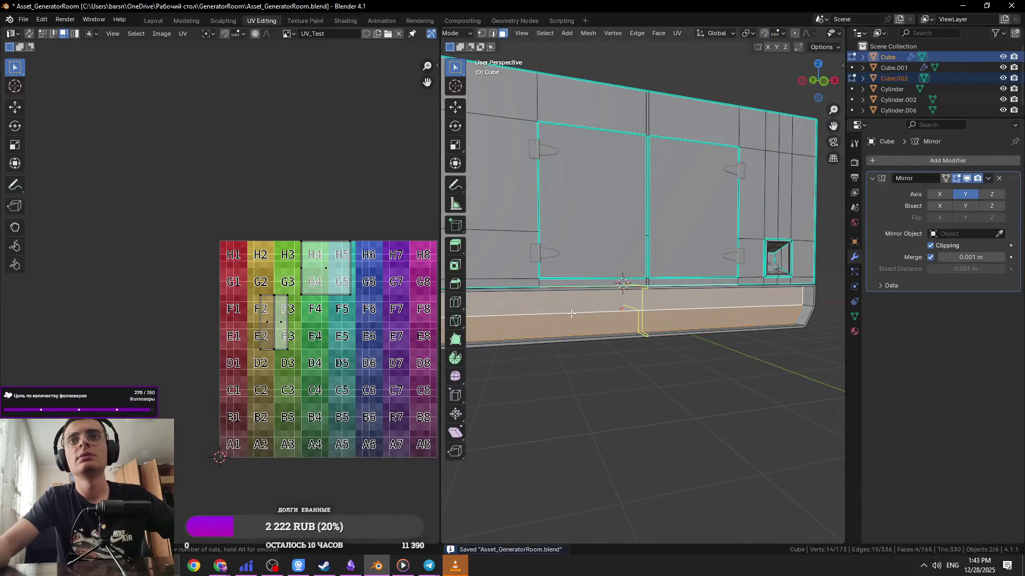
Add two loop cuts across the base block and flatten them along X
{"action": "scroll", "coordinate": [571, 308], "scroll_direction": "up", "scroll_amount": 1}
{"action": "left_click", "coordinate": [571, 308]}
{"action": "right_click", "coordinate": [573, 307]}
{"action": "middle_click_drag", "start_coordinate": [572, 306], "coordinate": [574, 327]}
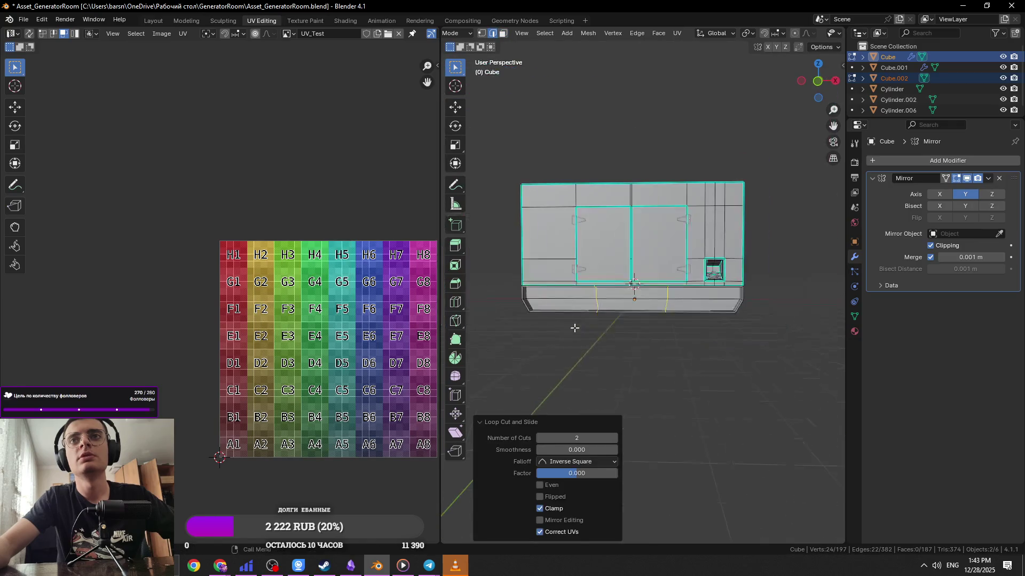
{"action": "key", "text": "s"}
{"action": "key", "text": "x"}
{"action": "key", "text": "z"}
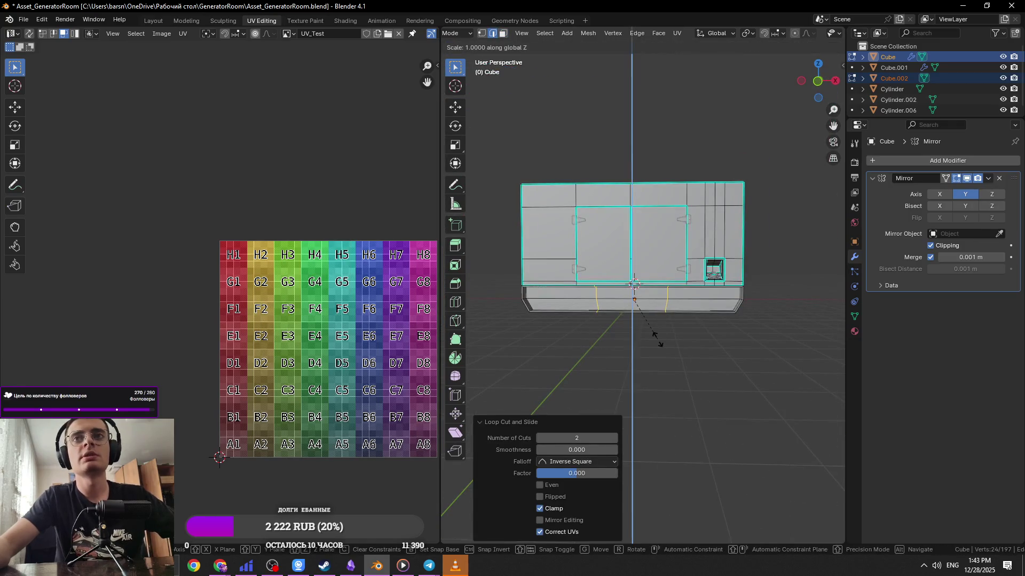
{"action": "key", "text": "y"}
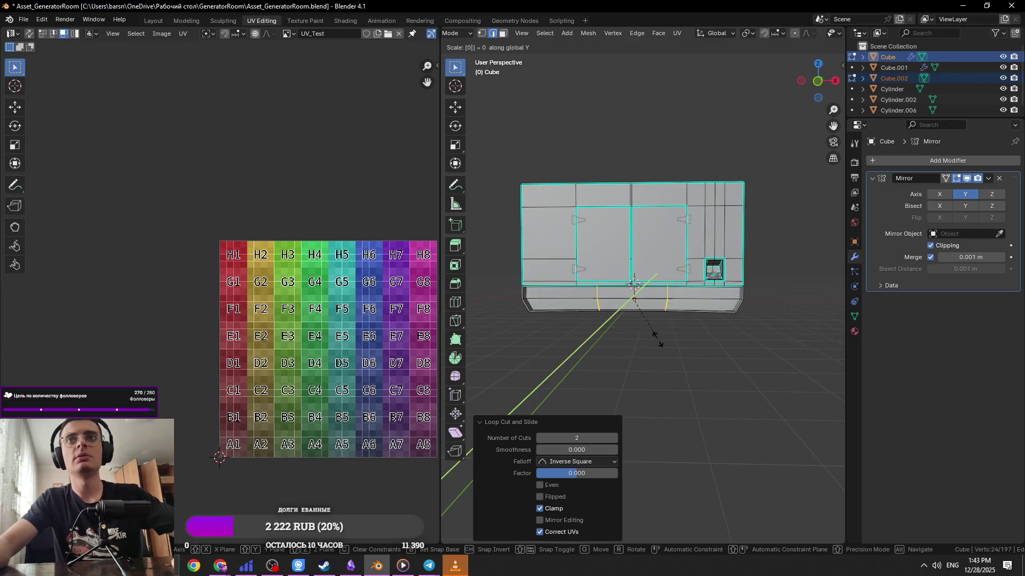
{"action": "right_click", "coordinate": [658, 340]}
{"action": "key", "text": "s"}
{"action": "key", "text": "x"}
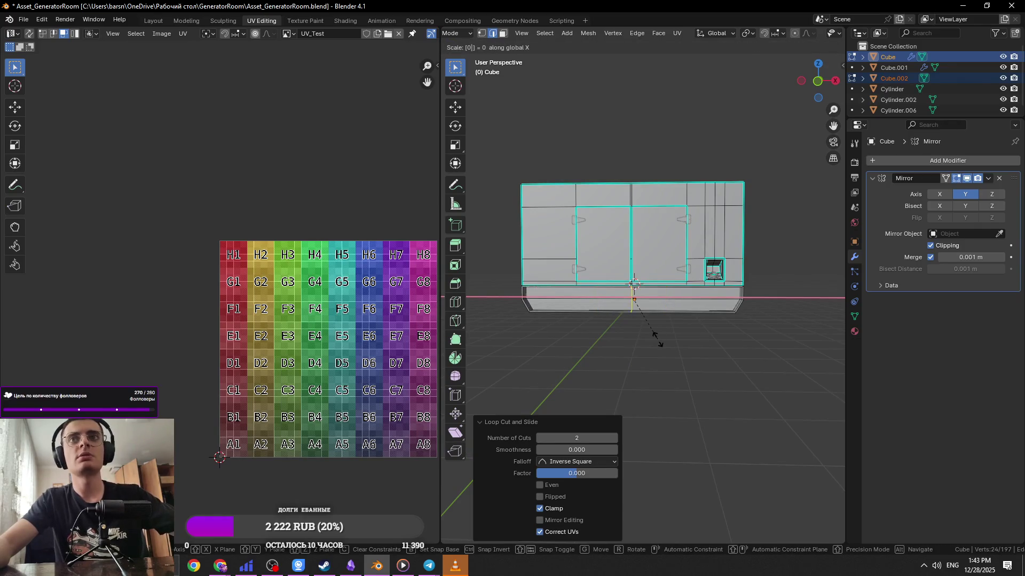
{"action": "key", "text": "Return"}
Flatten the left and right edge loops to zero width with S X 0
{"action": "left_click", "coordinate": [599, 305], "text": "alt"}
{"action": "key", "text": "s"}
{"action": "key", "text": "x"}
{"action": "key", "text": "Escape"}
{"action": "type", "text": "sx"}
{"action": "type", "text": "0"}
{"action": "key", "text": "Return"}
{"action": "left_click", "coordinate": [670, 312], "text": "alt"}
{"action": "type", "text": "sx0"}
{"action": "key", "text": "Return"}
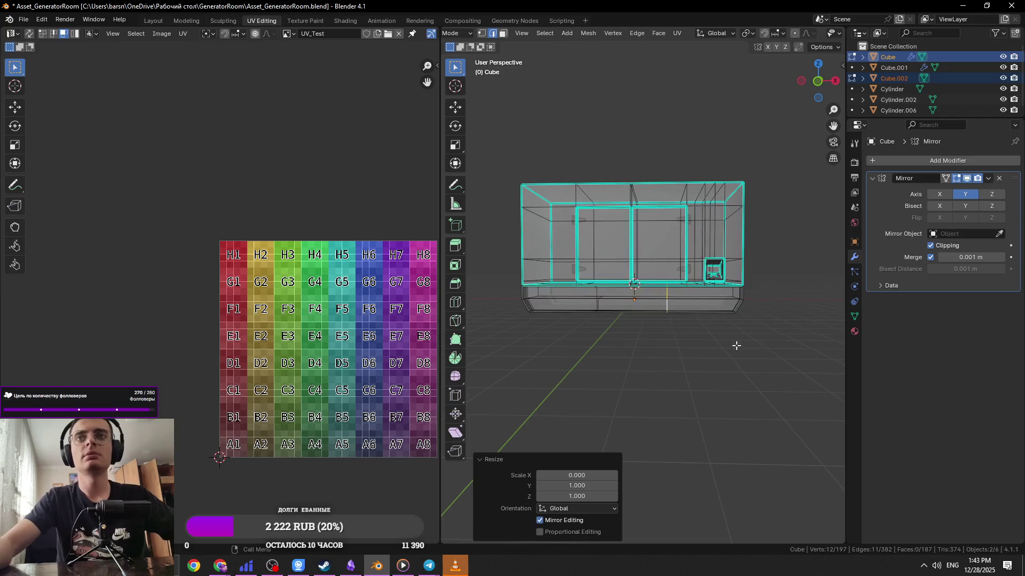
Select both edge loops, check the reference photo, and bevel the loops apart
{"action": "left_click", "coordinate": [605, 309], "text": "alt+shift"}
{"action": "key", "text": "alt+Tab"}
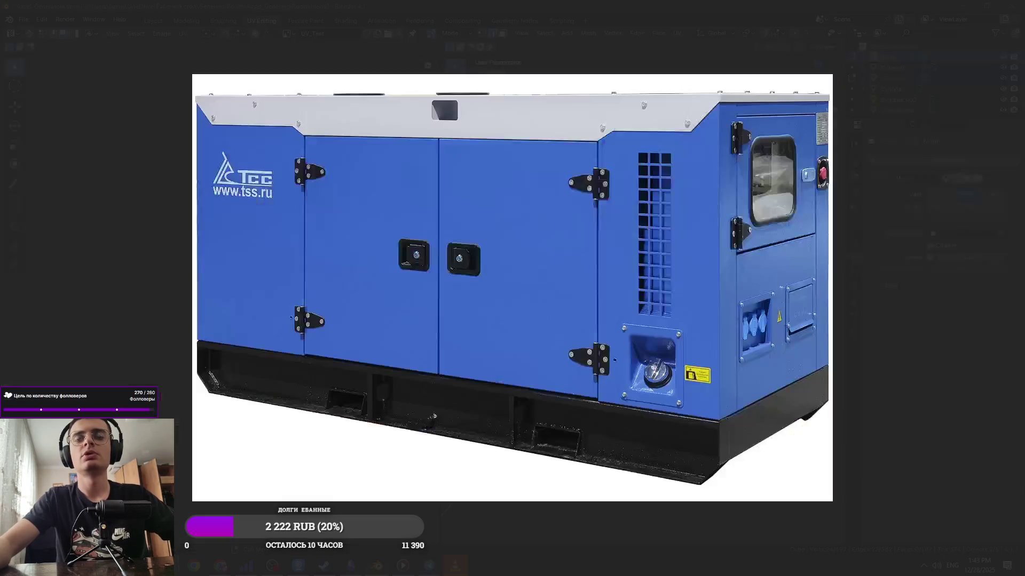
{"action": "key", "text": "alt+Tab"}
{"action": "scroll", "coordinate": [667, 354], "scroll_direction": "up", "scroll_amount": 3}
{"action": "scroll", "coordinate": [667, 354], "scroll_direction": "up", "scroll_amount": 2}
{"action": "key", "text": "ctrl+b"}
{"action": "left_click", "coordinate": [744, 385]}
Delete the upper and lower slot faces in face mode to open the slot
{"action": "mouse_move", "coordinate": [744, 386]}
{"action": "middle_mouse_down"}
{"action": "mouse_move", "coordinate": [680, 359]}
{"action": "mouse_move", "coordinate": [660, 408]}
{"action": "middle_mouse_up"}
{"action": "scroll", "coordinate": [679, 359], "scroll_direction": "up", "scroll_amount": 4}
{"action": "key", "text": "3"}
{"action": "left_click", "coordinate": [639, 278]}
{"action": "left_click", "coordinate": [637, 337], "text": "shift"}
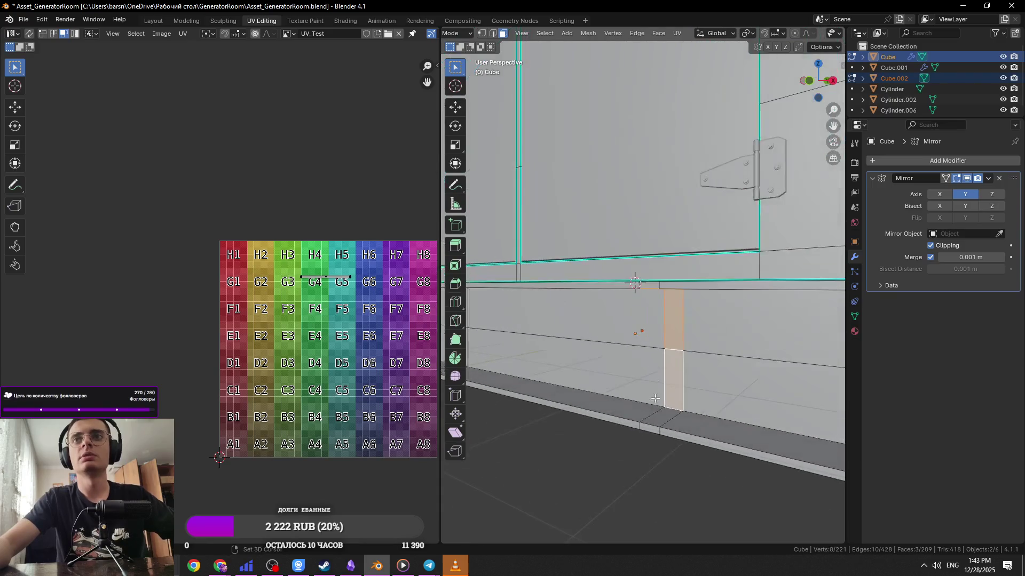
{"action": "key", "text": "x"}
{"action": "left_click", "coordinate": [745, 386]}
{"action": "mouse_move", "coordinate": [746, 386]}
{"action": "middle_mouse_down"}
{"action": "mouse_move", "coordinate": [615, 354]}
{"action": "mouse_move", "coordinate": [616, 317]}
{"action": "mouse_move", "coordinate": [616, 405]}
{"action": "middle_mouse_up"}
{"action": "scroll", "coordinate": [616, 318], "scroll_direction": "up", "scroll_amount": 2}
{"action": "key", "text": "x"}
{"action": "left_click", "coordinate": [693, 376]}
{"action": "key", "text": "2"}
Fill the first inner slot walls by selecting edge pairs and pressing F
{"action": "mouse_move", "coordinate": [693, 375]}
{"action": "middle_mouse_down"}
{"action": "mouse_move", "coordinate": [757, 313]}
{"action": "mouse_move", "coordinate": [755, 371]}
{"action": "mouse_move", "coordinate": [611, 280]}
{"action": "mouse_move", "coordinate": [629, 526]}
{"action": "middle_mouse_up"}
{"action": "left_click", "coordinate": [611, 280]}
{"action": "left_click", "coordinate": [630, 526], "text": "shift"}
{"action": "key", "text": "f"}
{"action": "left_click", "coordinate": [623, 458]}
{"action": "mouse_move", "coordinate": [622, 457]}
{"action": "middle_mouse_down"}
{"action": "mouse_move", "coordinate": [686, 415]}
{"action": "mouse_move", "coordinate": [645, 399]}
{"action": "mouse_move", "coordinate": [606, 426]}
{"action": "mouse_move", "coordinate": [619, 374]}
{"action": "mouse_move", "coordinate": [662, 333]}
{"action": "mouse_move", "coordinate": [639, 290]}
{"action": "middle_mouse_up"}
{"action": "left_click", "coordinate": [686, 415]}
{"action": "left_click", "coordinate": [616, 377], "text": "shift"}
{"action": "key", "text": "f"}
{"action": "key", "text": "f"}
{"action": "key", "text": "f"}
{"action": "key", "text": "ctrl+s"}
Fill the remaining open slot walls with new faces from edge pairs
{"action": "left_click", "coordinate": [661, 333]}
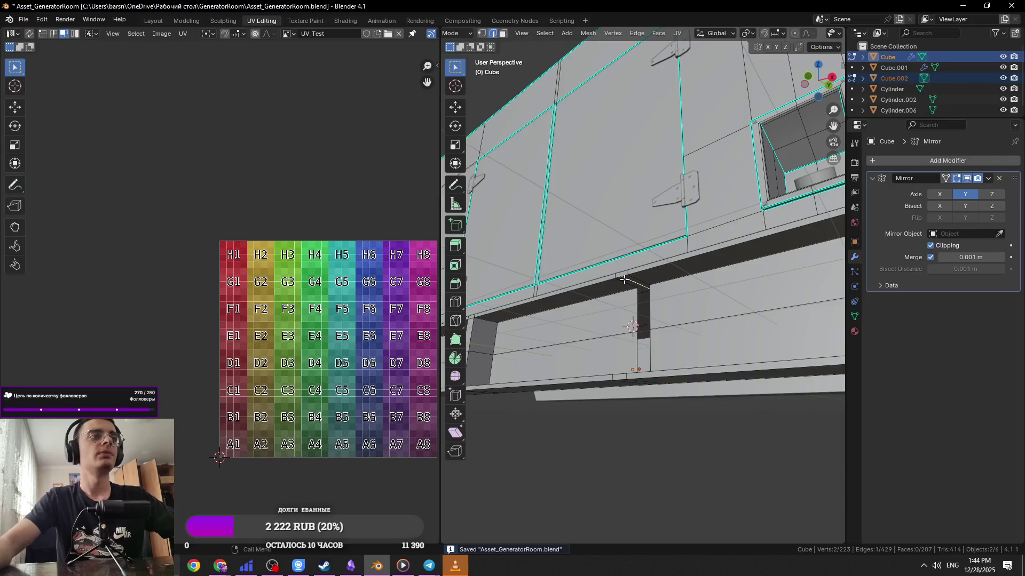
{"action": "scroll", "coordinate": [624, 279], "scroll_direction": "up", "scroll_amount": 3}
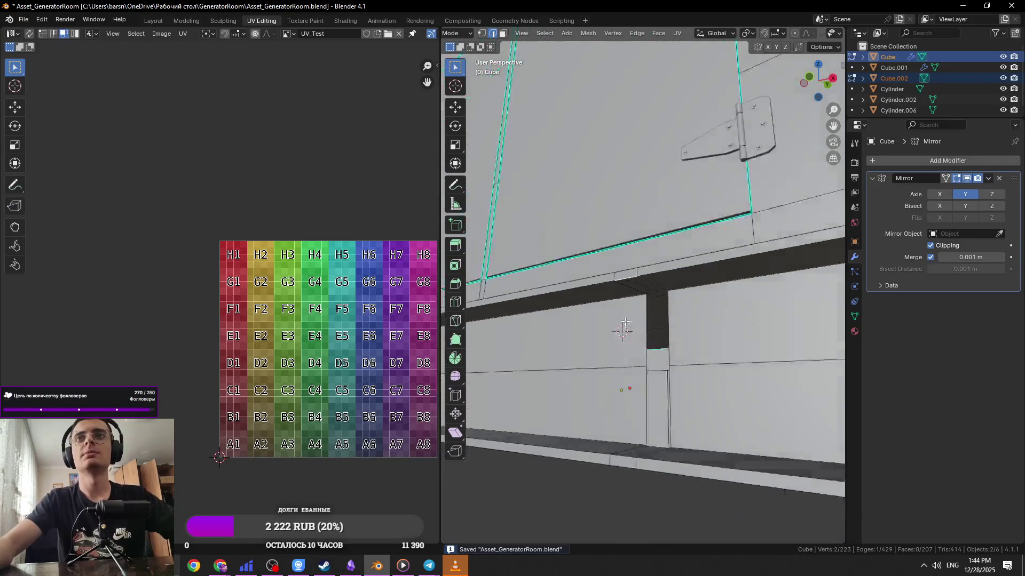
{"action": "middle_click_drag", "start_coordinate": [623, 316], "coordinate": [642, 432]}
{"action": "left_click", "coordinate": [640, 319], "text": "shift"}
{"action": "key", "text": "f"}
{"action": "left_click", "coordinate": [682, 379]}
{"action": "mouse_move", "coordinate": [640, 319]}
{"action": "middle_mouse_down"}
{"action": "mouse_move", "coordinate": [681, 378]}
{"action": "mouse_move", "coordinate": [672, 341]}
{"action": "mouse_move", "coordinate": [697, 388]}
{"action": "middle_mouse_up"}
{"action": "left_click", "coordinate": [643, 371], "text": "shift"}
{"action": "key", "text": "f"}
{"action": "left_click", "coordinate": [672, 342]}
{"action": "left_click", "coordinate": [670, 342], "text": "shift"}
{"action": "key", "text": "f"}
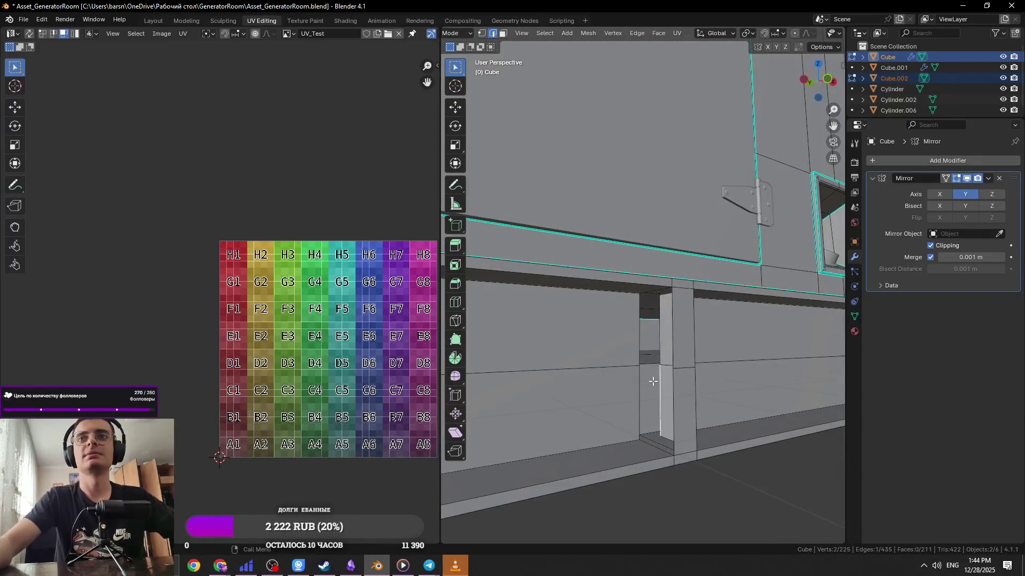
{"action": "key", "text": "f"}
{"action": "left_click", "coordinate": [659, 345]}
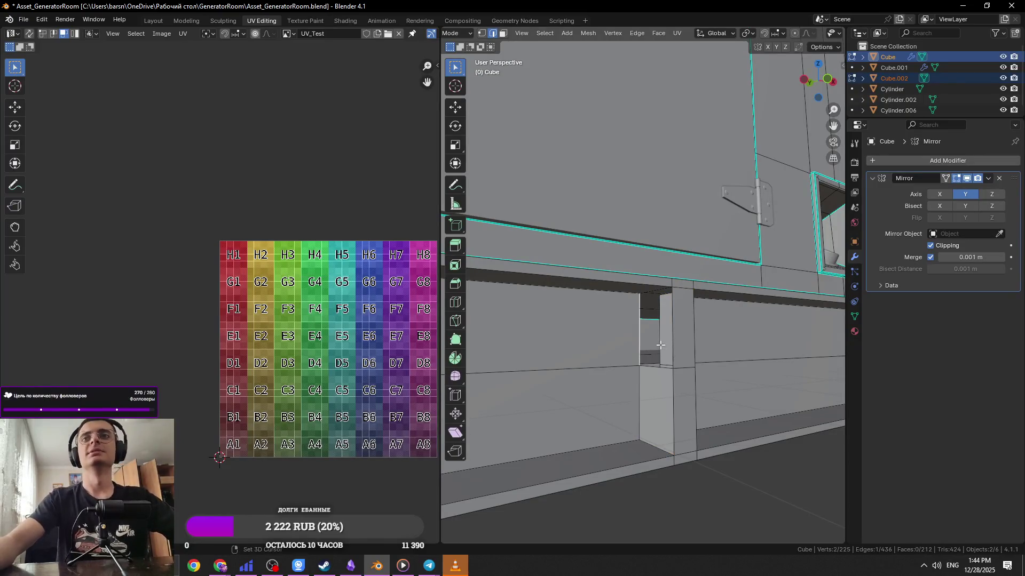
{"action": "key", "text": "f"}
Leave Edit Mode, save the file, and orbit to inspect the recessed front
{"action": "key", "text": "Tab"}
{"action": "scroll", "coordinate": [714, 415], "scroll_direction": "down", "scroll_amount": 4}
{"action": "key", "text": "ctrl+s"}
{"action": "mouse_move", "coordinate": [714, 414]}
{"action": "middle_mouse_down"}
{"action": "mouse_move", "coordinate": [675, 415]}
{"action": "mouse_move", "coordinate": [617, 361]}
{"action": "middle_mouse_up"}
{"action": "scroll", "coordinate": [658, 394], "scroll_direction": "down", "scroll_amount": 2}
{"action": "scroll", "coordinate": [630, 395], "scroll_direction": "down", "scroll_amount": 2}
{"action": "scroll", "coordinate": [617, 360], "scroll_direction": "up", "scroll_amount": 5}
{"action": "scroll", "coordinate": [617, 360], "scroll_direction": "down", "scroll_amount": 4}
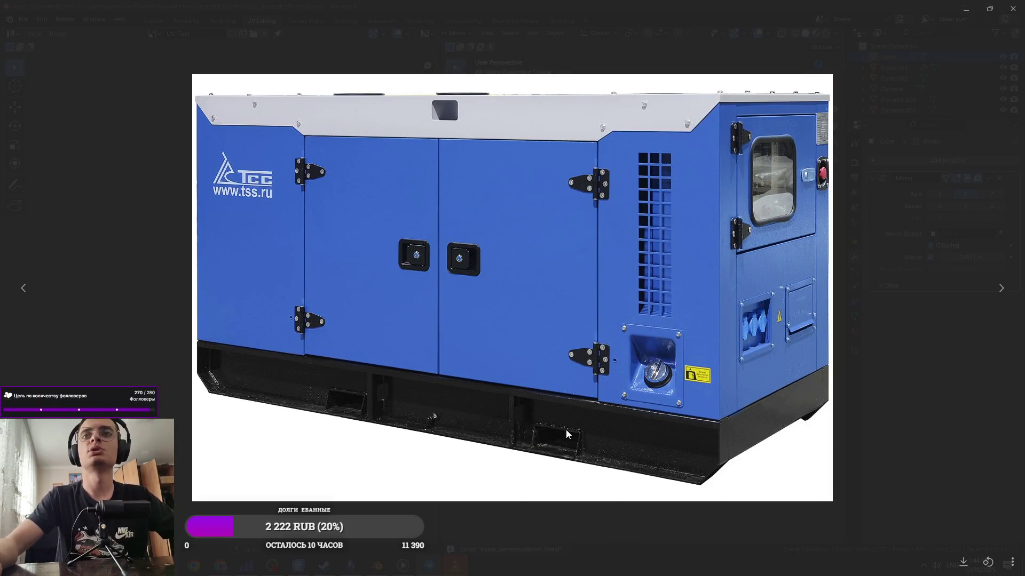
{"action": "key", "text": "Escape"}
{"action": "mouse_move", "coordinate": [723, 332]}
{"action": "middle_mouse_down"}
{"action": "mouse_move", "coordinate": [688, 277]}
{"action": "mouse_move", "coordinate": [742, 316]}
{"action": "mouse_move", "coordinate": [660, 356]}
{"action": "mouse_move", "coordinate": [645, 376]}
{"action": "middle_mouse_up"}
{"action": "scroll", "coordinate": [646, 376], "scroll_direction": "up", "scroll_amount": 3}
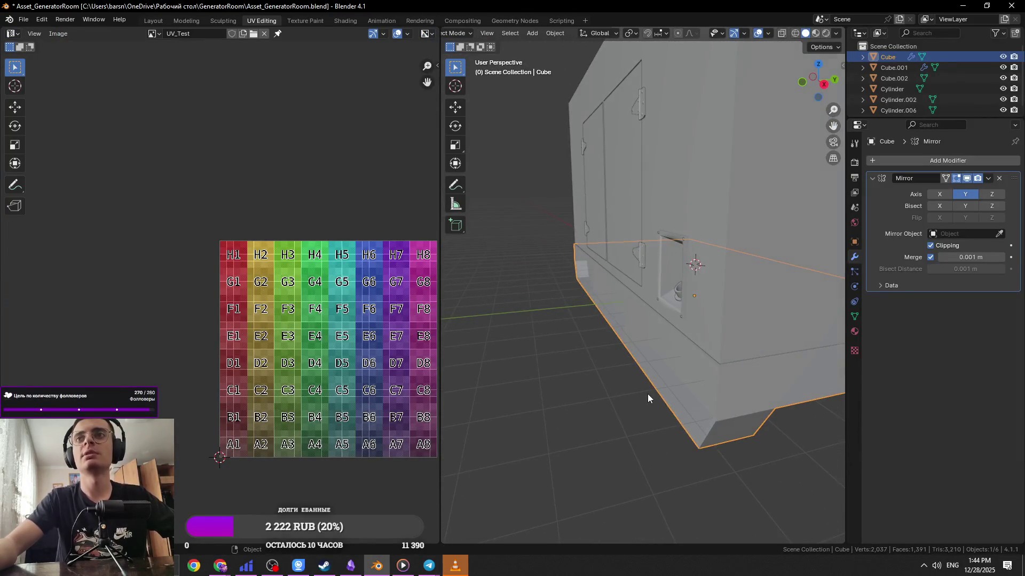
Move the base block slightly down along Z and save the file
{"action": "key", "text": "alt+Tab"}
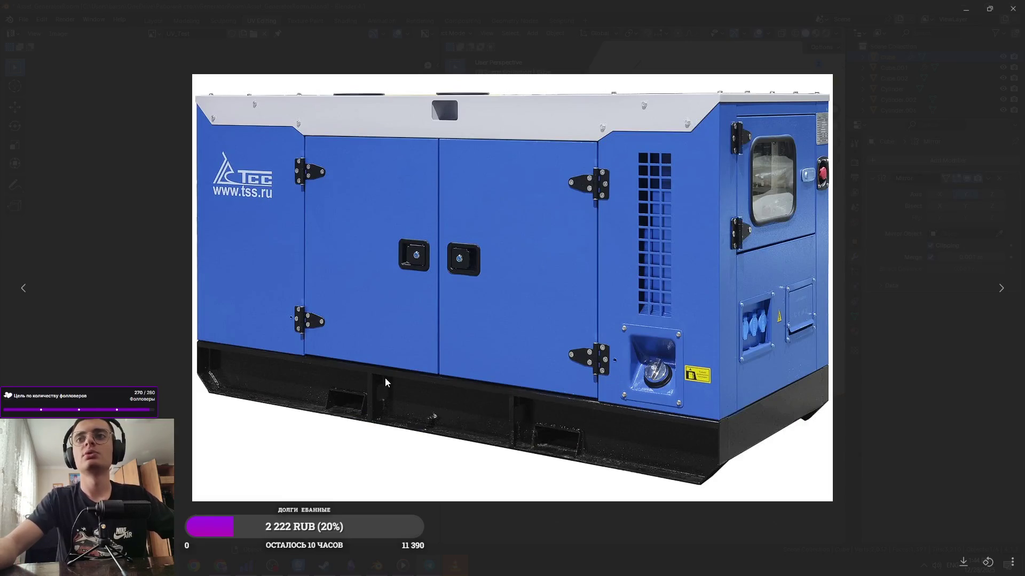
{"action": "key", "text": "Escape"}
{"action": "middle_click_drag", "start_coordinate": [471, 333], "coordinate": [610, 322]}
{"action": "key", "text": "z"}
{"action": "key", "text": "Escape"}
{"action": "key", "text": "g"}
{"action": "key", "text": "z"}
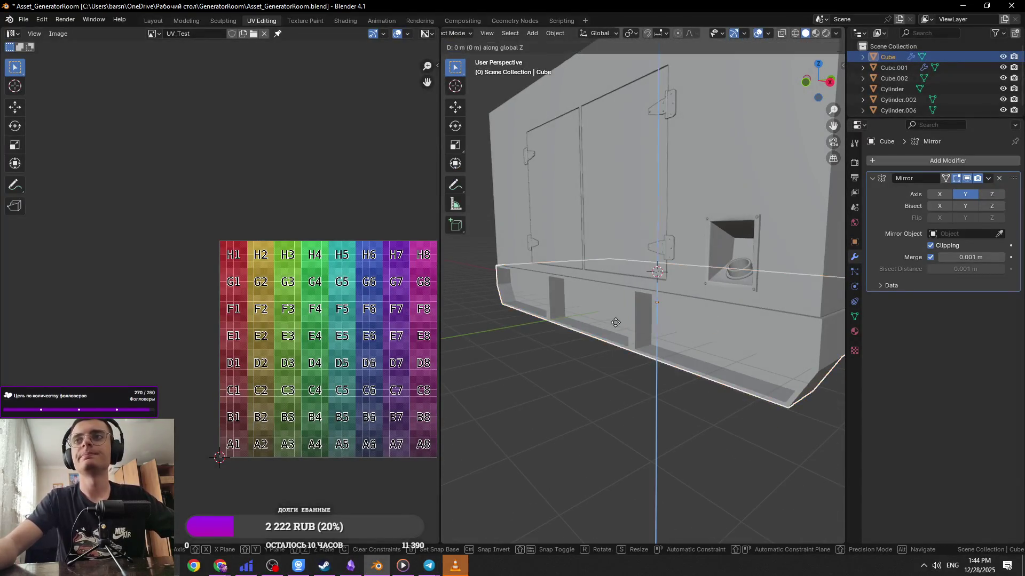
{"action": "left_click", "coordinate": [687, 325]}
{"action": "mouse_move", "coordinate": [686, 325]}
{"action": "middle_mouse_down"}
{"action": "mouse_move", "coordinate": [697, 333]}
{"action": "mouse_move", "coordinate": [639, 328]}
{"action": "mouse_move", "coordinate": [627, 415]}
{"action": "mouse_move", "coordinate": [652, 406]}
{"action": "mouse_move", "coordinate": [639, 377]}
{"action": "mouse_move", "coordinate": [663, 373]}
{"action": "mouse_move", "coordinate": [633, 374]}
{"action": "mouse_move", "coordinate": [641, 375]}
{"action": "middle_mouse_up"}
{"action": "left_click", "coordinate": [651, 405]}
{"action": "key", "text": "ctrl+s"}
Compare the generator model against the reference photo from a near-front view and save
{"action": "key", "text": "alt+Tab"}
{"action": "key", "text": "alt+Tab"}
{"action": "scroll", "coordinate": [641, 372], "scroll_direction": "up", "scroll_amount": 5}
{"action": "left_click", "coordinate": [641, 376]}
{"action": "scroll", "coordinate": [640, 375], "scroll_direction": "down", "scroll_amount": 8}
{"action": "key", "text": "alt+a"}
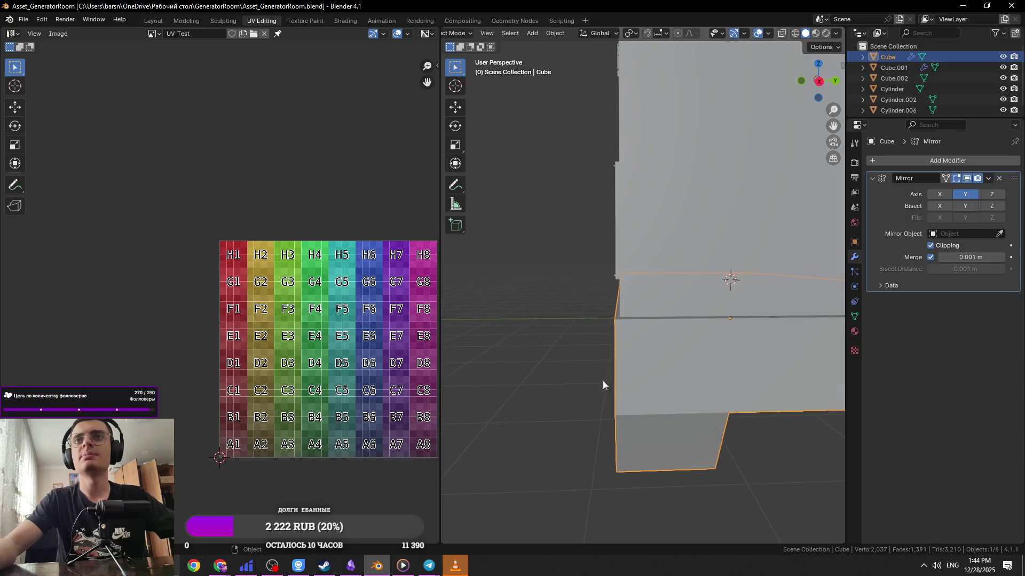
{"action": "key", "text": "ctrl+s"}
{"action": "middle_click_drag", "start_coordinate": [772, 388], "coordinate": [675, 398]}
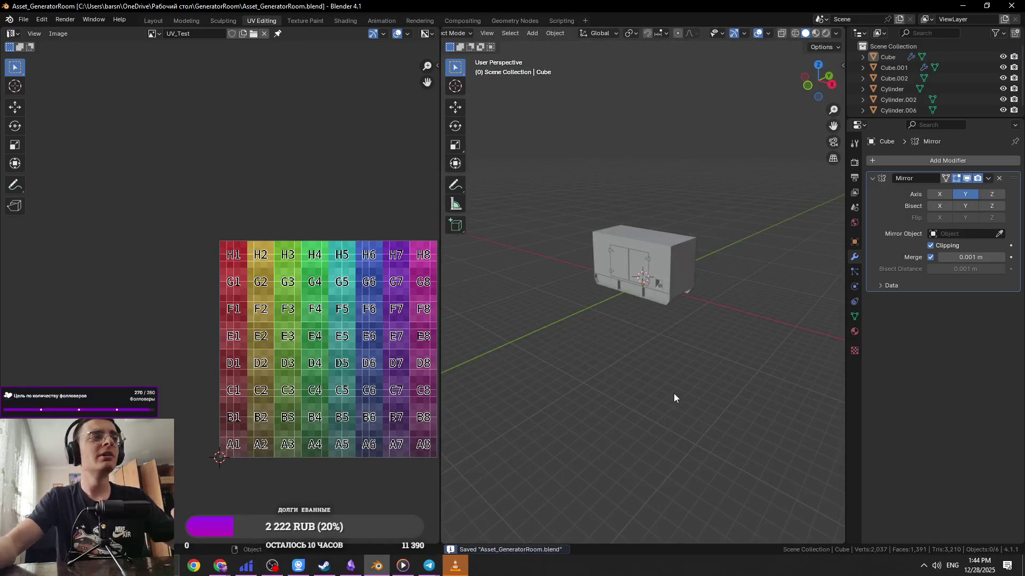
{"action": "scroll", "coordinate": [617, 315], "scroll_direction": "up", "scroll_amount": 5}
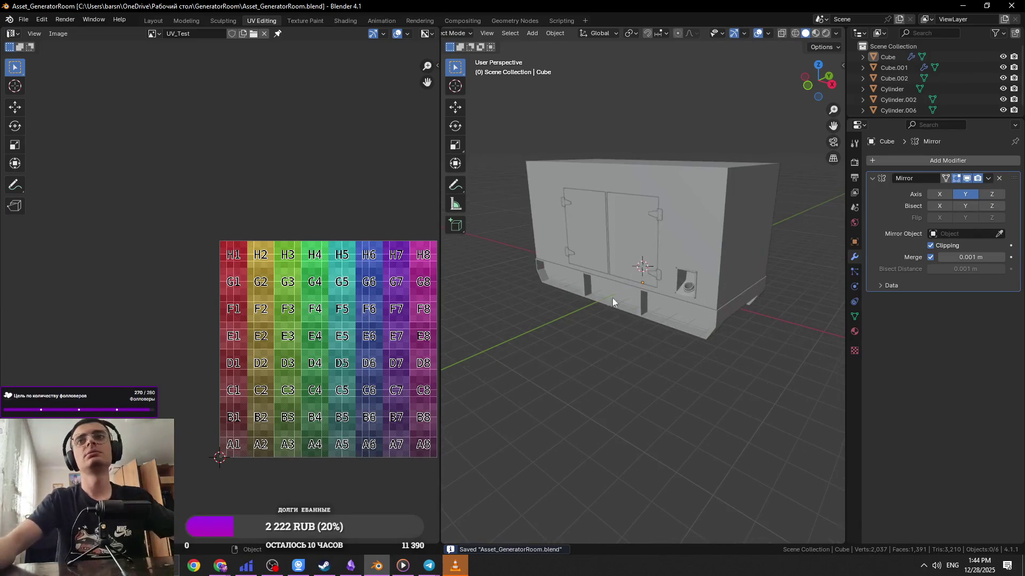
{"action": "key", "text": "alt+Tab"}
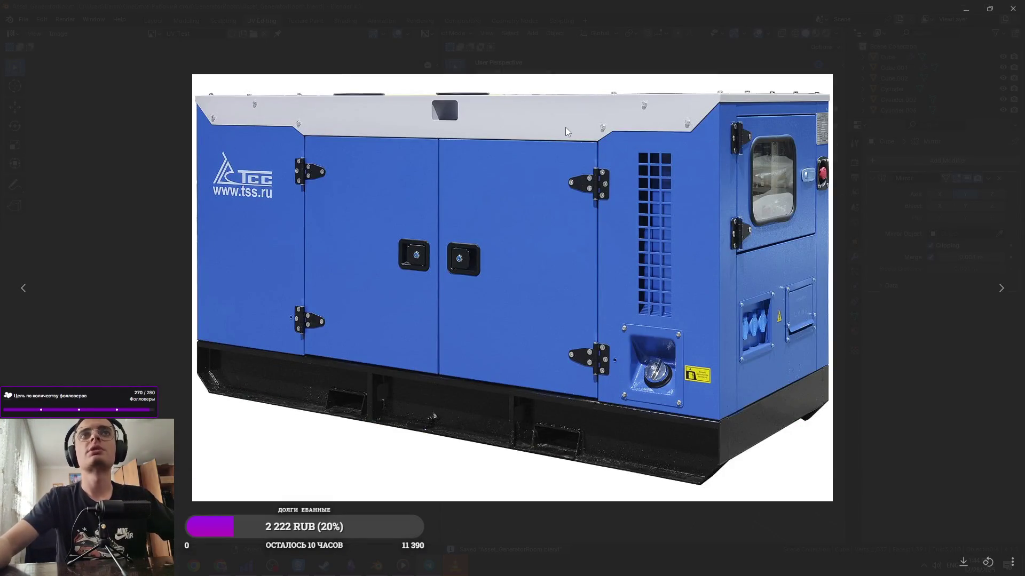
{"action": "key", "text": "alt+Tab"}
{"action": "middle_click_drag", "start_coordinate": [598, 191], "coordinate": [502, 214]}
{"action": "key", "text": "alt+Tab"}
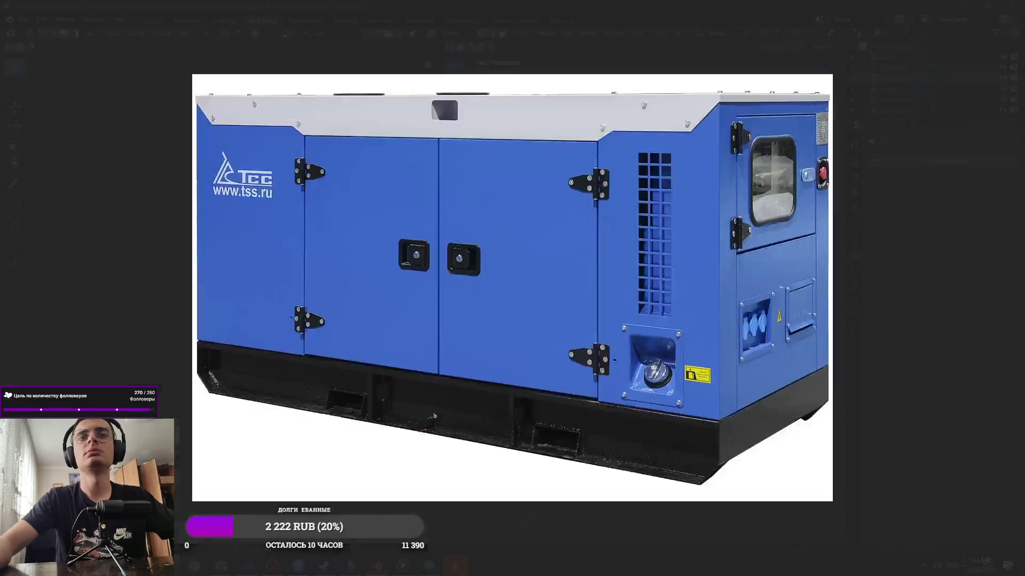
{"action": "key", "text": "alt+Tab"}
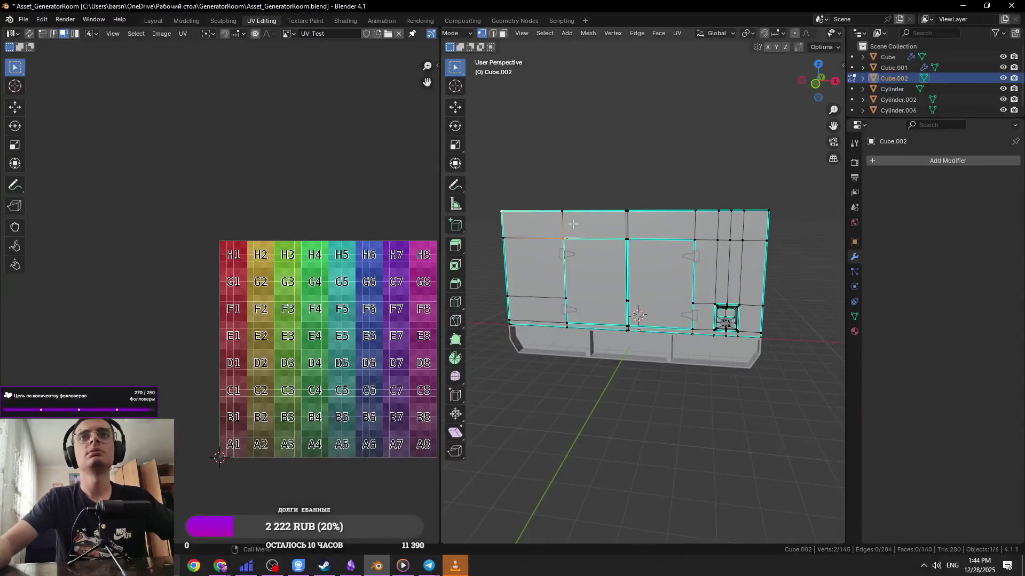
{"action": "key", "text": "ctrl+s"}
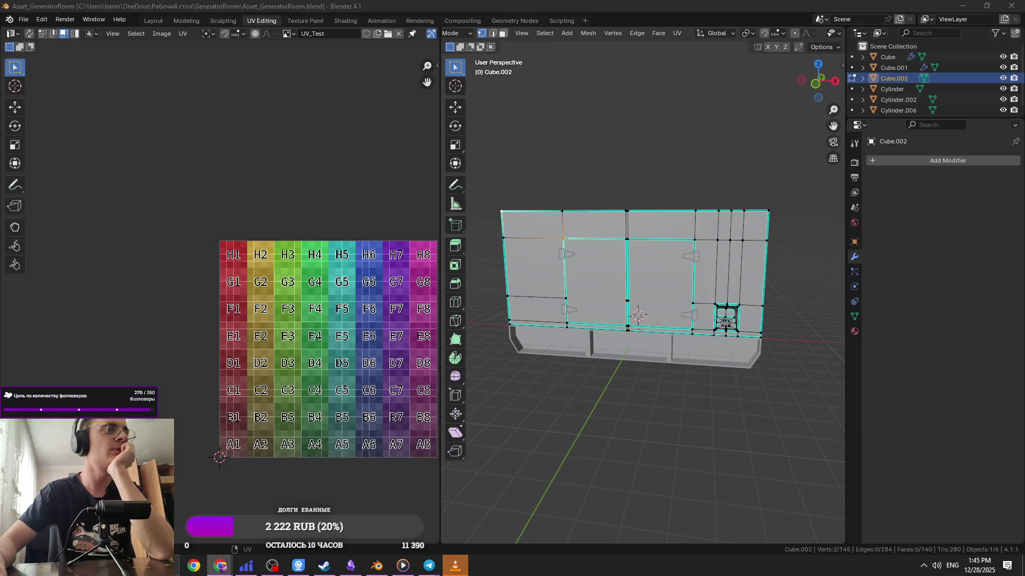
Frame the housing's selected vertex, place the 3D cursor on the hinge, and save
{"action": "middle_click_drag", "start_coordinate": [533, 347], "coordinate": [539, 330]}
{"action": "key", "text": "Tab"}
{"action": "key", "text": "Tab"}
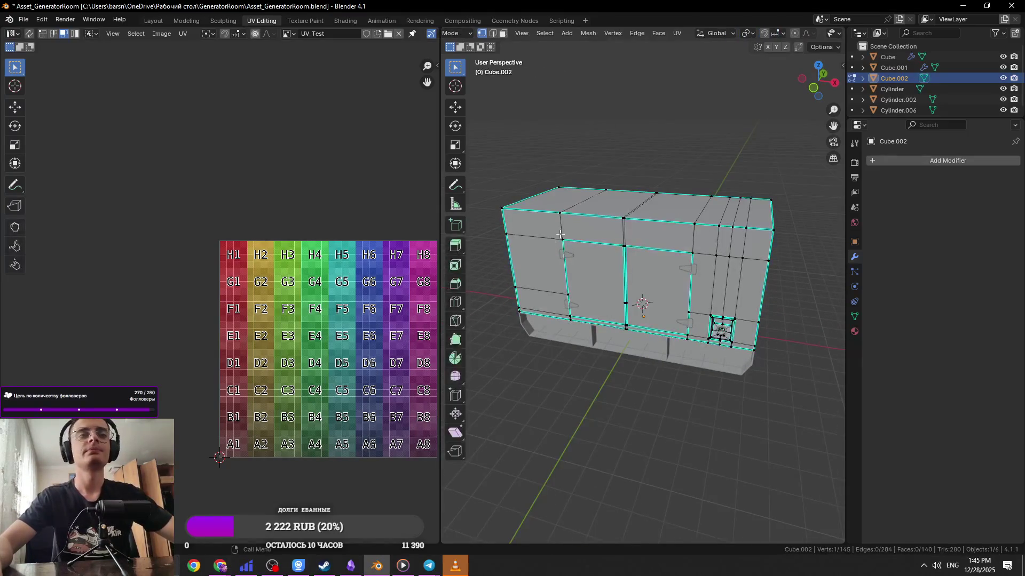
{"action": "key", "text": "KP_Decimal"}
{"action": "key", "text": "ctrl+s"}
{"action": "scroll", "coordinate": [559, 235], "scroll_direction": "down", "scroll_amount": 8}
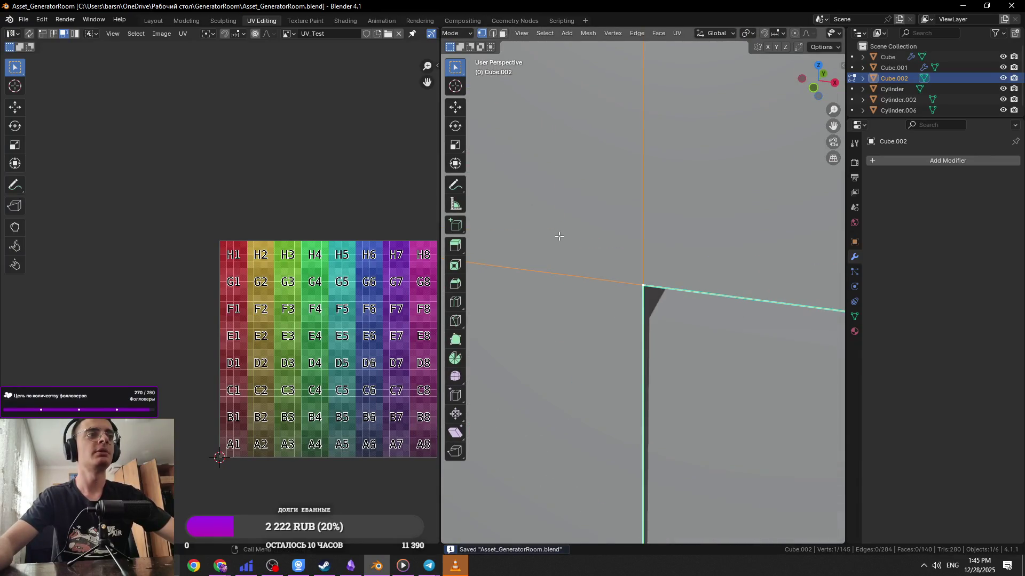
{"action": "mouse_move", "coordinate": [558, 235]}
{"action": "middle_mouse_down"}
{"action": "mouse_move", "coordinate": [687, 292]}
{"action": "mouse_move", "coordinate": [686, 304]}
{"action": "middle_mouse_up"}
{"action": "right_click", "coordinate": [687, 339], "text": "shift"}
{"action": "key", "text": "ctrl+s"}
{"action": "mouse_move", "coordinate": [503, 306]}
{"action": "middle_mouse_down"}
{"action": "mouse_move", "coordinate": [473, 280]}
{"action": "mouse_move", "coordinate": [544, 278]}
{"action": "middle_mouse_up"}
Add a centred vertical edge loop near the housing's top-left corner, replacing an undone cut
{"action": "key", "text": "alt+a"}
{"action": "left_click", "coordinate": [679, 328], "text": "shift"}
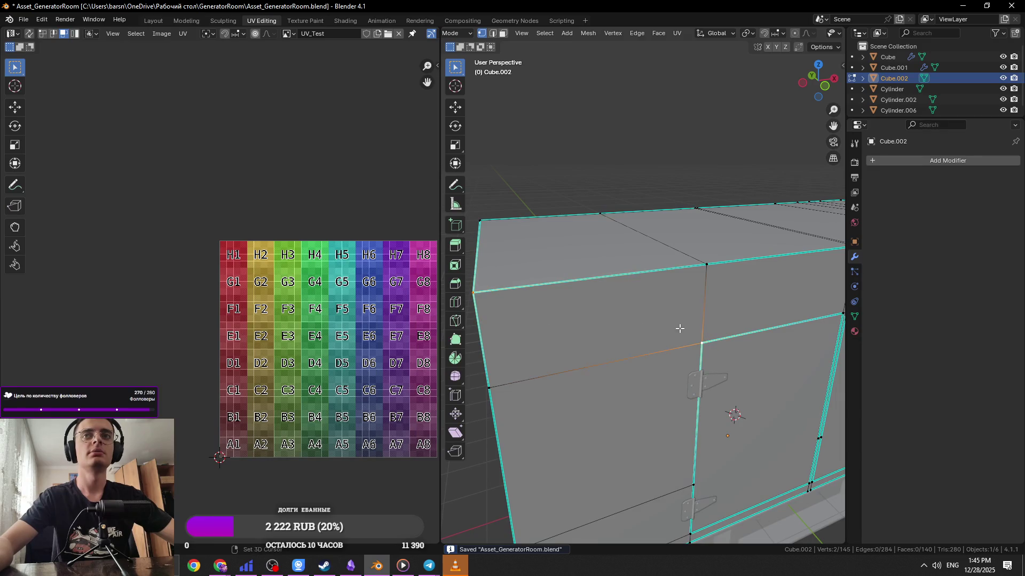
{"action": "key", "text": "ctrl+r"}
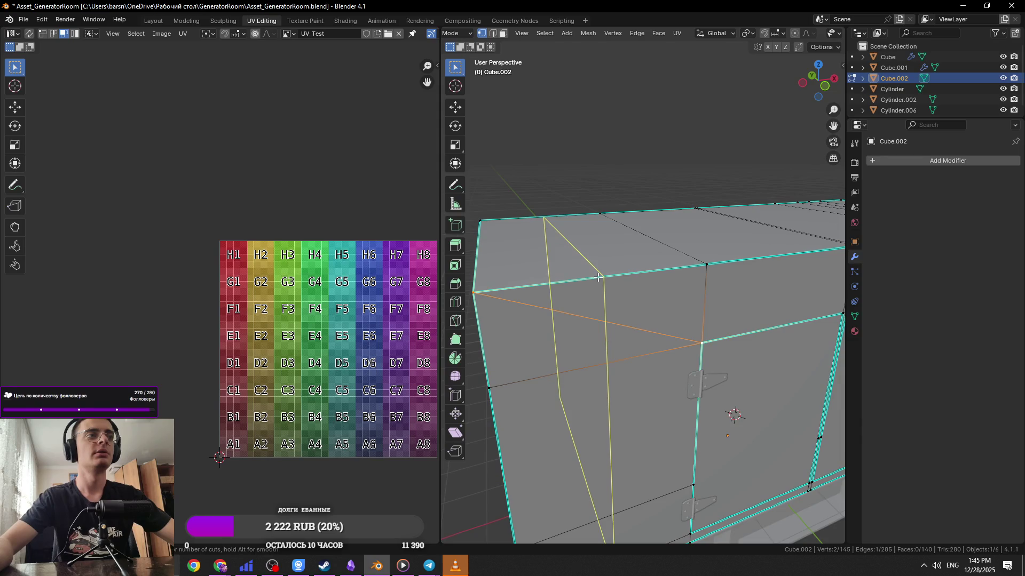
{"action": "left_click", "coordinate": [597, 277]}
{"action": "mouse_move", "coordinate": [602, 293]}
{"action": "middle_mouse_down"}
{"action": "mouse_move", "coordinate": [639, 305]}
{"action": "mouse_move", "coordinate": [605, 319]}
{"action": "mouse_move", "coordinate": [648, 327]}
{"action": "middle_mouse_up"}
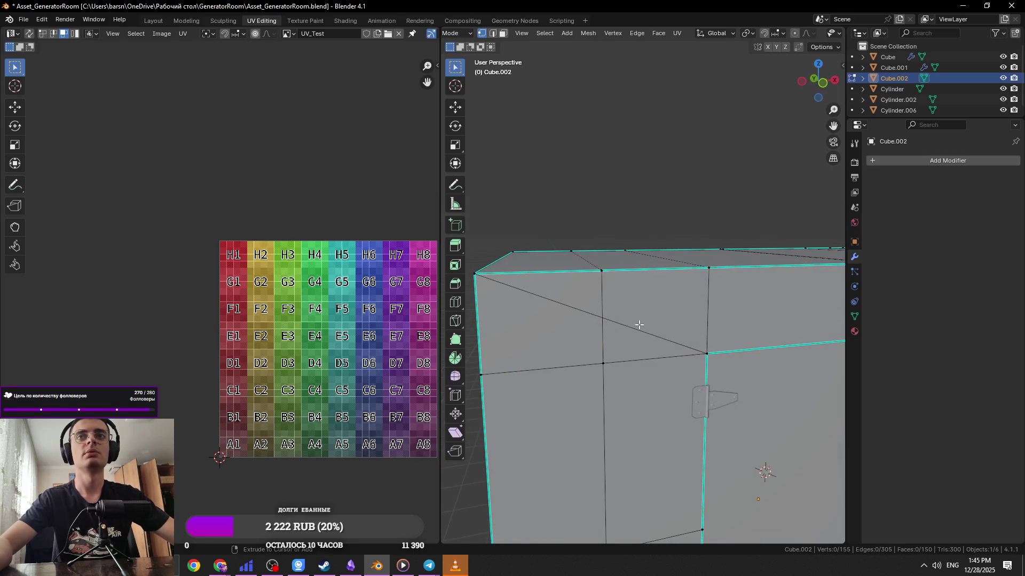
{"action": "key", "text": "ctrl+z"}
{"action": "key", "text": "ctrl+r"}
{"action": "left_click", "coordinate": [603, 290]}
{"action": "right_click", "coordinate": [603, 290]}
Move the loop's diagonal vertex −0.88761 m along X, save, undo the move, then switch windows
{"action": "left_click", "coordinate": [478, 287]}
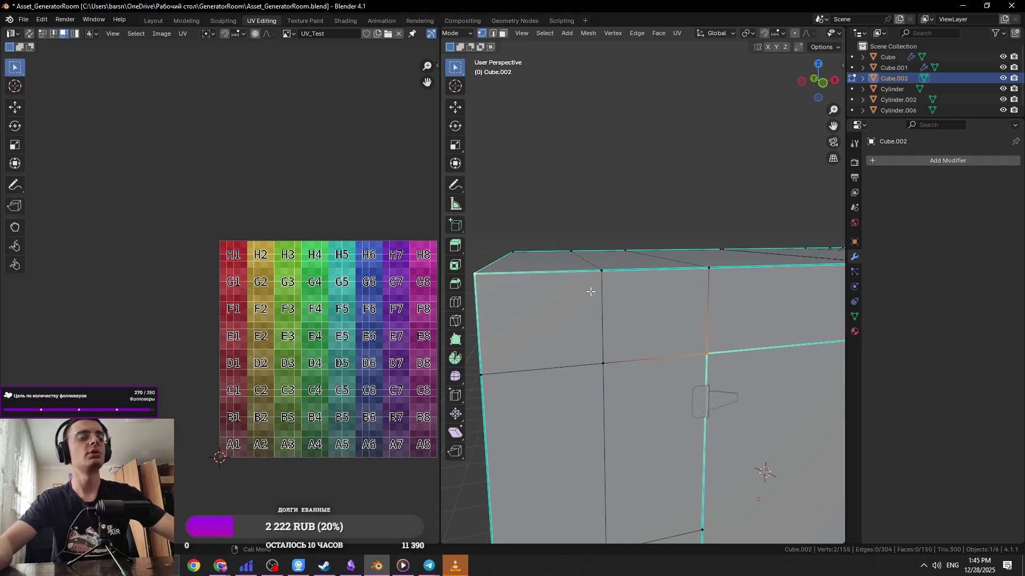
{"action": "left_click", "coordinate": [600, 318]}
{"action": "key", "text": "g"}
{"action": "key", "text": "z"}
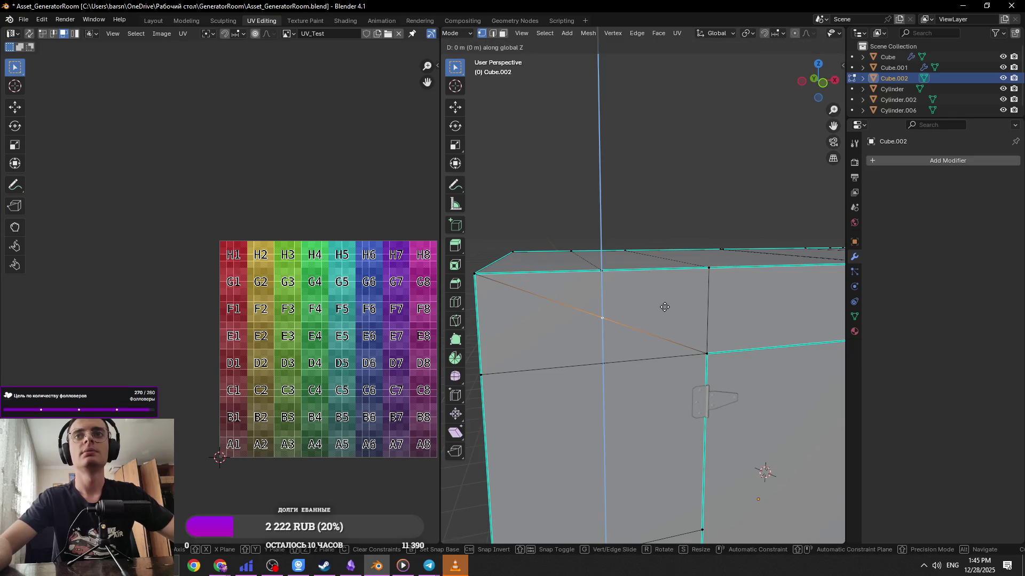
{"action": "right_click", "coordinate": [664, 307]}
{"action": "middle_click_drag", "start_coordinate": [664, 306], "coordinate": [650, 293]}
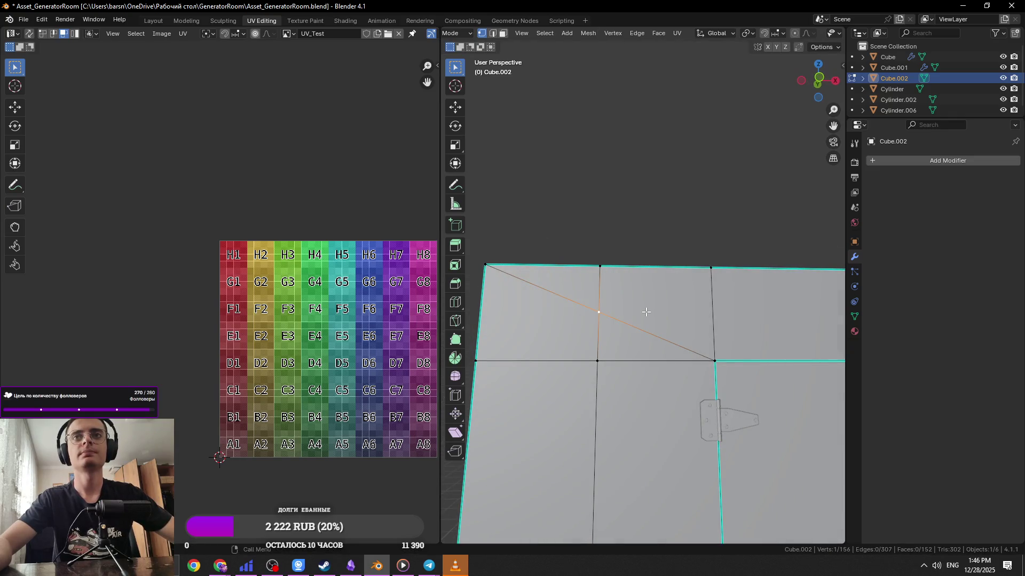
{"action": "key", "text": "g"}
{"action": "key", "text": "x"}
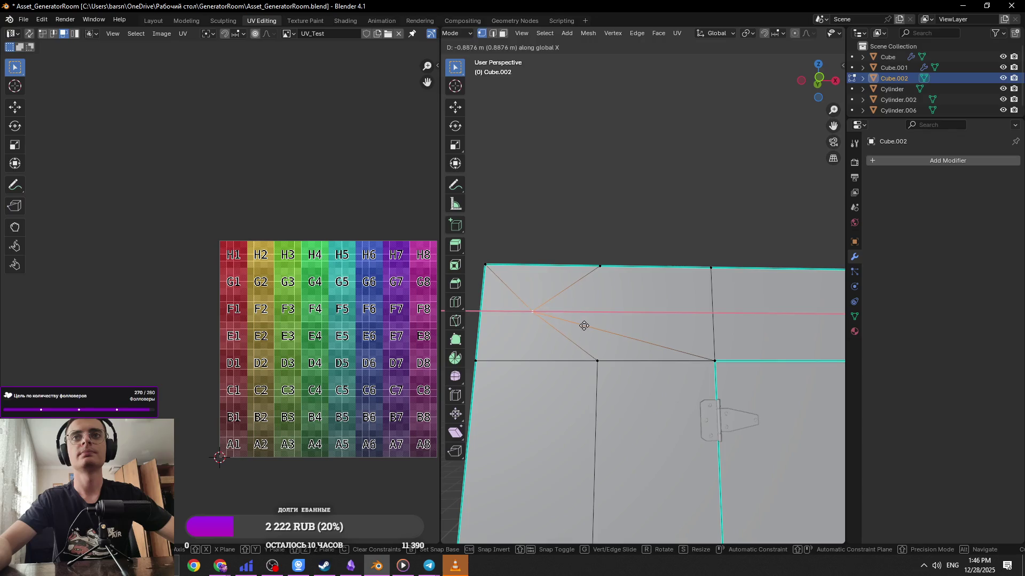
{"action": "left_click", "coordinate": [584, 326]}
{"action": "key", "text": "ctrl+s"}
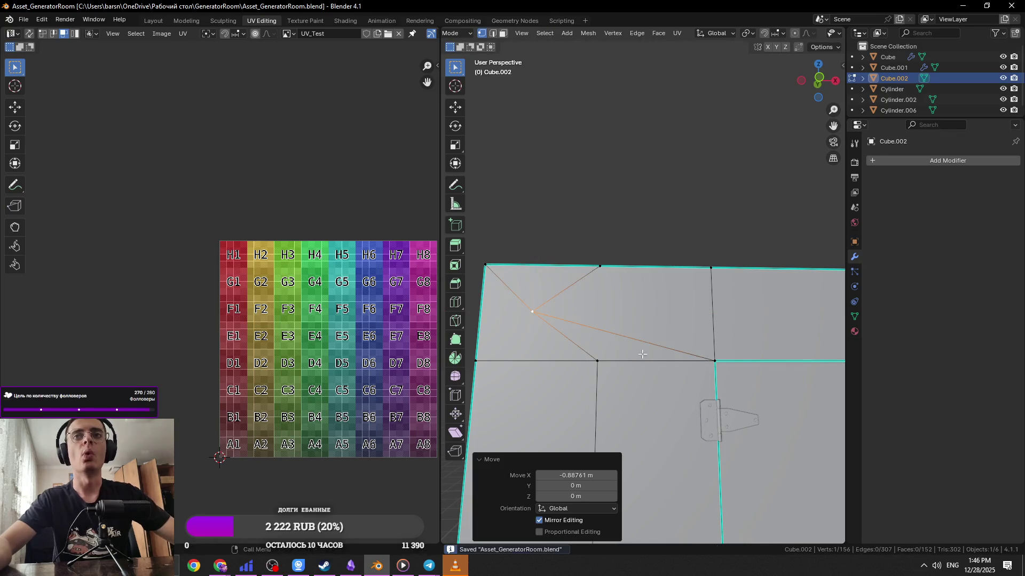
{"action": "key", "text": "ctrl+z"}
{"action": "key", "text": "alt+Tab"}
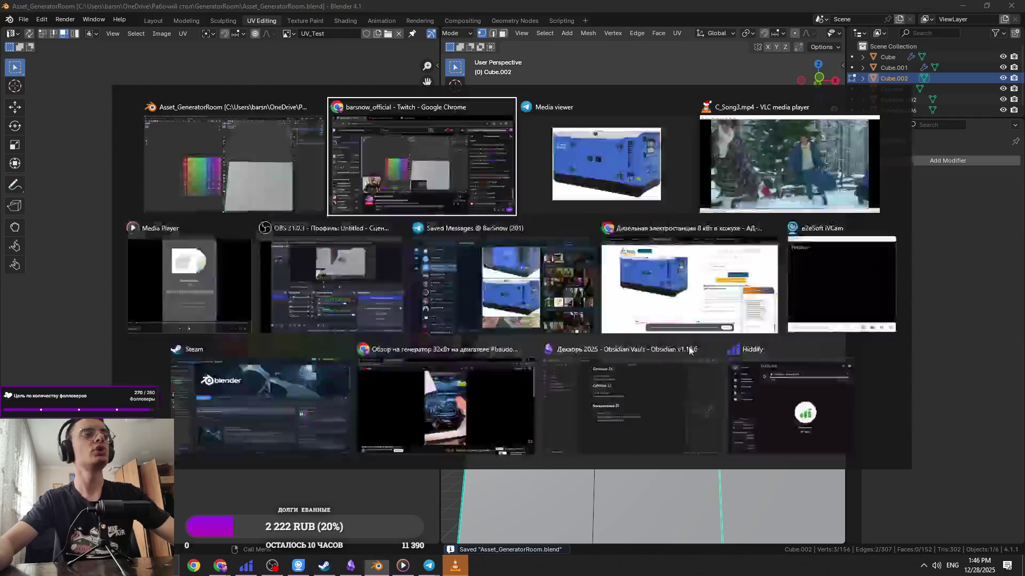
Check the generator reference photo, then return to the housing model
{"action": "key", "text": "alt+Tab"}
{"action": "key", "text": "Tab"}
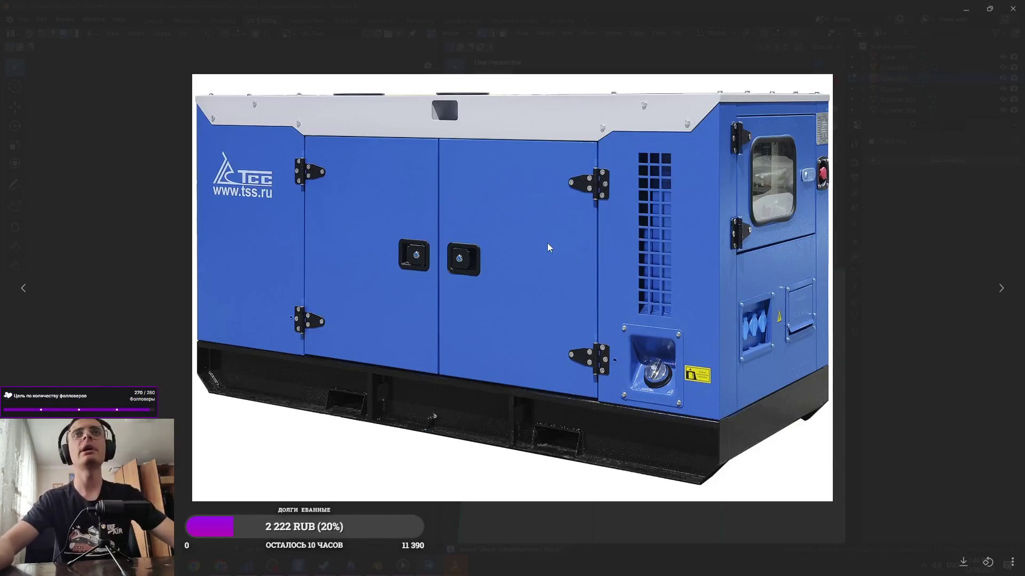
{"action": "key", "text": "alt+Tab"}
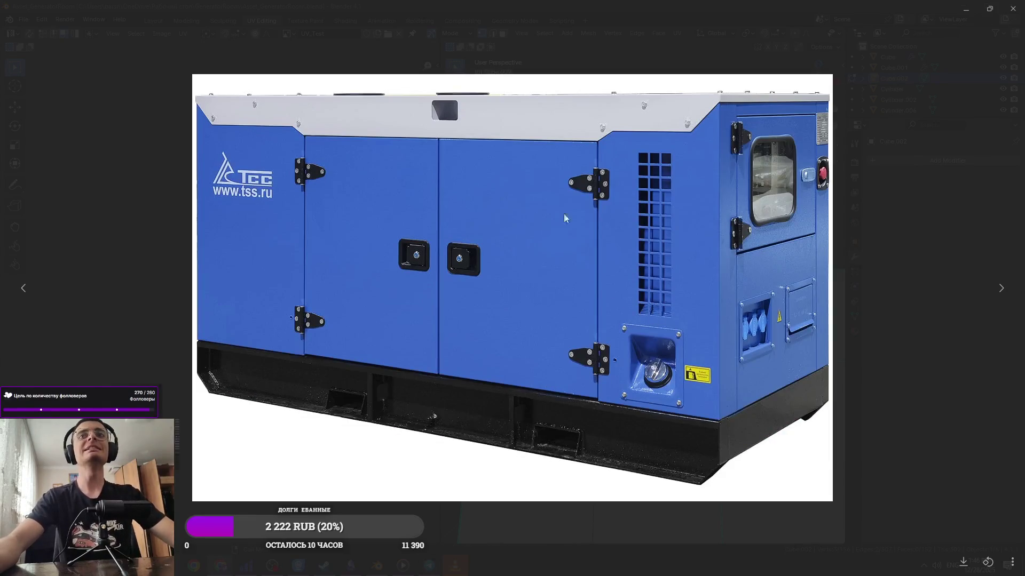
{"action": "key", "text": "alt+Tab"}
Add a second edge loop slid toward the door edge and raise the diagonal's middle vertex
{"action": "key", "text": "ctrl+r"}
{"action": "left_click", "coordinate": [673, 272]}
{"action": "left_click", "coordinate": [705, 272]}
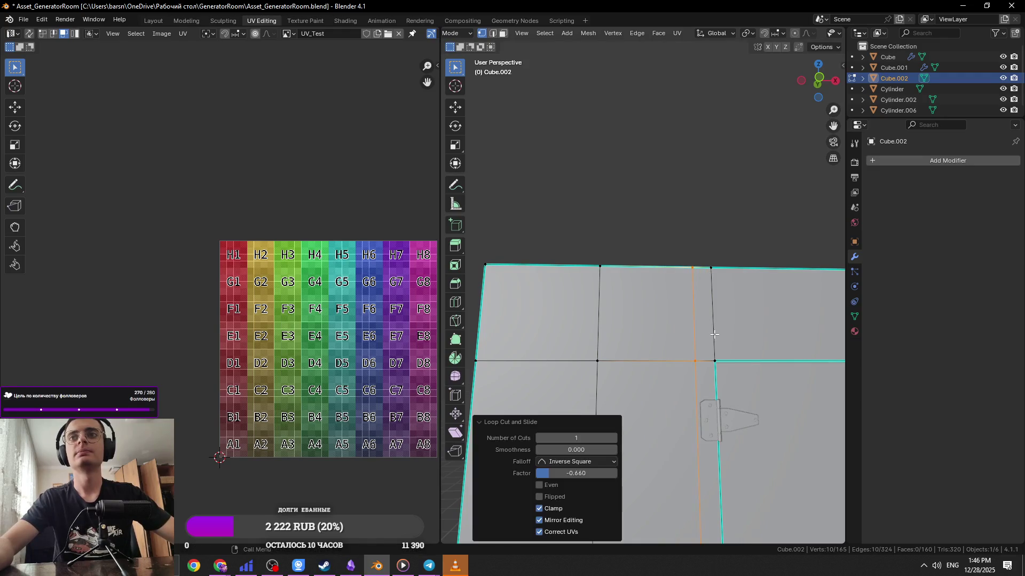
{"action": "left_click", "coordinate": [719, 361]}
{"action": "left_click", "coordinate": [595, 305]}
{"action": "key", "text": "g"}
{"action": "key", "text": "z"}
{"action": "left_click", "coordinate": [740, 344]}
Move the diagonal vertex vertically, then along X to slant the corner cut
{"action": "left_click", "coordinate": [596, 313]}
{"action": "key", "text": "g"}
{"action": "key", "text": "z"}
{"action": "left_click", "coordinate": [590, 347]}
{"action": "key", "text": "g"}
{"action": "key", "text": "x"}
{"action": "left_click", "coordinate": [495, 361]}
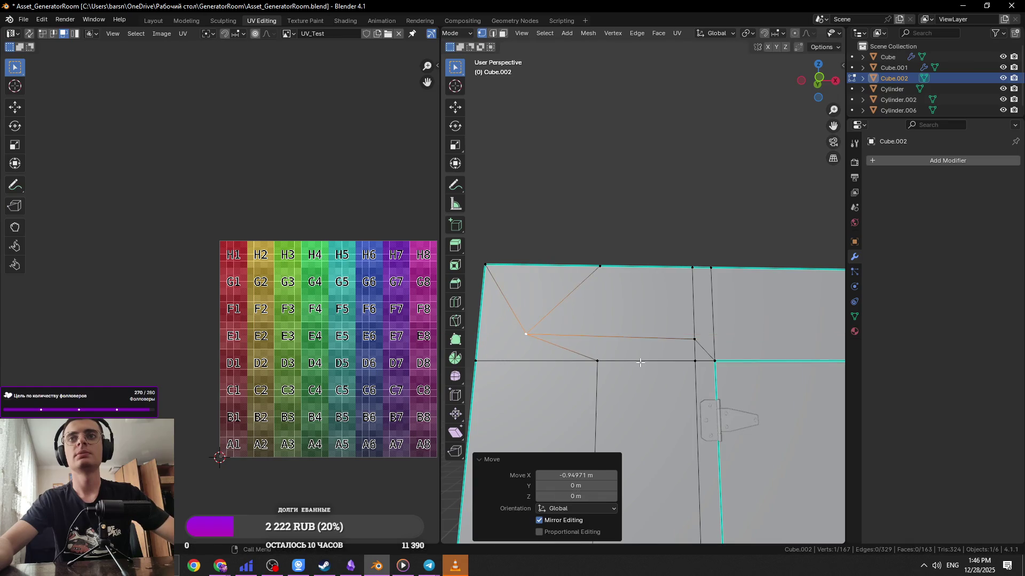
Flatten the corner cut's horizontal edge with scale Z 0, save, and leave Edit Mode
{"action": "key", "text": "2"}
{"action": "left_click", "coordinate": [626, 355]}
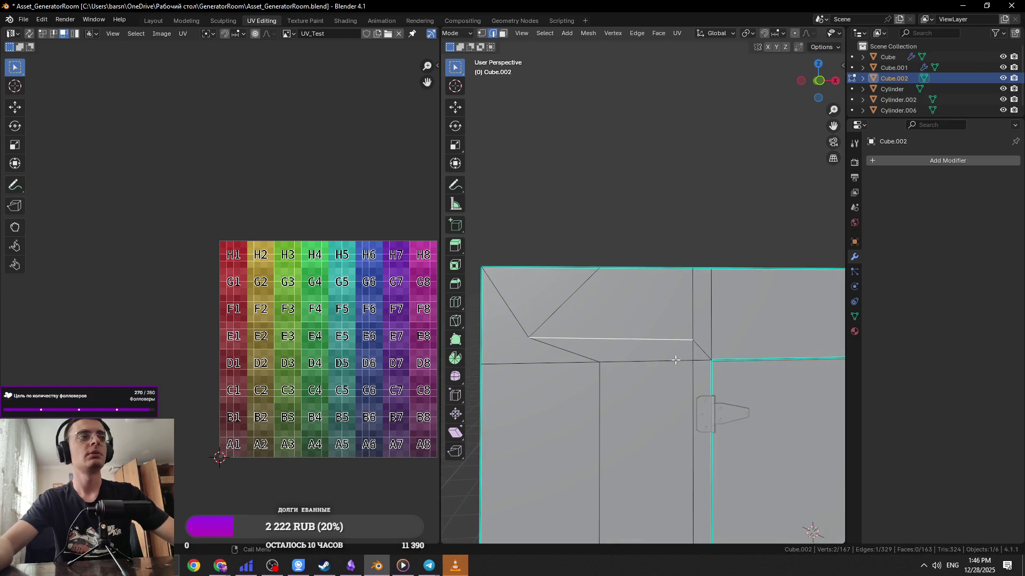
{"action": "middle_click_drag", "start_coordinate": [664, 360], "coordinate": [751, 351]}
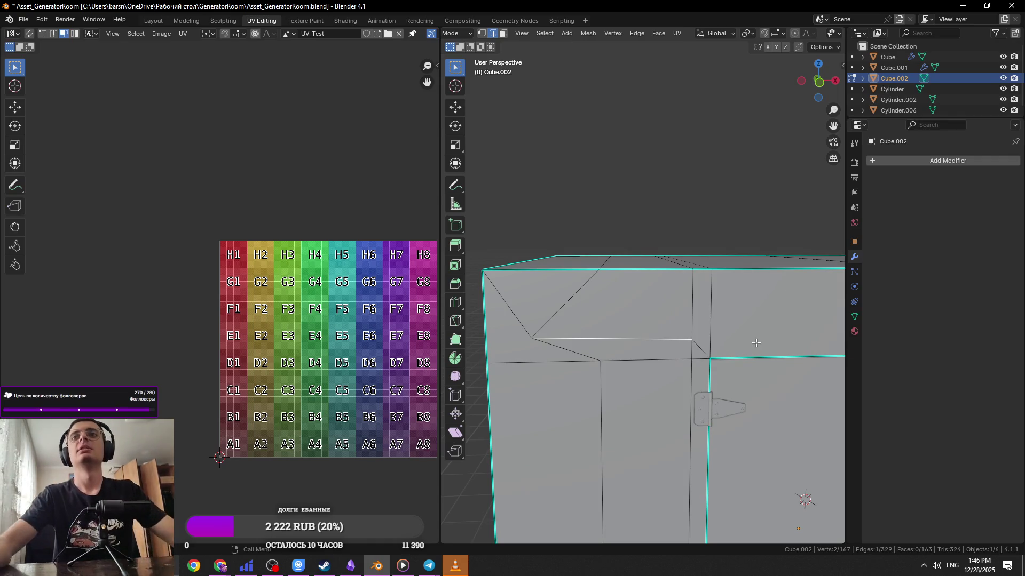
{"action": "key", "text": "s"}
{"action": "key", "text": "z"}
{"action": "key", "text": "0"}
{"action": "key", "text": "Return"}
{"action": "key", "text": "ctrl+s"}
{"action": "key", "text": "Tab"}
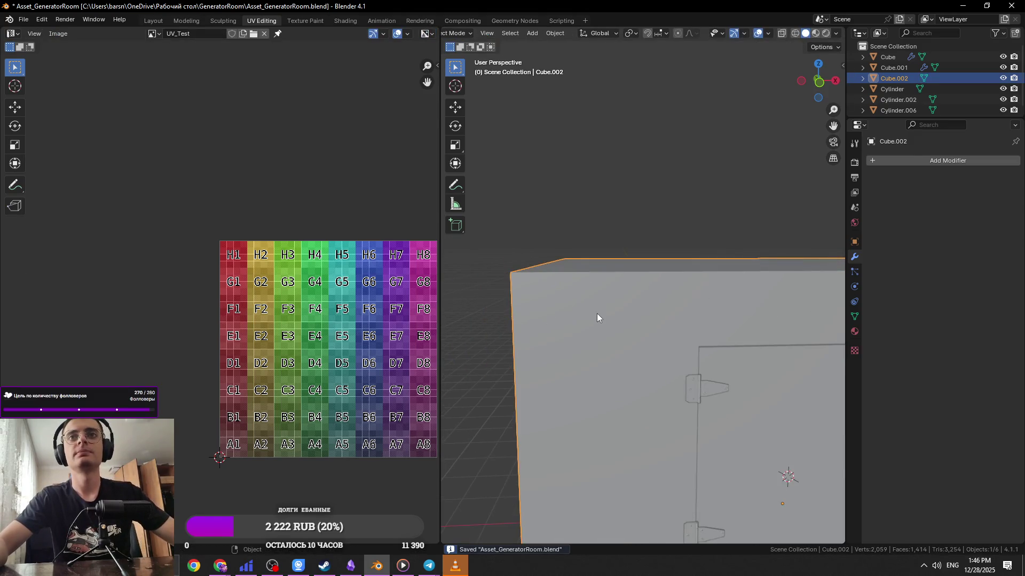
Compare with the reference photo, then shift the corner vertex sideways and raise it
{"action": "key", "text": "alt+Tab"}
{"action": "key", "text": "alt+Tab"}
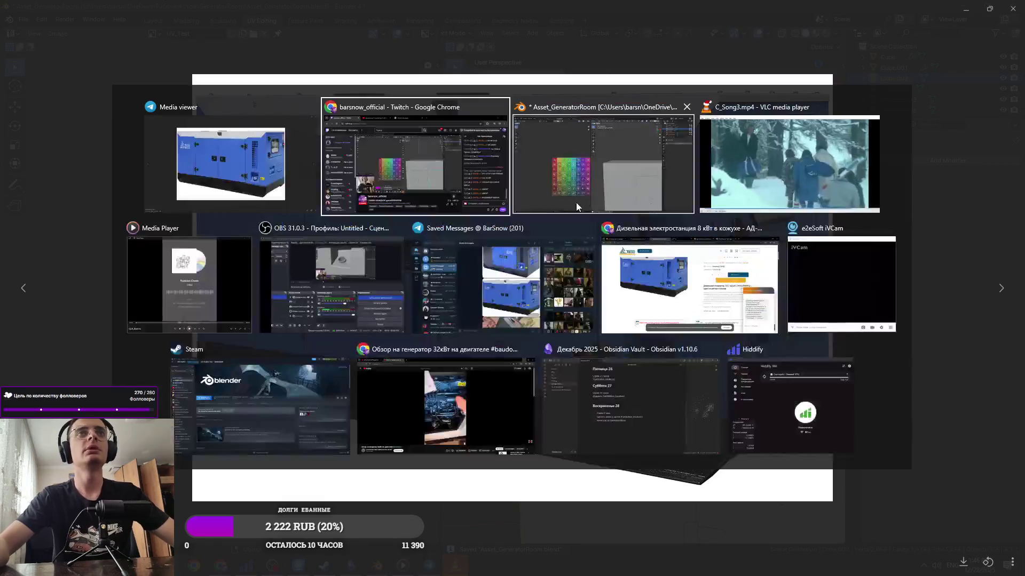
{"action": "key", "text": "Tab"}
{"action": "key", "text": "g"}
{"action": "key", "text": "x"}
{"action": "left_click", "coordinate": [677, 331]}
{"action": "middle_click_drag", "start_coordinate": [678, 331], "coordinate": [660, 303]}
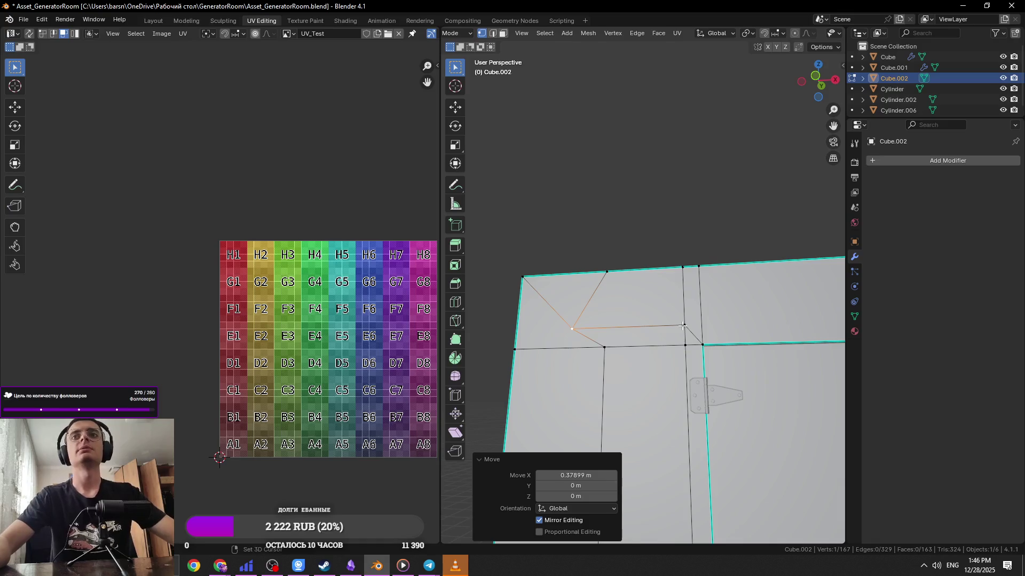
{"action": "key", "text": "g"}
{"action": "key", "text": "z"}
{"action": "left_click", "coordinate": [706, 274]}
Reposition the corner vertex horizontally along X
{"action": "key", "text": "g"}
{"action": "key", "text": "x"}
{"action": "key", "text": "Escape"}
{"action": "key", "text": "g"}
{"action": "key", "text": "x"}
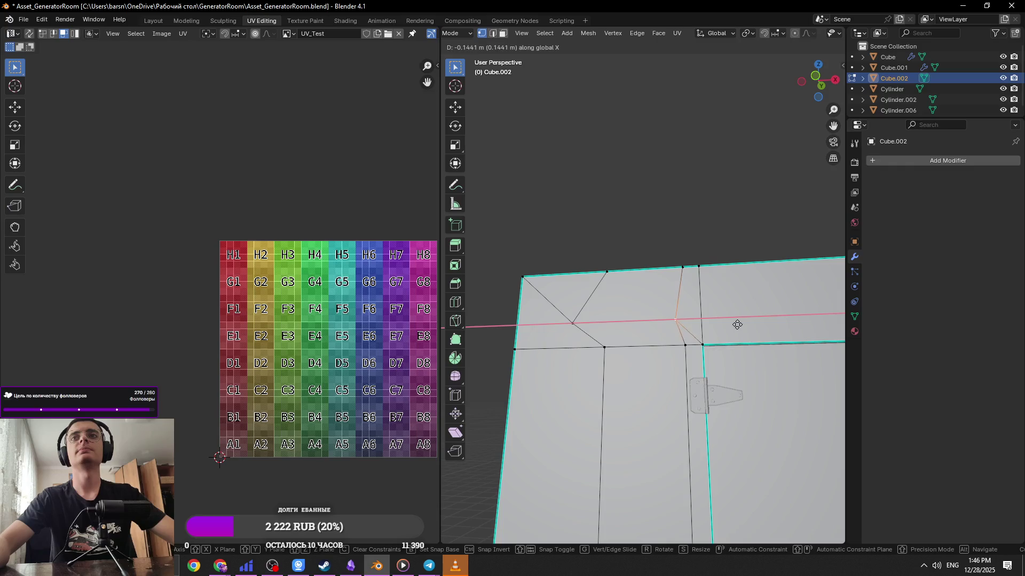
{"action": "left_click", "coordinate": [739, 325]}
Select the narrow corner faces, then glance at the generator reference photo again
{"action": "key", "text": "Tab"}
{"action": "key", "text": "Tab"}
{"action": "key", "text": "3"}
{"action": "left_click", "coordinate": [688, 310]}
{"action": "left_click", "coordinate": [651, 293], "text": "shift"}
{"action": "scroll", "coordinate": [662, 299], "scroll_direction": "down", "scroll_amount": 3}
{"action": "key", "text": "Tab"}
{"action": "key", "text": "Tab"}
{"action": "scroll", "coordinate": [671, 302], "scroll_direction": "up", "scroll_amount": 4}
{"action": "key", "text": "alt+Tab"}
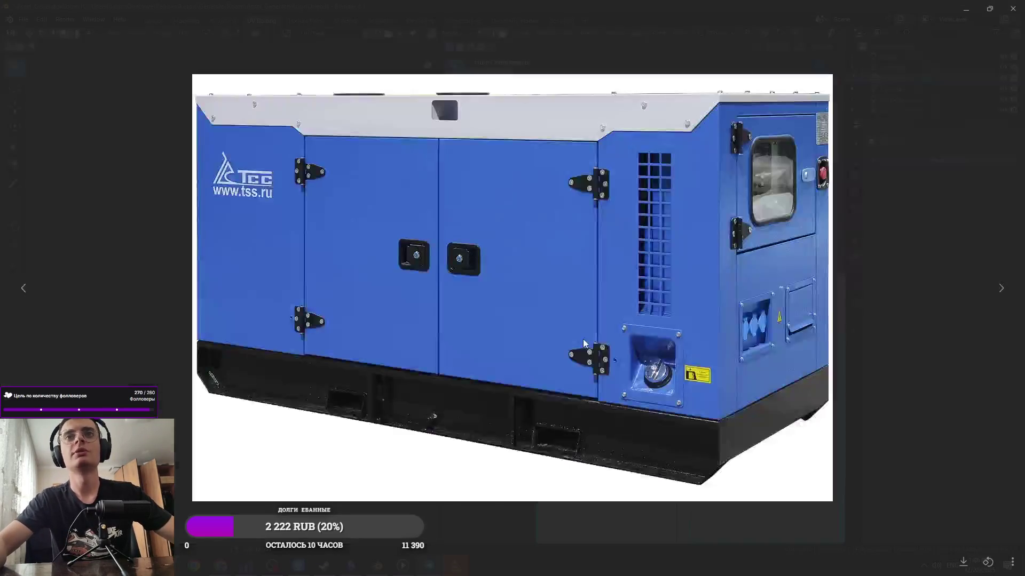
{"action": "key", "text": "alt+Tab"}
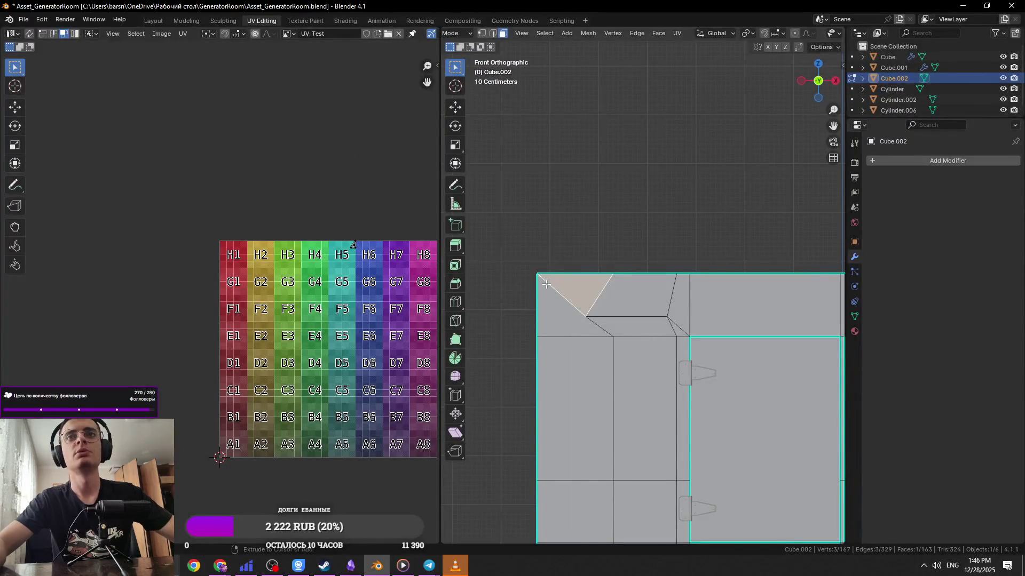
Try another edge loop at the top corner, undo it, and save the file
{"action": "scroll", "coordinate": [546, 284], "scroll_direction": "up", "scroll_amount": 2}
{"action": "key", "text": "1"}
{"action": "left_click", "coordinate": [598, 274]}
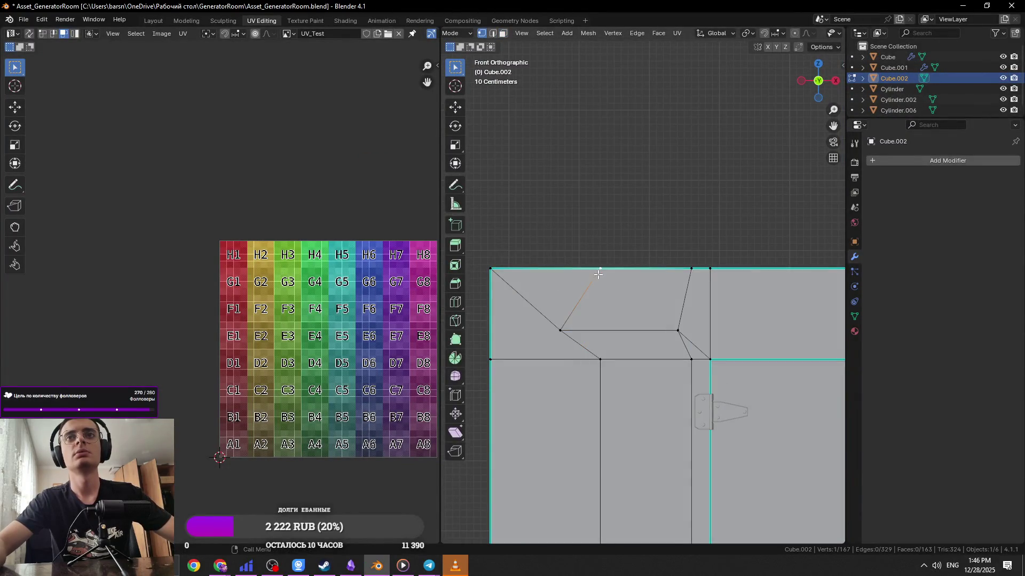
{"action": "key", "text": "ctrl+r"}
{"action": "left_click", "coordinate": [494, 283]}
{"action": "key", "text": "ctrl+z"}
{"action": "scroll", "coordinate": [587, 331], "scroll_direction": "down", "scroll_amount": 4}
{"action": "key", "text": "ctrl+s"}
Select the diagonal chamfer edge at the top corner and dissolve it
{"action": "key", "text": "Tab"}
{"action": "middle_click_drag", "start_coordinate": [598, 347], "coordinate": [659, 324]}
{"action": "key", "text": "Tab"}
{"action": "key", "text": "Tab"}
{"action": "key", "text": "Tab"}
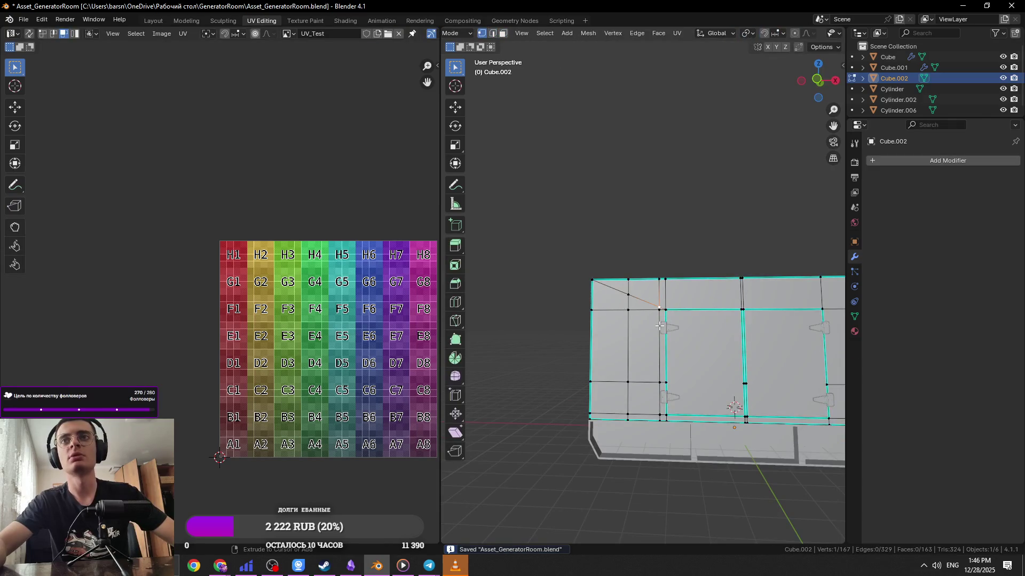
{"action": "scroll", "coordinate": [660, 326], "scroll_direction": "up", "scroll_amount": 5}
{"action": "key", "text": "2"}
{"action": "left_click", "coordinate": [677, 341]}
{"action": "scroll", "coordinate": [564, 303], "scroll_direction": "down", "scroll_amount": 5}
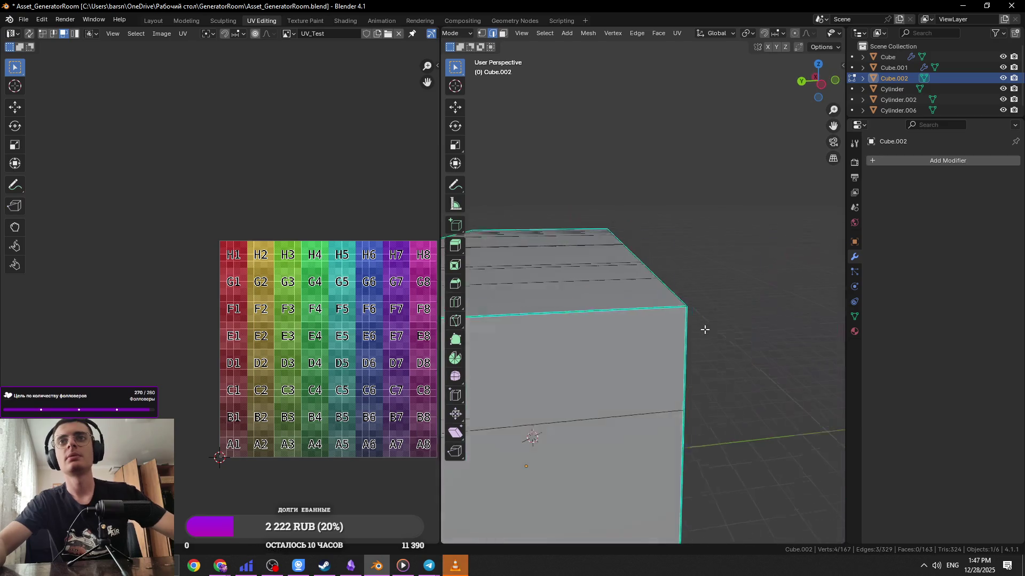
{"action": "middle_click_drag", "start_coordinate": [703, 327], "coordinate": [663, 376]}
{"action": "key", "text": "x"}
{"action": "left_click", "coordinate": [663, 375]}
Save, then select the vertical edge loop beside the door and dissolve it
{"action": "scroll", "coordinate": [686, 363], "scroll_direction": "up", "scroll_amount": 4}
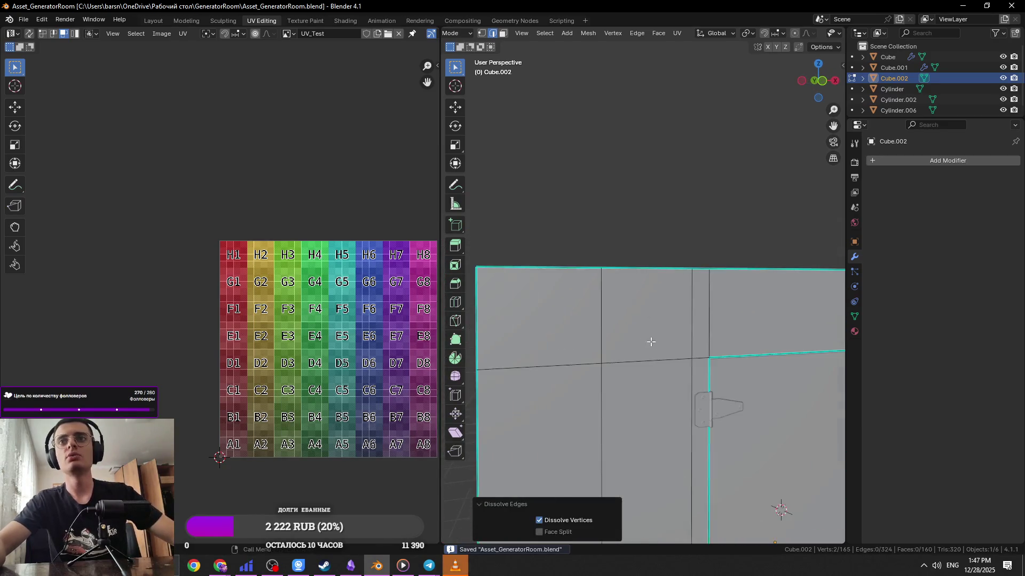
{"action": "left_click", "coordinate": [689, 343]}
{"action": "key", "text": "ctrl+s"}
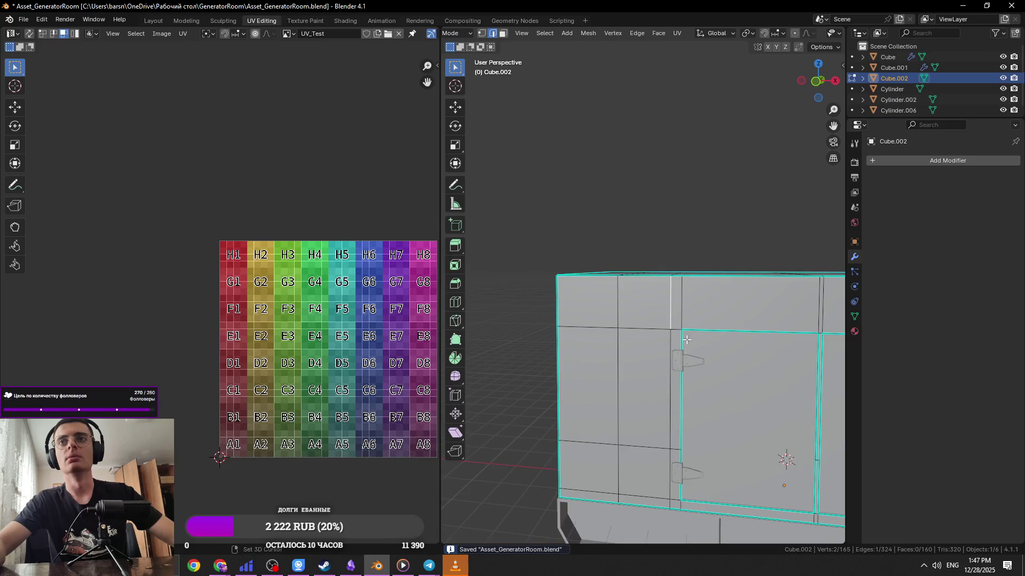
{"action": "middle_click_drag", "start_coordinate": [686, 339], "coordinate": [661, 336], "text": "shift"}
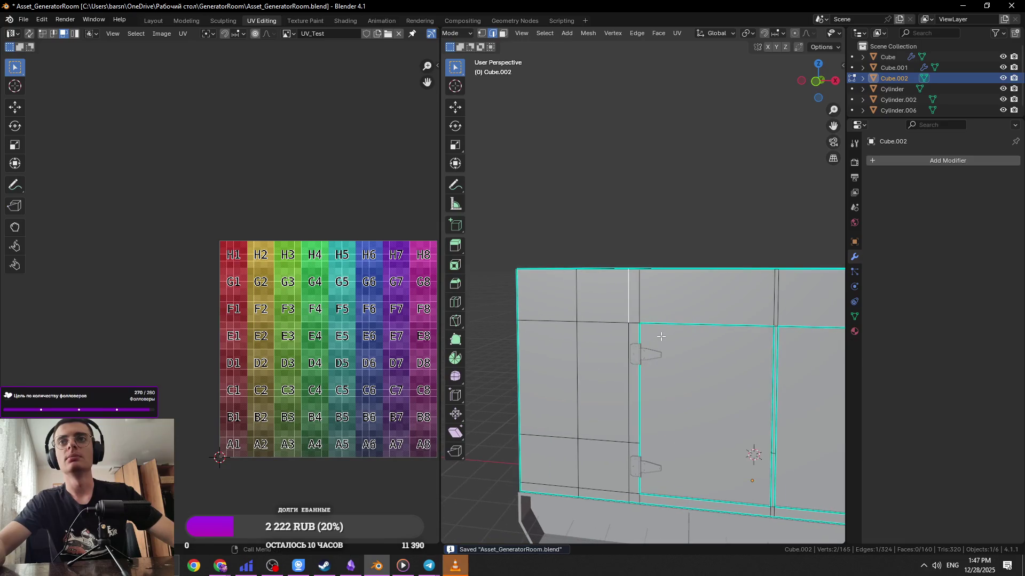
{"action": "left_click", "coordinate": [616, 310], "text": "alt"}
{"action": "mouse_move", "coordinate": [616, 310]}
{"action": "middle_mouse_down"}
{"action": "mouse_move", "coordinate": [630, 331]}
{"action": "mouse_move", "coordinate": [648, 320]}
{"action": "mouse_move", "coordinate": [655, 299]}
{"action": "middle_mouse_up"}
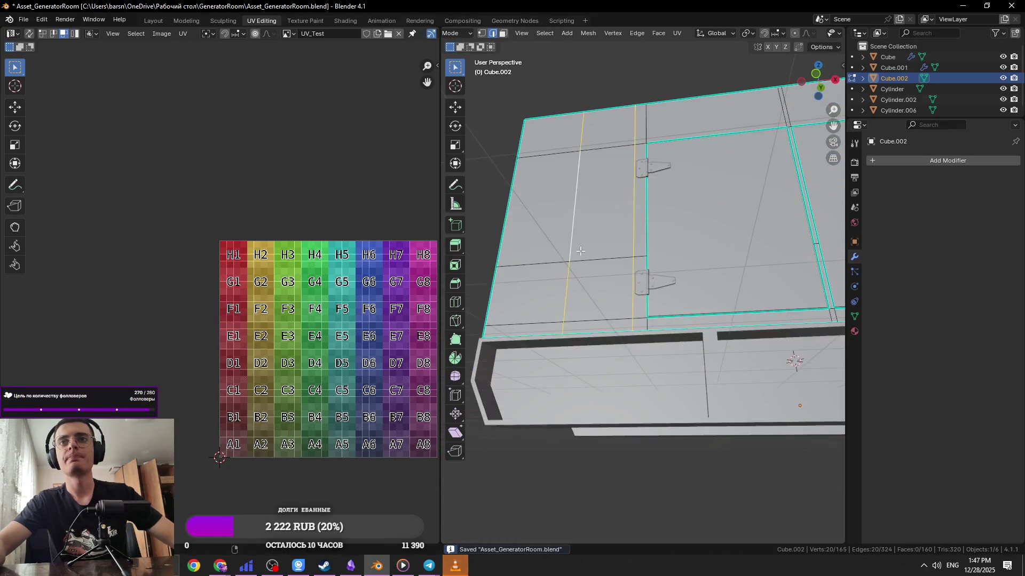
{"action": "scroll", "coordinate": [654, 290], "scroll_direction": "up", "scroll_amount": 2}
{"action": "key", "text": "ctrl+x"}
{"action": "key", "text": "ctrl+super+s"}
{"action": "scroll", "coordinate": [662, 283], "scroll_direction": "down", "scroll_amount": 4}
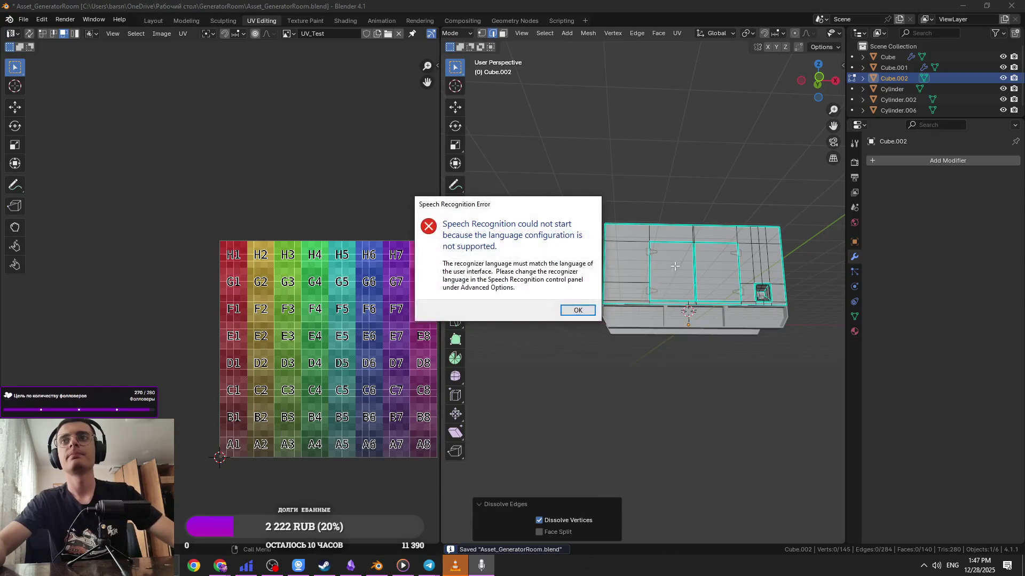
{"action": "left_click", "coordinate": [583, 310]}
{"action": "middle_click_drag", "start_coordinate": [641, 307], "coordinate": [649, 292]}
{"action": "scroll", "coordinate": [649, 292], "scroll_direction": "up", "scroll_amount": 4}
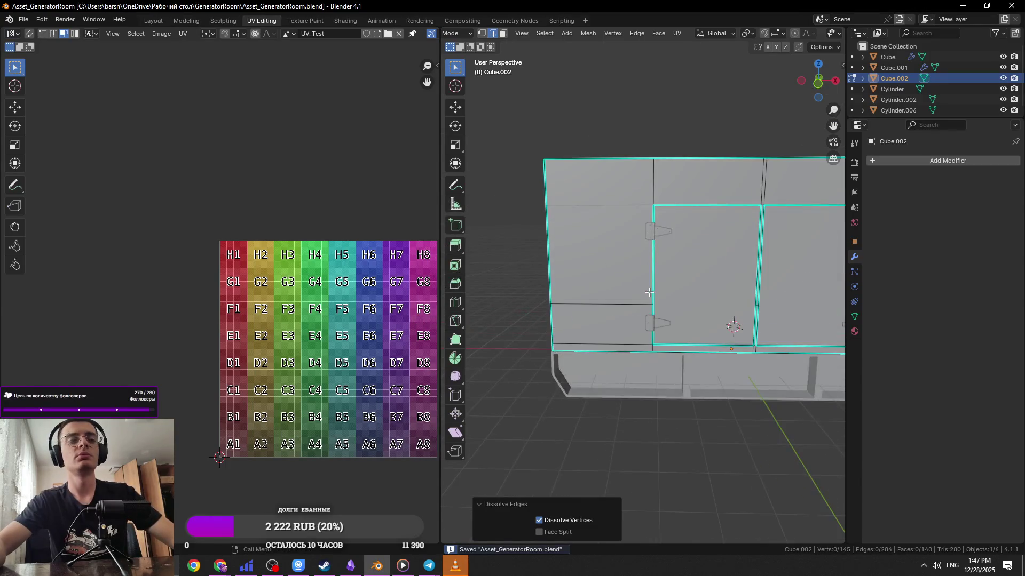
Preview a loop cut, save Asset_GeneratorRoom.blend, and switch to the browser
{"action": "key", "text": "ctrl+r"}
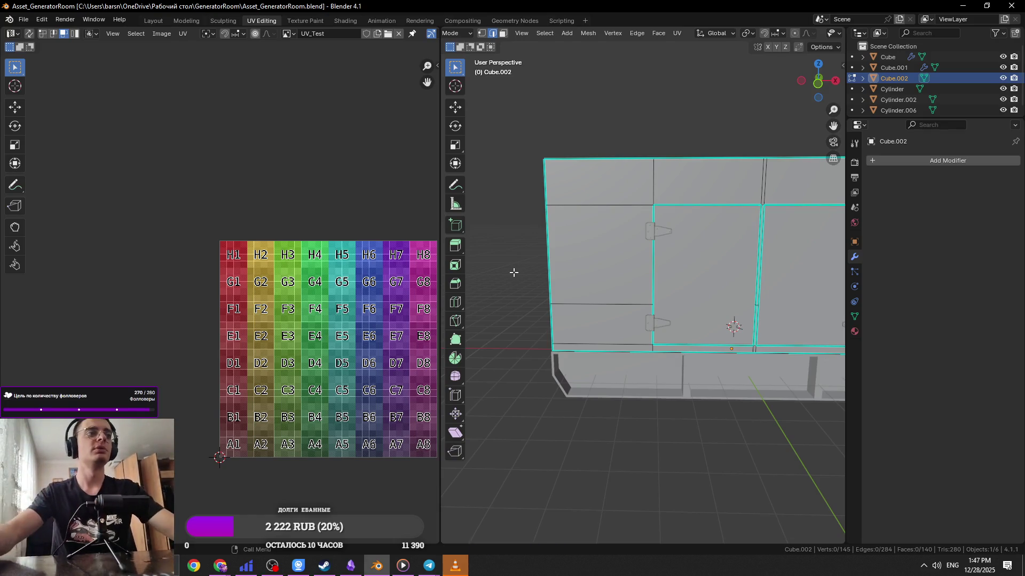
{"action": "middle_click_drag", "start_coordinate": [597, 316], "coordinate": [600, 311]}
{"action": "scroll", "coordinate": [600, 311], "scroll_direction": "up", "scroll_amount": 5}
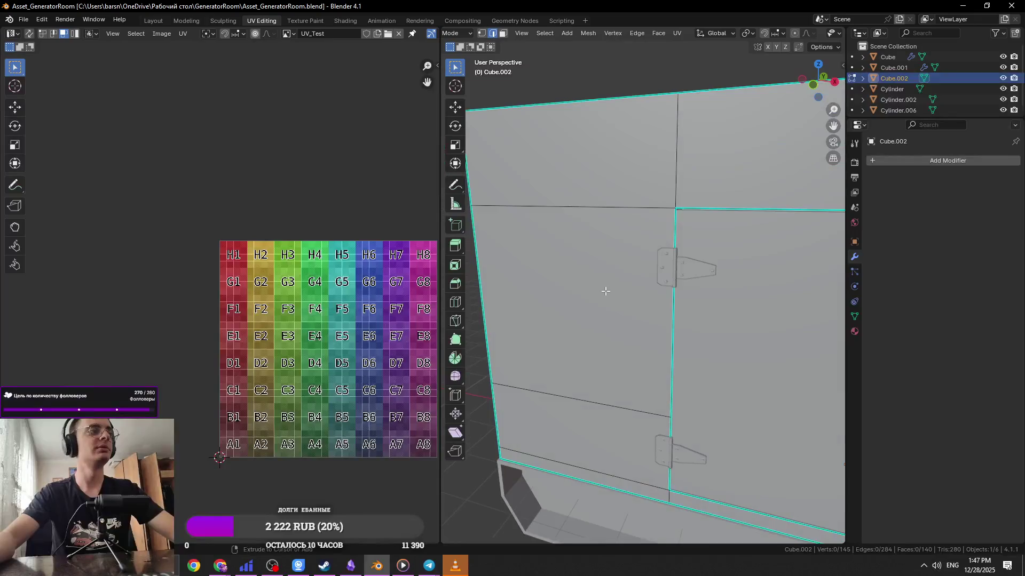
{"action": "key", "text": "ctrl+s"}
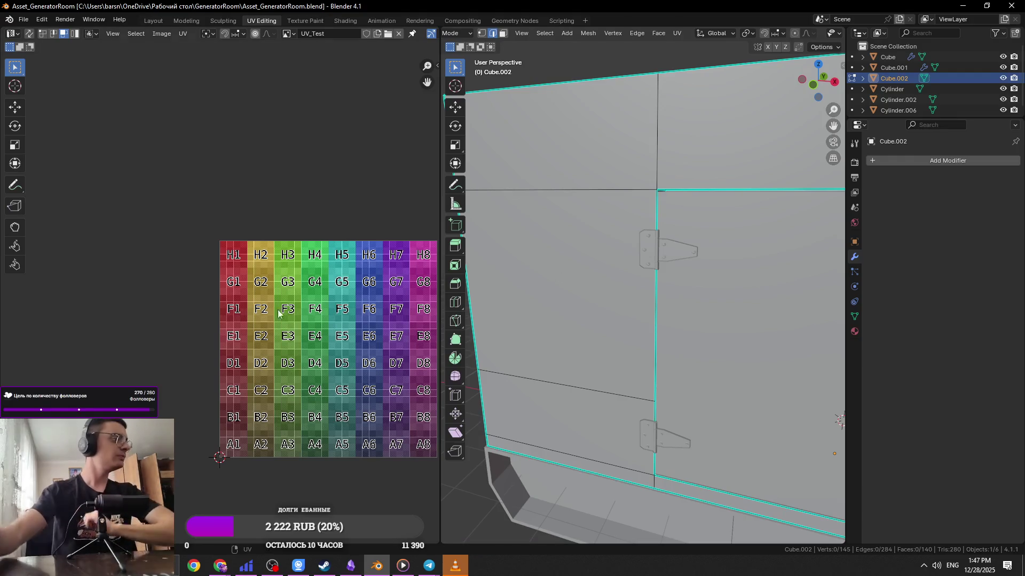
{"action": "key", "text": "alt+Tab"}
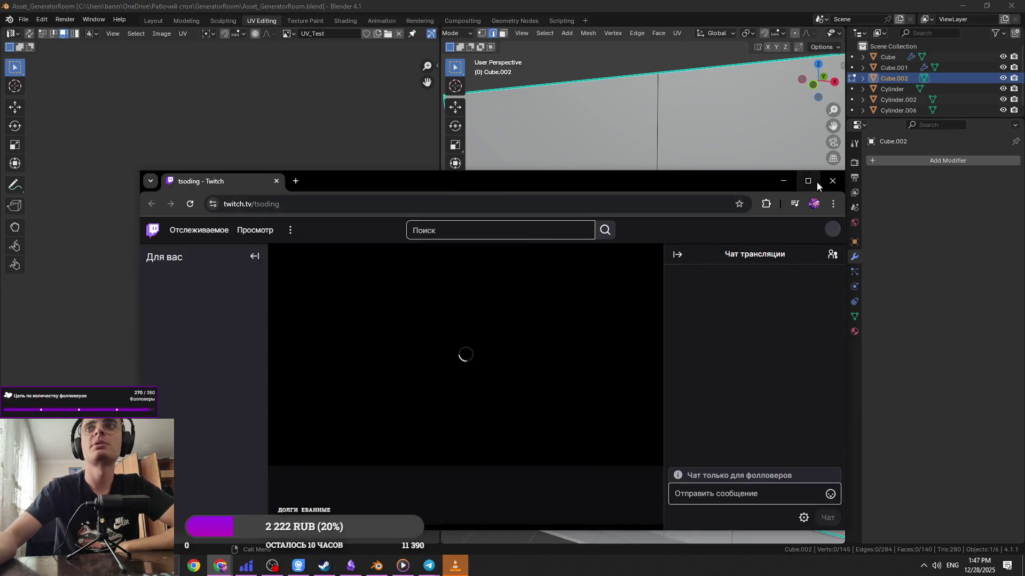
Maximize the browser and sample other developers' streams, closing the second stream tab
{"action": "left_click", "coordinate": [809, 178]}
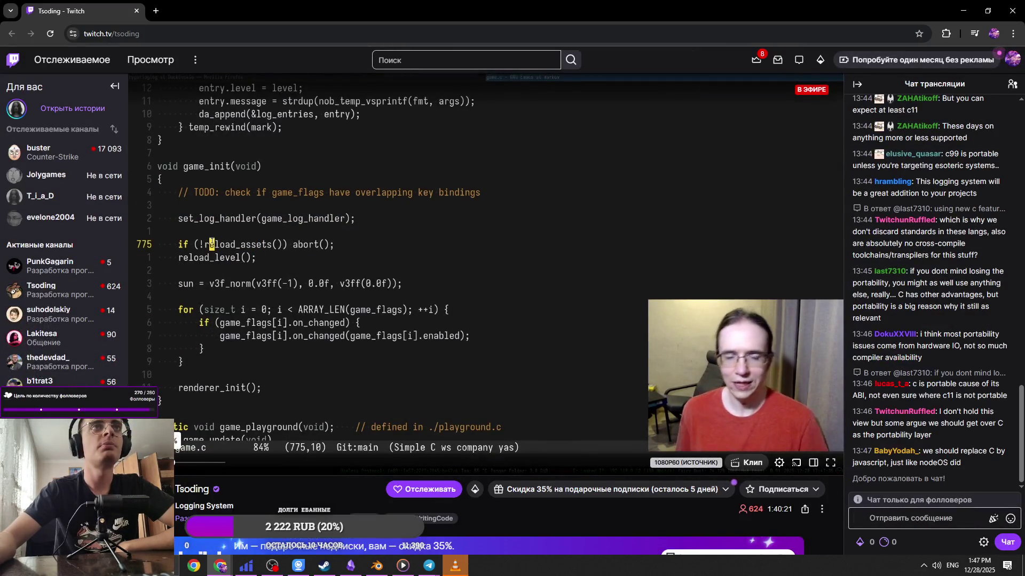
{"action": "left_click", "coordinate": [51, 262], "text": "ctrl+shift"}
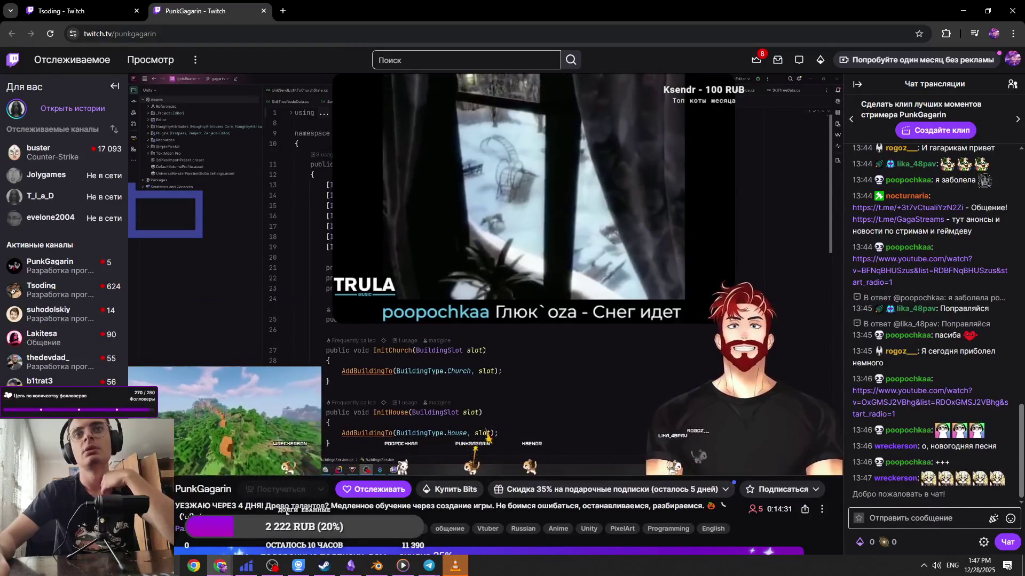
{"action": "right_click", "coordinate": [297, 243]}
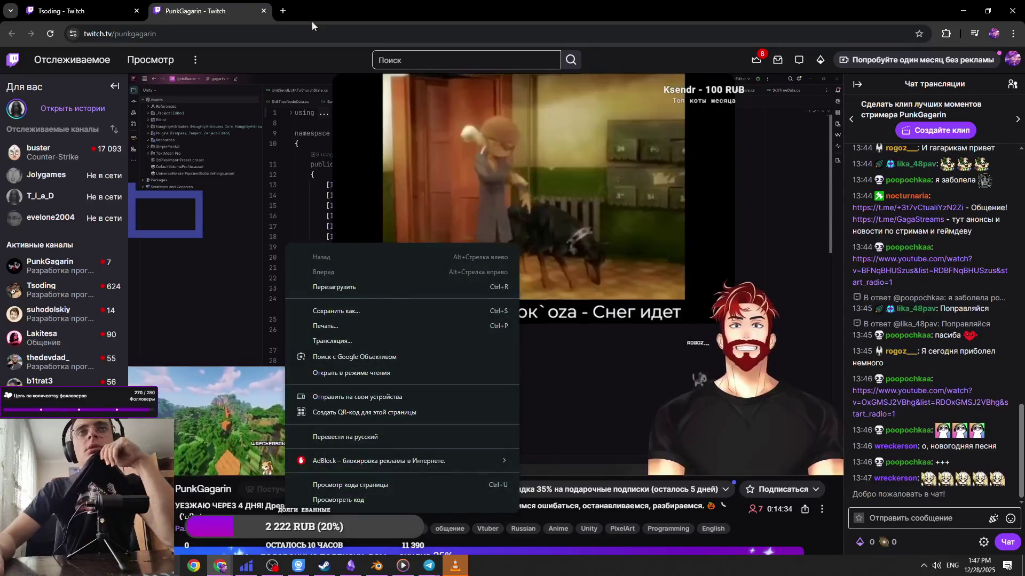
{"action": "left_click", "coordinate": [264, 10]}
{"action": "left_click", "coordinate": [68, 360]}
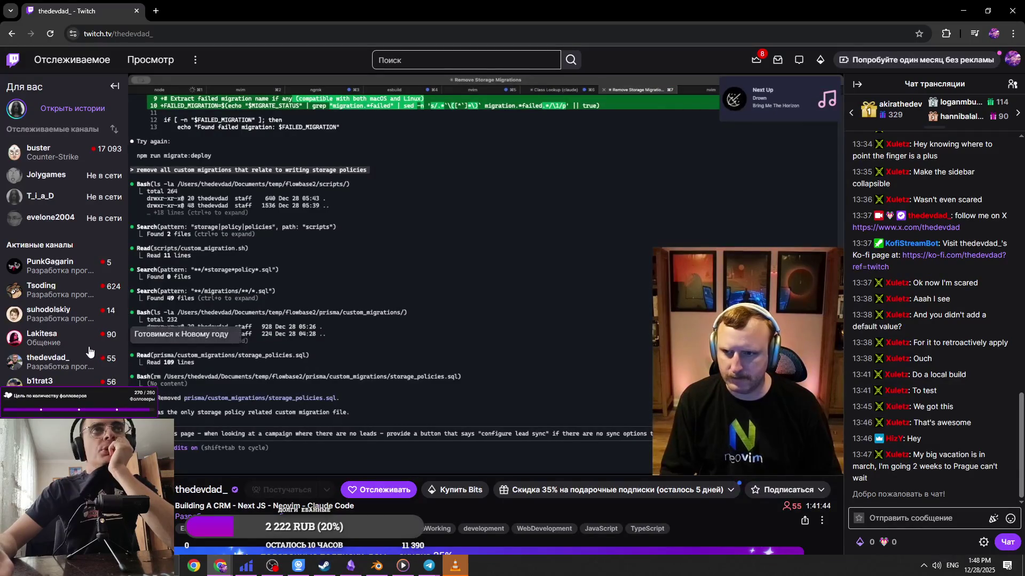
Open a Unity game-dev stream at 91% volume, close the mobile-app tab, and bring VLC forward
{"action": "scroll", "coordinate": [80, 360], "scroll_direction": "down", "scroll_amount": 1}
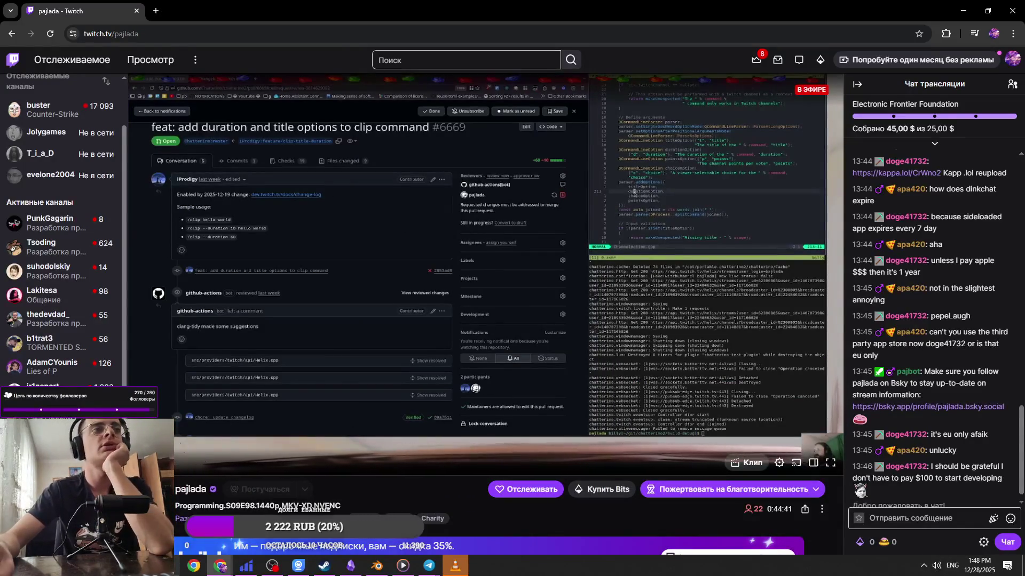
{"action": "scroll", "coordinate": [61, 240], "scroll_direction": "down", "scroll_amount": 1}
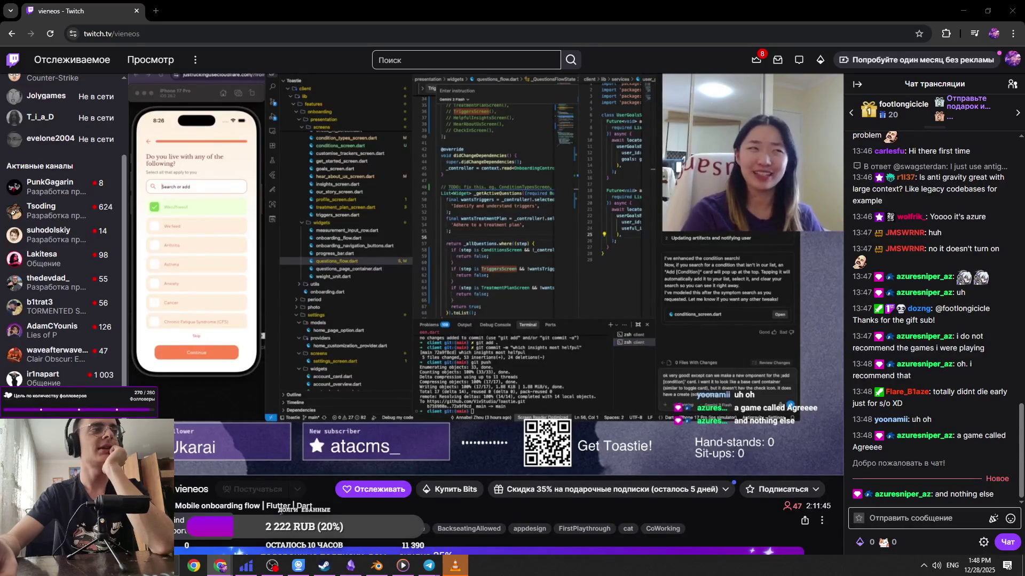
{"action": "key", "text": "ctrl+shift+t"}
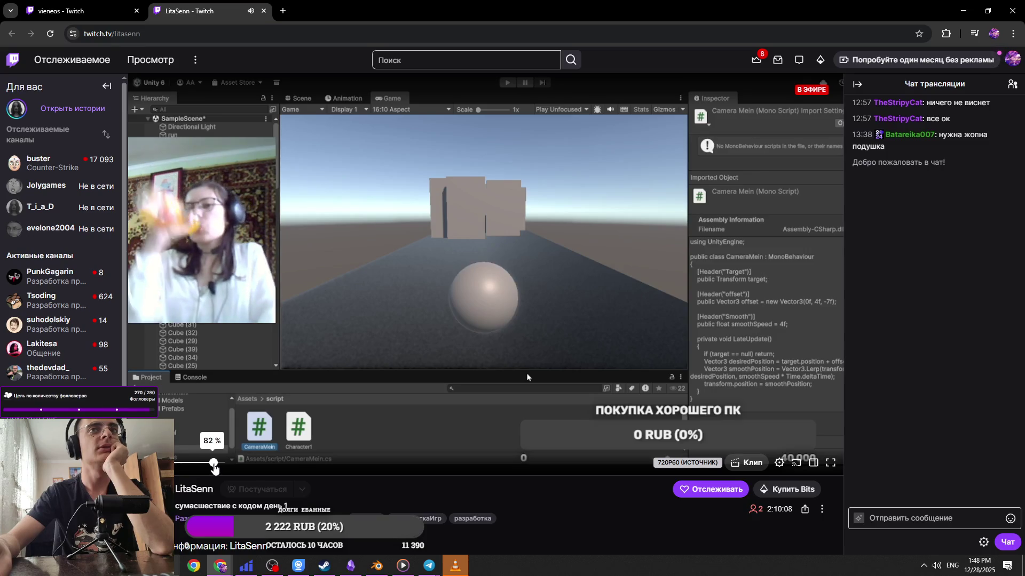
{"action": "left_click_drag", "start_coordinate": [214, 466], "coordinate": [218, 466]}
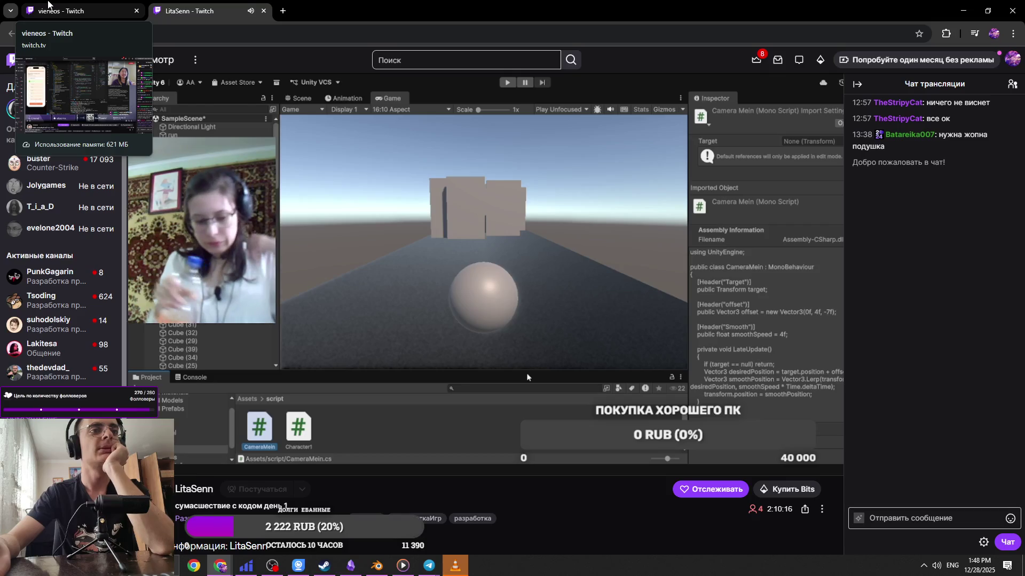
{"action": "middle_click", "coordinate": [48, 4]}
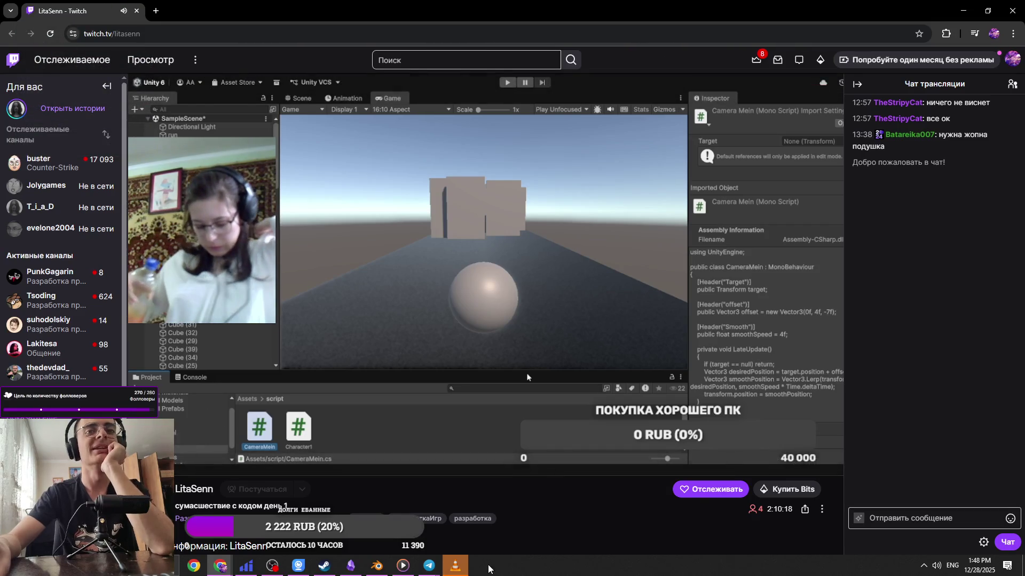
{"action": "left_click", "coordinate": [455, 566]}
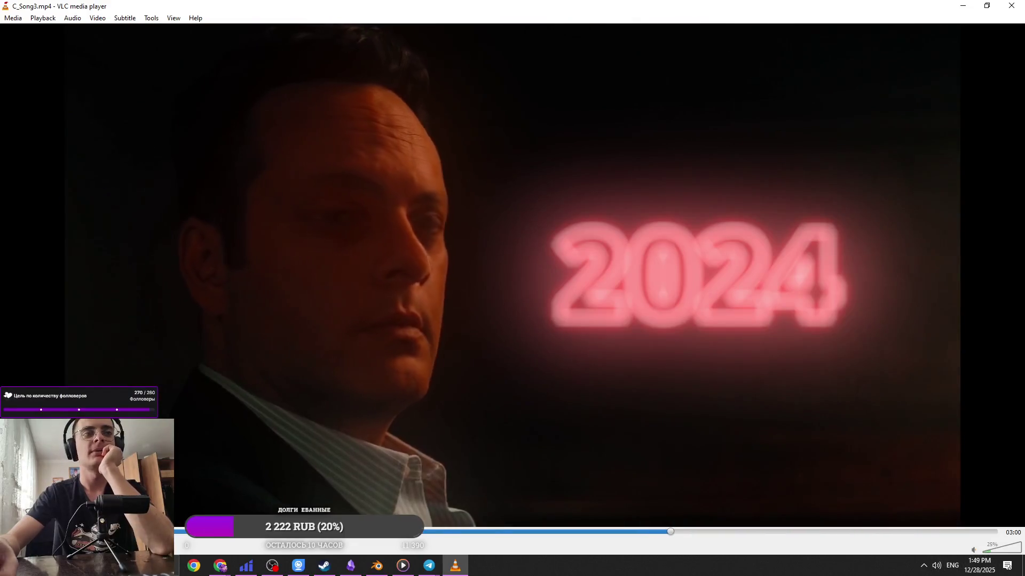
Quit VLC media player, closing the C_Song3.mp4 music video
{"action": "key", "text": "ctrl+q"}
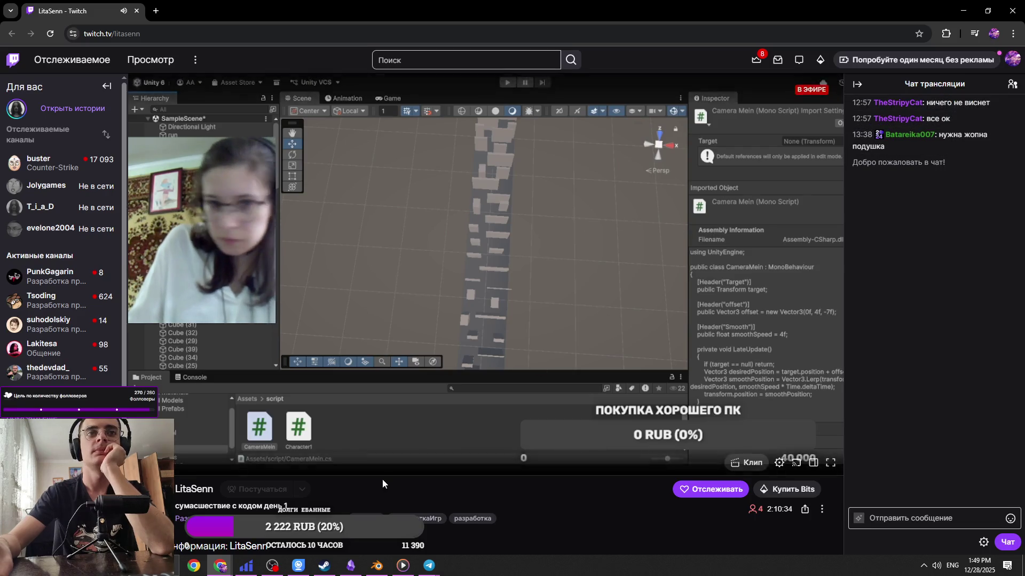
Open the streamer's Twitch channel home page
{"action": "scroll", "coordinate": [380, 479], "scroll_direction": "down", "scroll_amount": 2}
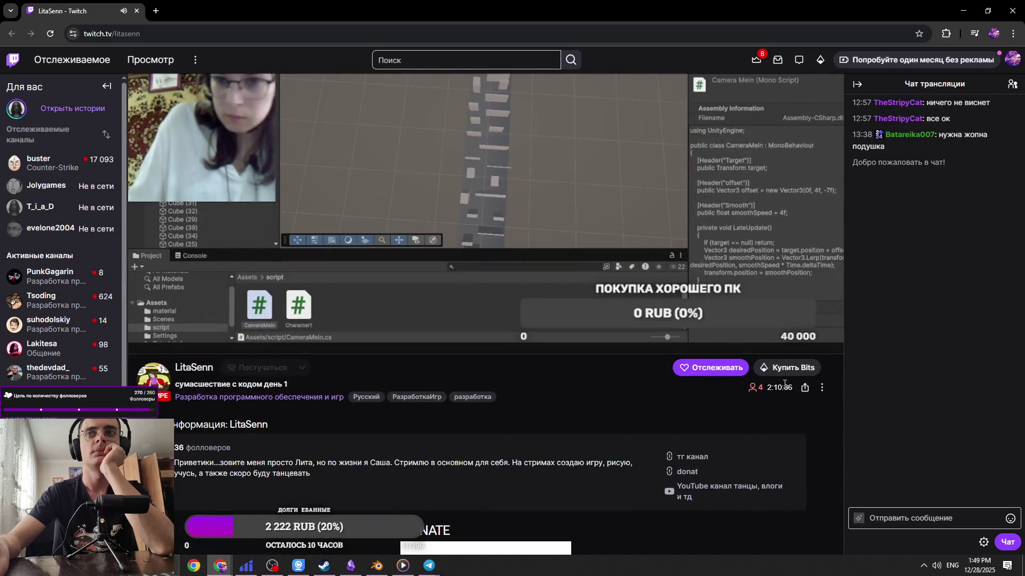
{"action": "scroll", "coordinate": [780, 405], "scroll_direction": "down", "scroll_amount": 3}
{"action": "scroll", "coordinate": [302, 394], "scroll_direction": "up", "scroll_amount": 5}
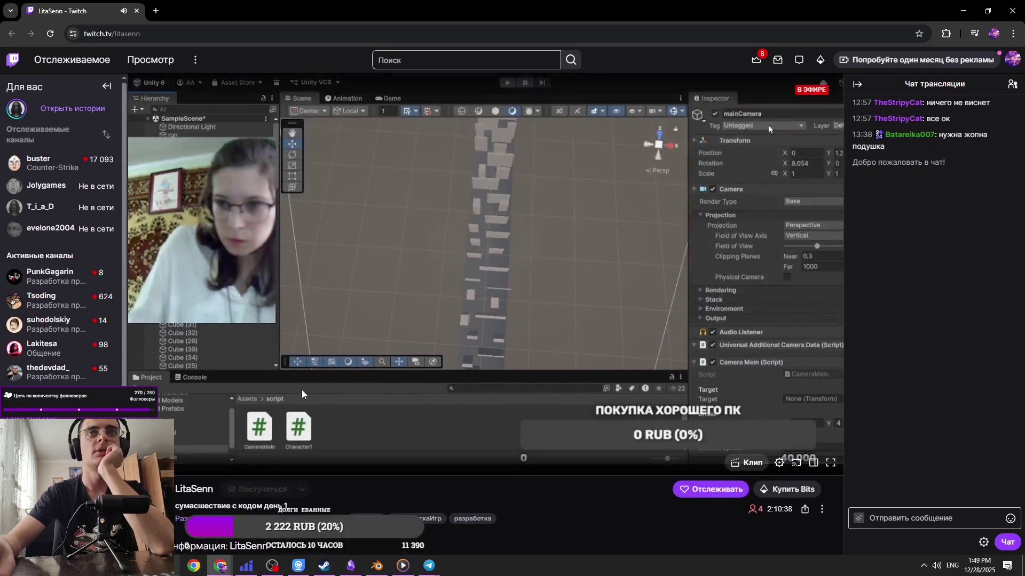
{"action": "mouse_move", "coordinate": [179, 470]}
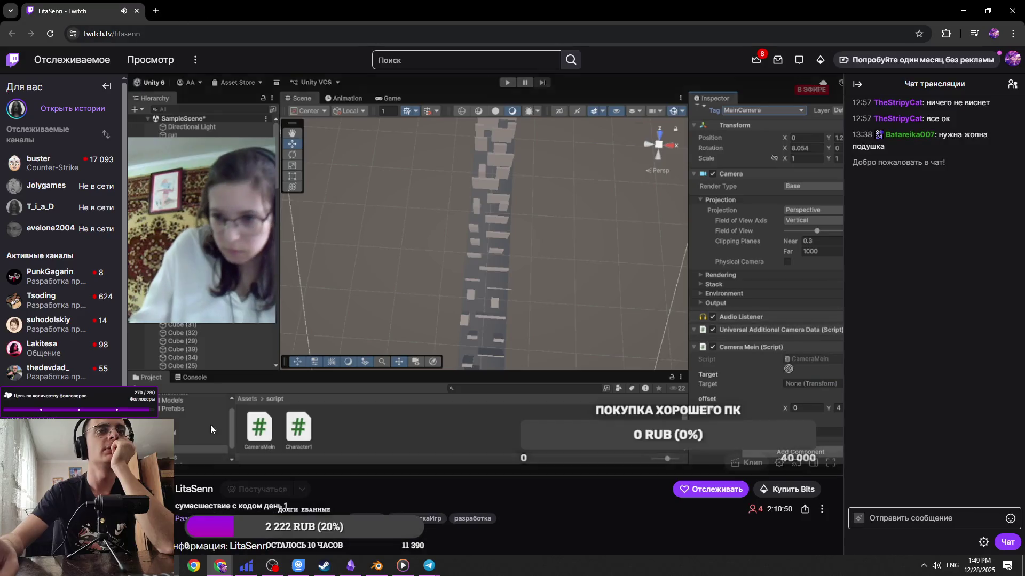
{"action": "left_click", "coordinate": [196, 490]}
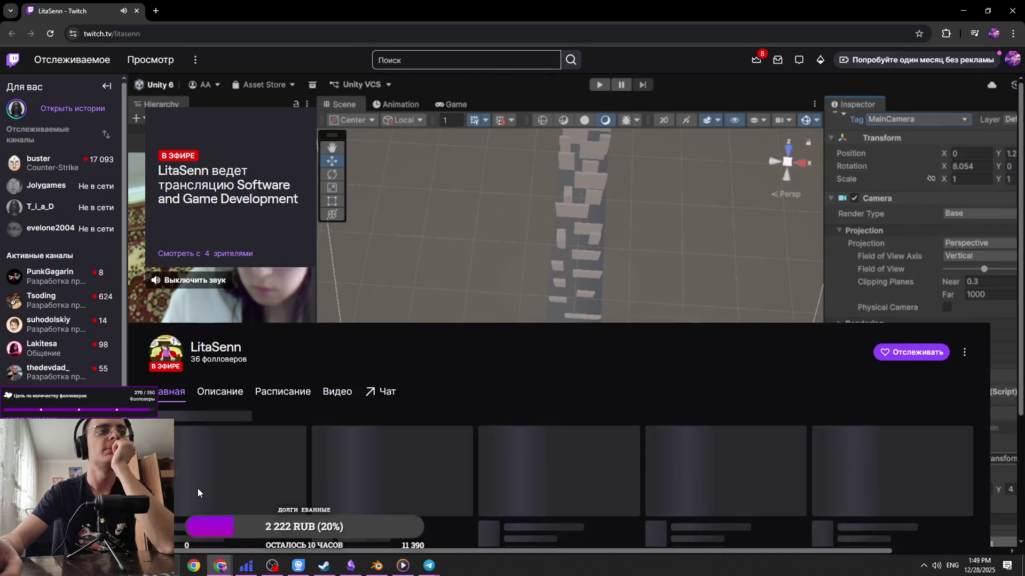
{"action": "scroll", "coordinate": [237, 395], "scroll_direction": "down", "scroll_amount": 1}
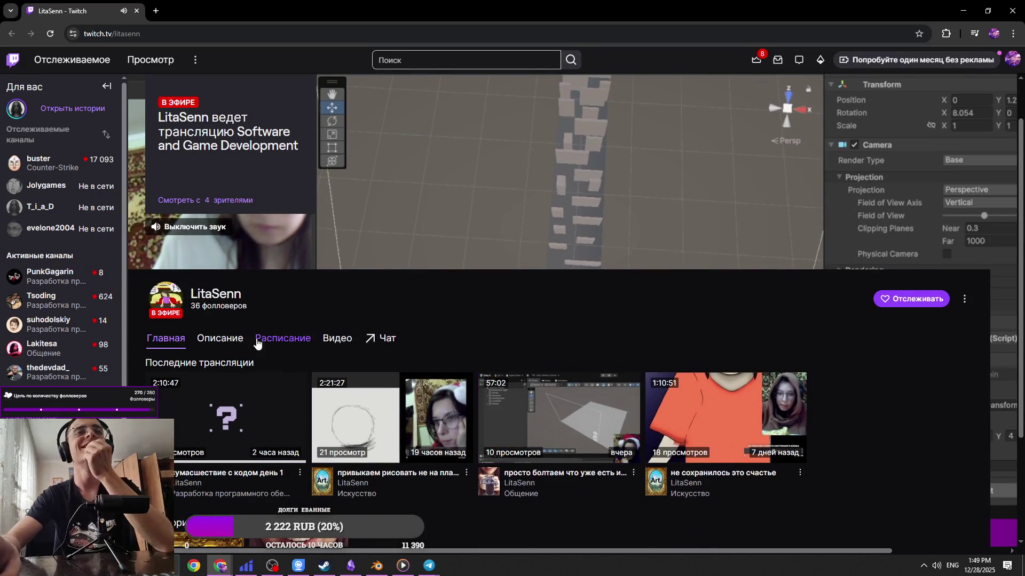
{"action": "scroll", "coordinate": [286, 323], "scroll_direction": "down", "scroll_amount": 3}
{"action": "scroll", "coordinate": [257, 363], "scroll_direction": "up", "scroll_amount": 4}
{"action": "scroll", "coordinate": [256, 363], "scroll_direction": "down", "scroll_amount": 4}
{"action": "scroll", "coordinate": [229, 395], "scroll_direction": "up", "scroll_amount": 4}
Go to the channel's About page and follow the 'donat' link to DALink
{"action": "left_click", "coordinate": [228, 395]}
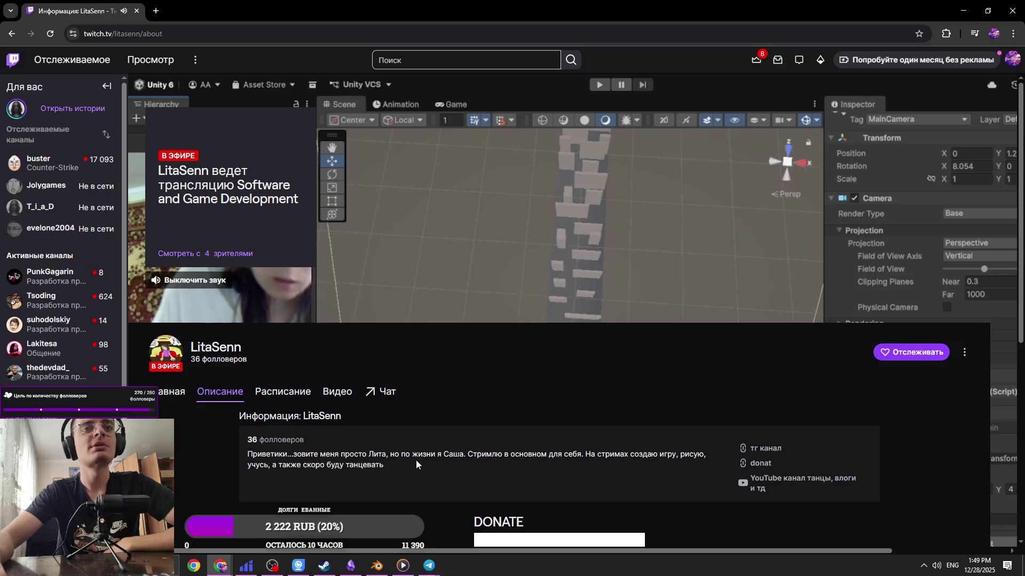
{"action": "scroll", "coordinate": [419, 465], "scroll_direction": "down", "scroll_amount": 1}
{"action": "scroll", "coordinate": [467, 411], "scroll_direction": "down", "scroll_amount": 2}
{"action": "scroll", "coordinate": [483, 301], "scroll_direction": "up", "scroll_amount": 1}
{"action": "left_click_drag", "start_coordinate": [478, 357], "coordinate": [586, 348]}
{"action": "left_click", "coordinate": [547, 365]}
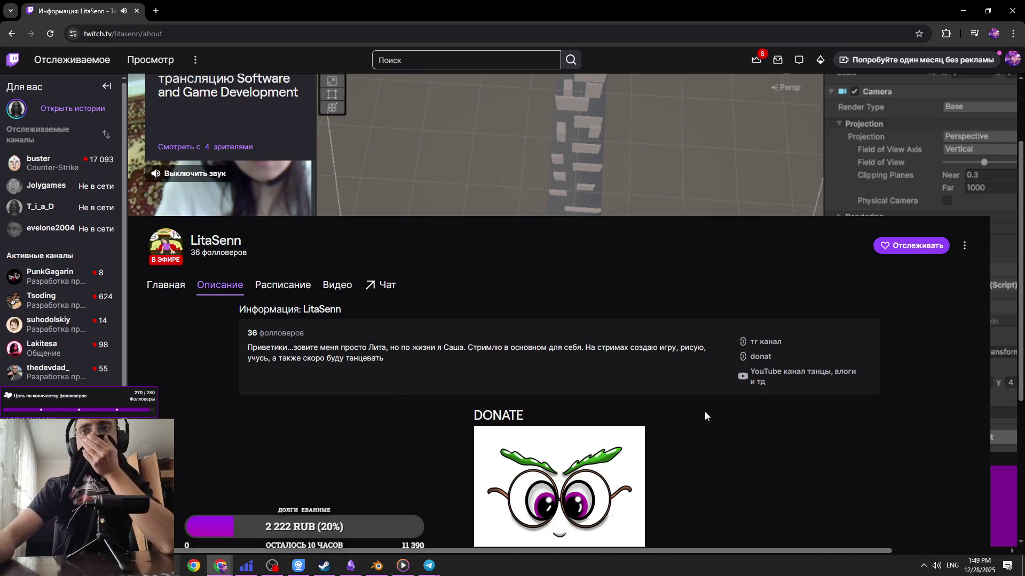
{"action": "left_click", "coordinate": [760, 356]}
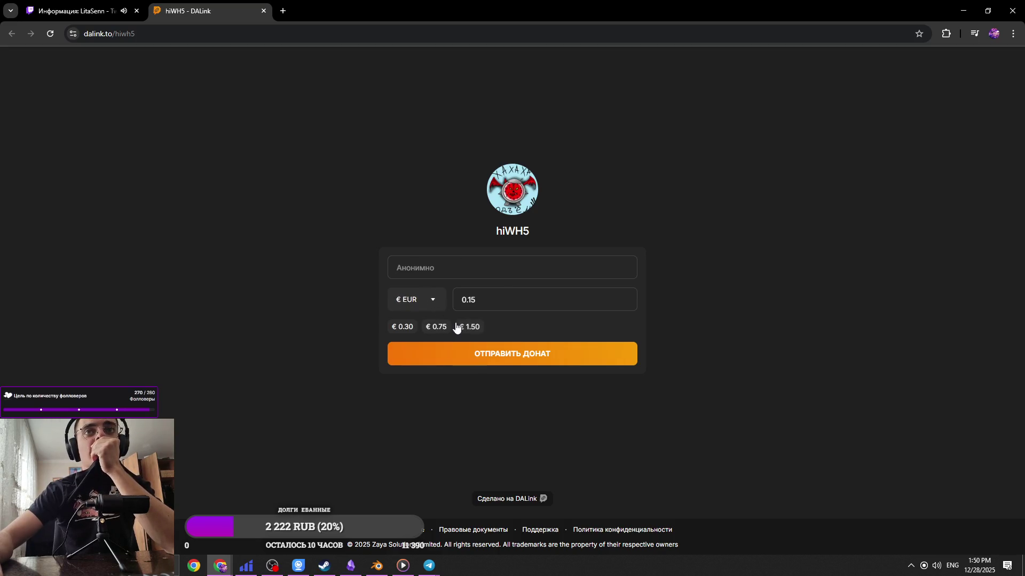
Switch the DALink donation currency from € EUR to ₽ RUB, then return to Twitch
{"action": "left_click", "coordinate": [80, 10]}
{"action": "left_click", "coordinate": [195, 10]}
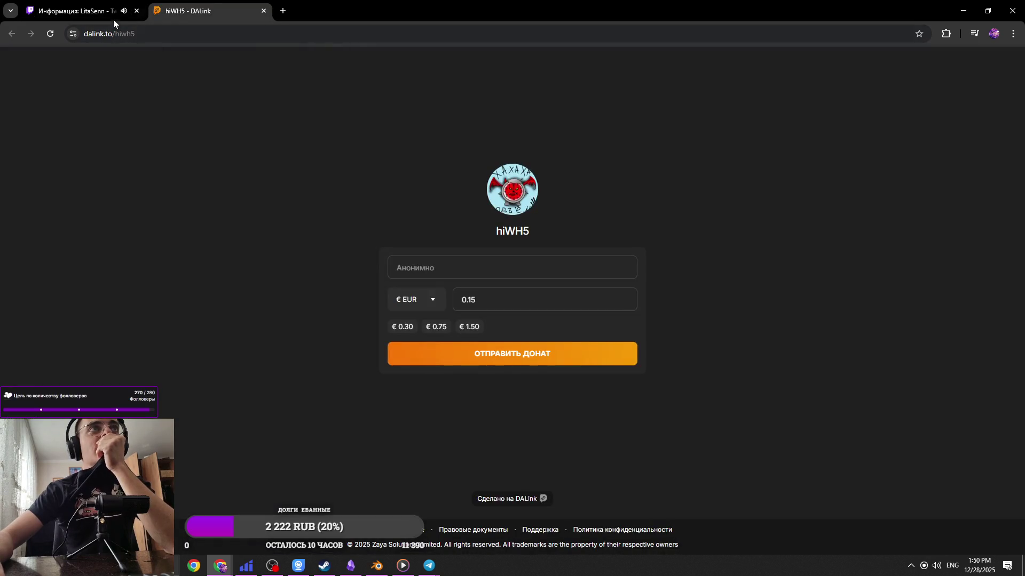
{"action": "left_click", "coordinate": [424, 304]}
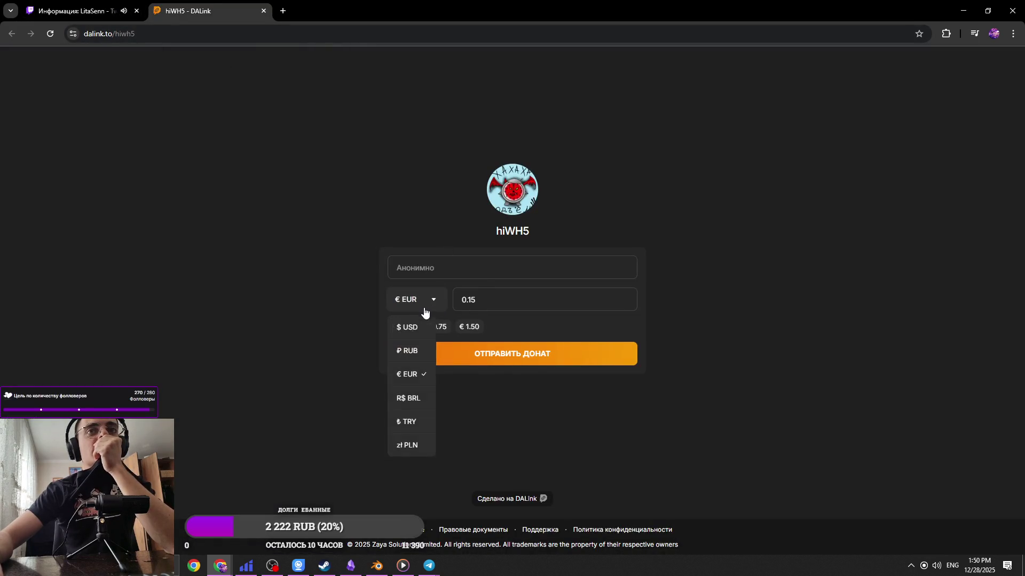
{"action": "left_click", "coordinate": [426, 354]}
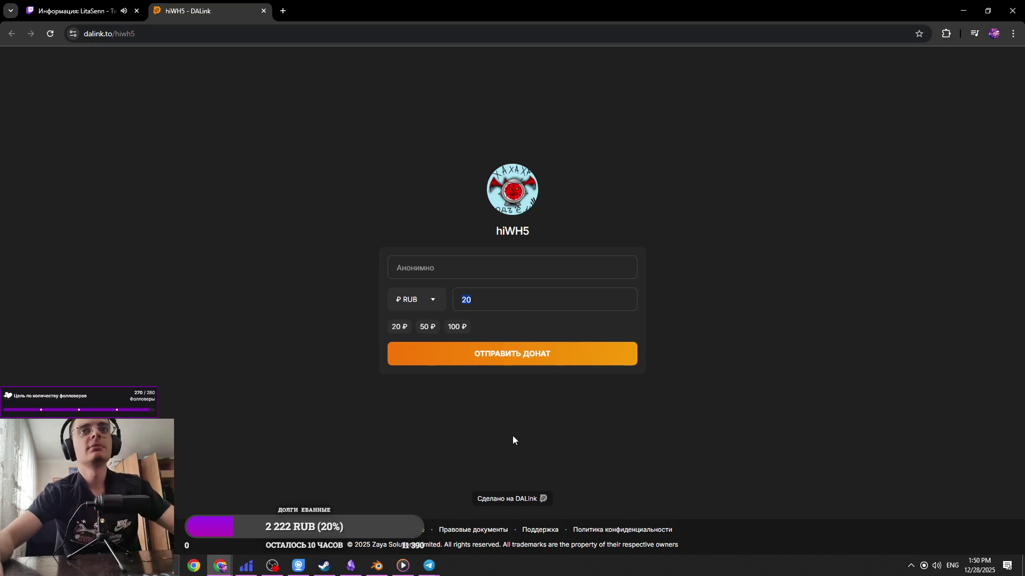
{"action": "key", "text": "ctrl+shift+Tab"}
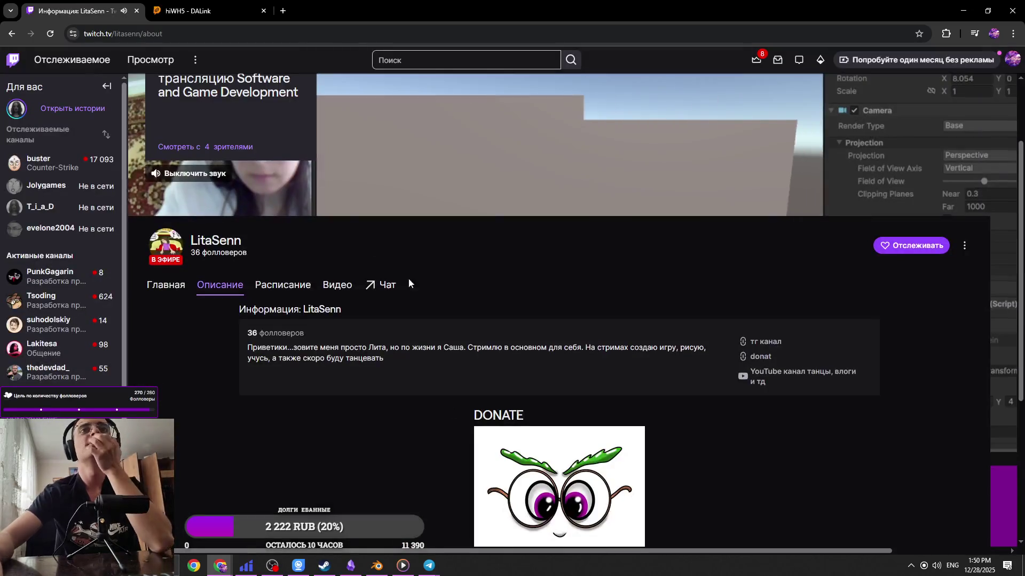
Open the streamer's YouTube channel in a new tab and scroll through its Видео list
{"action": "scroll", "coordinate": [393, 255], "scroll_direction": "up", "scroll_amount": 2}
{"action": "scroll", "coordinate": [476, 425], "scroll_direction": "down", "scroll_amount": 2}
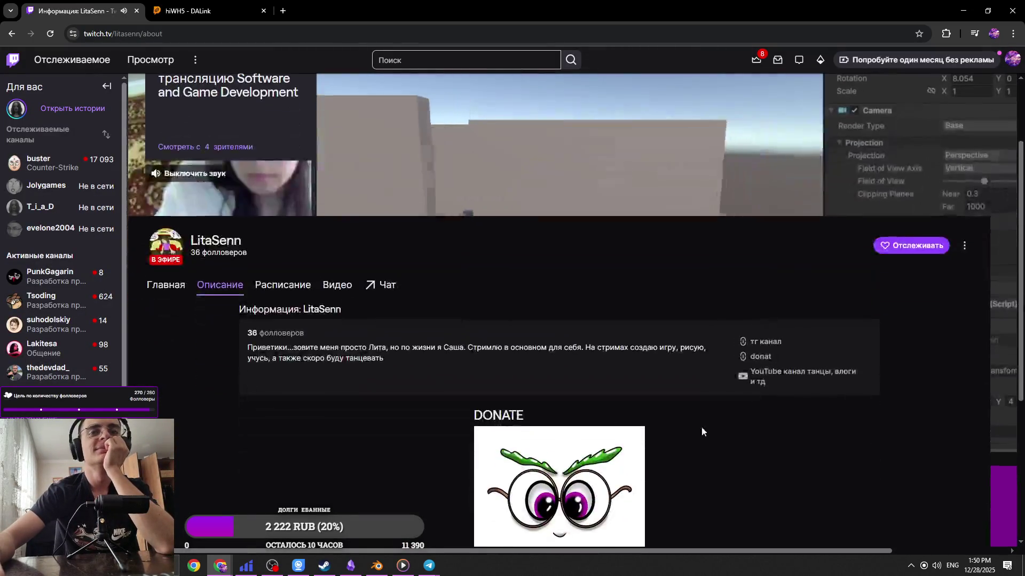
{"action": "middle_click", "coordinate": [768, 383]}
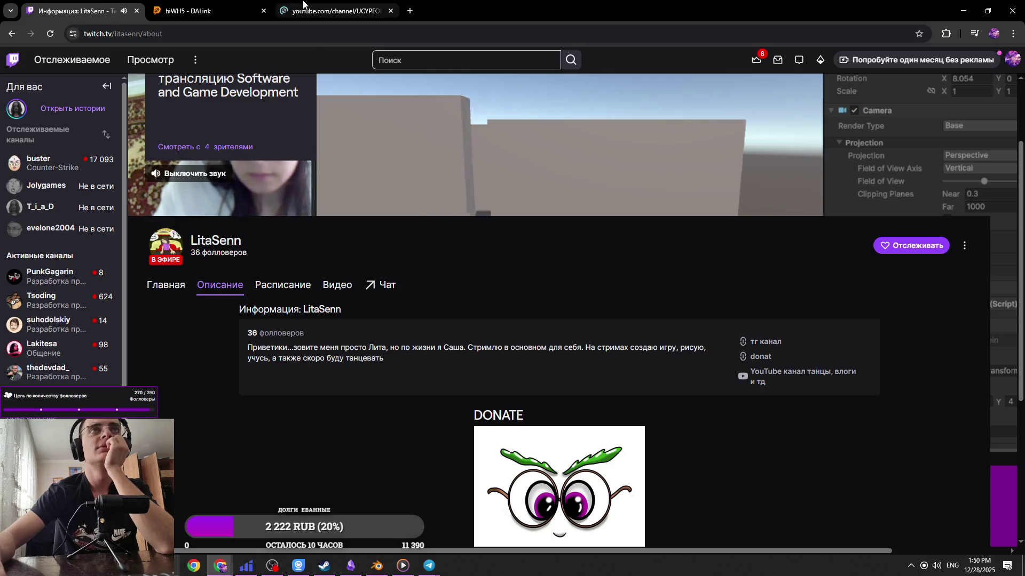
{"action": "left_click", "coordinate": [301, 8]}
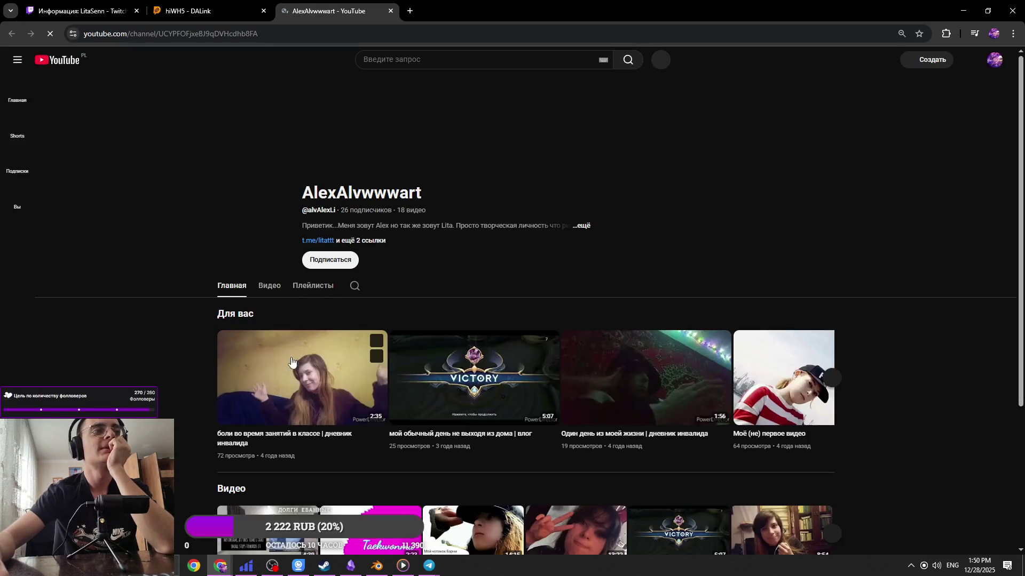
{"action": "left_click", "coordinate": [276, 295]}
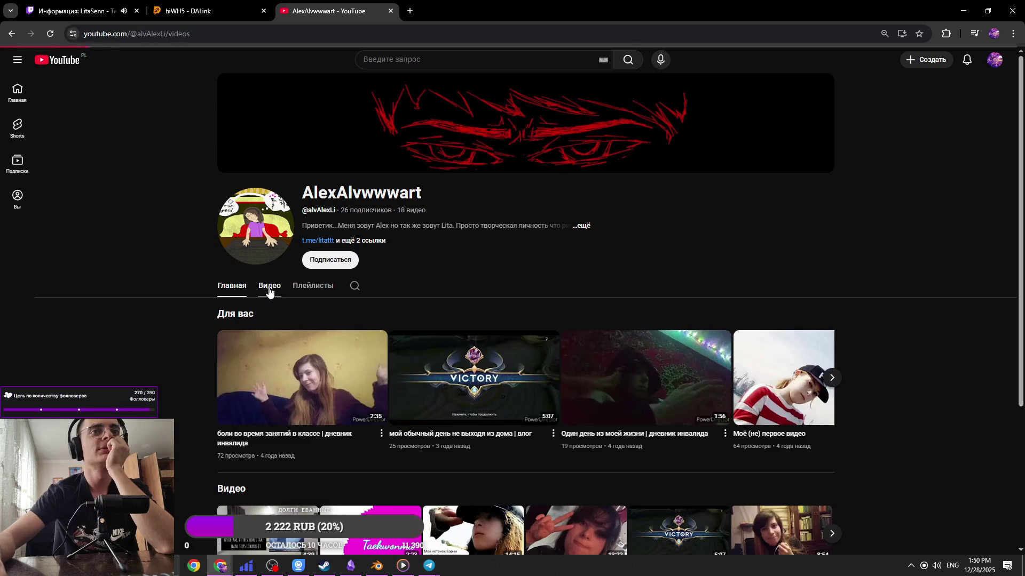
{"action": "scroll", "coordinate": [899, 398], "scroll_direction": "down", "scroll_amount": 2}
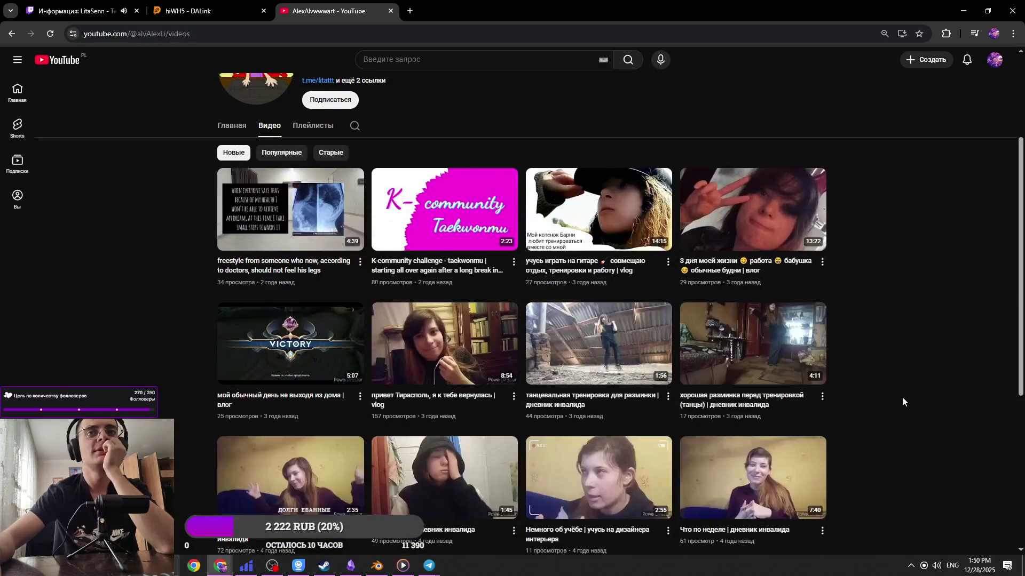
{"action": "scroll", "coordinate": [902, 397], "scroll_direction": "down", "scroll_amount": 4}
{"action": "scroll", "coordinate": [903, 396], "scroll_direction": "down", "scroll_amount": 2}
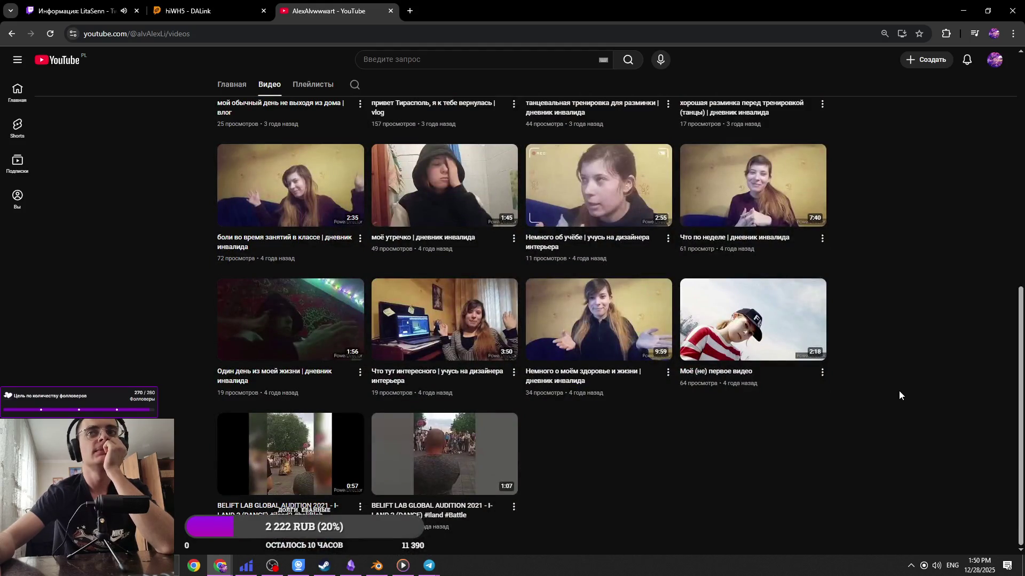
Switch to the 'Моё (не) первое видео' watch page
{"action": "mouse_move", "coordinate": [729, 339]}
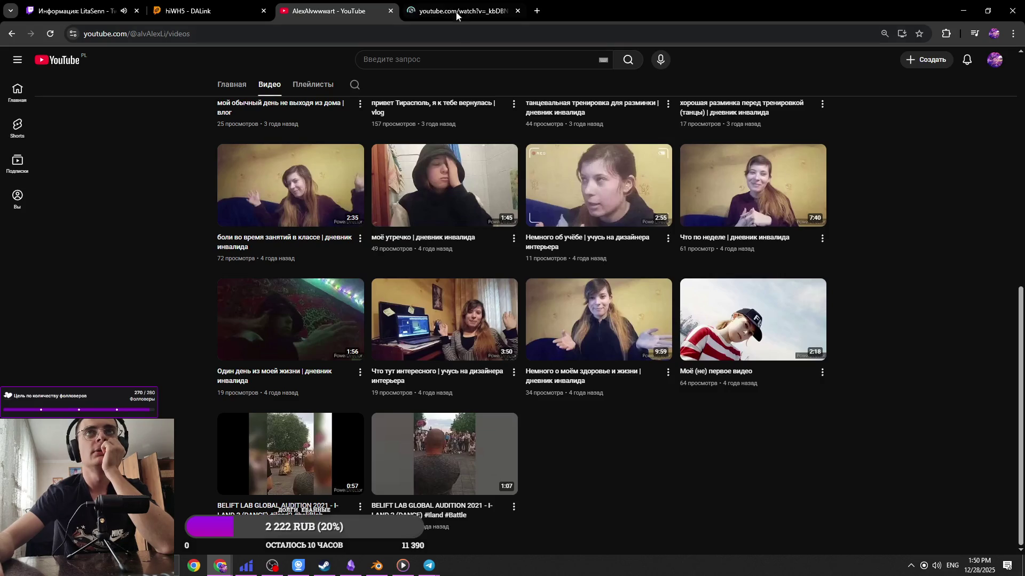
{"action": "key", "text": "ctrl+shift+Tab"}
{"action": "key", "text": "ctrl+shift+Tab"}
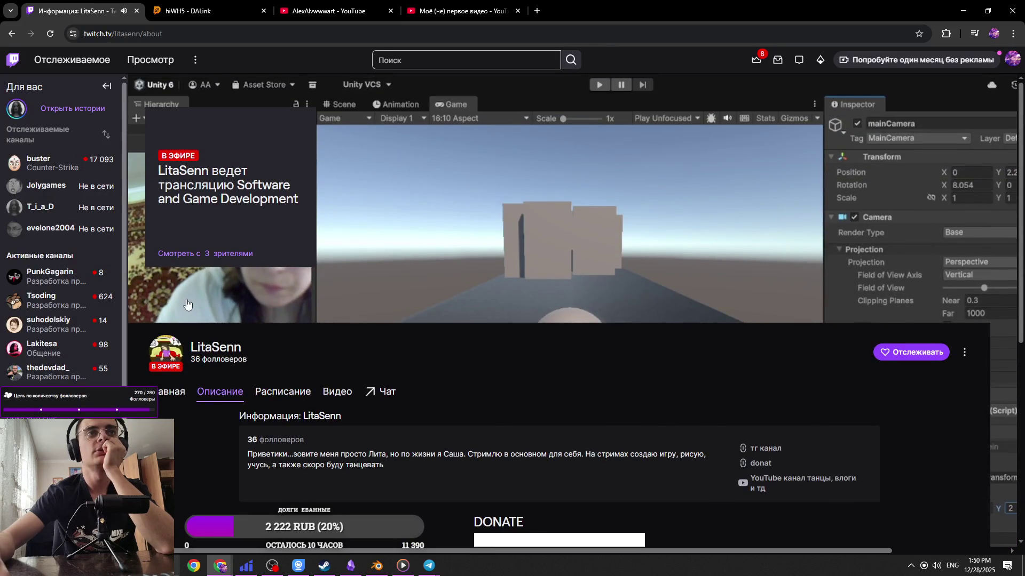
{"action": "left_click", "coordinate": [340, 4]}
{"action": "key", "text": "ctrl+Tab"}
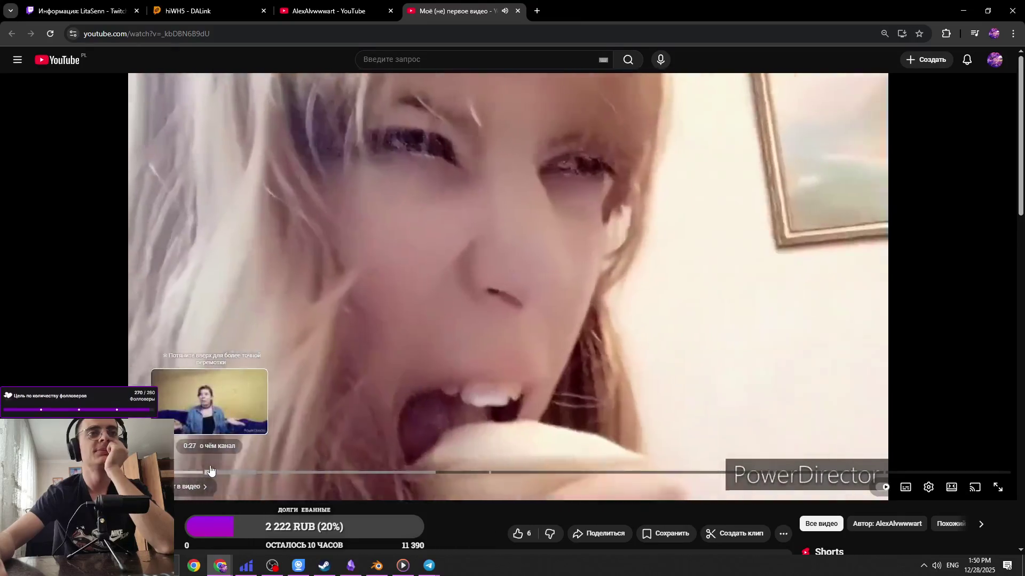
Skip ahead to about 0:27 in 'Моё (не) первое видео' and let it play on
{"action": "left_click_drag", "start_coordinate": [208, 471], "coordinate": [207, 472]}
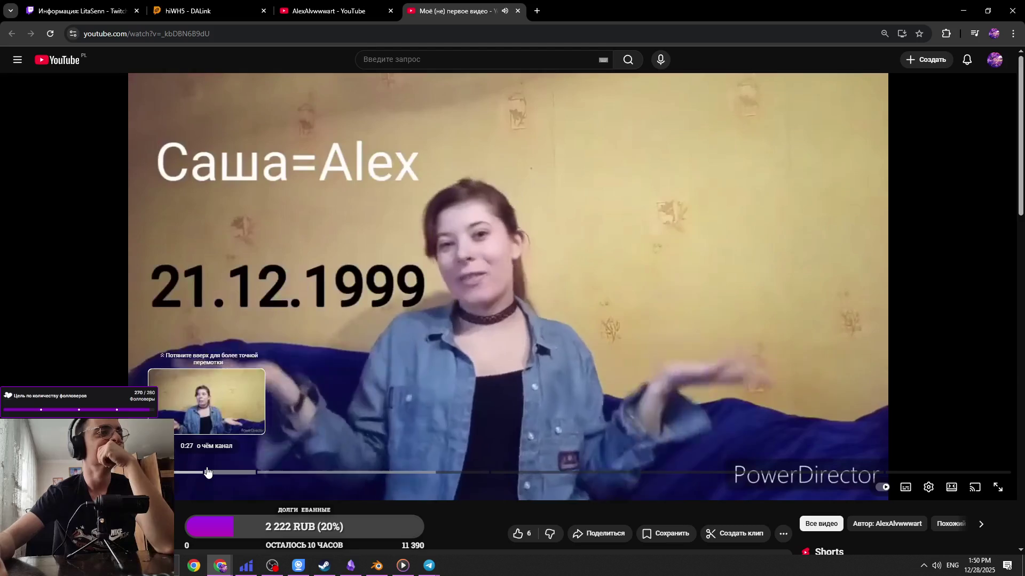
{"action": "left_click", "coordinate": [209, 433]}
{"action": "scroll", "coordinate": [258, 501], "scroll_direction": "down", "scroll_amount": 2}
{"action": "scroll", "coordinate": [257, 502], "scroll_direction": "up", "scroll_amount": 1}
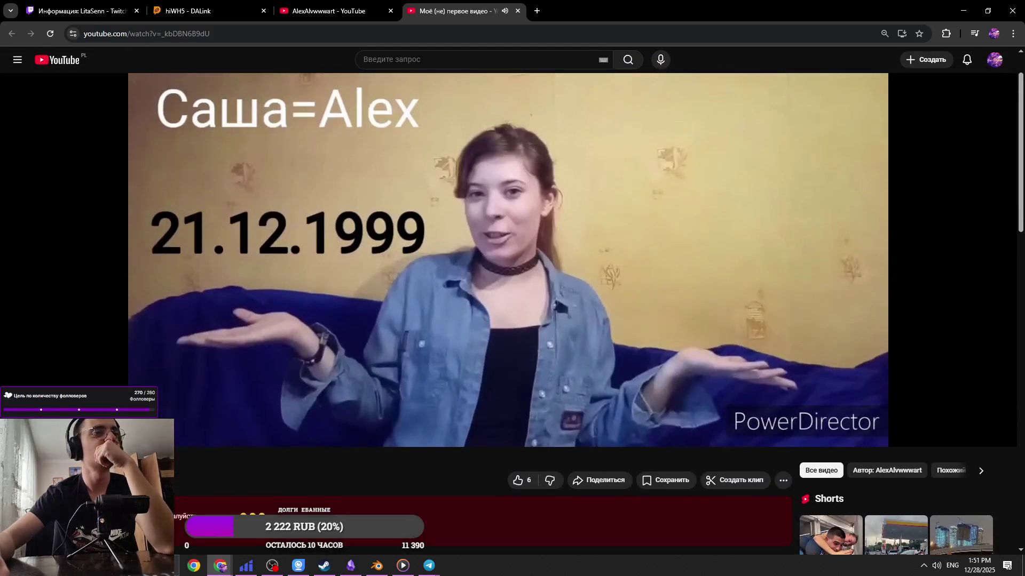
{"action": "scroll", "coordinate": [257, 502], "scroll_direction": "up", "scroll_amount": 1}
{"action": "scroll", "coordinate": [258, 502], "scroll_direction": "down", "scroll_amount": 2}
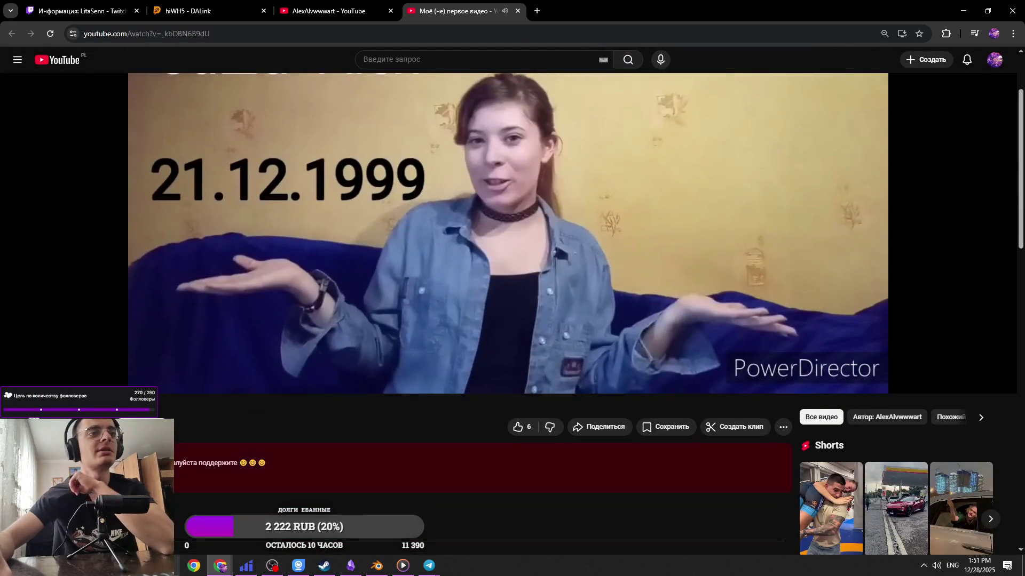
{"action": "scroll", "coordinate": [257, 501], "scroll_direction": "up", "scroll_amount": 1}
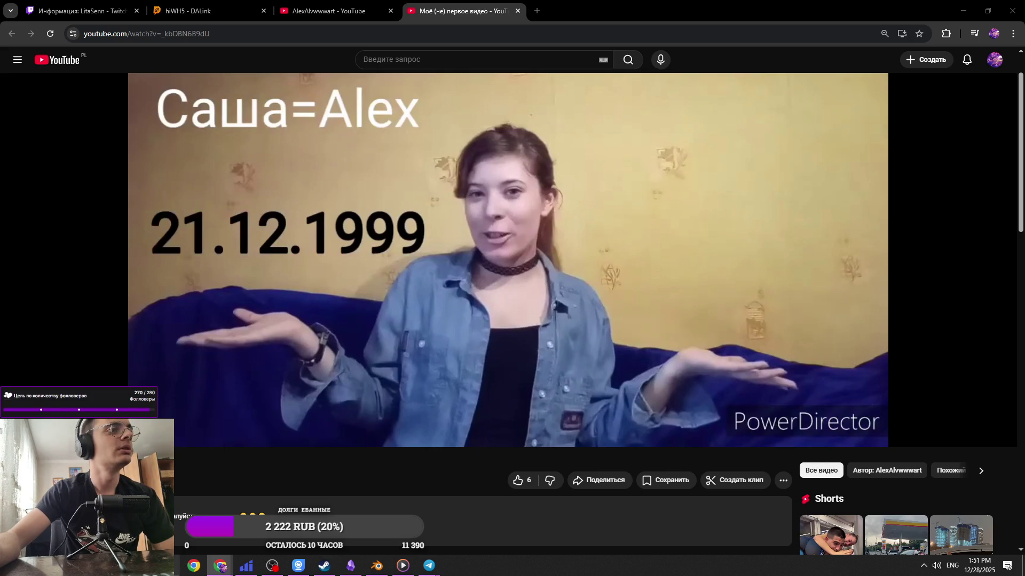
{"action": "scroll", "coordinate": [263, 470], "scroll_direction": "down", "scroll_amount": 4}
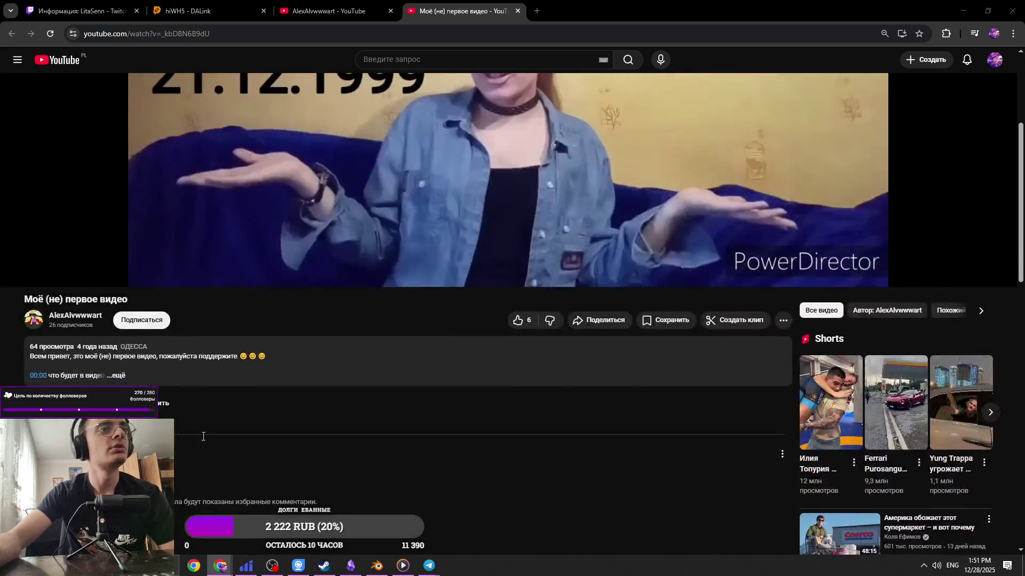
{"action": "scroll", "coordinate": [256, 472], "scroll_direction": "up", "scroll_amount": 3}
{"action": "scroll", "coordinate": [346, 457], "scroll_direction": "up", "scroll_amount": 2}
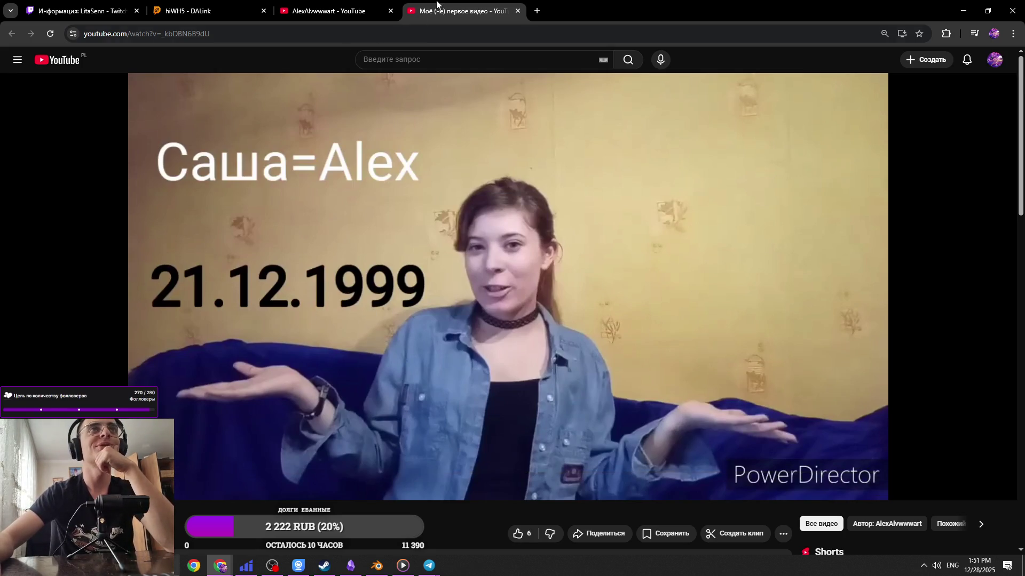
Resume the video, pause it, and return to the channel's video list
{"action": "left_click", "coordinate": [466, 438]}
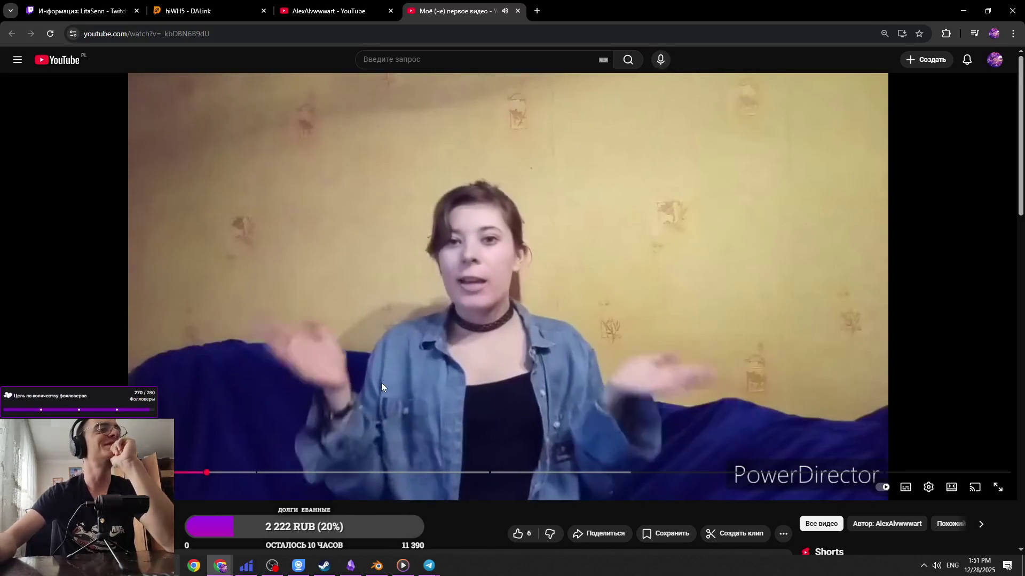
{"action": "left_click", "coordinate": [341, 454]}
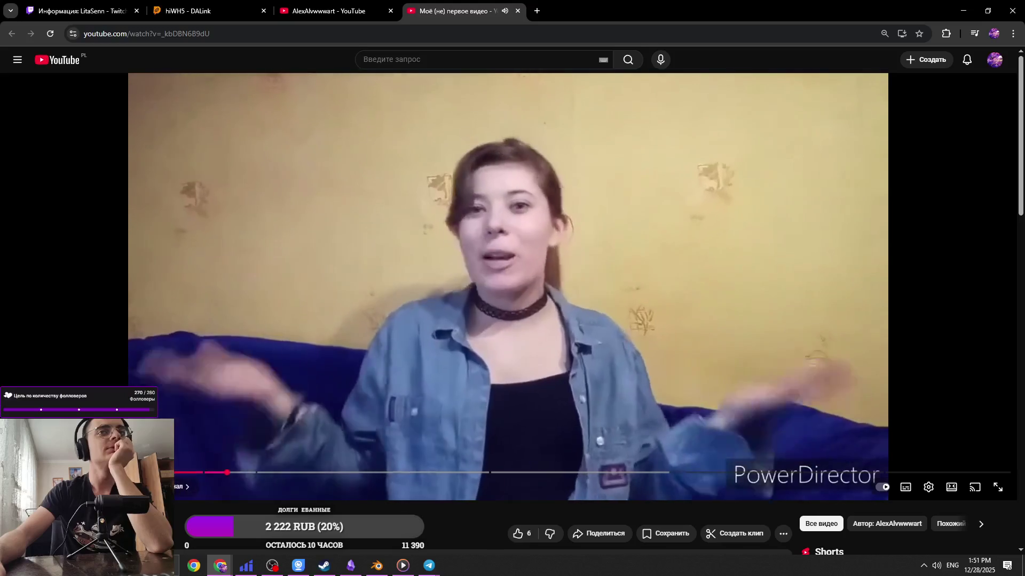
{"action": "left_click", "coordinate": [328, 11]}
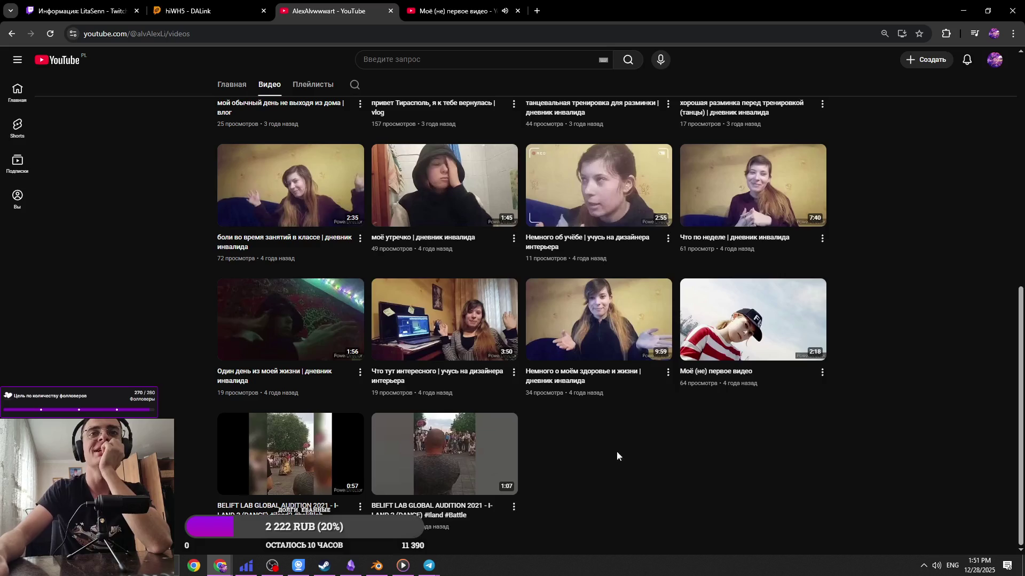
Scroll up the Видео grid and switch to the 'танцевальная тренировка для разминки' video tab
{"action": "scroll", "coordinate": [392, 344], "scroll_direction": "up", "scroll_amount": 2}
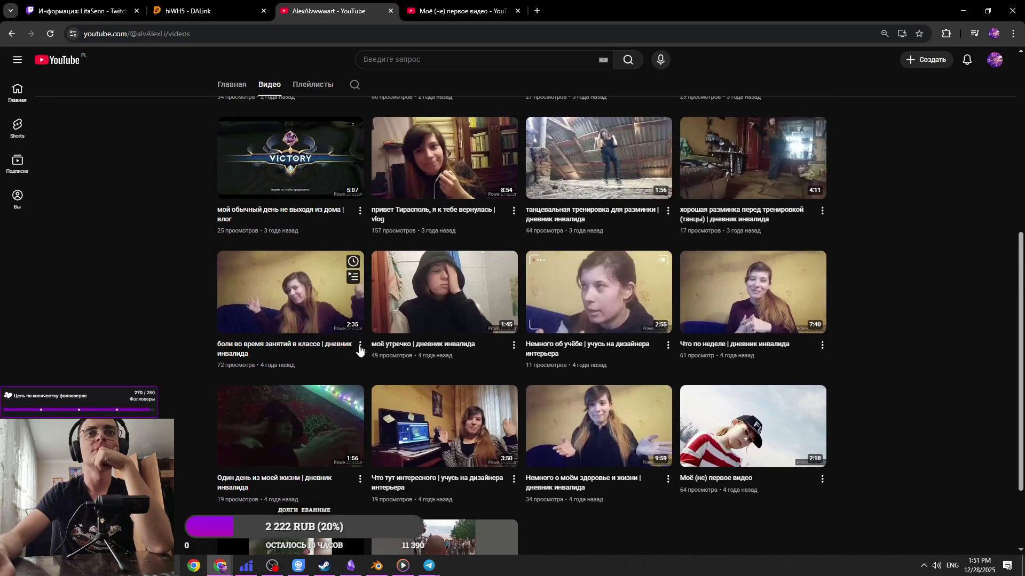
{"action": "scroll", "coordinate": [572, 466], "scroll_direction": "up", "scroll_amount": 1}
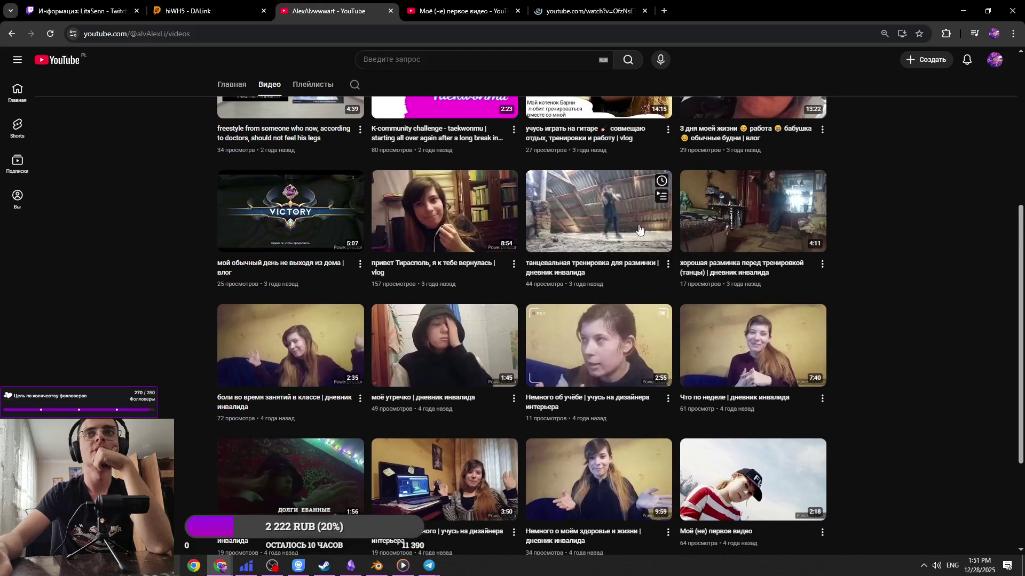
{"action": "left_click", "coordinate": [603, 8]}
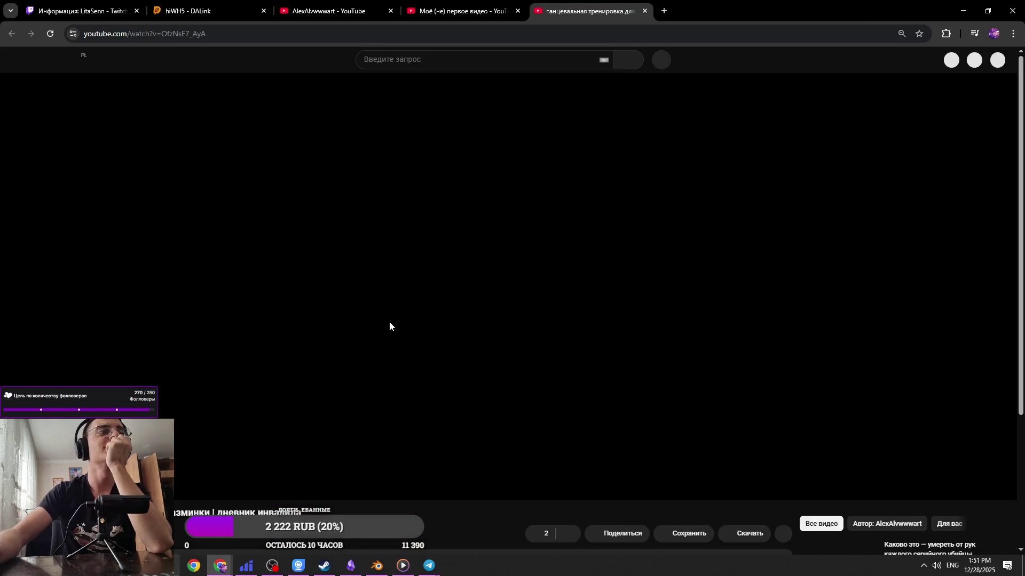
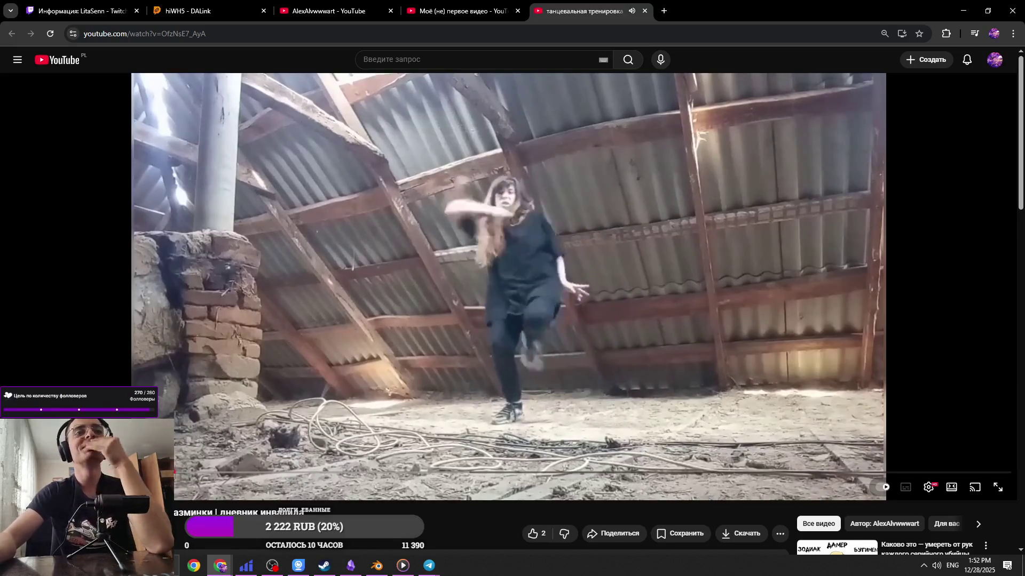
Skip the dance video to near its end and pause it
{"action": "left_click_drag", "start_coordinate": [380, 475], "coordinate": [632, 478]}
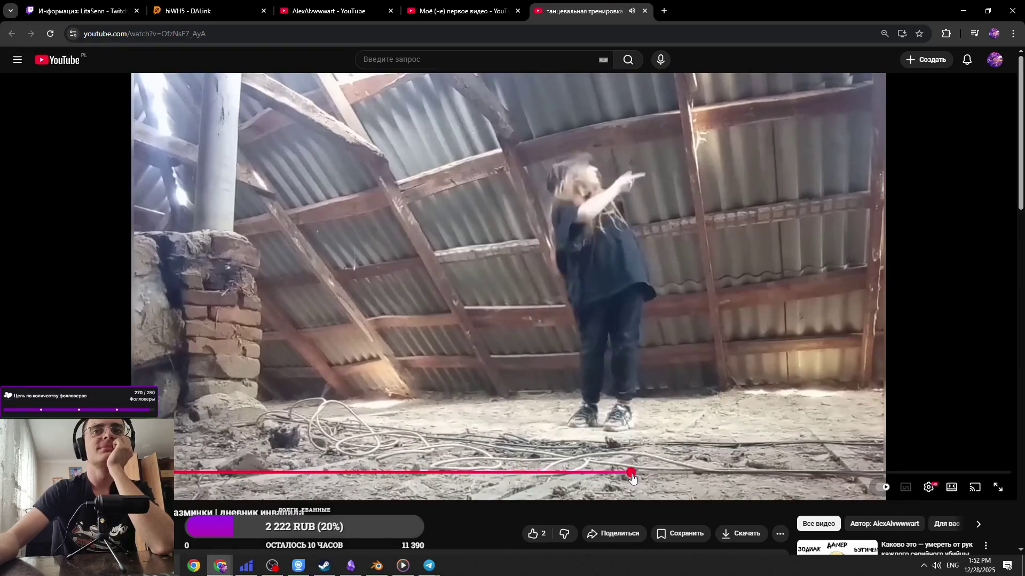
{"action": "left_click", "coordinate": [794, 474]}
{"action": "left_click", "coordinate": [874, 473]}
{"action": "left_click", "coordinate": [482, 257]}
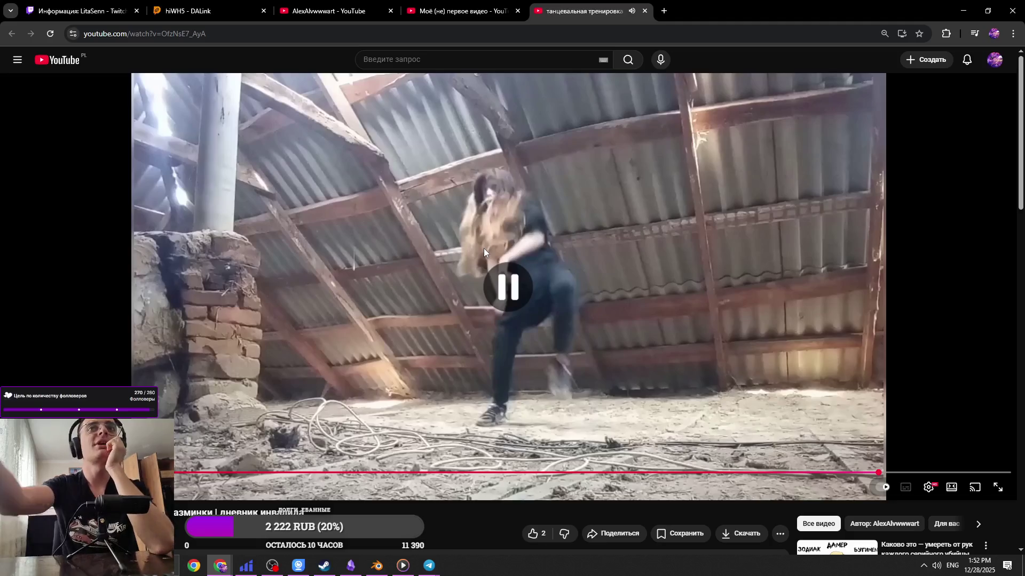
Look over the channel's video list and the Twitch channel's home section
{"action": "left_click", "coordinate": [353, 12]}
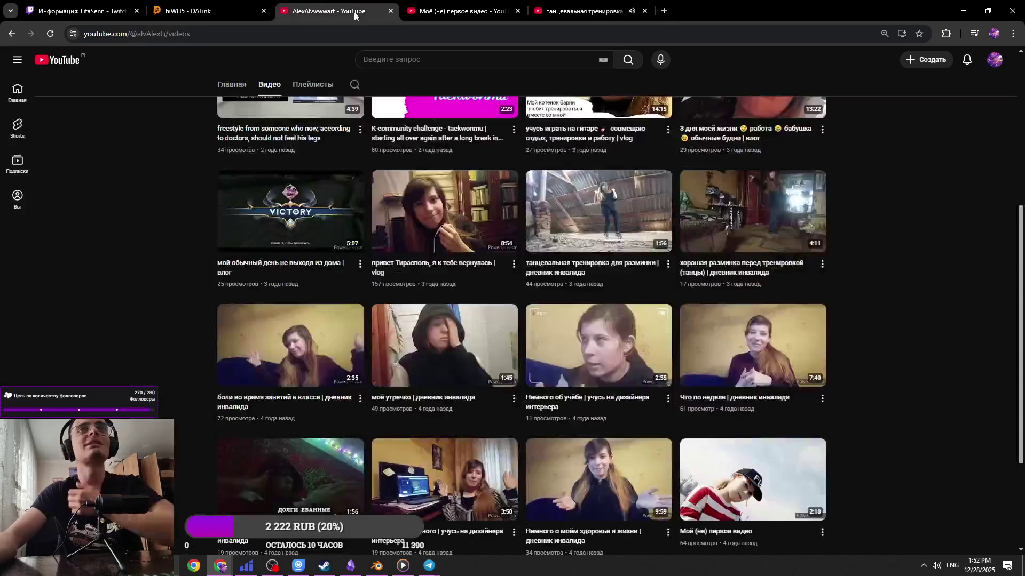
{"action": "key", "text": "ctrl+shift+Tab"}
{"action": "key", "text": "ctrl+shift+Tab"}
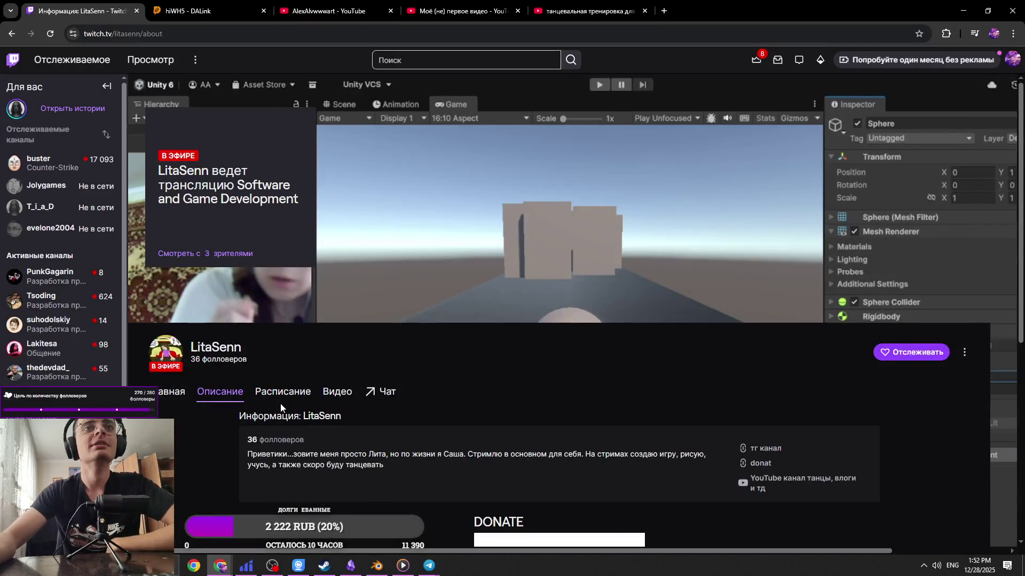
{"action": "left_click", "coordinate": [174, 397]}
{"action": "left_click", "coordinate": [331, 11]}
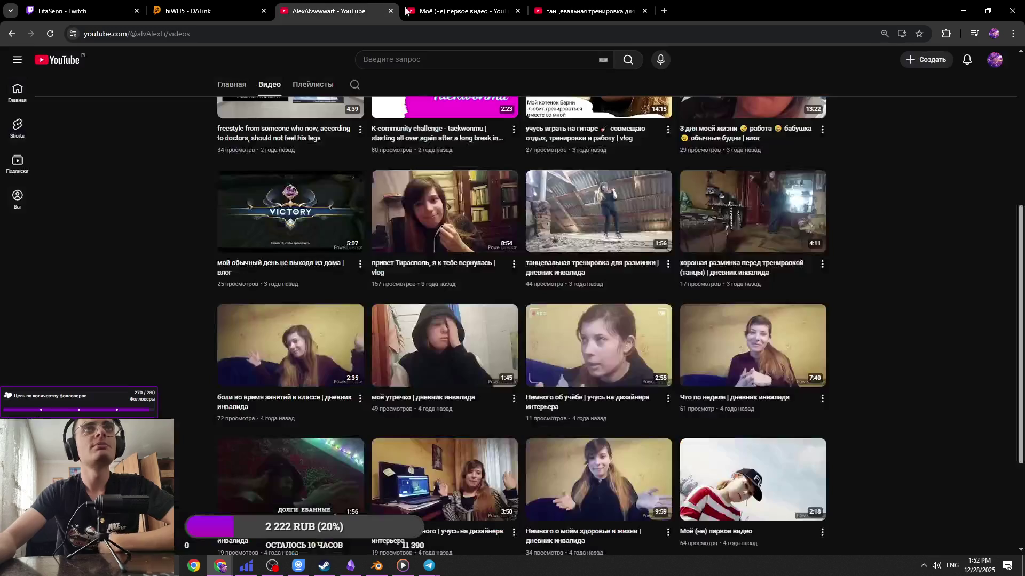
{"action": "scroll", "coordinate": [366, 356], "scroll_direction": "up", "scroll_amount": 5}
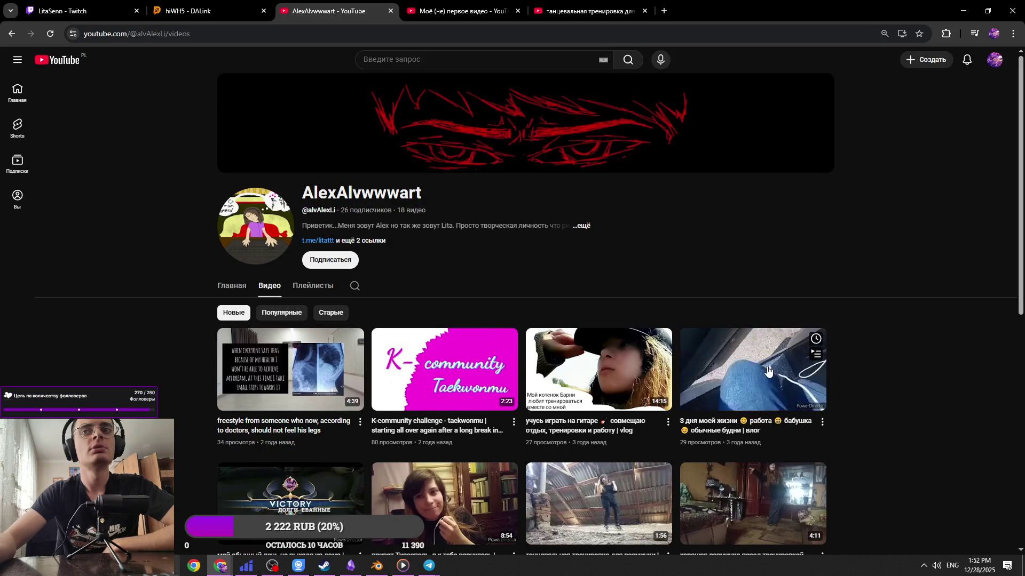
{"action": "scroll", "coordinate": [767, 371], "scroll_direction": "down", "scroll_amount": 1}
Close the extra YouTube video tabs, ending on the channel's video list
{"action": "middle_click", "coordinate": [758, 320]}
{"action": "middle_click", "coordinate": [684, 9]}
{"action": "left_click", "coordinate": [200, 11]}
{"action": "left_click", "coordinate": [80, 10]}
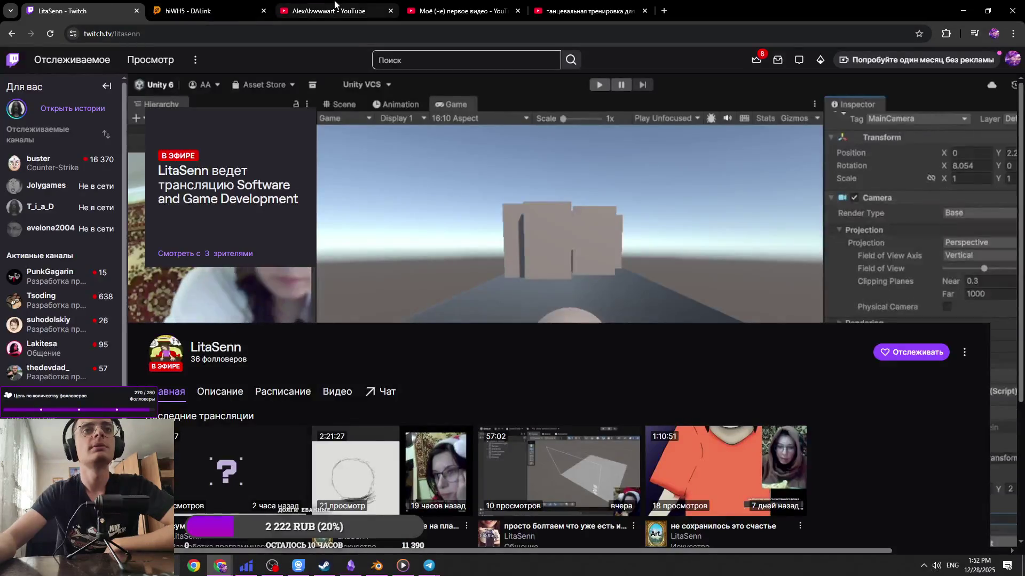
{"action": "scroll", "coordinate": [294, 404], "scroll_direction": "down", "scroll_amount": 3}
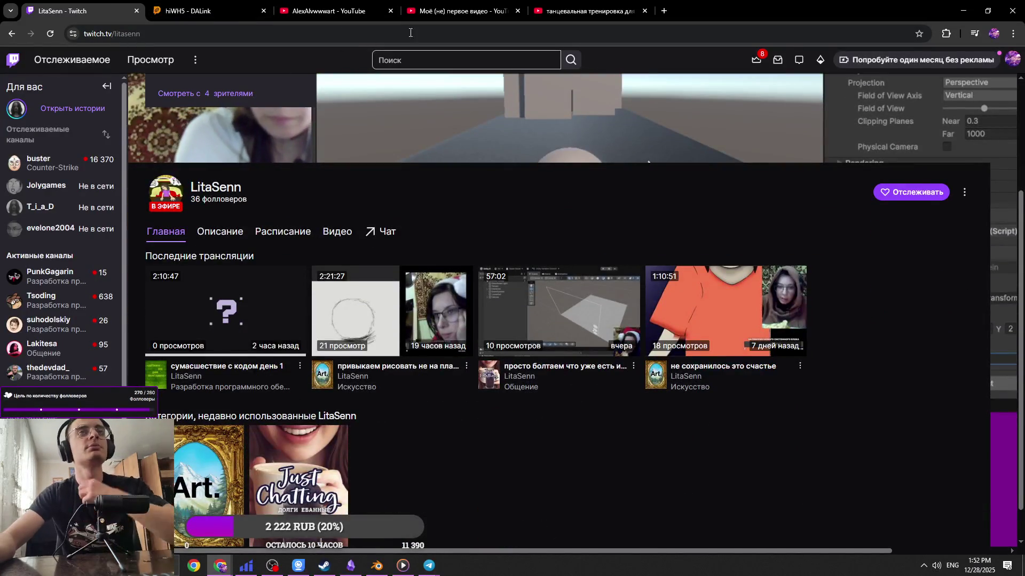
{"action": "left_click", "coordinate": [461, 11]}
{"action": "left_click", "coordinate": [348, 5]}
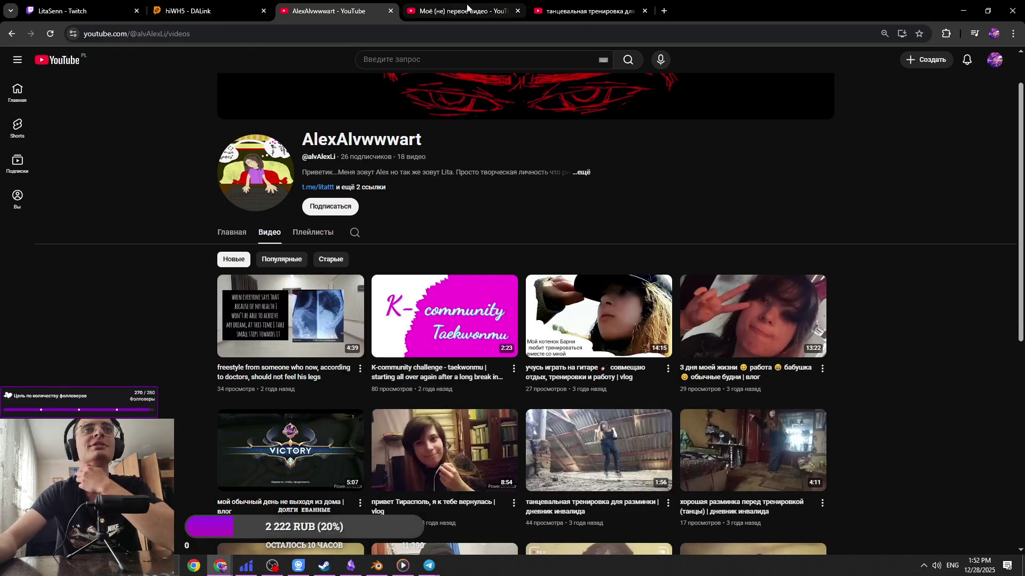
{"action": "left_click", "coordinate": [587, 8]}
{"action": "left_click", "coordinate": [464, 8]}
{"action": "middle_click", "coordinate": [416, 5]}
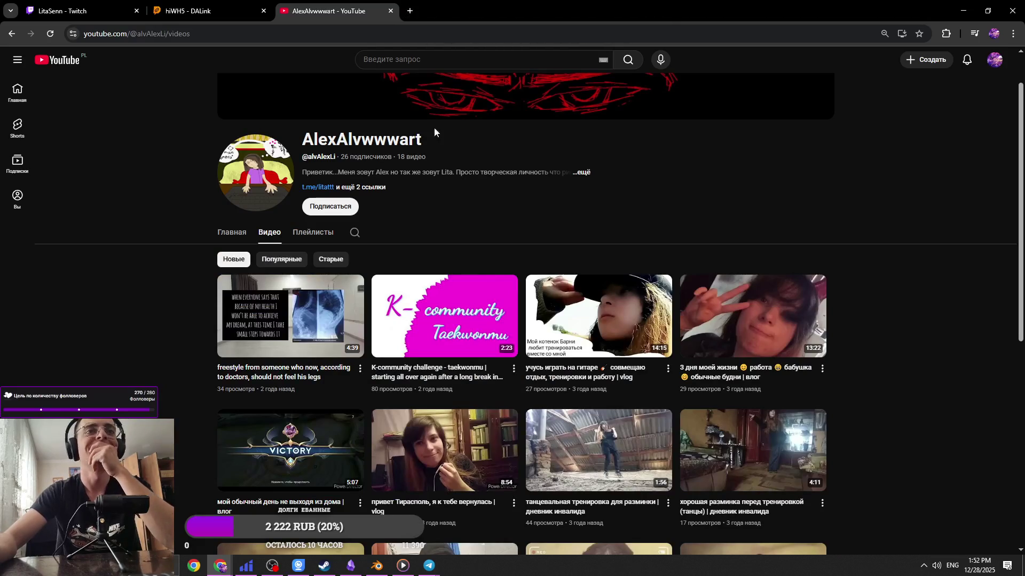
Sort videos by popularity, then newest first, and expand the channel's full description
{"action": "left_click", "coordinate": [282, 259]}
{"action": "left_click", "coordinate": [234, 260]}
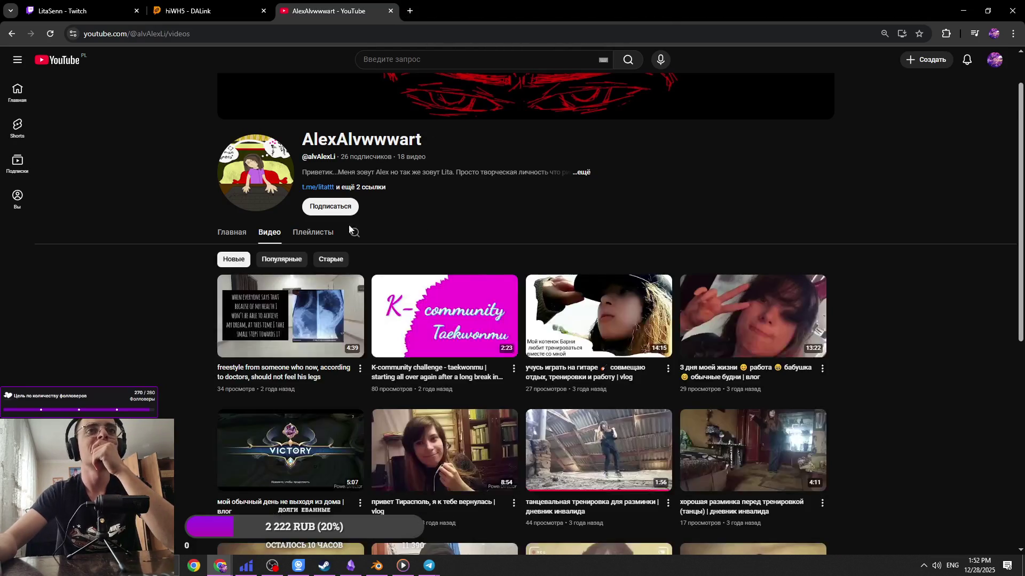
{"action": "left_click", "coordinate": [373, 188]}
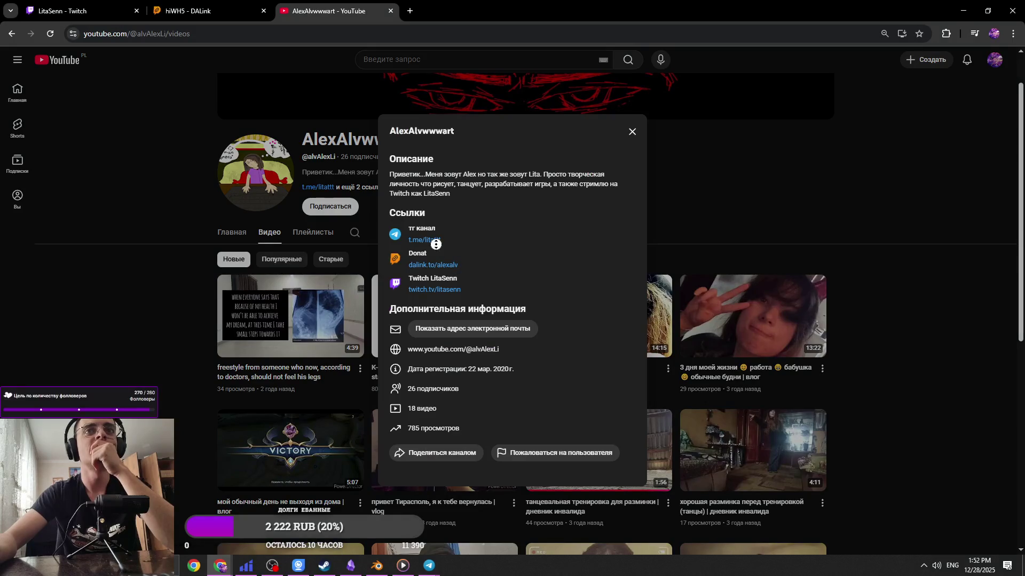
Open the channel's Telegram link in Telegram Desktop and maximize the window
{"action": "left_click", "coordinate": [440, 10]}
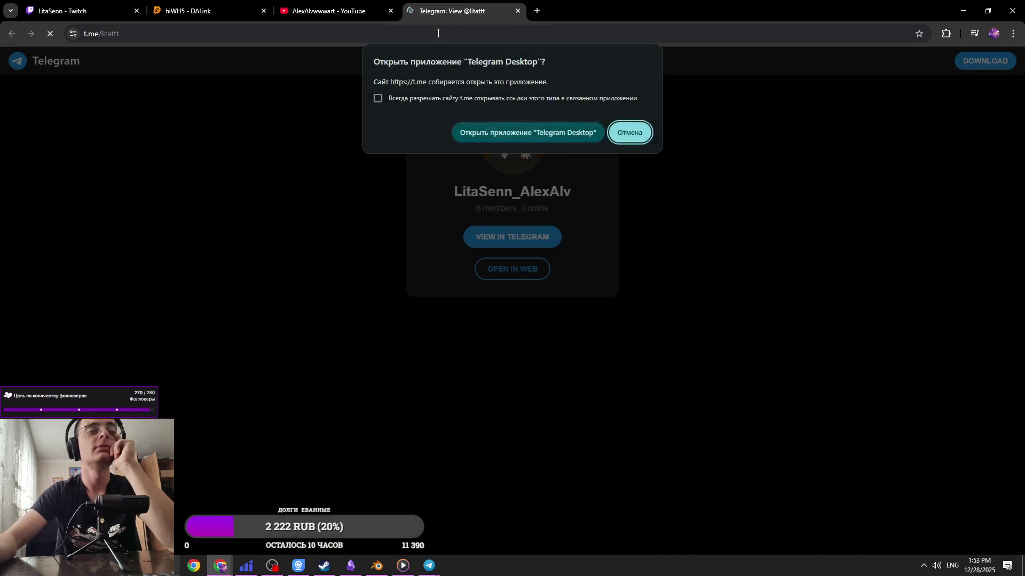
{"action": "left_click", "coordinate": [533, 136]}
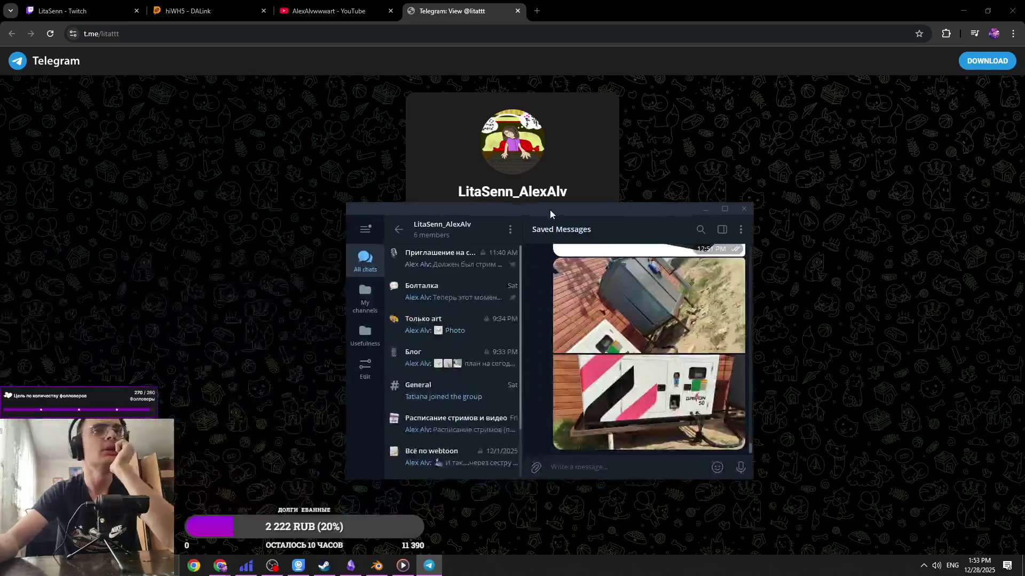
{"action": "left_click", "coordinate": [727, 210]}
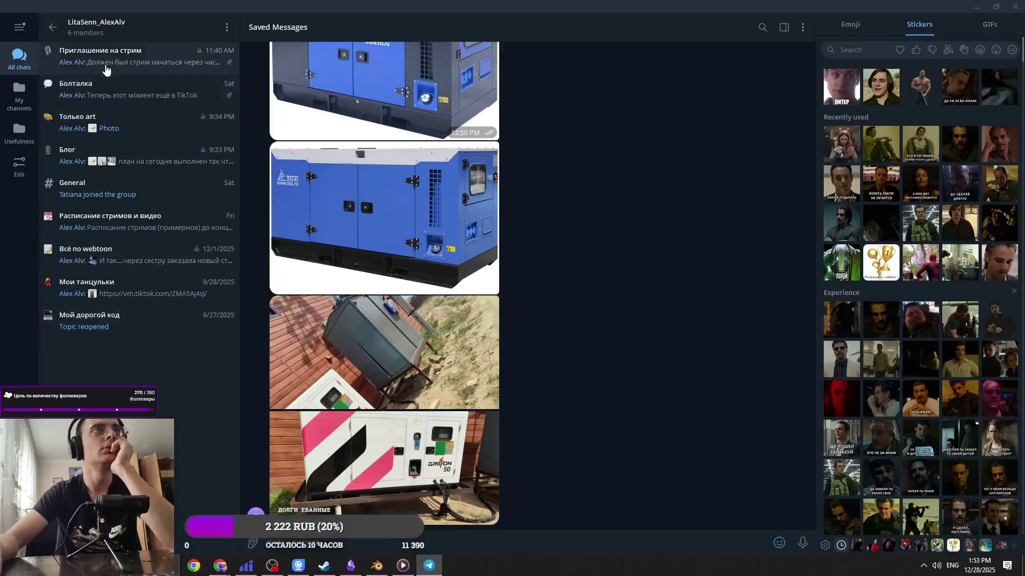
Look through the group's info panel, then close it
{"action": "left_click", "coordinate": [93, 32]}
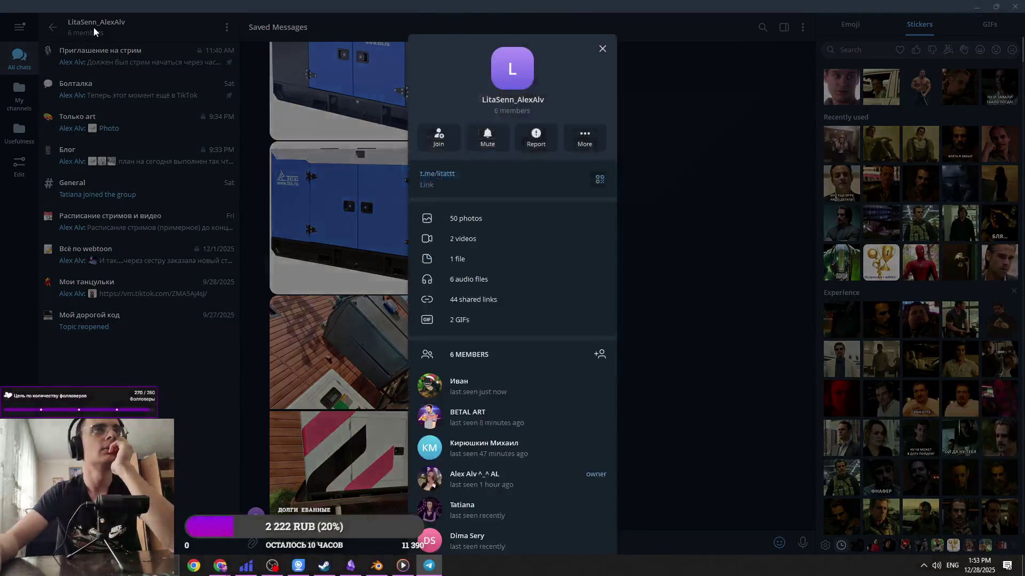
{"action": "left_click", "coordinate": [169, 80]}
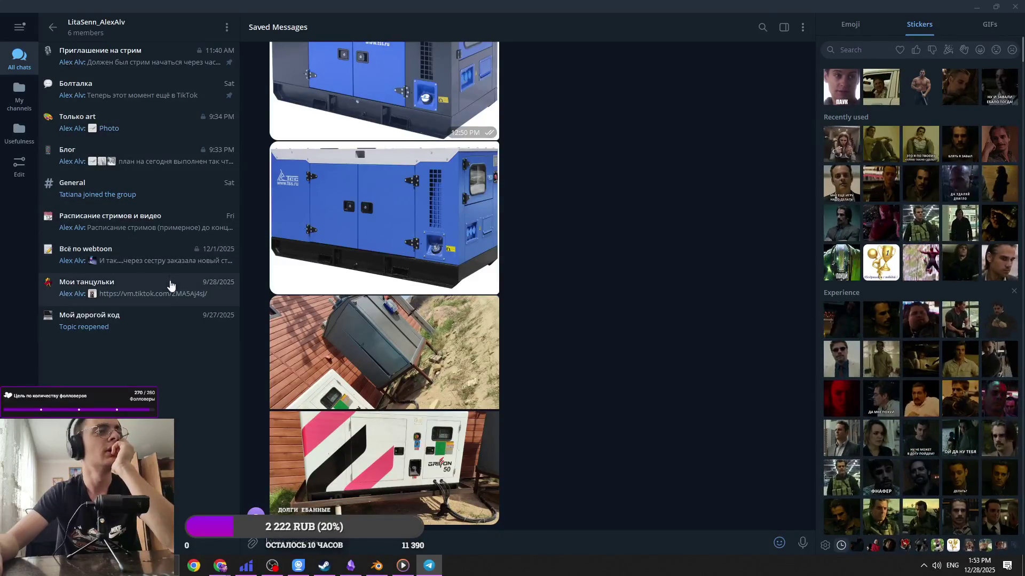
{"action": "left_click", "coordinate": [130, 22]}
{"action": "scroll", "coordinate": [512, 387], "scroll_direction": "down", "scroll_amount": 1}
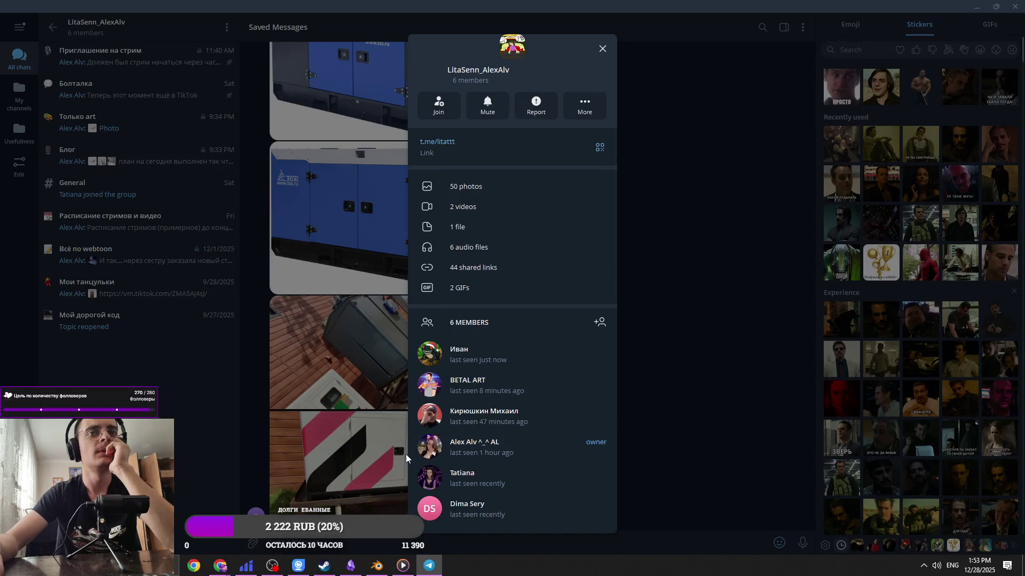
{"action": "left_click", "coordinate": [177, 365]}
Open the Мои танцульки topic and its first TikTok dance link
{"action": "left_click", "coordinate": [152, 334]}
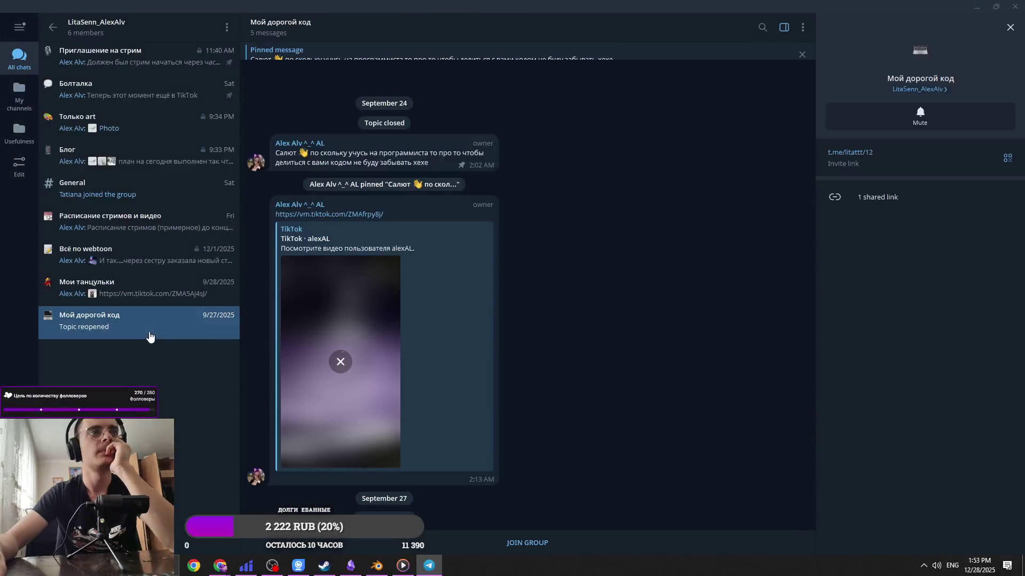
{"action": "left_click", "coordinate": [214, 300]}
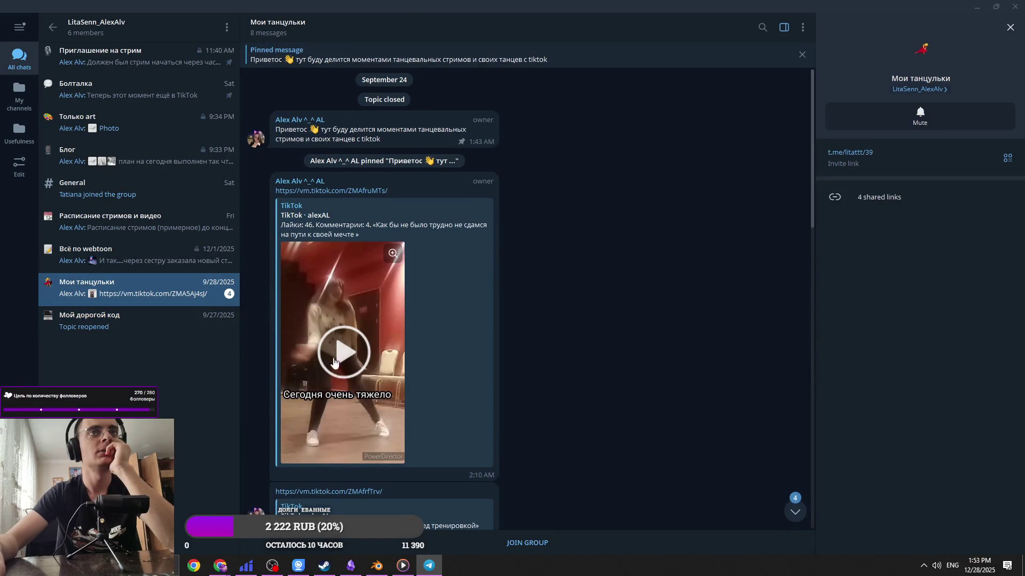
{"action": "left_click", "coordinate": [315, 192]}
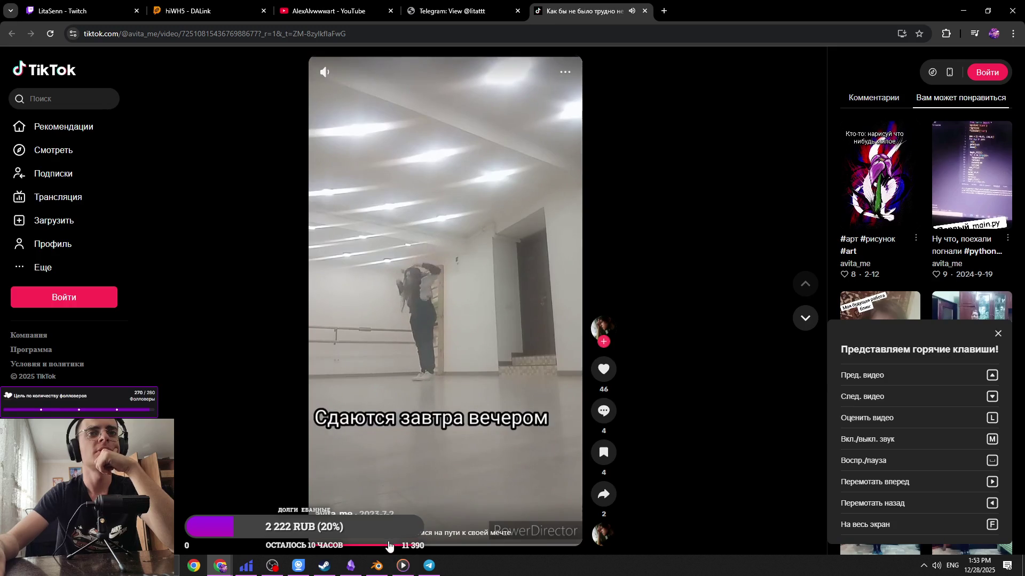
Play the TikTok dance clip, then go to the Telegram page and the author's profile tabs
{"action": "left_click", "coordinate": [380, 544]}
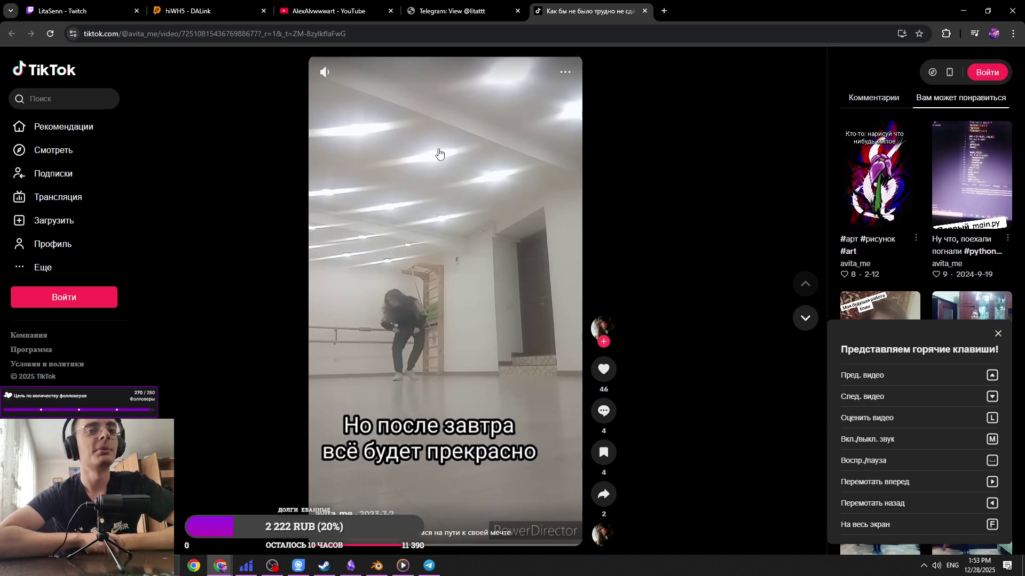
{"action": "left_click", "coordinate": [460, 10]}
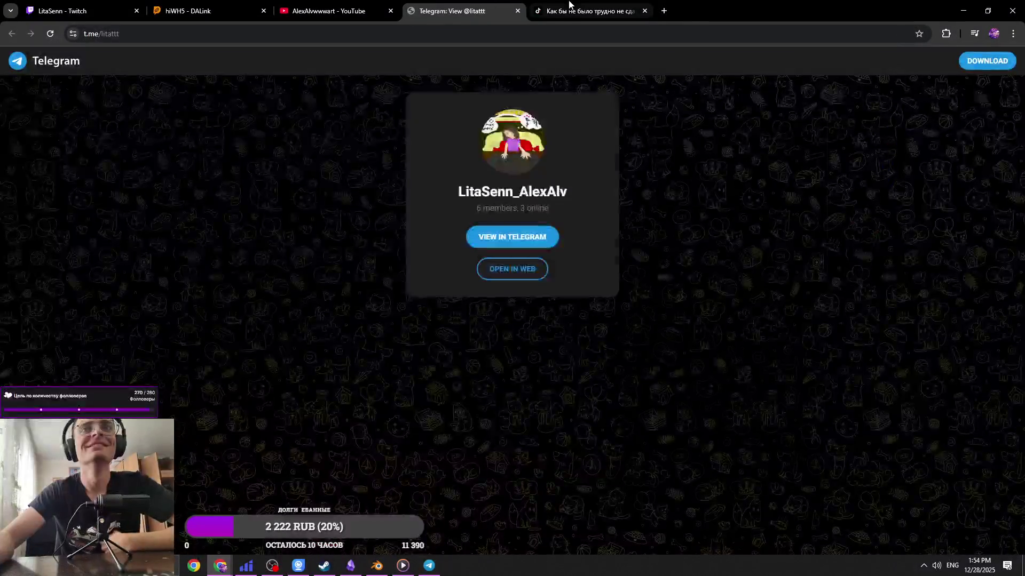
{"action": "left_click", "coordinate": [587, 11]}
{"action": "left_click", "coordinate": [739, 6]}
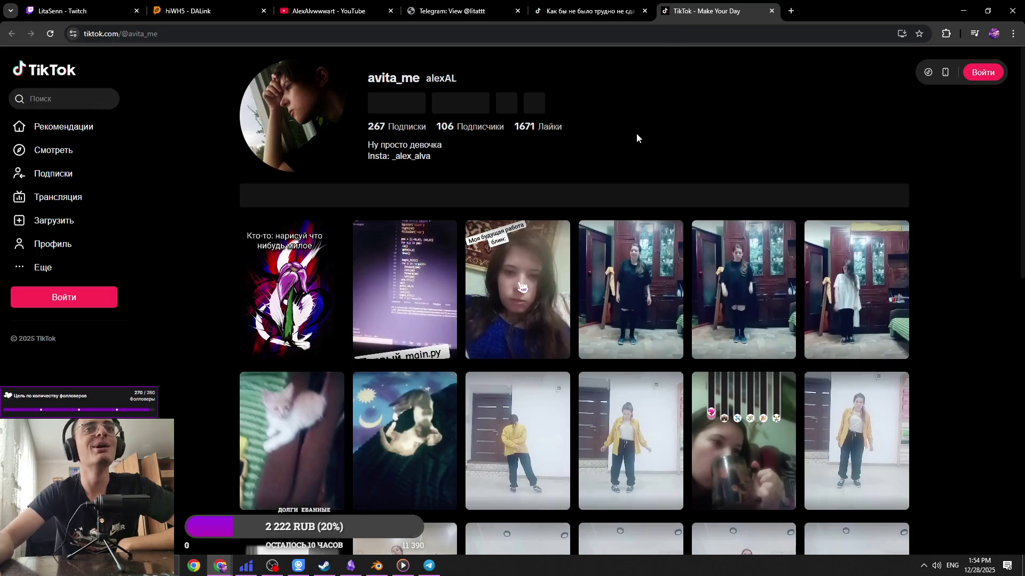
Scroll avita_me's video grid, close the TikTok tab, and return to the YouTube About panel
{"action": "scroll", "coordinate": [492, 136], "scroll_direction": "down", "scroll_amount": 10}
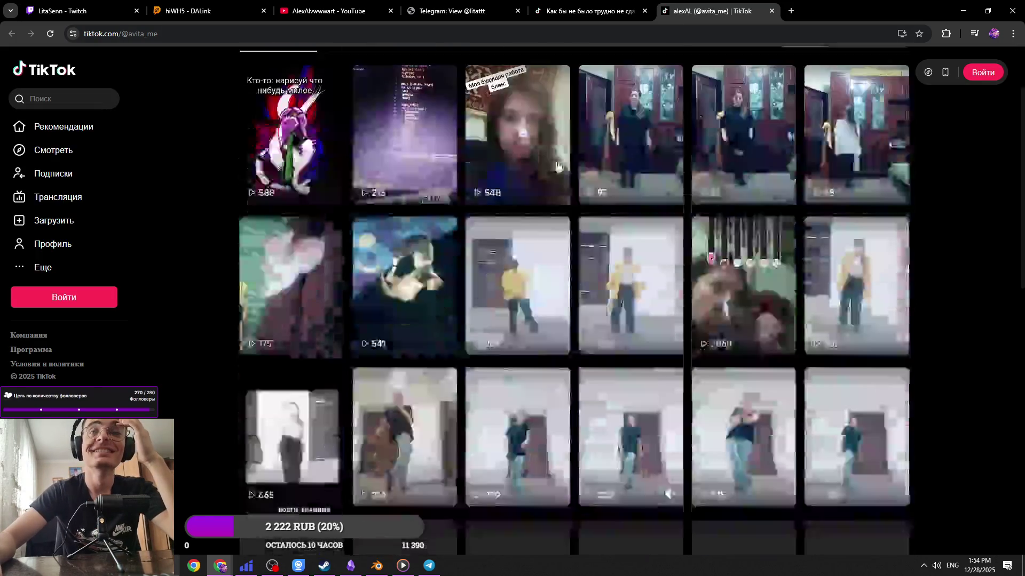
{"action": "scroll", "coordinate": [552, 191], "scroll_direction": "down", "scroll_amount": 10}
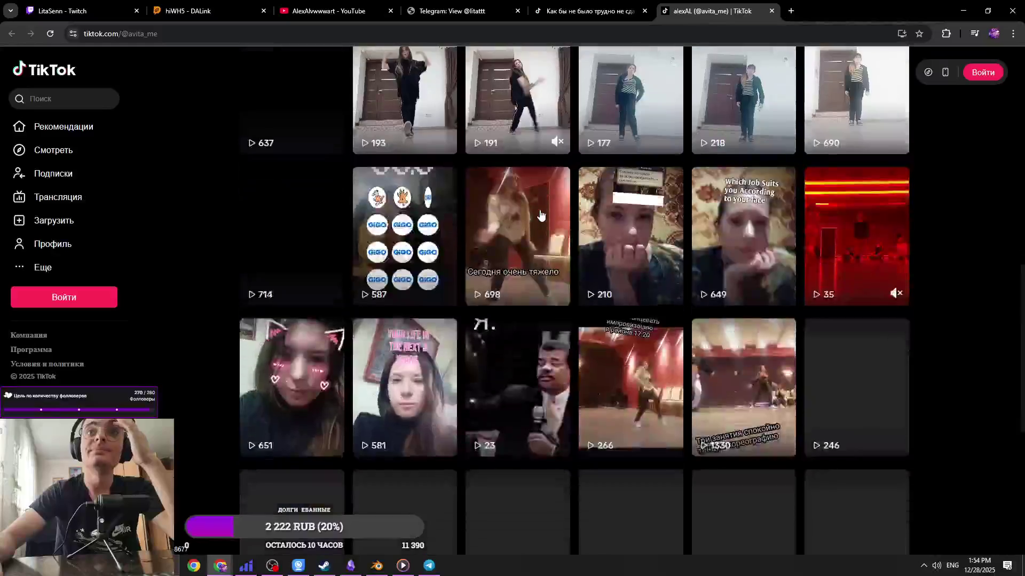
{"action": "scroll", "coordinate": [829, 426], "scroll_direction": "down", "scroll_amount": 10}
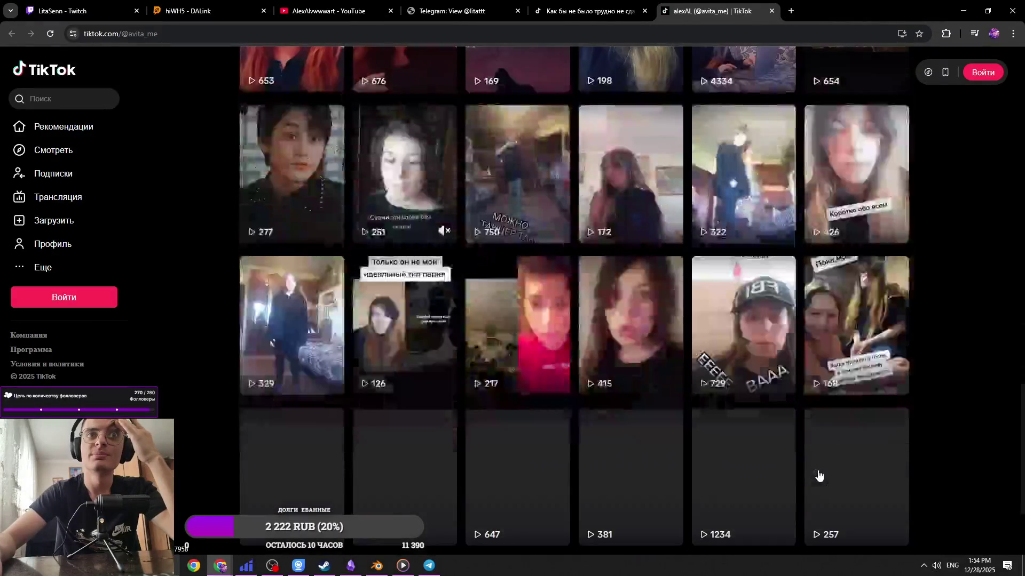
{"action": "scroll", "coordinate": [953, 487], "scroll_direction": "down", "scroll_amount": 4}
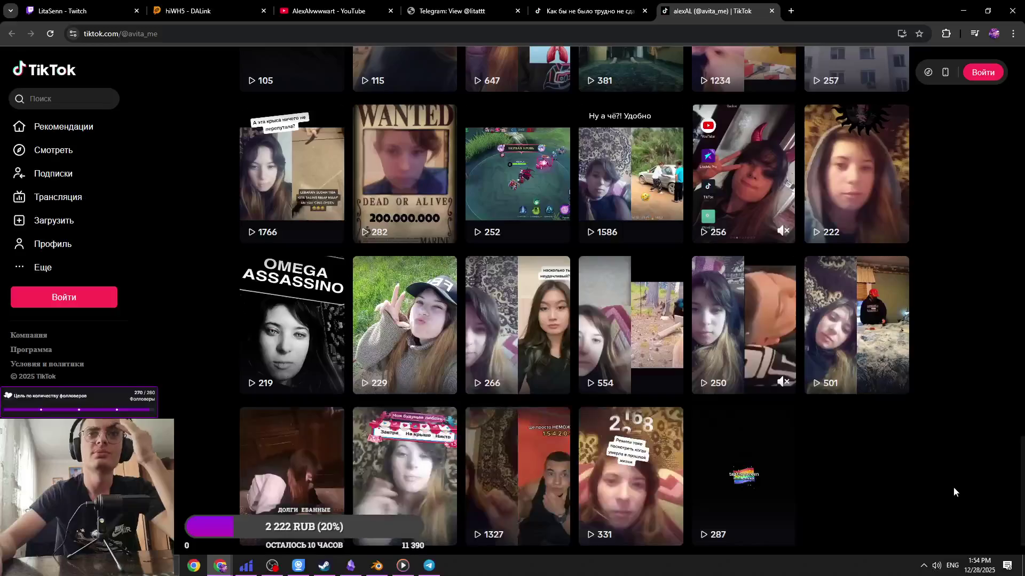
{"action": "scroll", "coordinate": [953, 487], "scroll_direction": "down", "scroll_amount": 5}
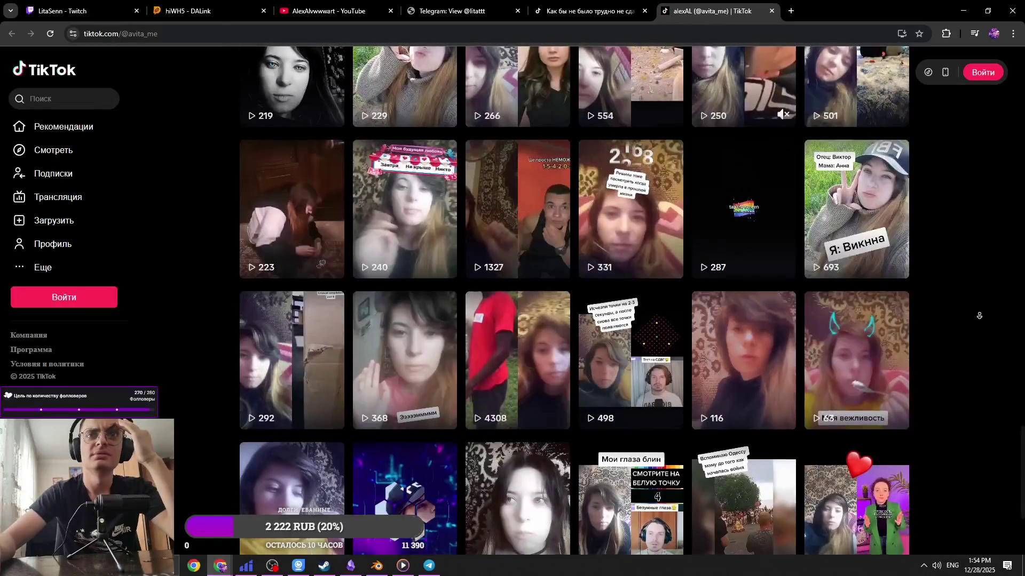
{"action": "scroll", "coordinate": [976, 302], "scroll_direction": "down", "scroll_amount": 15}
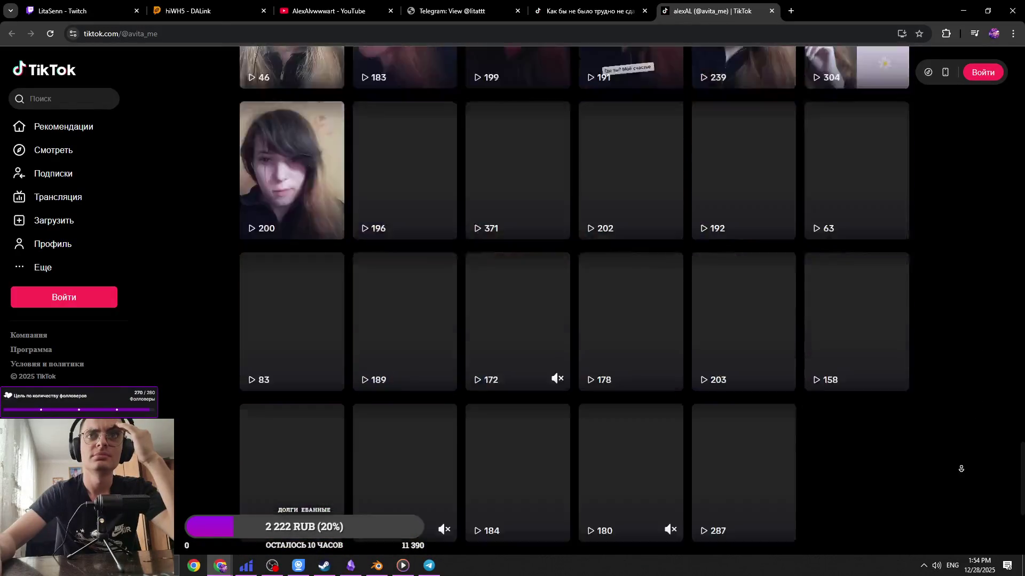
{"action": "scroll", "coordinate": [961, 469], "scroll_direction": "up", "scroll_amount": 20}
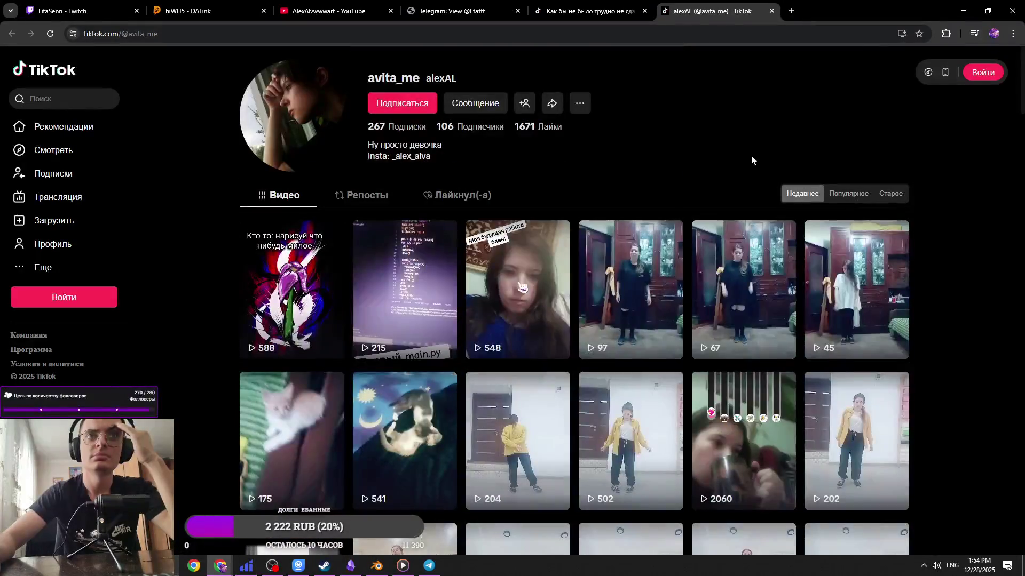
{"action": "key", "text": "ctrl+w"}
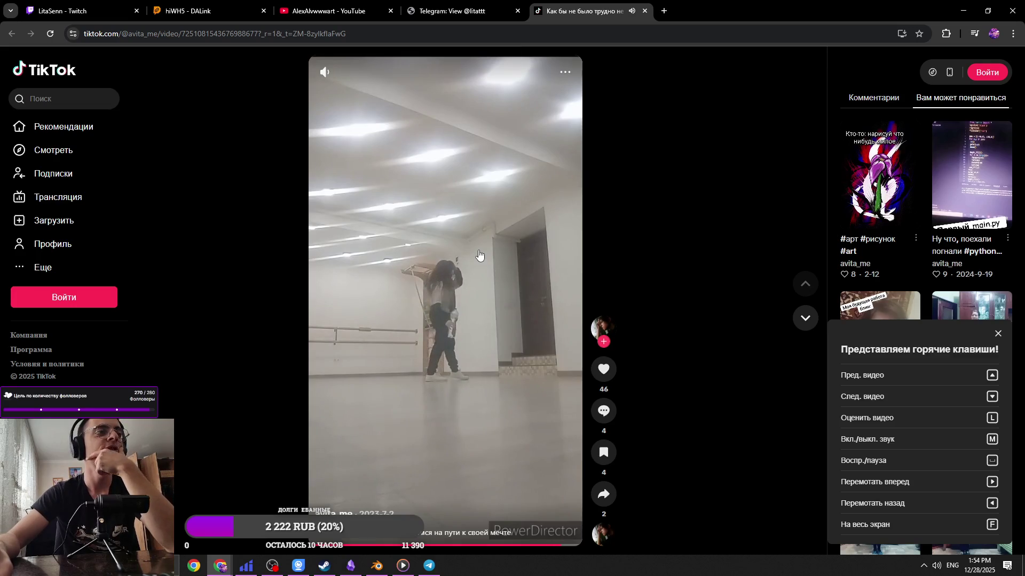
{"action": "left_click", "coordinate": [491, 4]}
{"action": "left_click", "coordinate": [398, 7]}
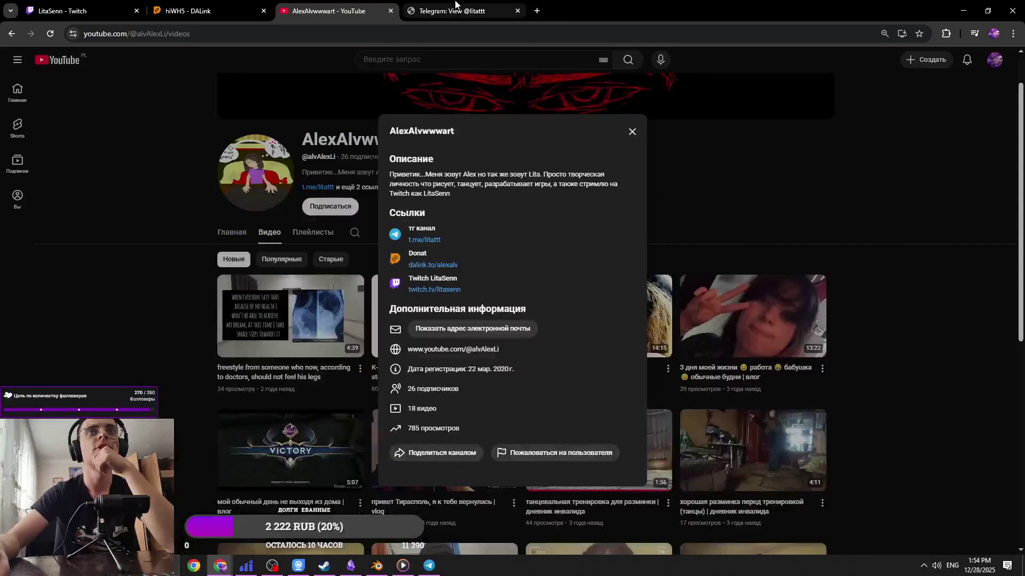
Bring Telegram Desktop forward and scroll through the Всё по webtoon topic
{"action": "key", "text": "ctrl+shift+Tab"}
{"action": "key", "text": "ctrl+Tab"}
{"action": "left_click", "coordinate": [420, 570]}
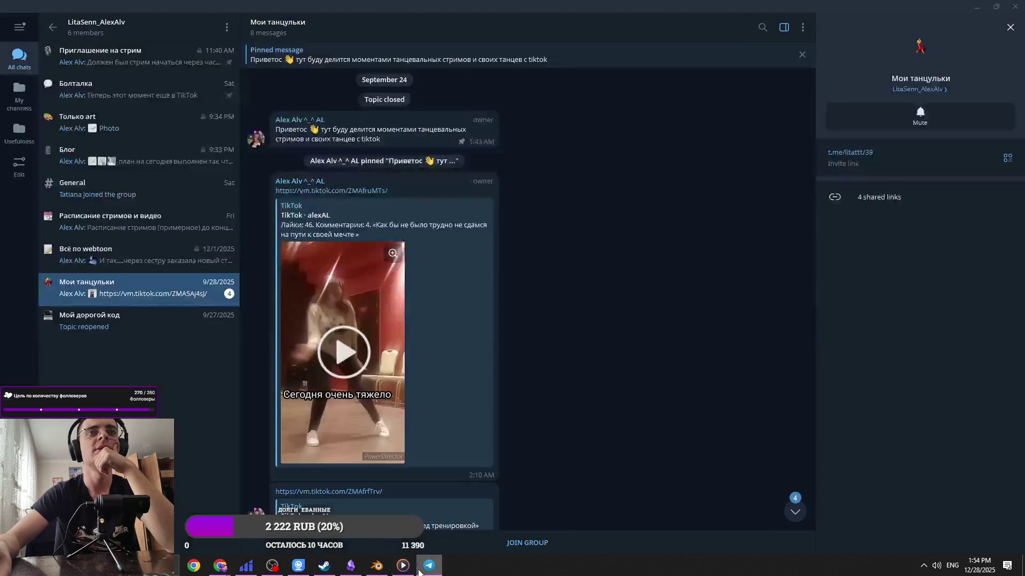
{"action": "left_click", "coordinate": [155, 266]}
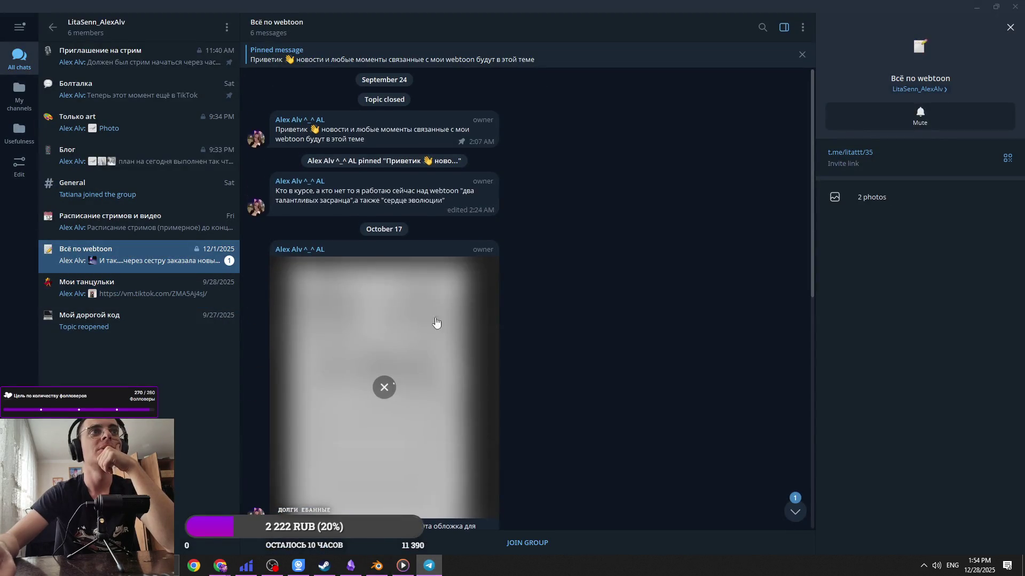
{"action": "scroll", "coordinate": [450, 327], "scroll_direction": "down", "scroll_amount": 10}
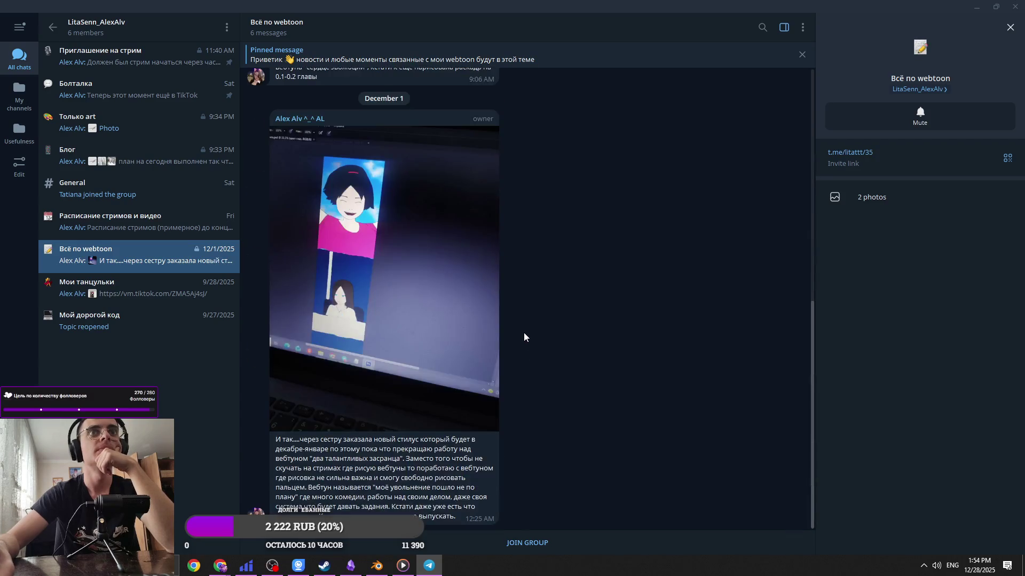
{"action": "scroll", "coordinate": [524, 333], "scroll_direction": "up", "scroll_amount": 10}
Browse the Расписание стримов и видео and General topics
{"action": "left_click", "coordinate": [185, 224]}
{"action": "scroll", "coordinate": [405, 347], "scroll_direction": "down", "scroll_amount": 10}
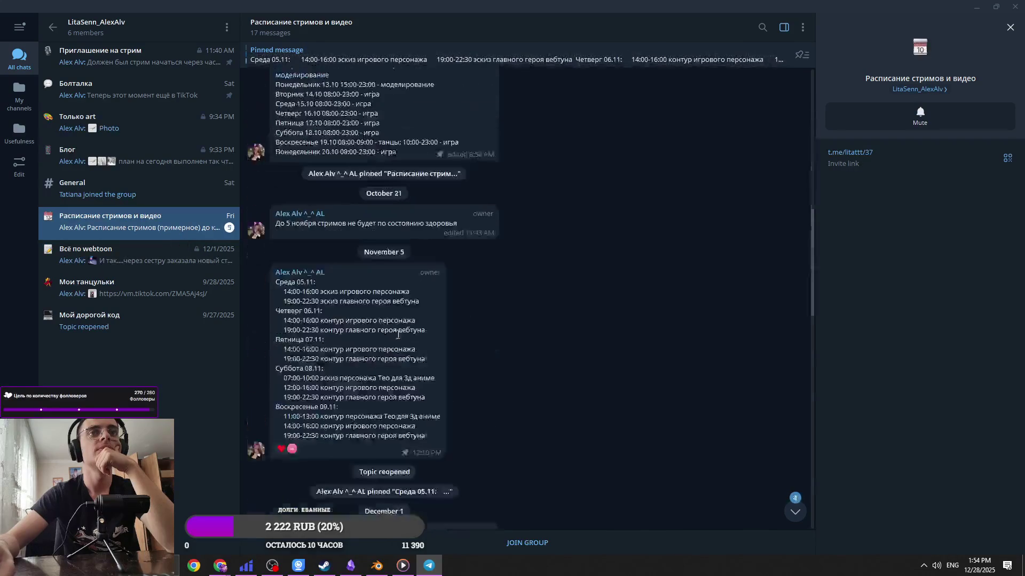
{"action": "scroll", "coordinate": [405, 347], "scroll_direction": "down", "scroll_amount": 15}
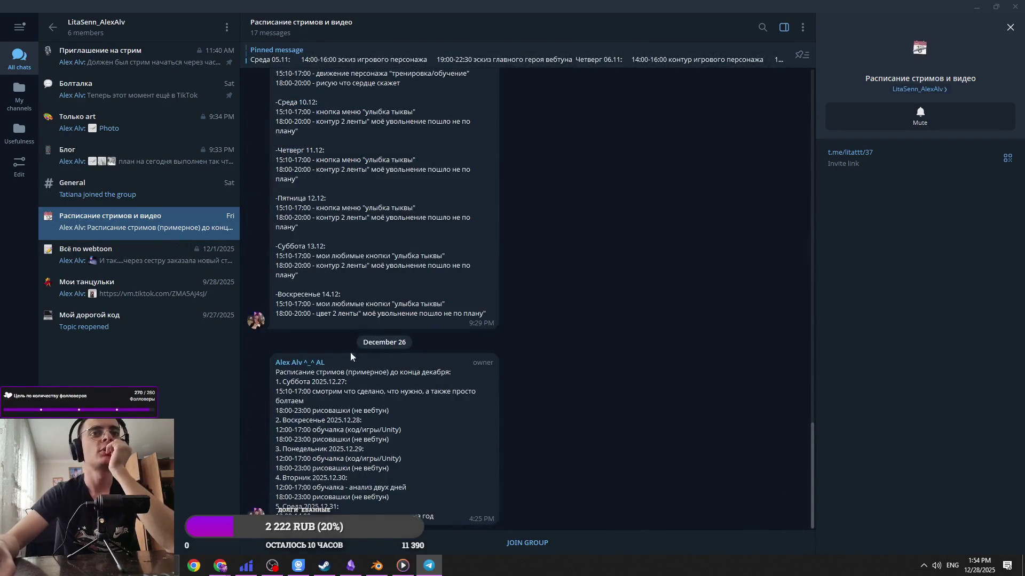
{"action": "left_click", "coordinate": [192, 202]}
{"action": "scroll", "coordinate": [389, 348], "scroll_direction": "down", "scroll_amount": 5}
{"action": "scroll", "coordinate": [376, 365], "scroll_direction": "up", "scroll_amount": 2}
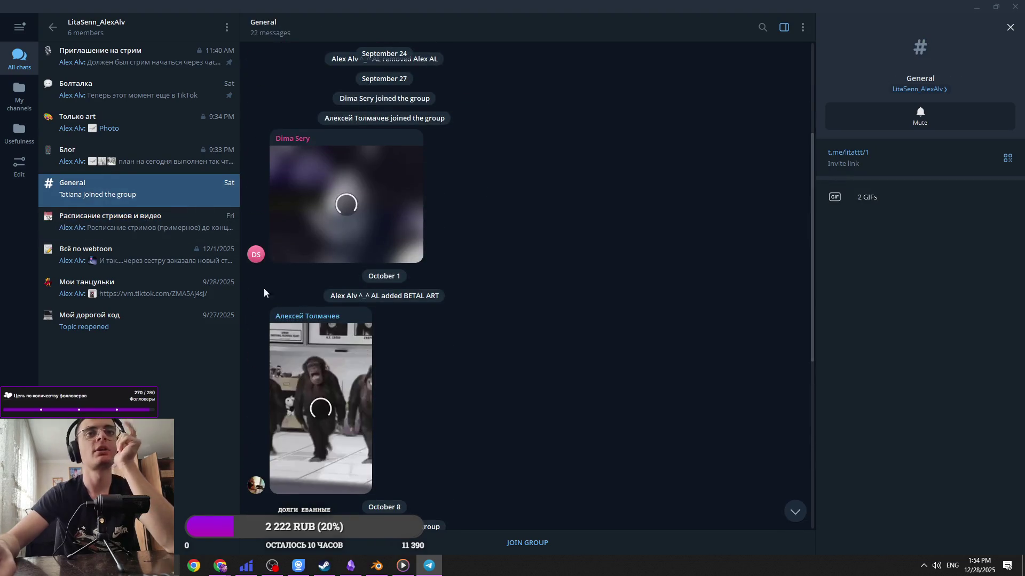
{"action": "left_click", "coordinate": [155, 231]}
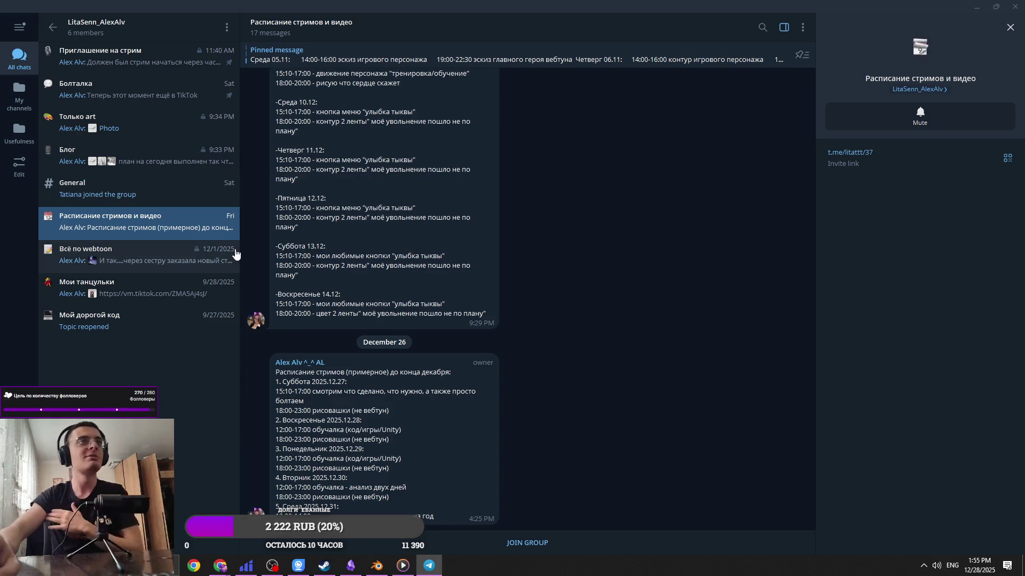
{"action": "left_click", "coordinate": [231, 189]}
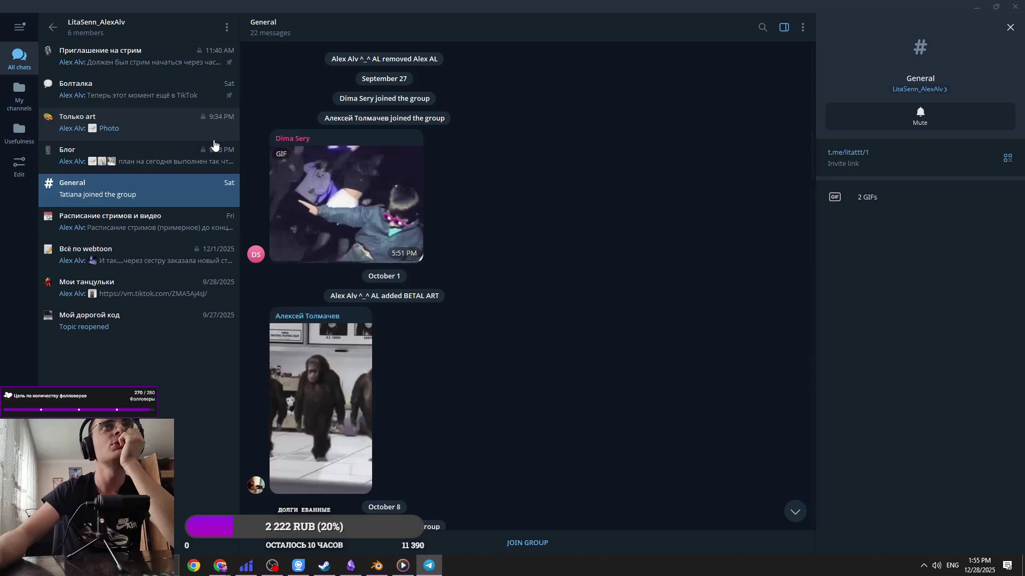
View the Только art, Блог, Болталка, Приглашение на стрим, Мой дорогой код and Всё по webtoon topics
{"action": "left_click", "coordinate": [216, 133]}
{"action": "left_click", "coordinate": [217, 155]}
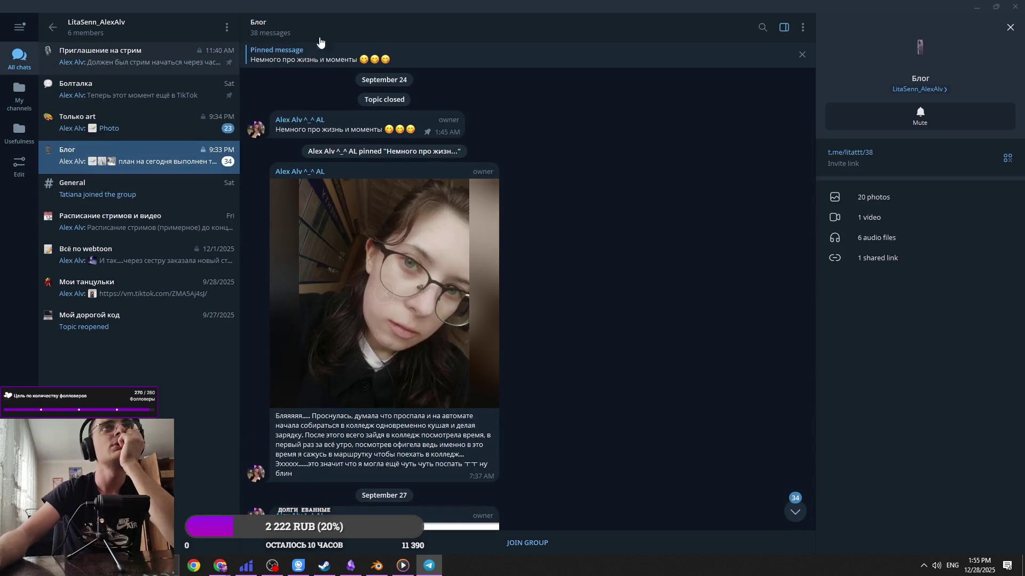
{"action": "left_click", "coordinate": [207, 103]}
{"action": "left_click", "coordinate": [164, 71]}
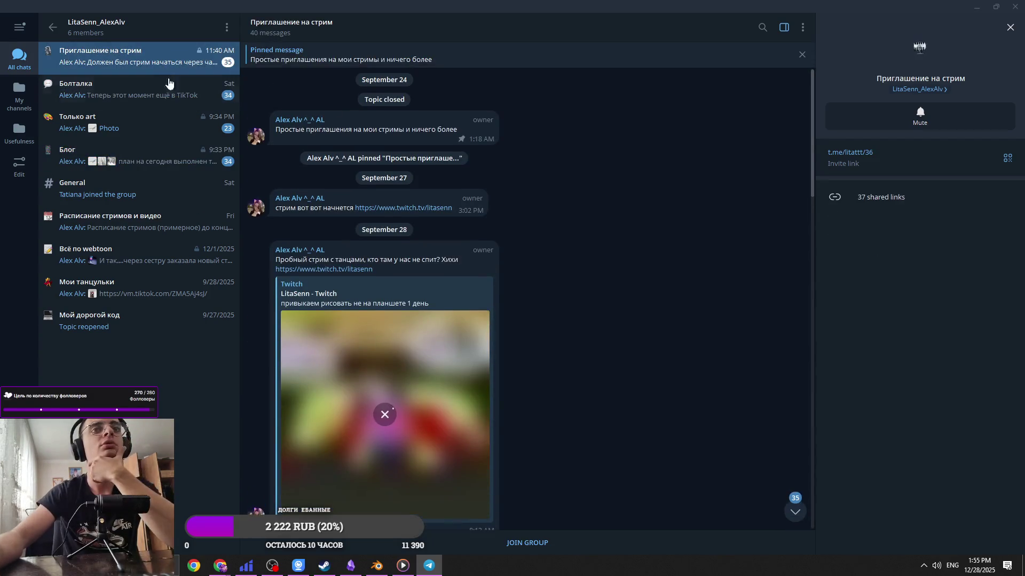
{"action": "left_click", "coordinate": [163, 88]}
{"action": "left_click", "coordinate": [124, 311]}
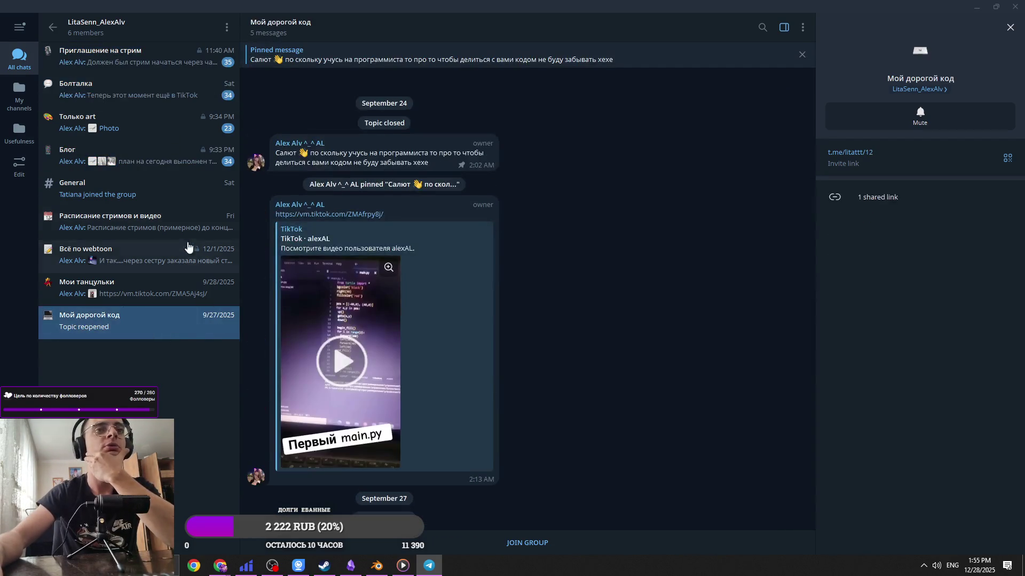
{"action": "left_click", "coordinate": [156, 66]}
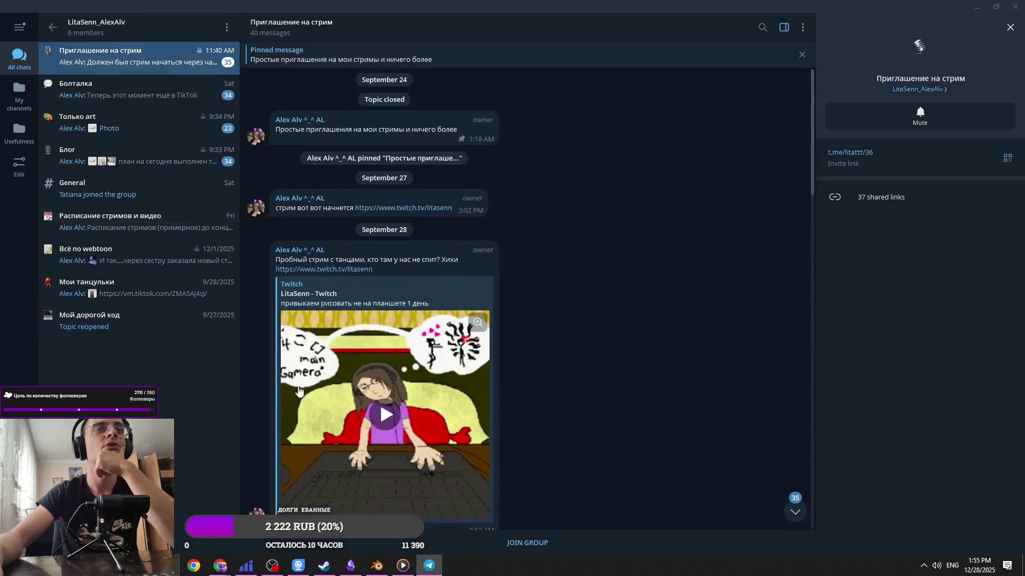
{"action": "left_click", "coordinate": [144, 262]}
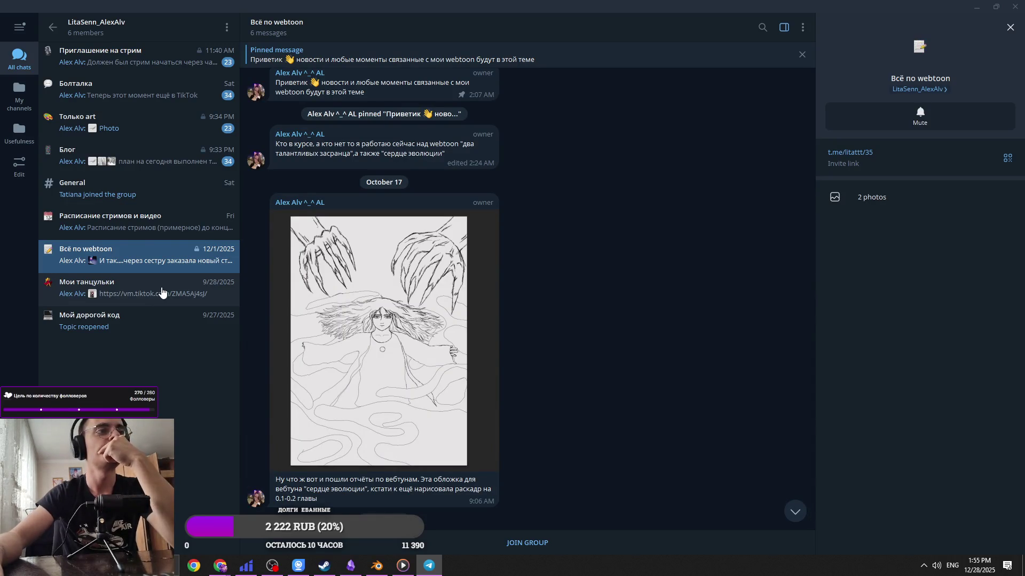
Revisit Мои танцульки, Мой дорогой код and Всё по webtoon, then scroll through the Блог topic
{"action": "left_click", "coordinate": [162, 292]}
{"action": "left_click", "coordinate": [157, 320]}
{"action": "left_click", "coordinate": [155, 291]}
{"action": "left_click", "coordinate": [153, 270]}
{"action": "left_click", "coordinate": [149, 157]}
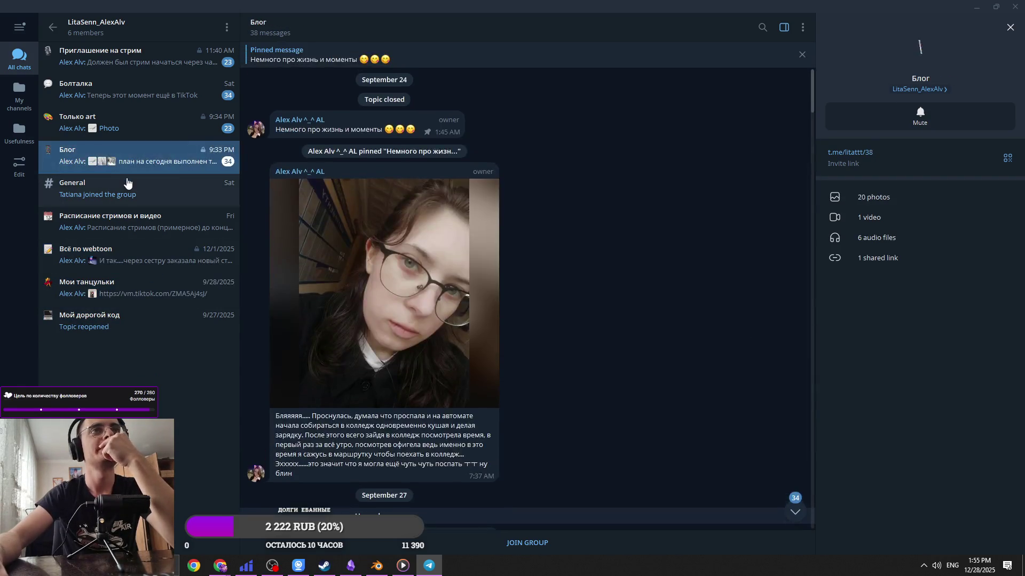
{"action": "scroll", "coordinate": [484, 262], "scroll_direction": "down", "scroll_amount": 6}
{"action": "scroll", "coordinate": [553, 234], "scroll_direction": "down", "scroll_amount": 4}
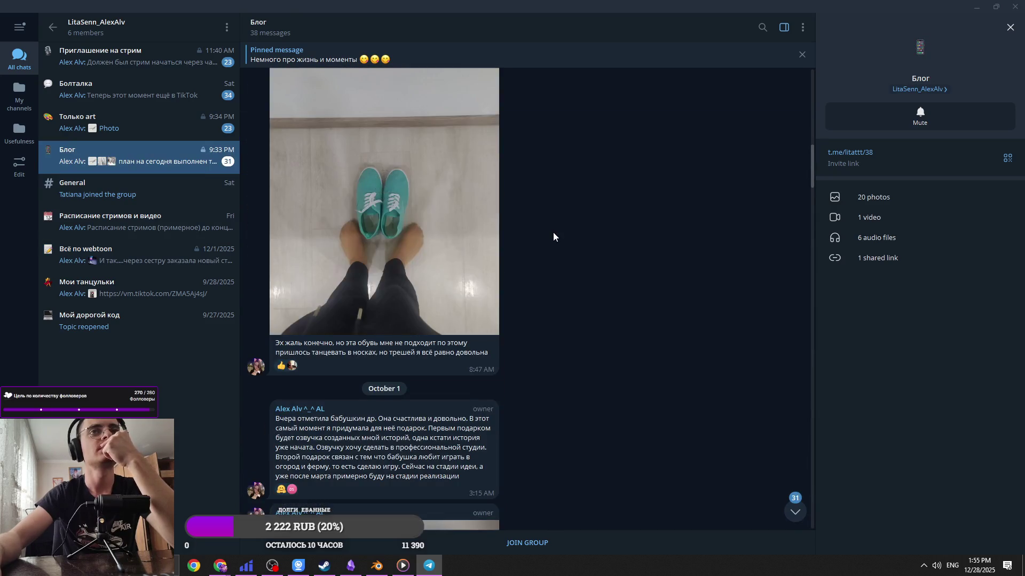
{"action": "scroll", "coordinate": [553, 234], "scroll_direction": "down", "scroll_amount": 2}
{"action": "scroll", "coordinate": [553, 232], "scroll_direction": "down", "scroll_amount": 8}
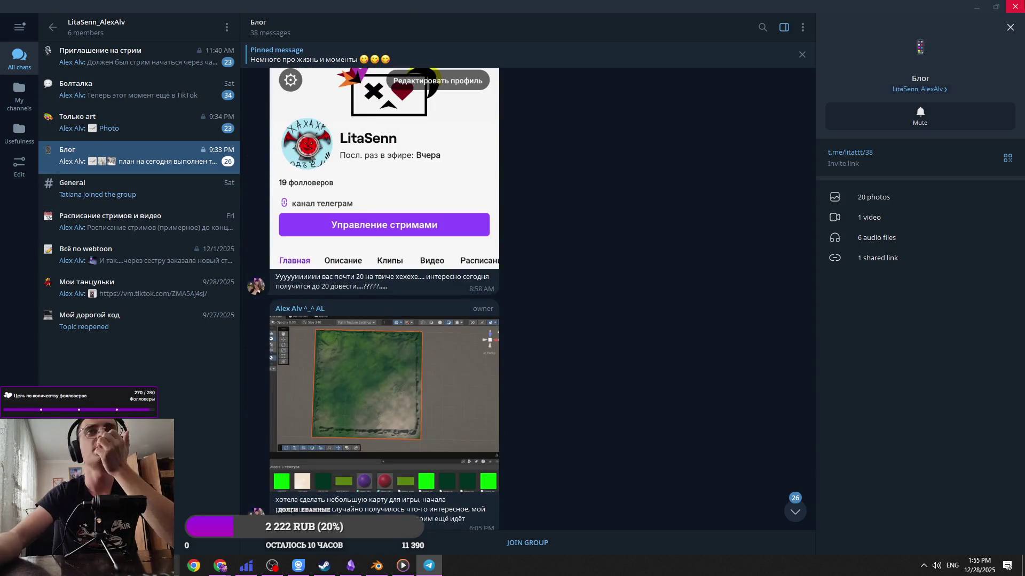
Close Telegram and close the YouTube tab, leaving the LitaSenn Twitch channel
{"action": "left_click", "coordinate": [1015, 6]}
{"action": "left_click", "coordinate": [258, 4]}
{"action": "left_click", "coordinate": [325, 11]}
{"action": "left_click", "coordinate": [390, 11]}
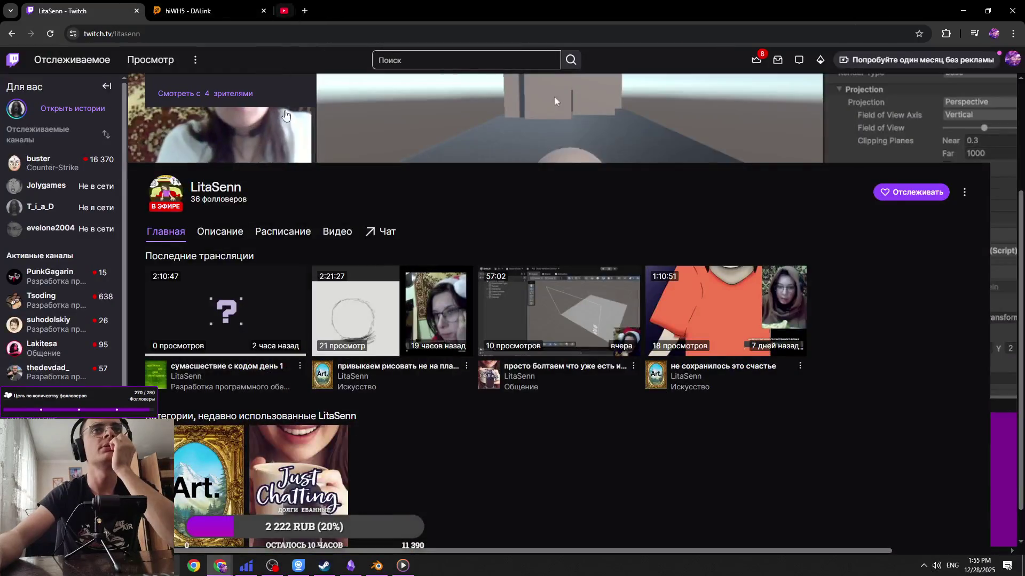
Open the LitaSenn live stream and settle its volume at 23 %
{"action": "left_click", "coordinate": [331, 354]}
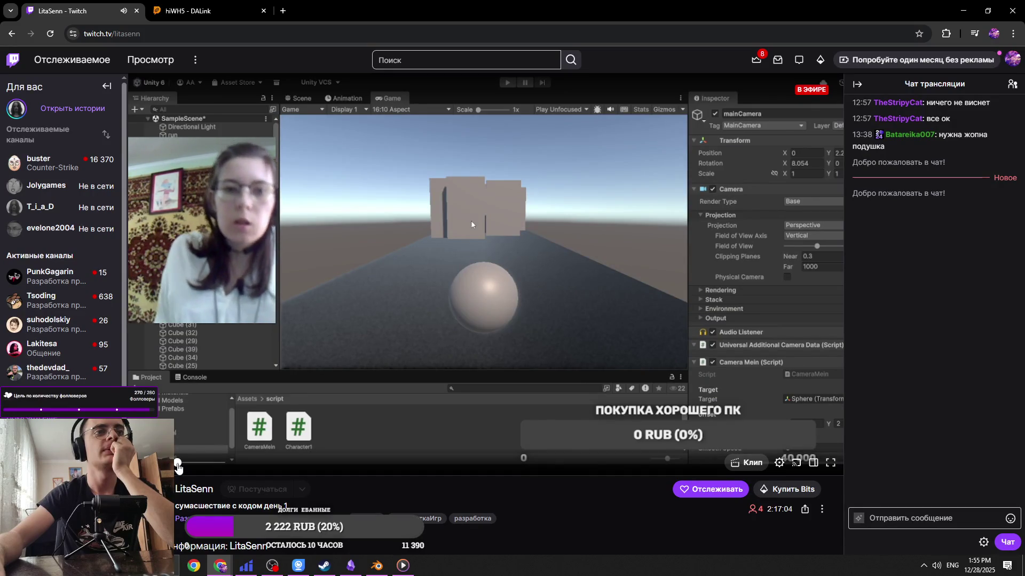
{"action": "left_click_drag", "start_coordinate": [179, 467], "coordinate": [180, 469]}
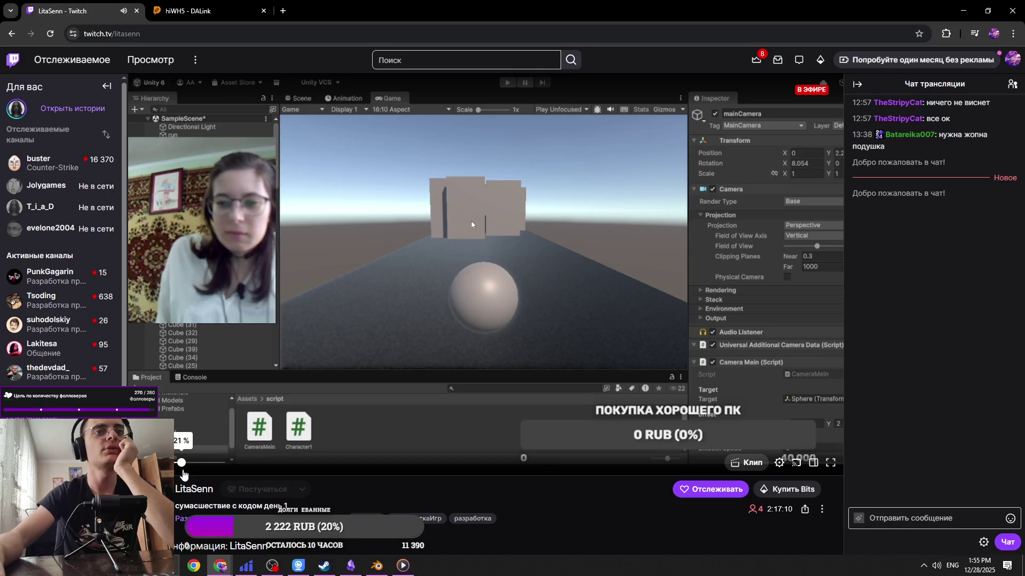
{"action": "right_click", "coordinate": [183, 474]}
{"action": "left_click", "coordinate": [186, 476]}
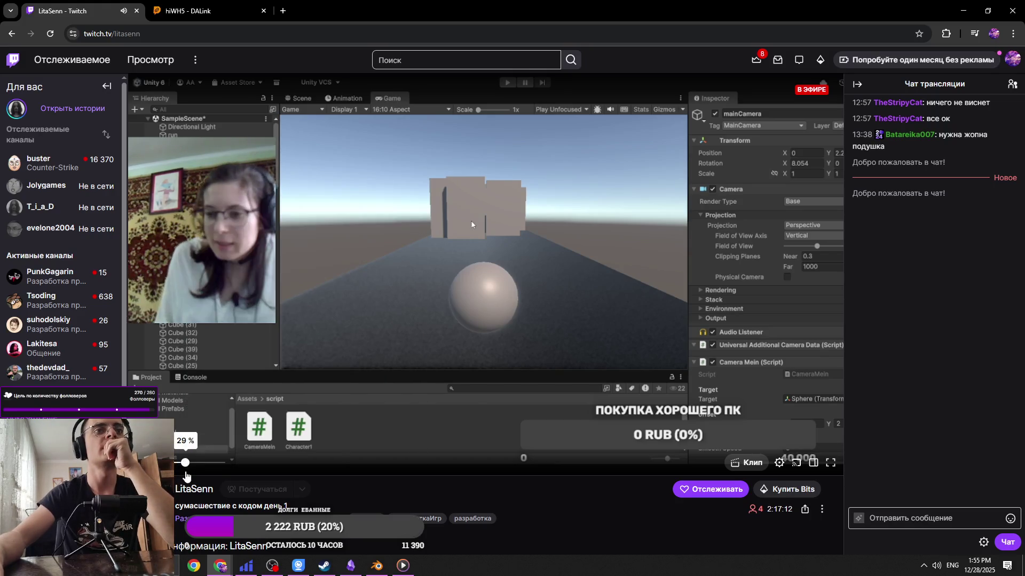
{"action": "left_click", "coordinate": [187, 468]}
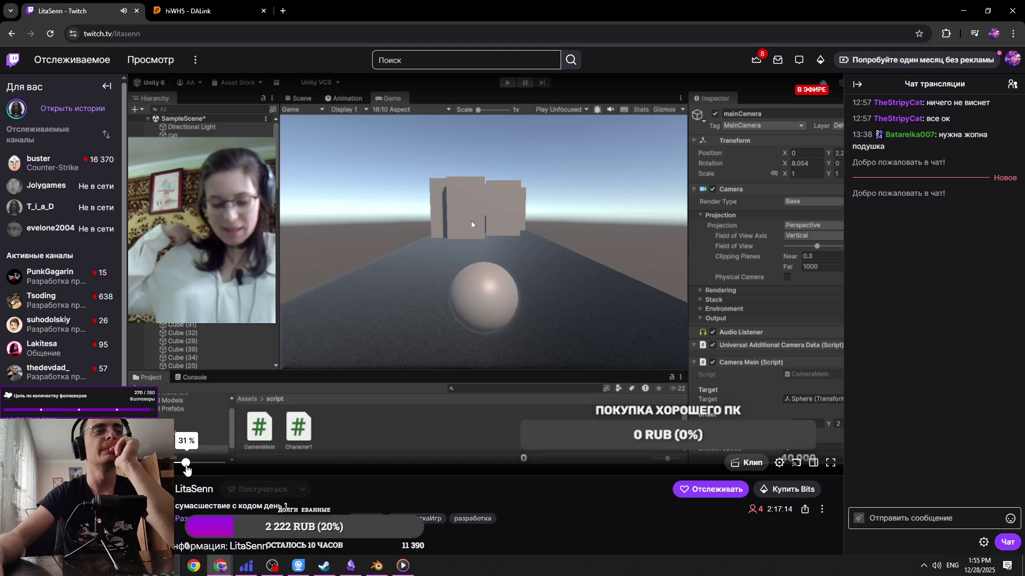
{"action": "left_click_drag", "start_coordinate": [186, 470], "coordinate": [186, 469]}
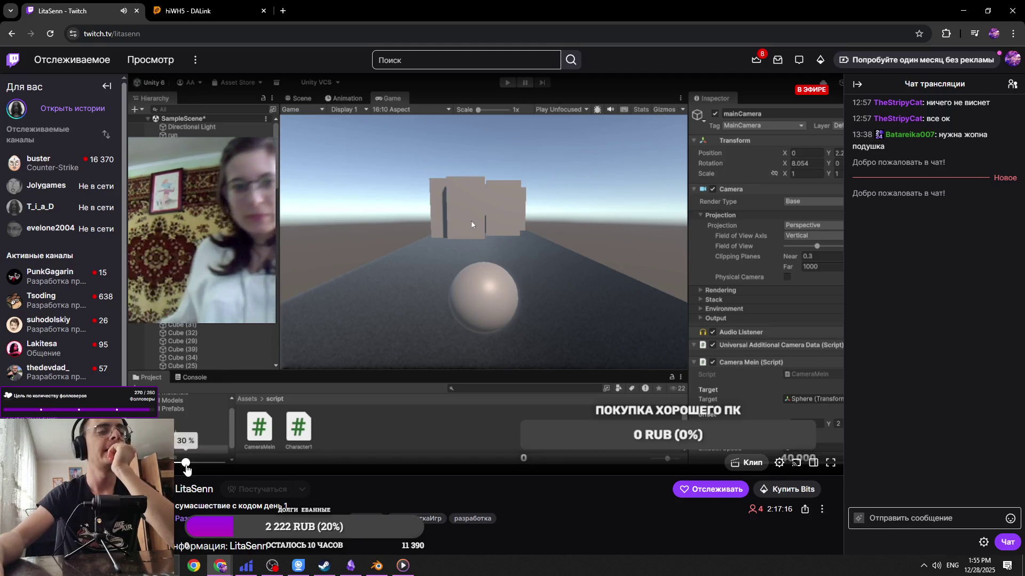
{"action": "left_click", "coordinate": [186, 469]}
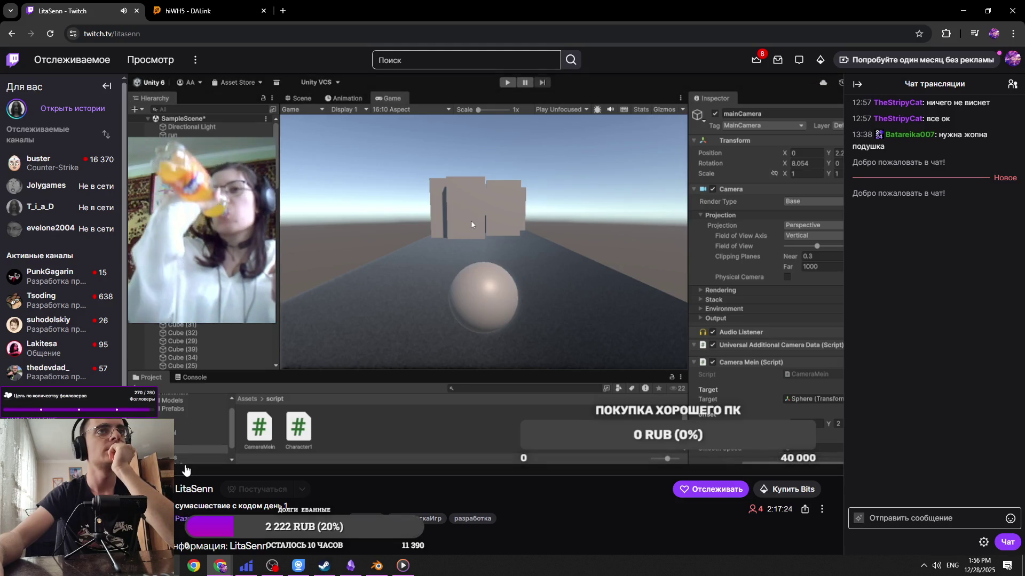
{"action": "left_click", "coordinate": [183, 468]}
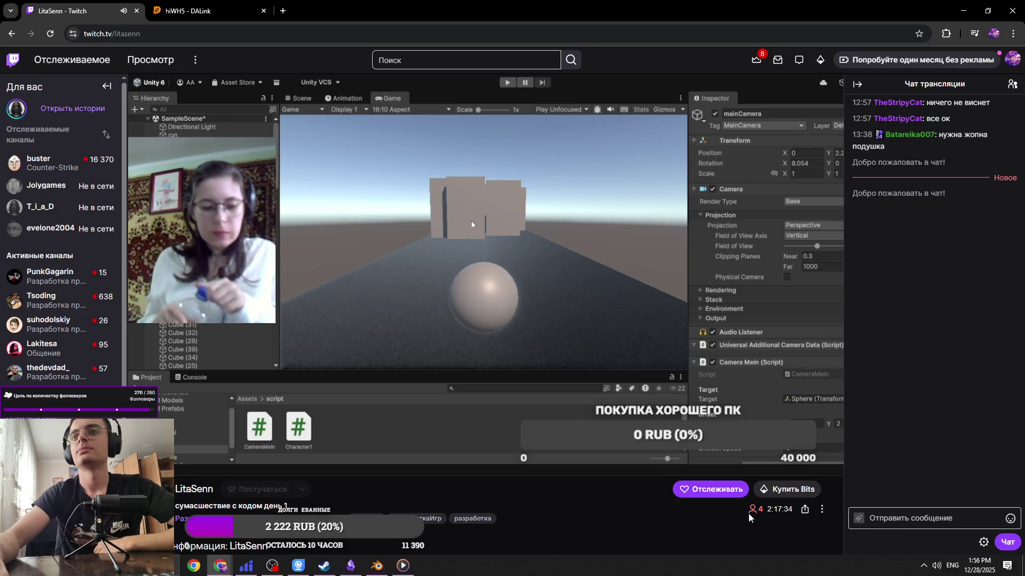
Check the chat viewer list, return to chat, then switch to the donation tab
{"action": "left_click", "coordinate": [1013, 85]}
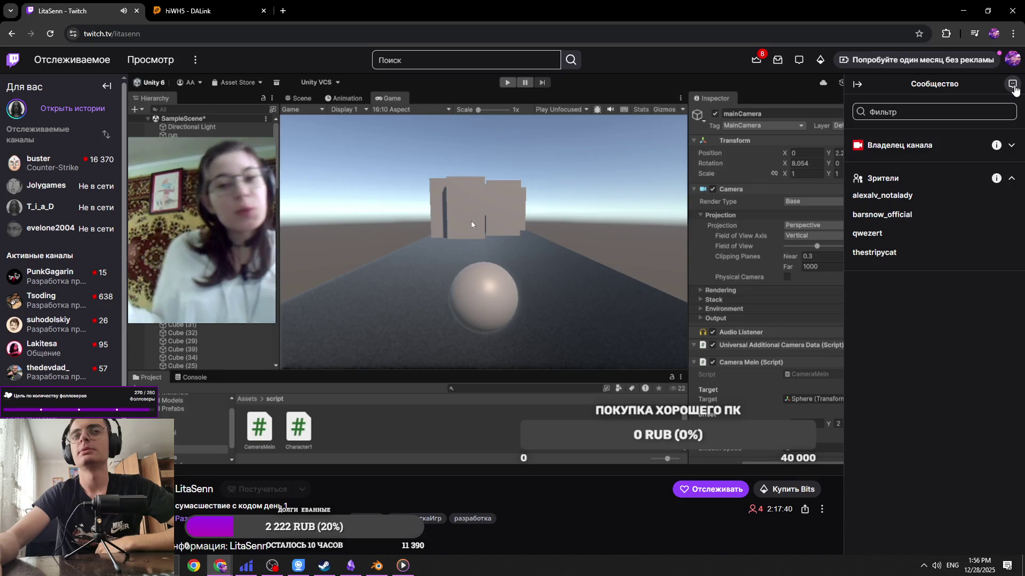
{"action": "left_click", "coordinate": [1014, 85]}
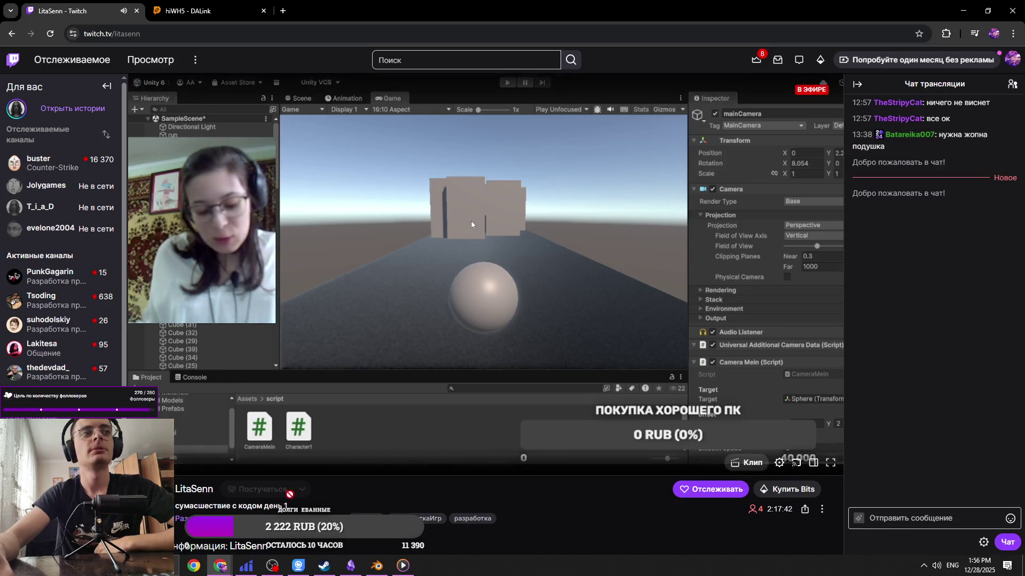
{"action": "mouse_move", "coordinate": [190, 462]}
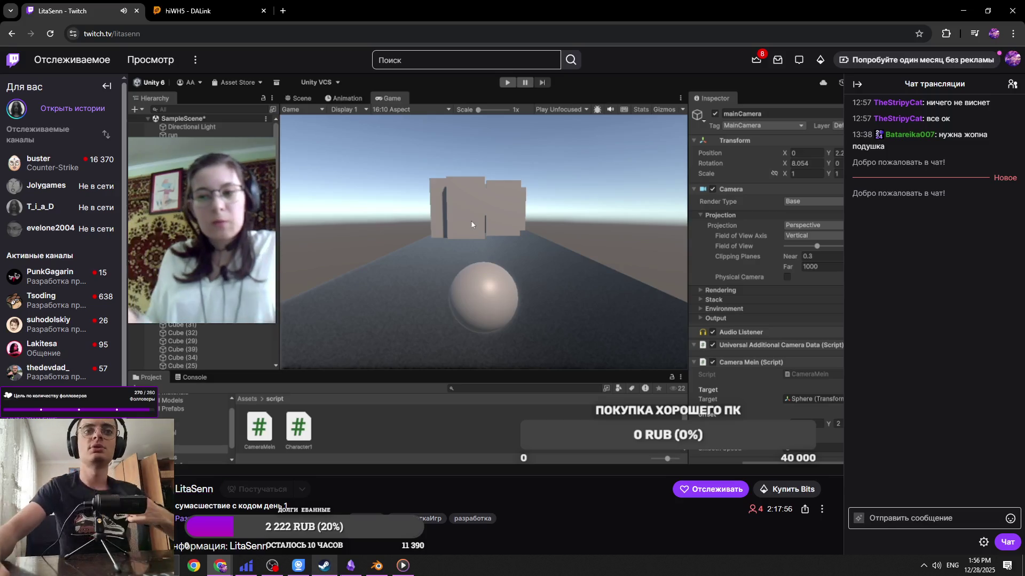
{"action": "scroll", "coordinate": [341, 509], "scroll_direction": "down", "scroll_amount": 7}
{"action": "scroll", "coordinate": [336, 473], "scroll_direction": "up", "scroll_amount": 7}
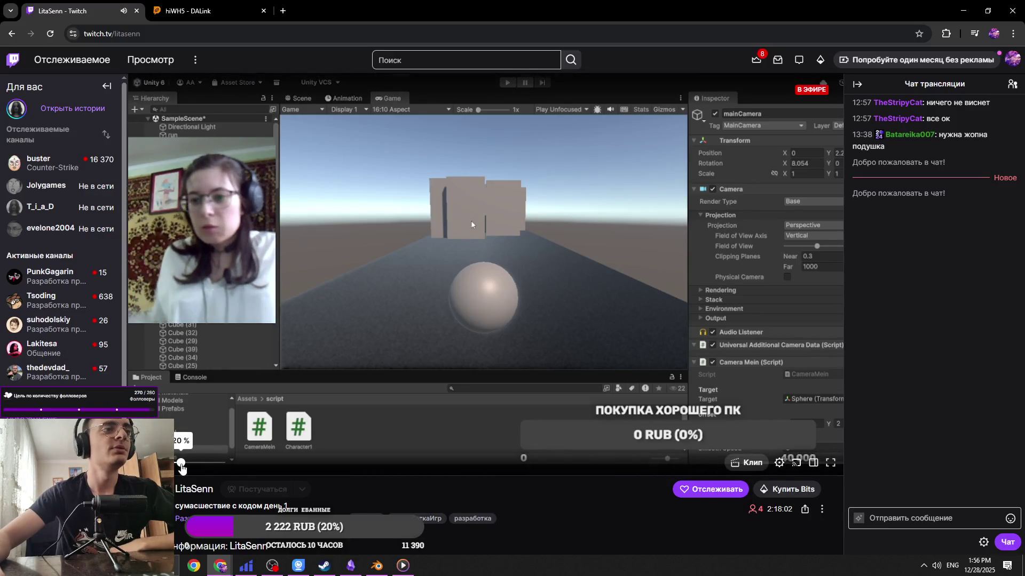
{"action": "left_click", "coordinate": [208, 10]}
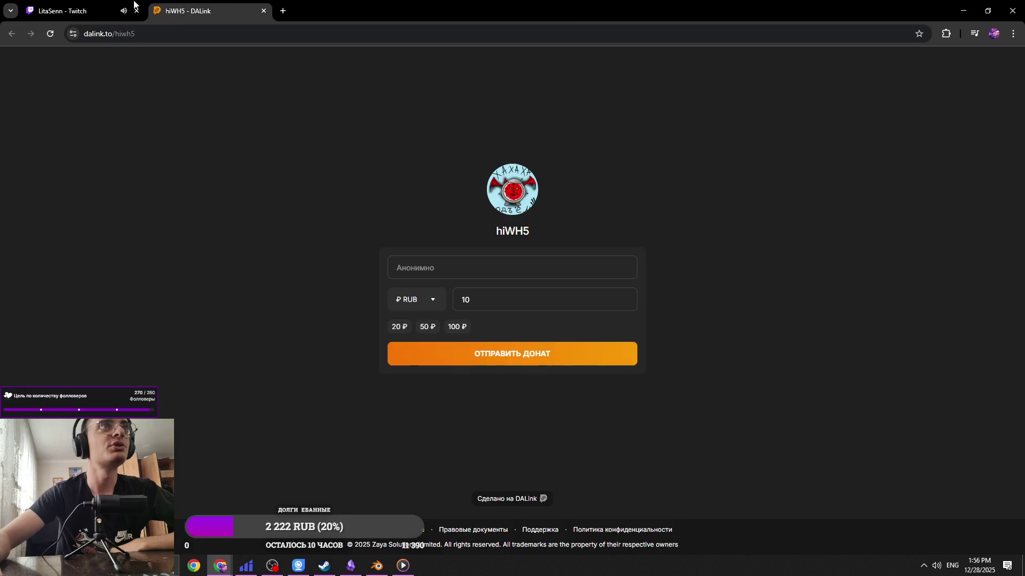
Read the LitaSenn About section and select 'с кодом день 1' in the stream title
{"action": "left_click", "coordinate": [80, 10]}
{"action": "scroll", "coordinate": [547, 507], "scroll_direction": "down", "scroll_amount": 2}
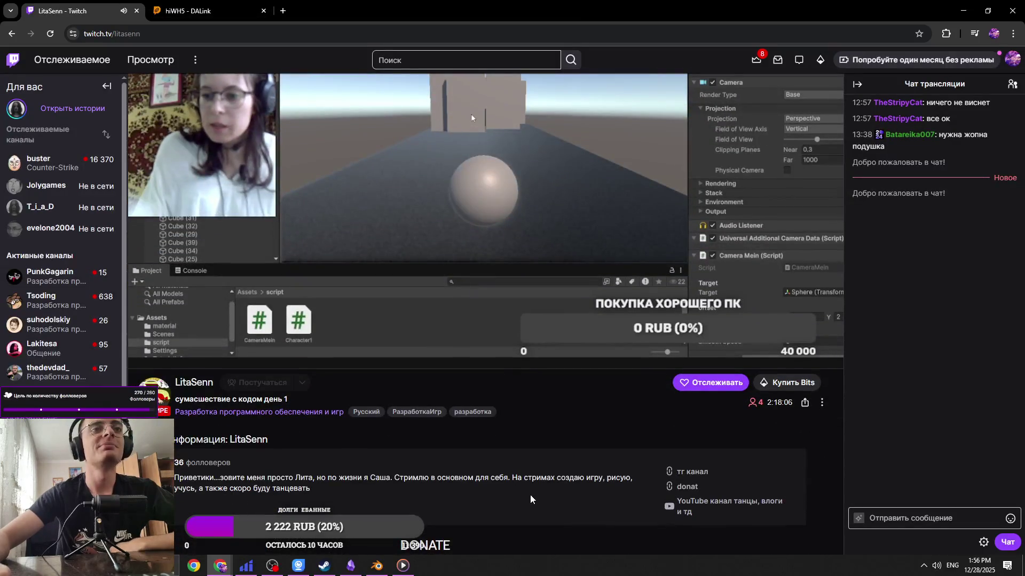
{"action": "right_click", "coordinate": [459, 481]}
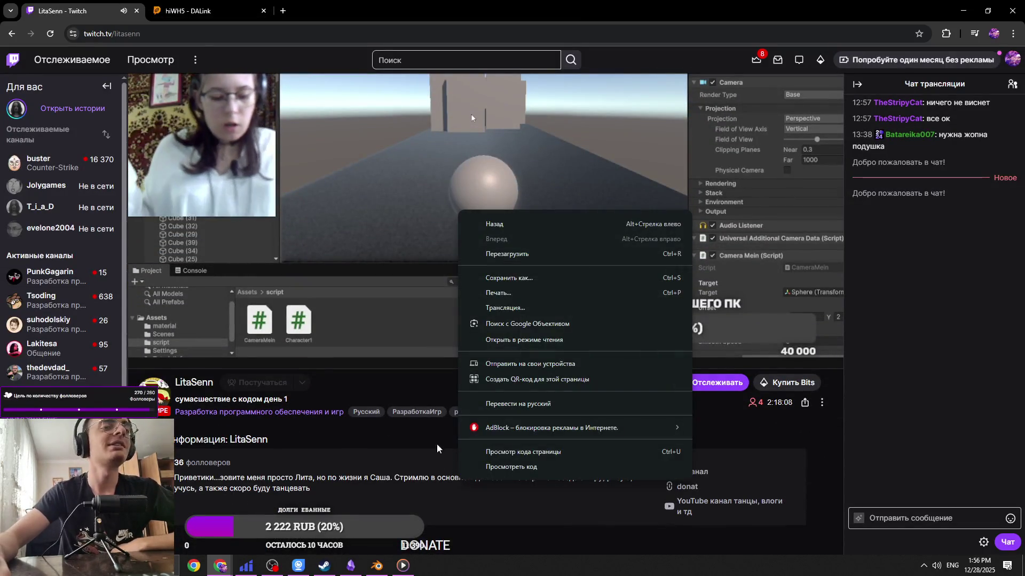
{"action": "left_click", "coordinate": [411, 474]}
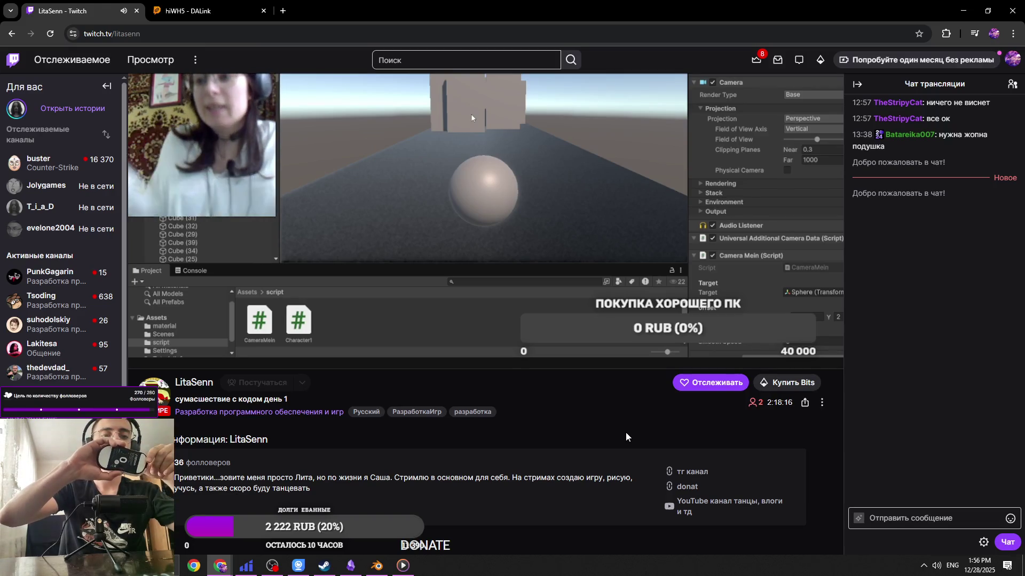
{"action": "right_click", "coordinate": [626, 433]}
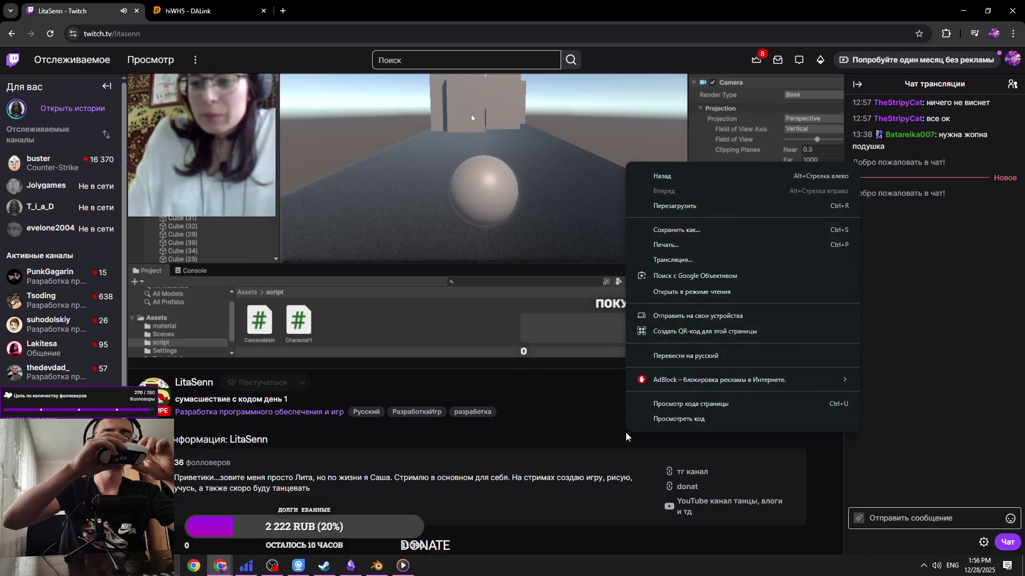
{"action": "left_click", "coordinate": [626, 433]}
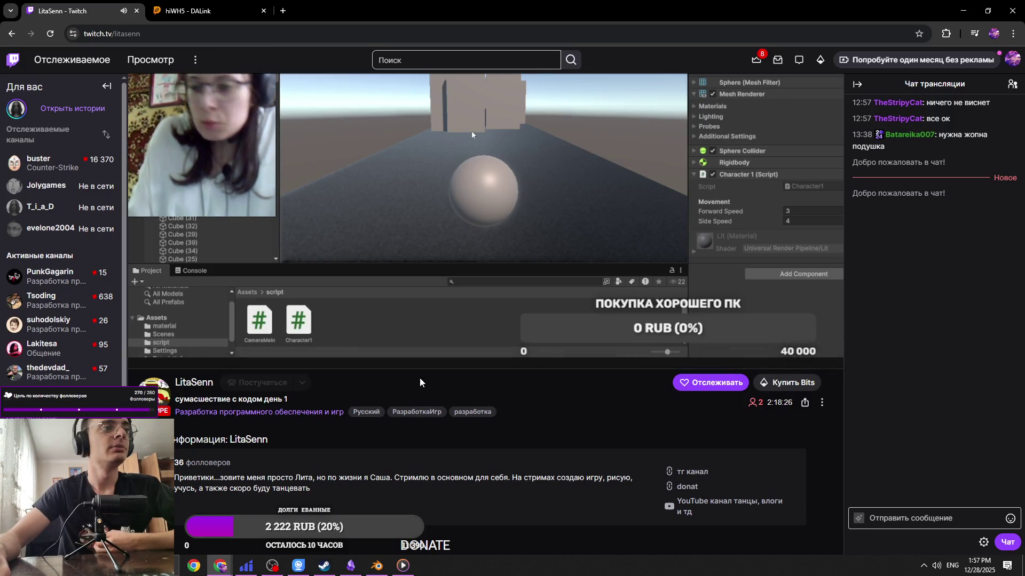
{"action": "scroll", "coordinate": [478, 455], "scroll_direction": "up", "scroll_amount": 2}
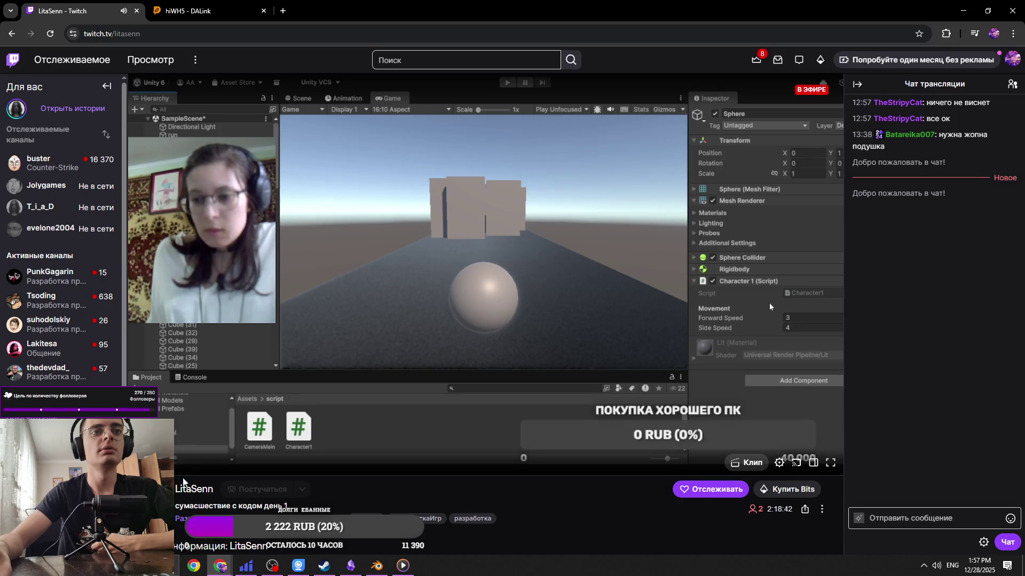
{"action": "left_click_drag", "start_coordinate": [231, 506], "coordinate": [289, 510]}
Type the chat greeting 'Привет' in Russian, then erase it unsent
{"action": "scroll", "coordinate": [286, 492], "scroll_direction": "down", "scroll_amount": 5}
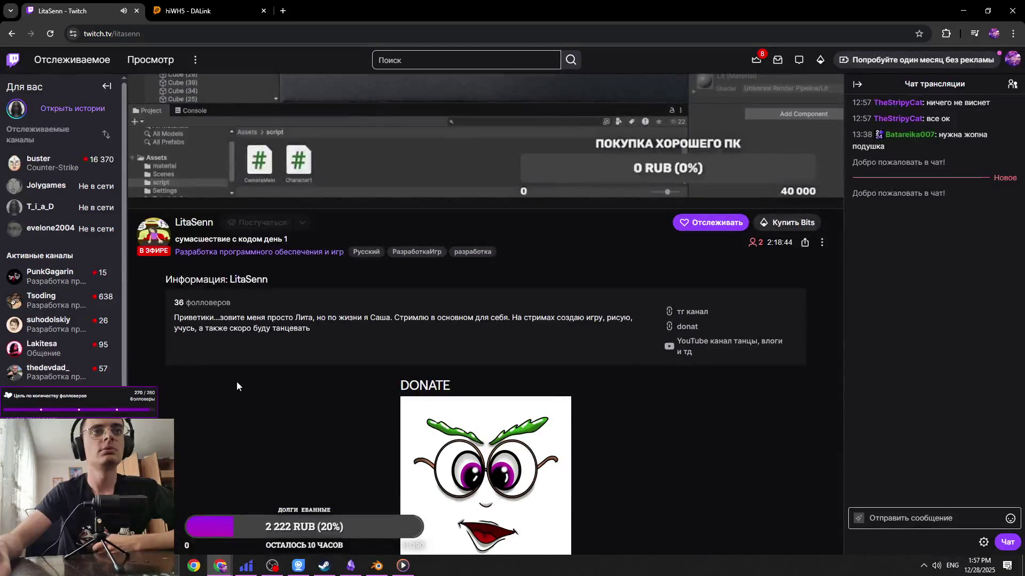
{"action": "scroll", "coordinate": [231, 344], "scroll_direction": "down", "scroll_amount": 4}
{"action": "scroll", "coordinate": [244, 358], "scroll_direction": "up", "scroll_amount": 9}
{"action": "left_click", "coordinate": [912, 523]}
{"action": "type", "text": "X"}
{"action": "key", "text": "BackSpace"}
{"action": "key", "text": "BackSpace"}
{"action": "key", "text": "BackSpace"}
{"action": "key", "text": "alt+shift"}
{"action": "type", "text": "Прив"}
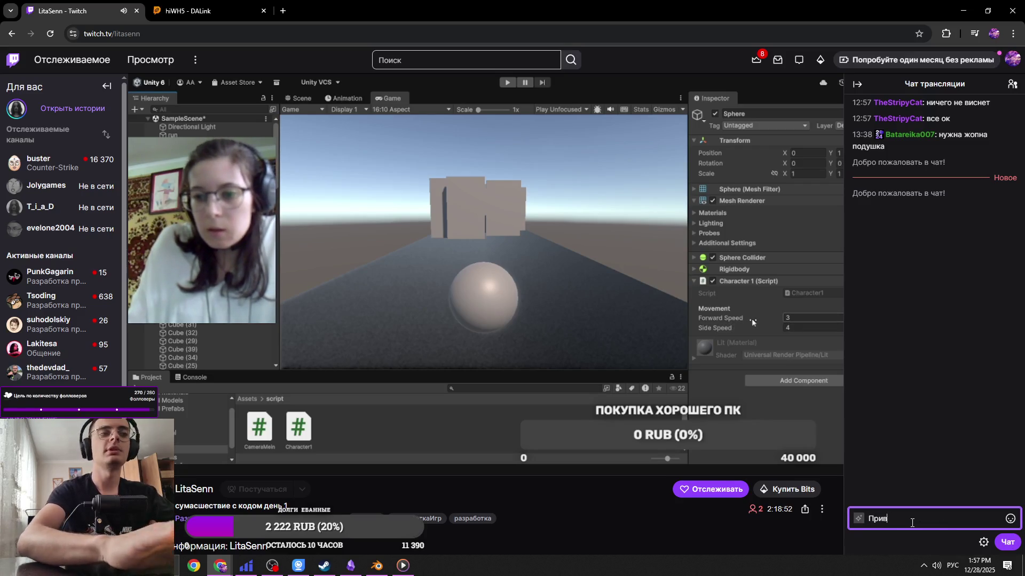
{"action": "key", "text": "BackSpace"}
{"action": "key", "text": "BackSpace"}
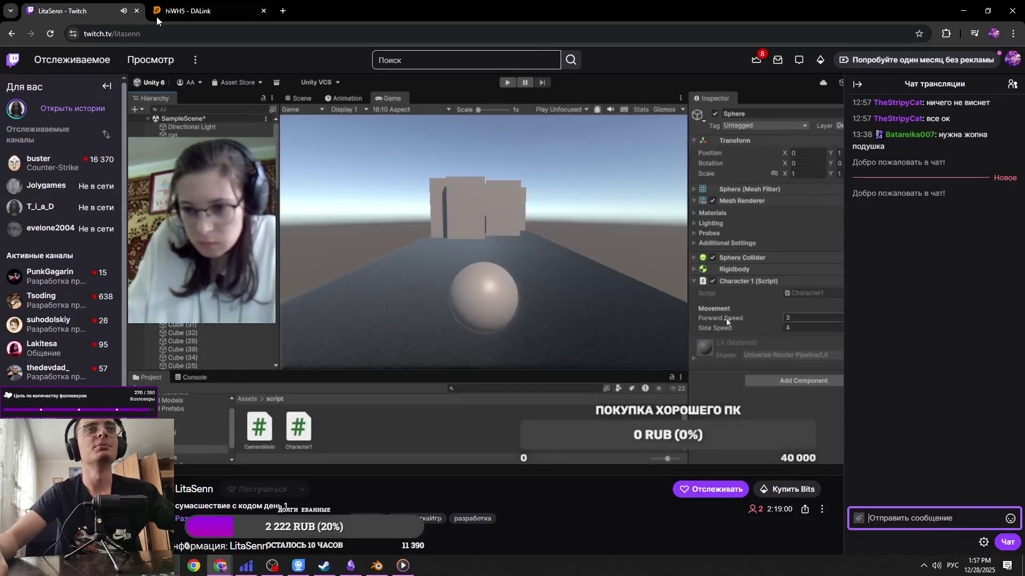
Close the DALink donation tab and open suhodolskiy's live development stream
{"action": "middle_click", "coordinate": [192, 6]}
{"action": "scroll", "coordinate": [149, 69], "scroll_direction": "down", "scroll_amount": 3}
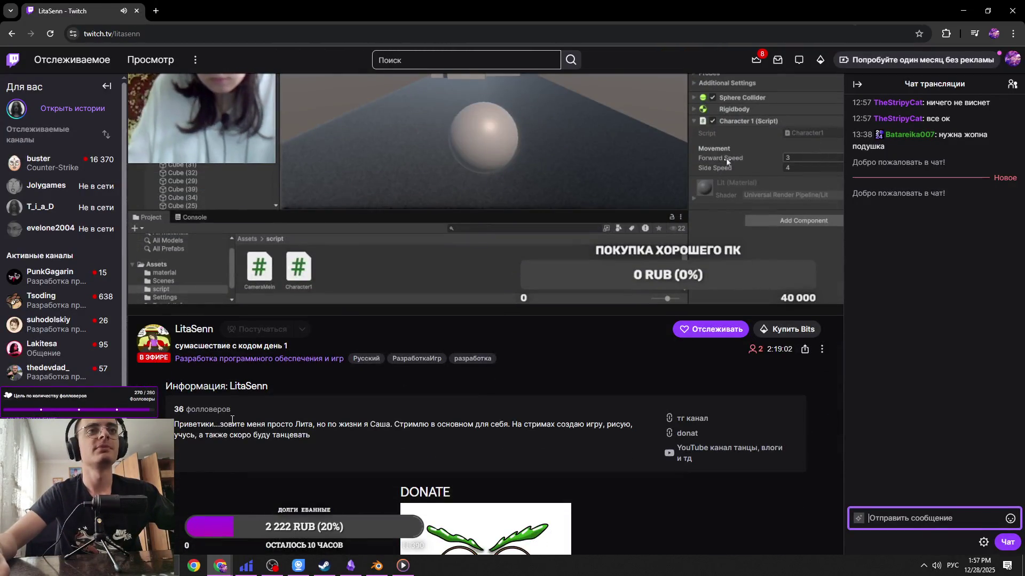
{"action": "scroll", "coordinate": [150, 70], "scroll_direction": "up", "scroll_amount": 2}
{"action": "left_click", "coordinate": [50, 323]}
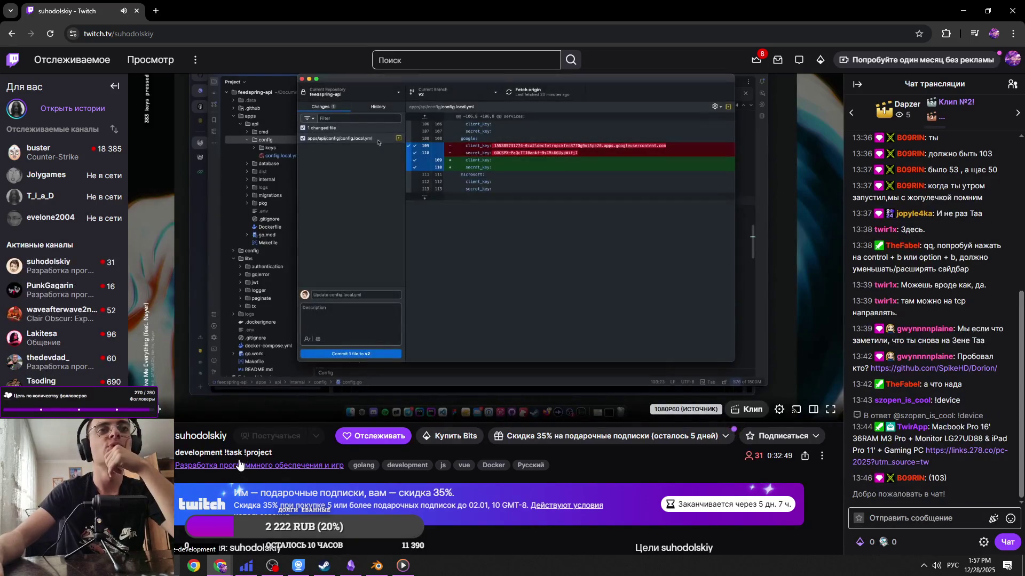
Open the Разработка программного обеспечения и игр category, closing the old mini-player
{"action": "left_click", "coordinate": [254, 466]}
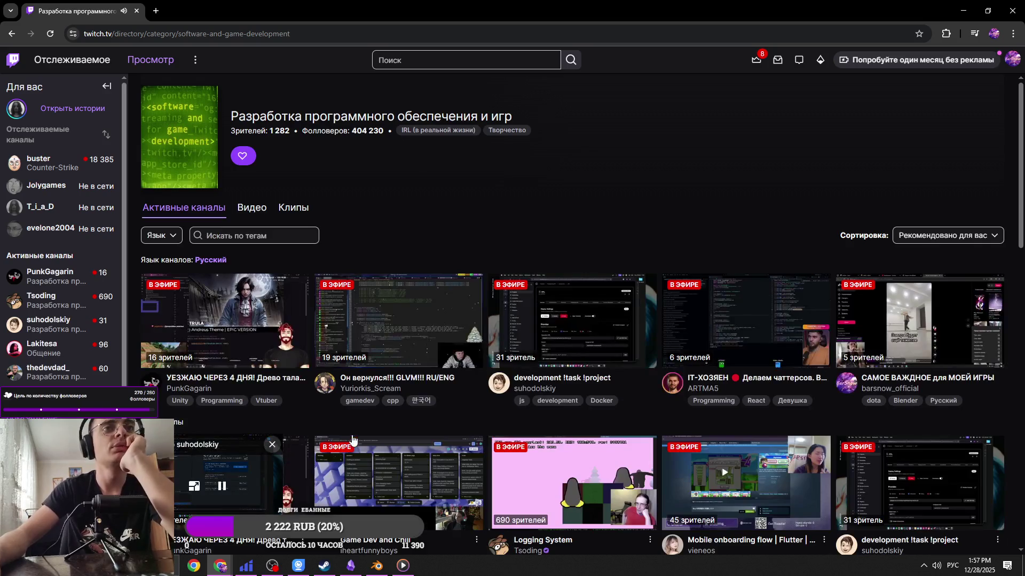
{"action": "left_click", "coordinate": [272, 445]}
{"action": "scroll", "coordinate": [488, 314], "scroll_direction": "down", "scroll_amount": 2}
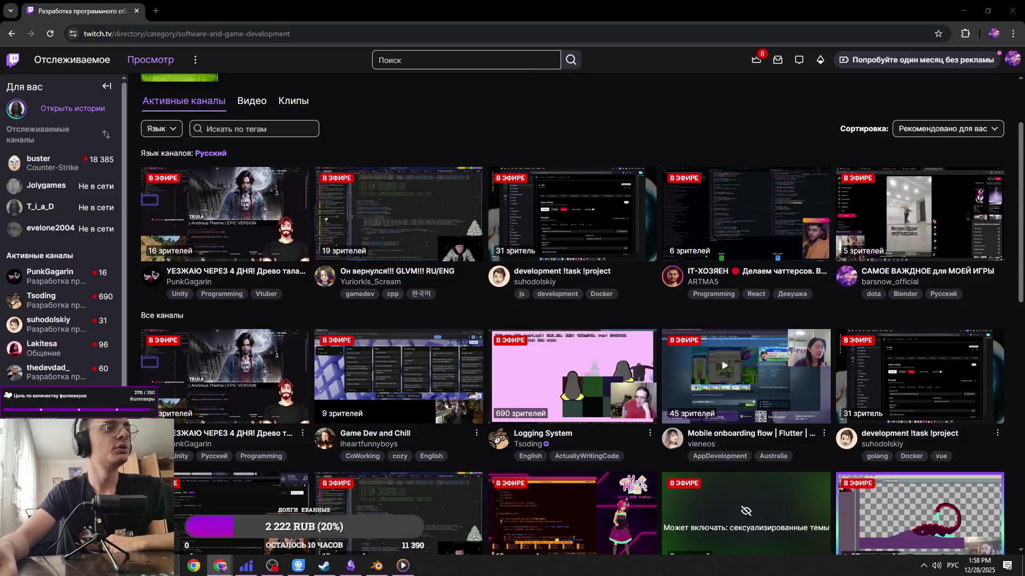
{"action": "scroll", "coordinate": [553, 190], "scroll_direction": "up", "scroll_amount": 5}
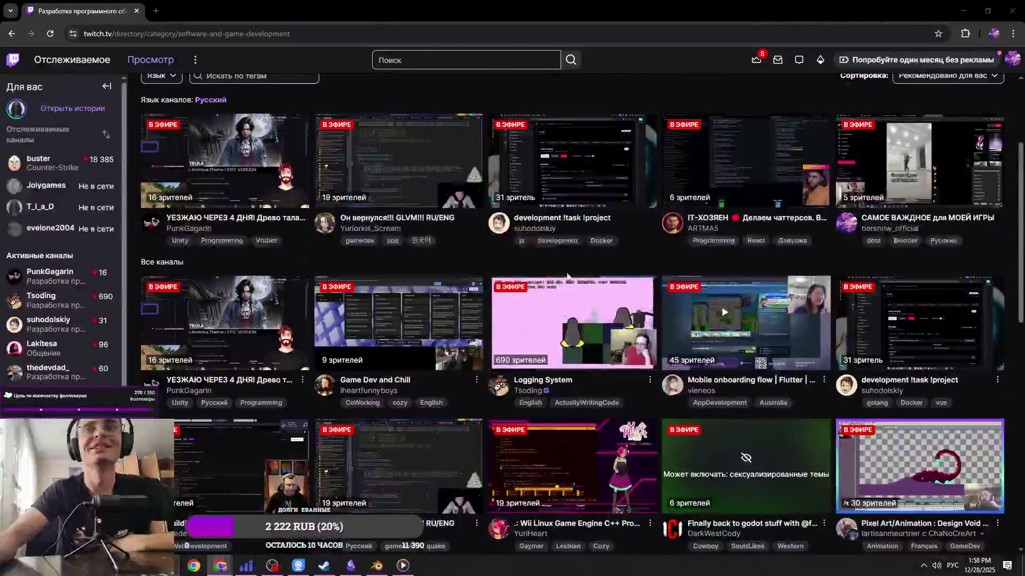
{"action": "scroll", "coordinate": [619, 302], "scroll_direction": "down", "scroll_amount": 10}
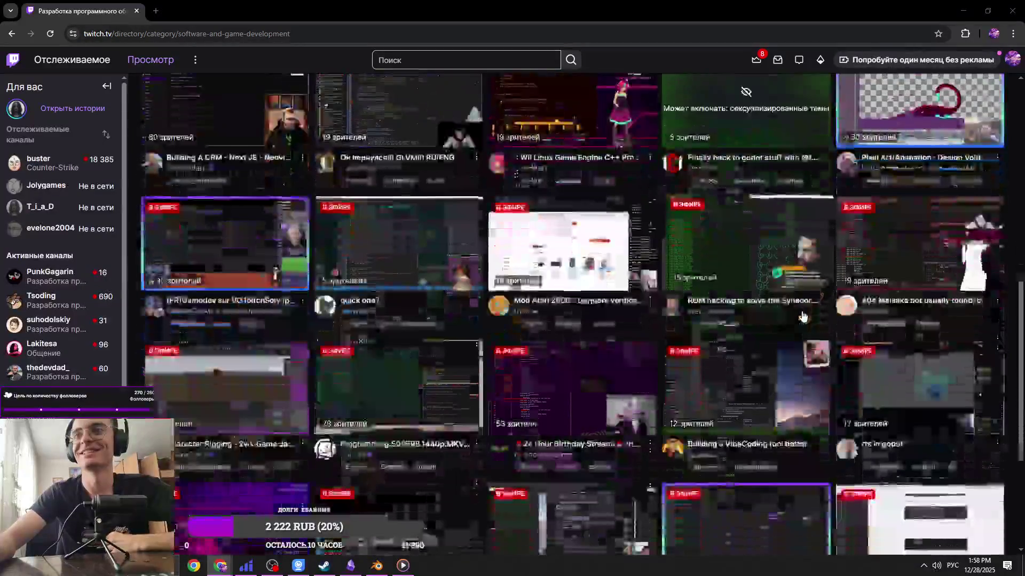
{"action": "scroll", "coordinate": [504, 438], "scroll_direction": "down", "scroll_amount": 4}
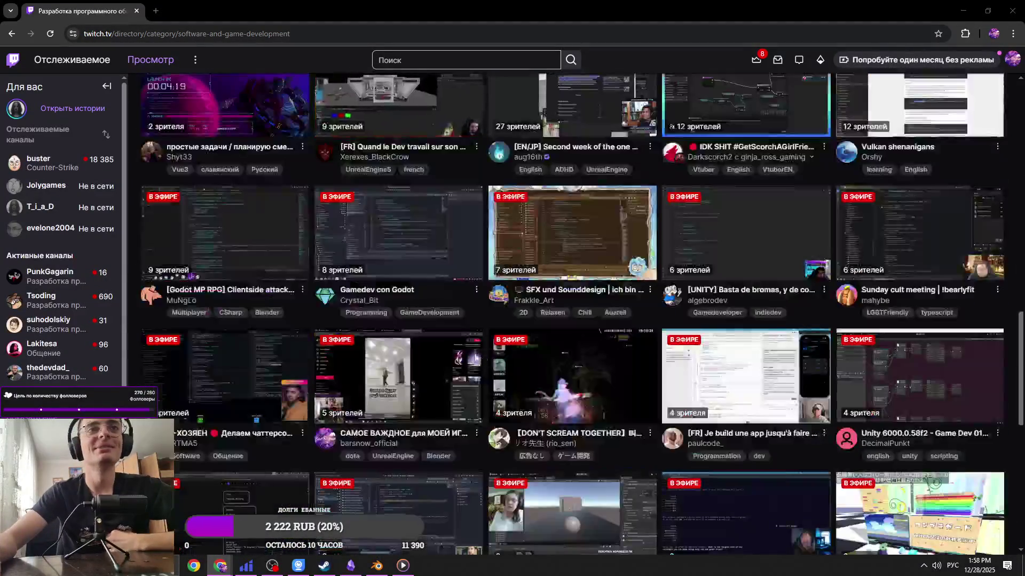
{"action": "scroll", "coordinate": [504, 439], "scroll_direction": "down", "scroll_amount": 5}
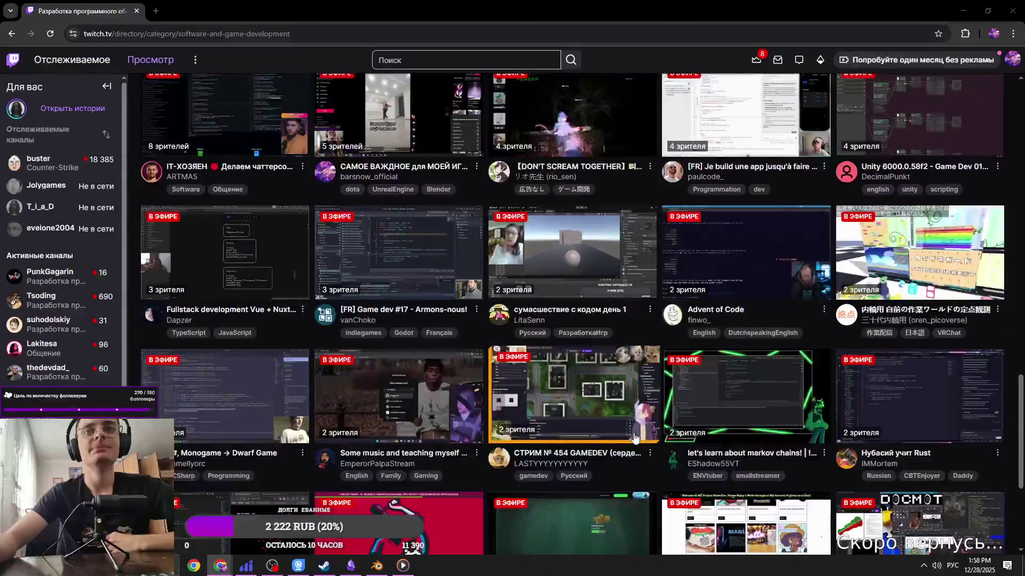
{"action": "scroll", "coordinate": [624, 443], "scroll_direction": "down", "scroll_amount": 5}
Scroll the live channel cards, then switch to Tsoding's Logging System stream tab
{"action": "scroll", "coordinate": [623, 461], "scroll_direction": "up", "scroll_amount": 5}
{"action": "scroll", "coordinate": [623, 461], "scroll_direction": "down", "scroll_amount": 5}
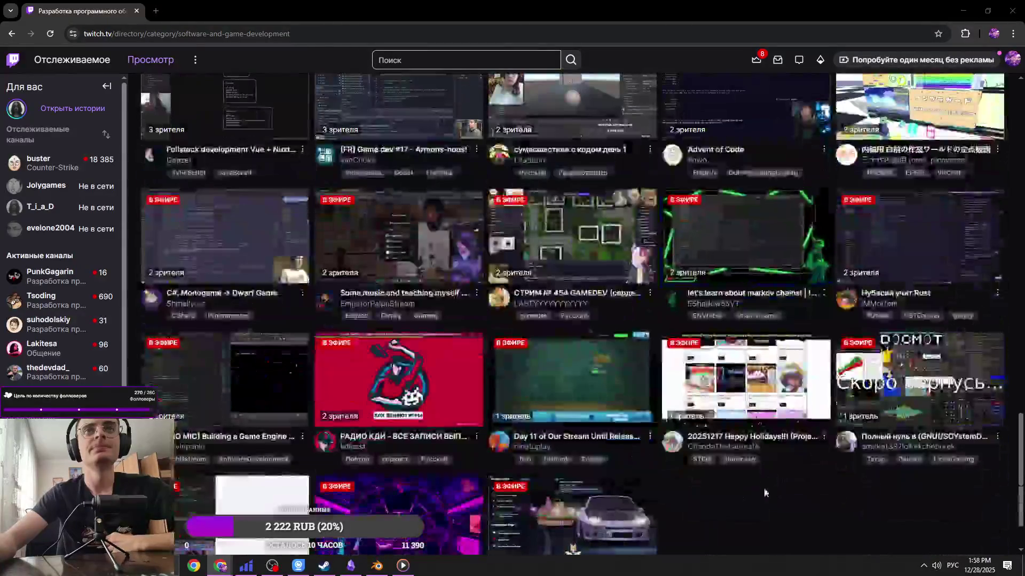
{"action": "scroll", "coordinate": [688, 476], "scroll_direction": "up", "scroll_amount": 15}
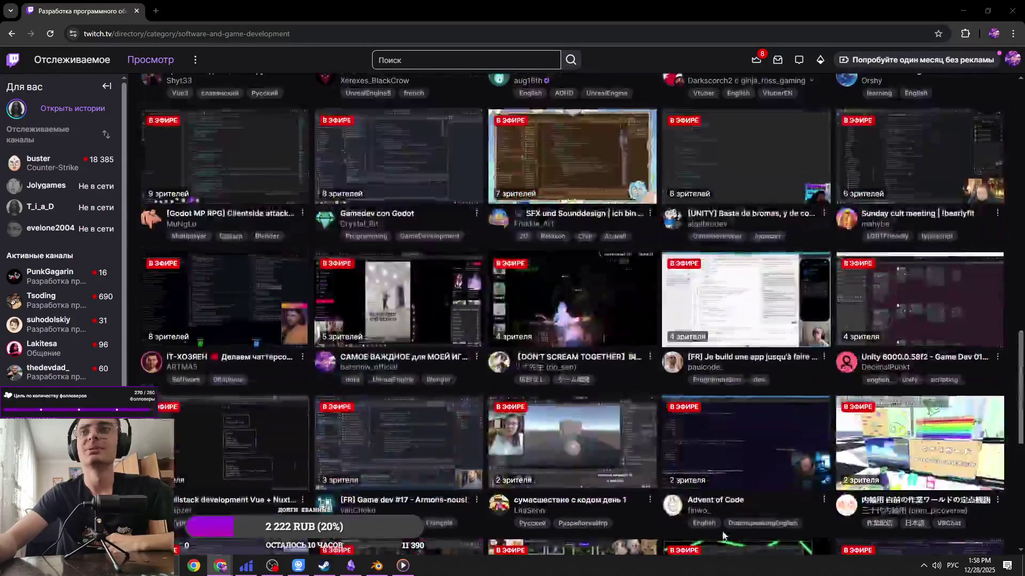
{"action": "scroll", "coordinate": [722, 536], "scroll_direction": "up", "scroll_amount": 4}
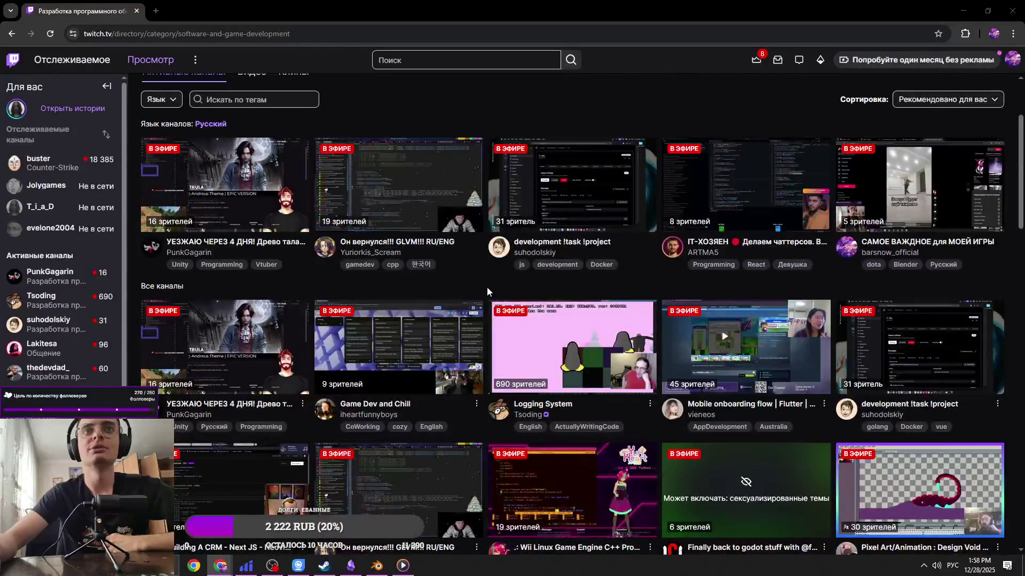
{"action": "scroll", "coordinate": [487, 288], "scroll_direction": "up", "scroll_amount": 2}
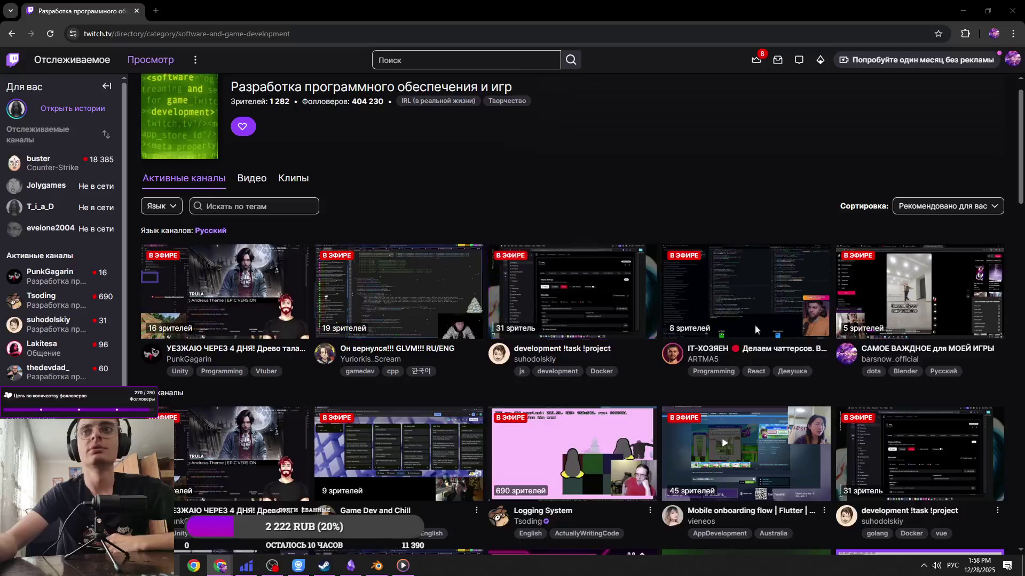
{"action": "scroll", "coordinate": [744, 425], "scroll_direction": "down", "scroll_amount": 3}
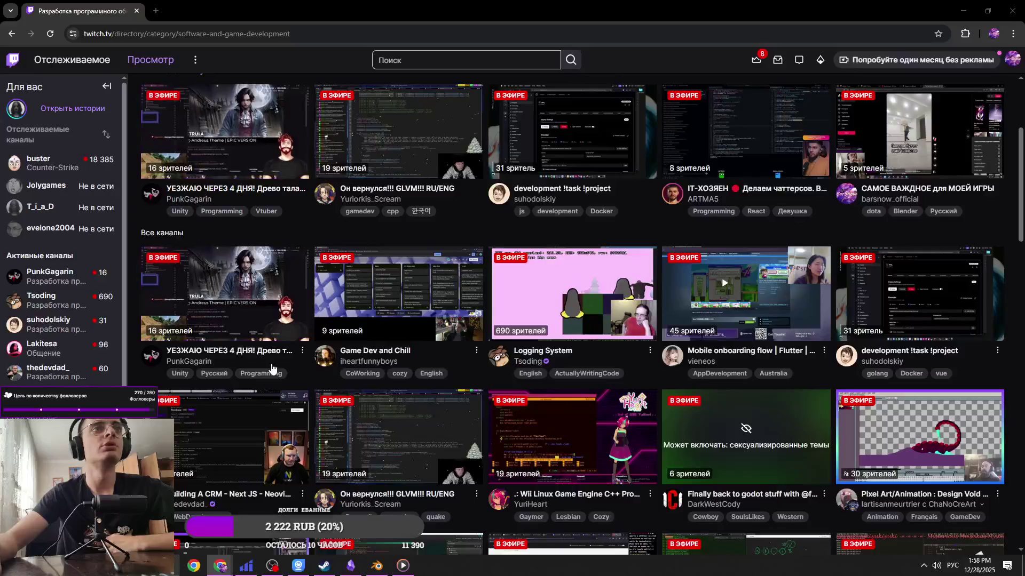
{"action": "scroll", "coordinate": [253, 399], "scroll_direction": "up", "scroll_amount": 2}
{"action": "scroll", "coordinate": [253, 399], "scroll_direction": "down", "scroll_amount": 2}
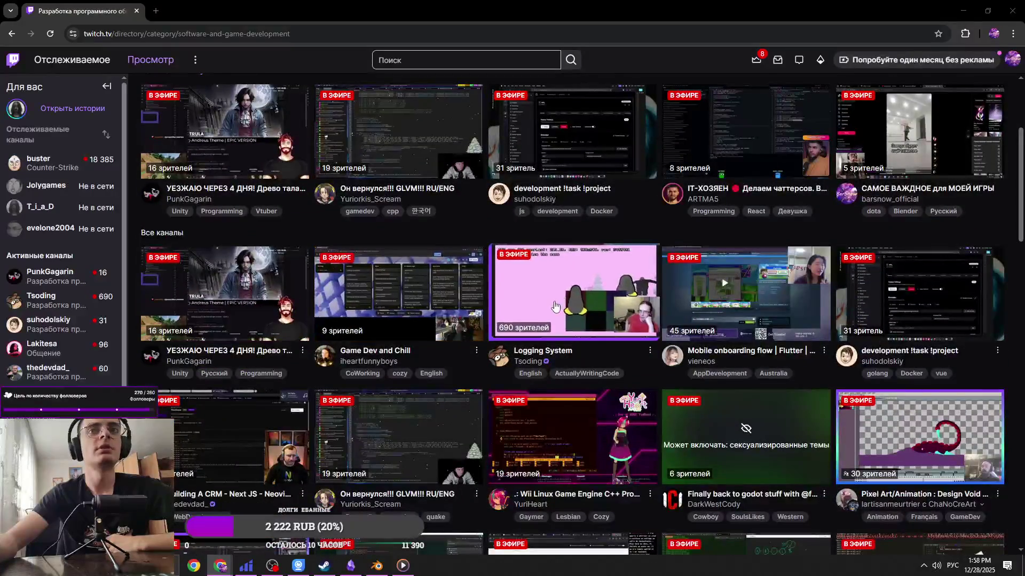
{"action": "key", "text": "ctrl+Tab"}
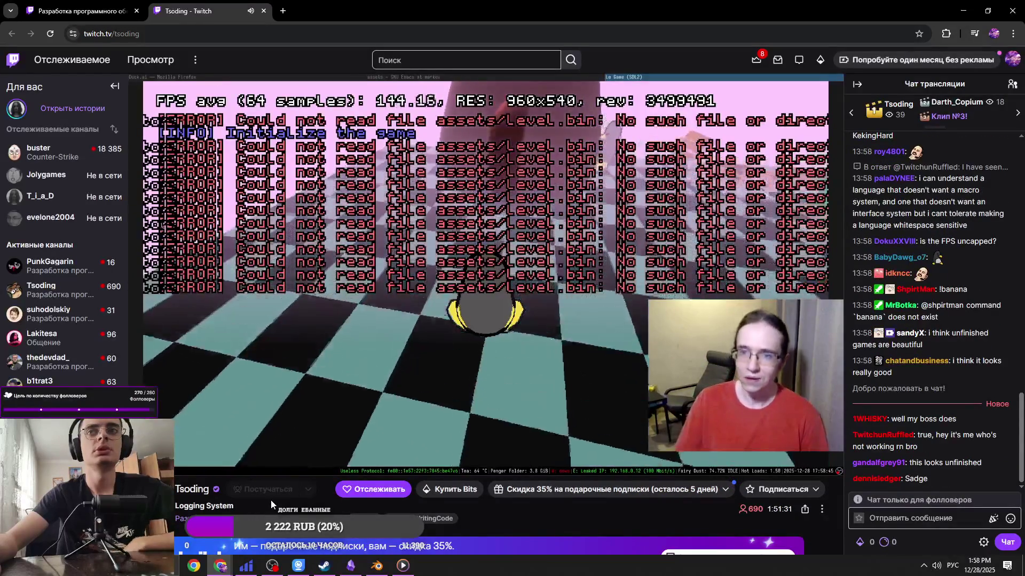
Scroll through the Logging System stream's channel info panels and back up to the player
{"action": "scroll", "coordinate": [360, 398], "scroll_direction": "down", "scroll_amount": 3}
{"action": "scroll", "coordinate": [361, 397], "scroll_direction": "down", "scroll_amount": 2}
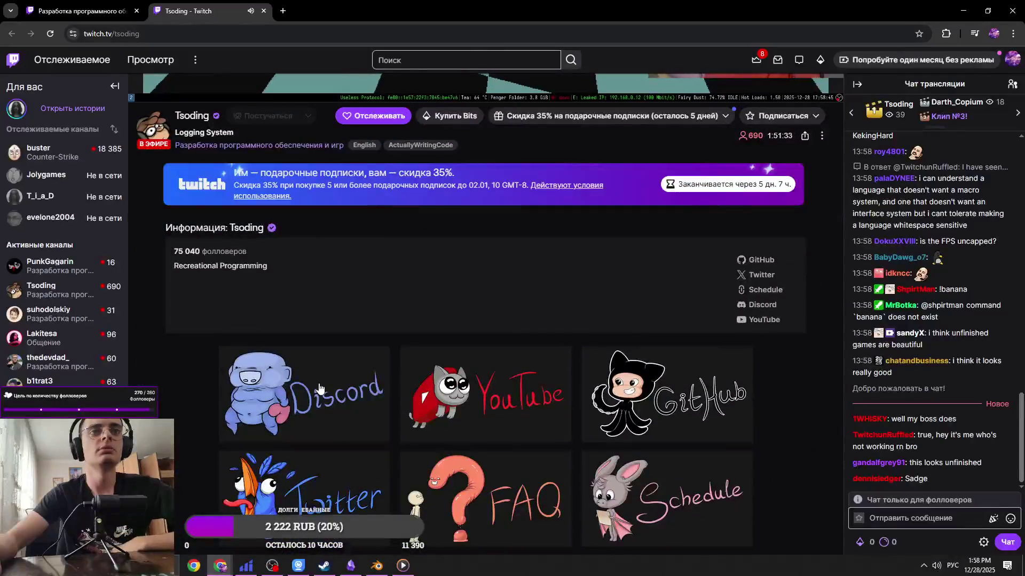
{"action": "scroll", "coordinate": [319, 391], "scroll_direction": "down", "scroll_amount": 2}
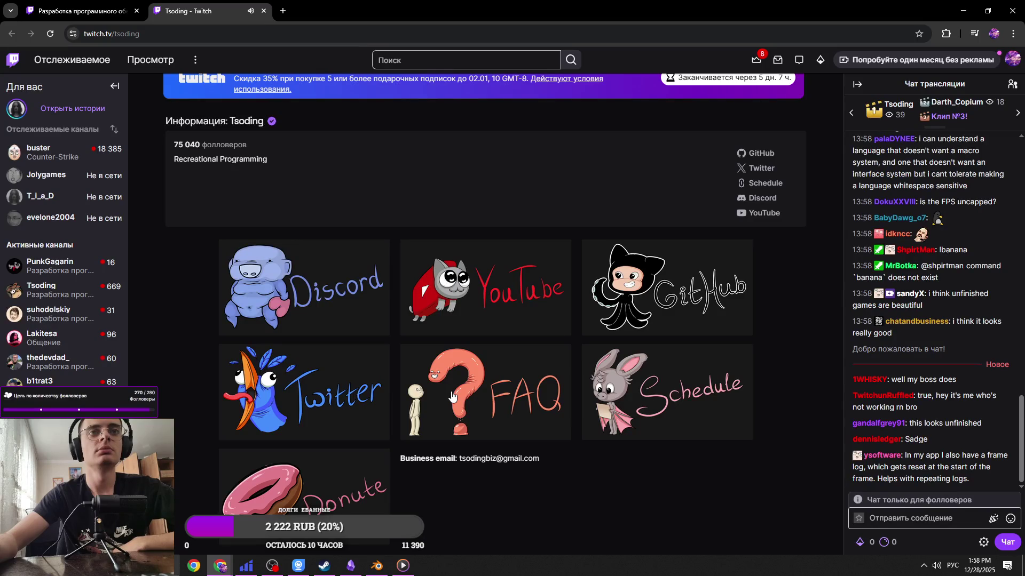
{"action": "scroll", "coordinate": [451, 396], "scroll_direction": "up", "scroll_amount": 7}
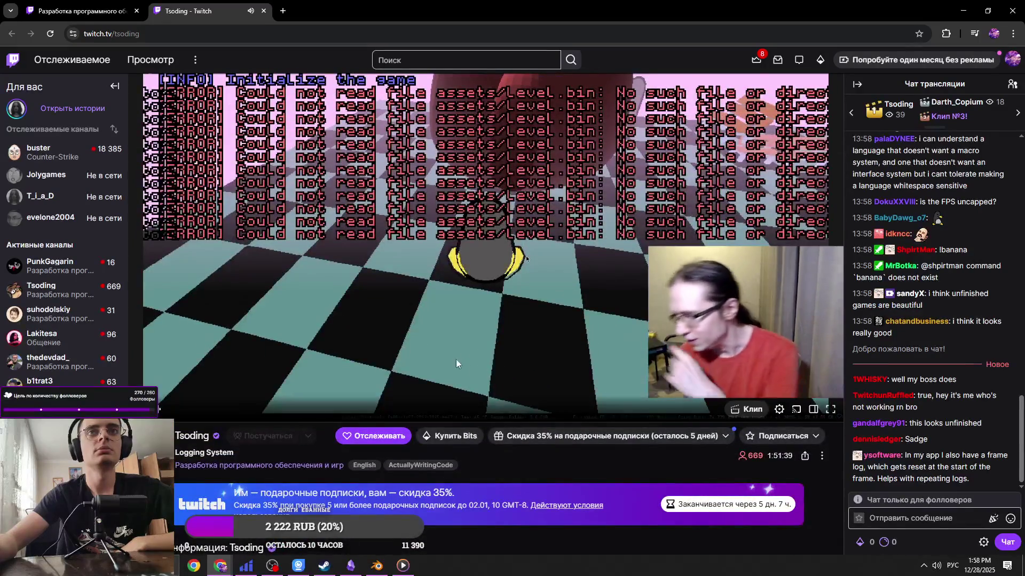
{"action": "left_click", "coordinate": [80, 11]}
Back in Blender, save the generator file and orbit to face the cabinet front in object mode
{"action": "key", "text": "alt+Tab"}
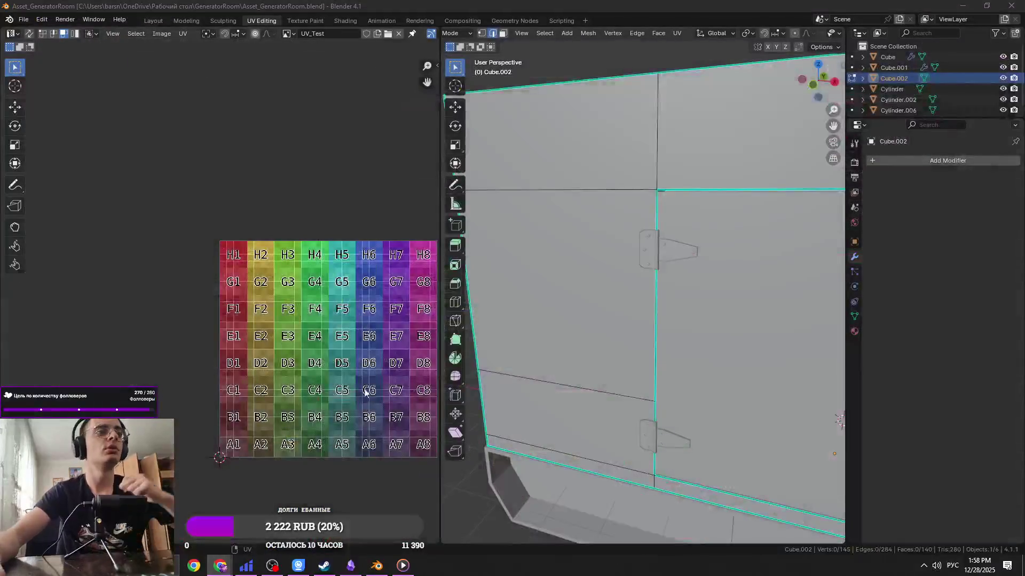
{"action": "scroll", "coordinate": [613, 331], "scroll_direction": "down", "scroll_amount": 5}
{"action": "key", "text": "ctrl+s"}
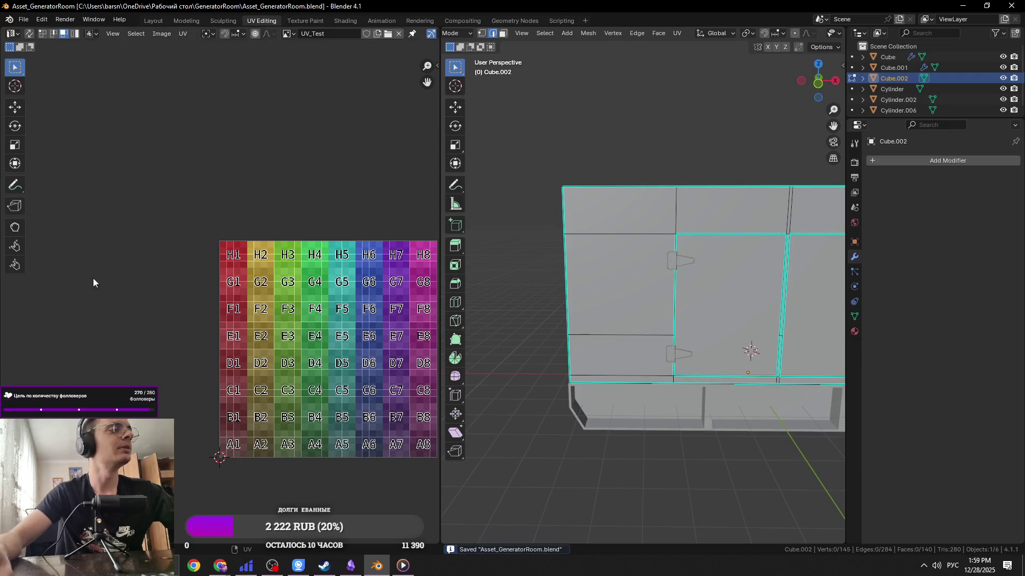
{"action": "middle_click_drag", "start_coordinate": [577, 315], "coordinate": [636, 348]}
{"action": "mouse_move", "coordinate": [656, 295]}
{"action": "middle_mouse_down"}
{"action": "mouse_move", "coordinate": [744, 339]}
{"action": "mouse_move", "coordinate": [658, 346]}
{"action": "middle_mouse_up"}
{"action": "key", "text": "Tab"}
{"action": "scroll", "coordinate": [728, 354], "scroll_direction": "down", "scroll_amount": 3}
Select the hinge object and, in front-view edit mode, select the door hinges
{"action": "left_click", "coordinate": [731, 330]}
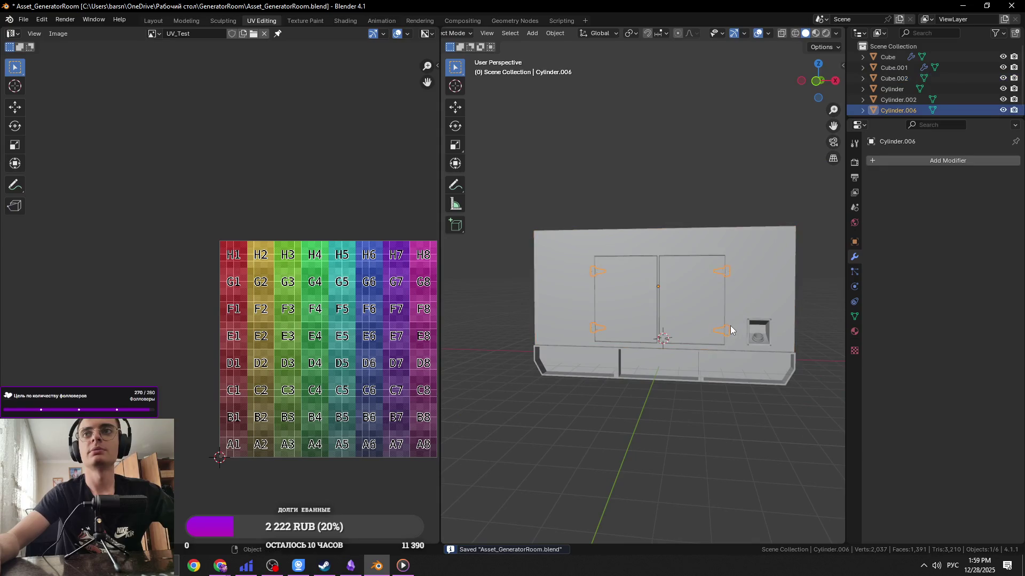
{"action": "key", "text": "KP_1"}
{"action": "key", "text": "Tab"}
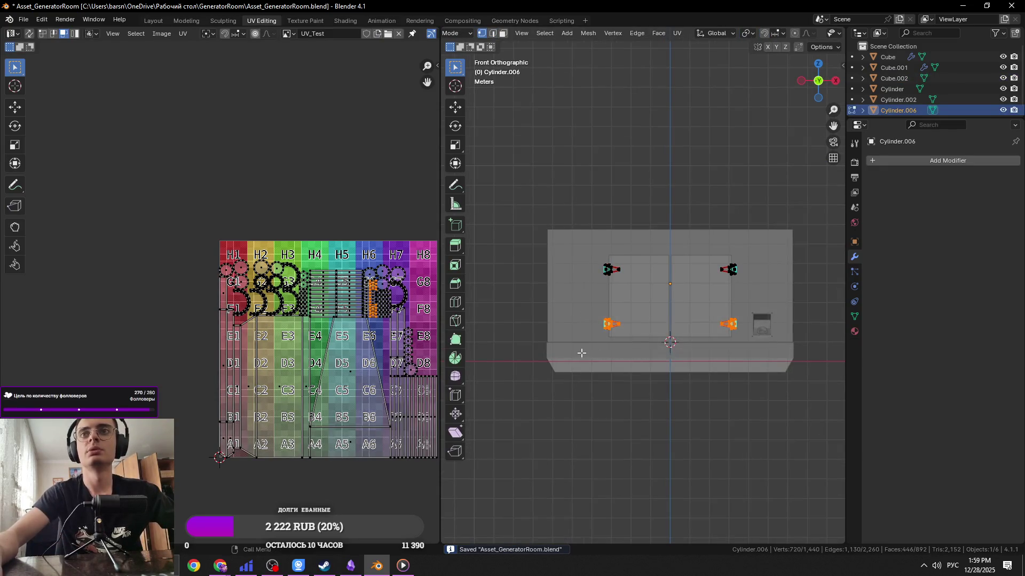
{"action": "left_click_drag", "start_coordinate": [580, 356], "coordinate": [580, 356]}
{"action": "scroll", "coordinate": [580, 356], "scroll_direction": "up", "scroll_amount": 3}
{"action": "left_click", "coordinate": [814, 354], "text": "shift"}
{"action": "middle_click_drag", "start_coordinate": [778, 406], "coordinate": [686, 390], "text": "shift"}
{"action": "left_click", "coordinate": [732, 351], "text": "shift"}
Move the selected hinges vertically along Z, return to object mode, and save
{"action": "key", "text": "g"}
{"action": "key", "text": "z"}
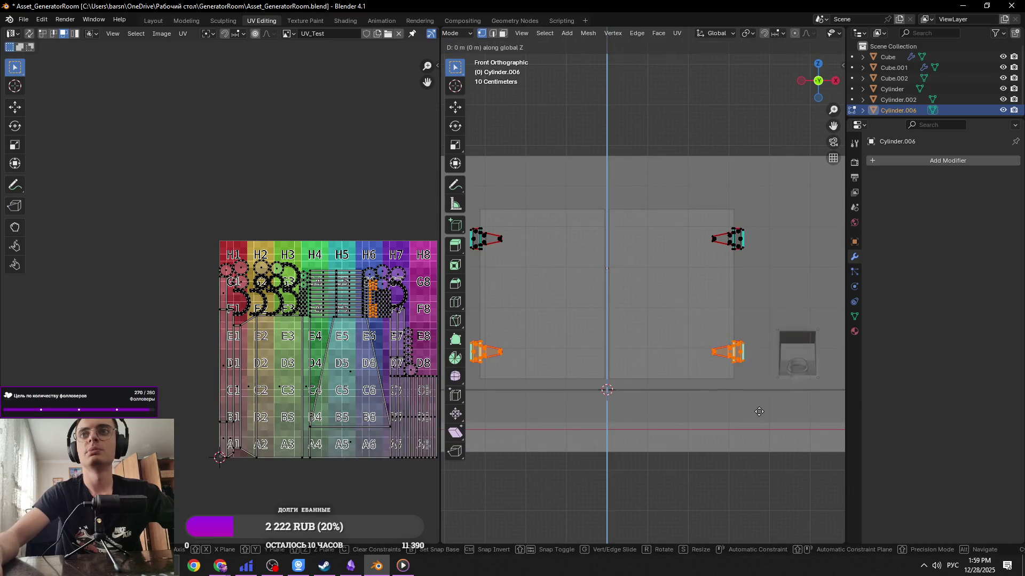
{"action": "left_click", "coordinate": [759, 403]}
{"action": "key", "text": "Tab"}
{"action": "middle_click_drag", "start_coordinate": [757, 403], "coordinate": [694, 452]}
{"action": "scroll", "coordinate": [694, 452], "scroll_direction": "down", "scroll_amount": 3}
{"action": "key", "text": "ctrl+s"}
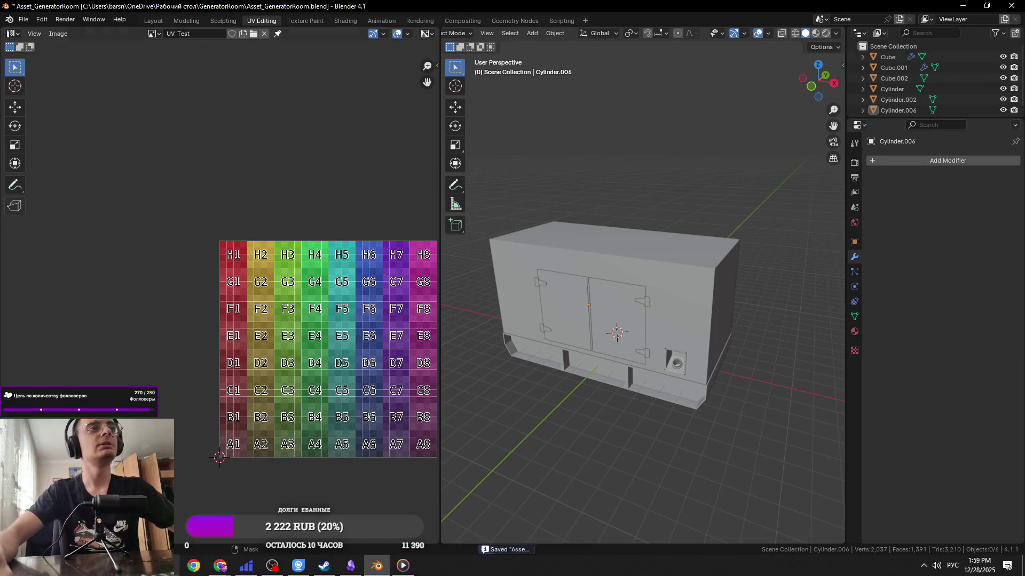
Select the middle and right top faces of the generator base in see-through face mode
{"action": "key", "text": "alt+Tab"}
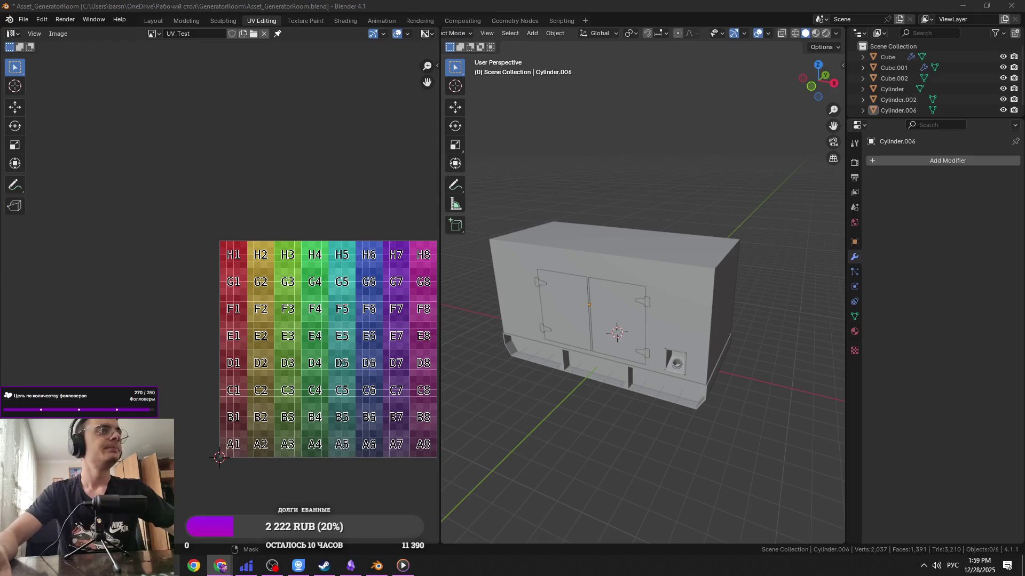
{"action": "left_click", "coordinate": [584, 312]}
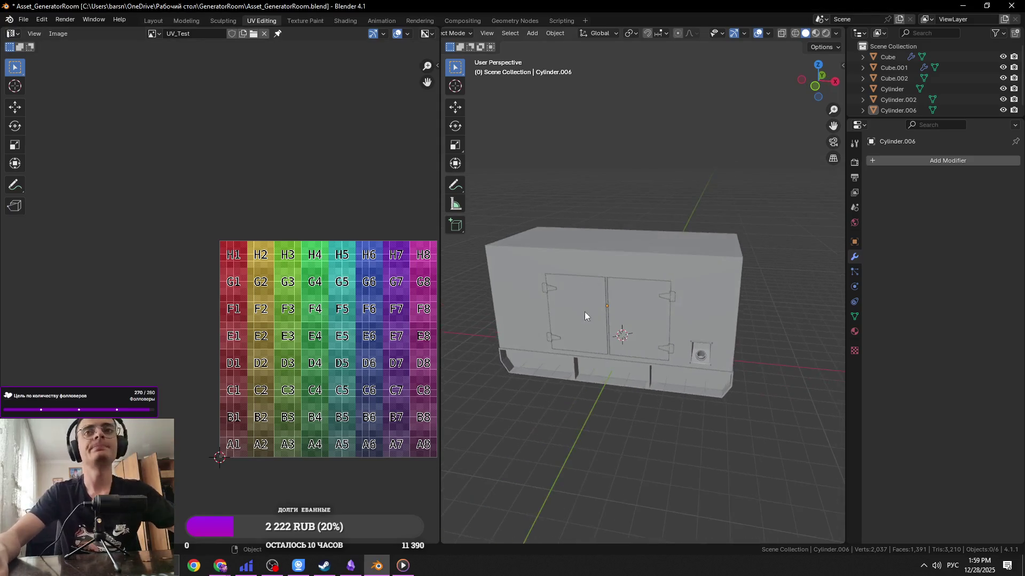
{"action": "left_click", "coordinate": [567, 390]}
{"action": "key", "text": "Tab"}
{"action": "key", "text": "alt+z"}
{"action": "key", "text": "3"}
{"action": "left_click", "coordinate": [606, 338]}
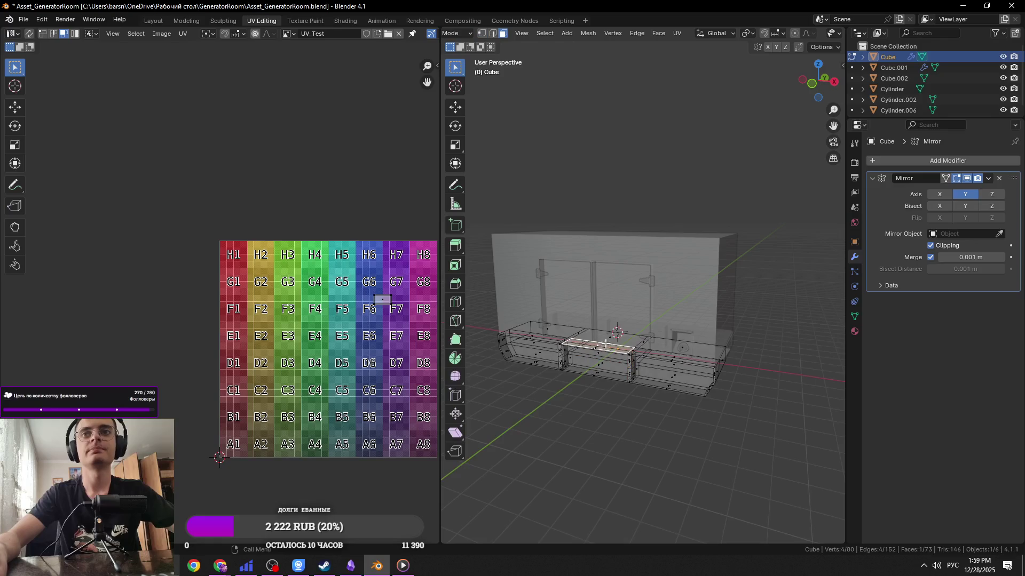
{"action": "left_click", "coordinate": [674, 339], "text": "shift"}
Exit edit mode, turn off see-through, inspect the base from below, and save the file
{"action": "scroll", "coordinate": [664, 342], "scroll_direction": "up", "scroll_amount": 4}
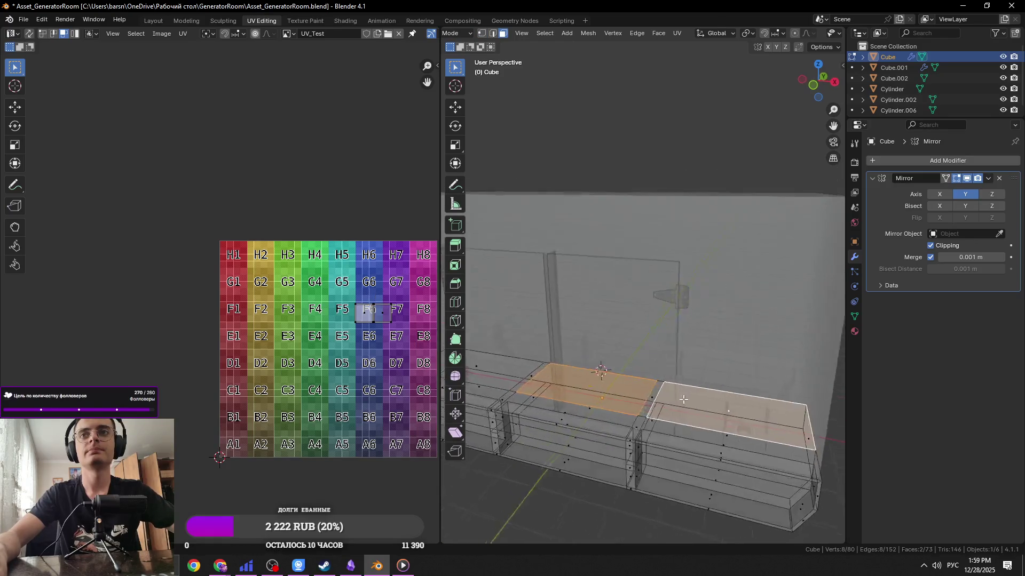
{"action": "key", "text": "KP_7"}
{"action": "key", "text": "Tab"}
{"action": "scroll", "coordinate": [686, 407], "scroll_direction": "down", "scroll_amount": 4}
{"action": "key", "text": "alt+z"}
{"action": "mouse_move", "coordinate": [672, 432]}
{"action": "middle_mouse_down"}
{"action": "mouse_move", "coordinate": [647, 359]}
{"action": "mouse_move", "coordinate": [619, 391]}
{"action": "mouse_move", "coordinate": [654, 390]}
{"action": "middle_mouse_up"}
{"action": "key", "text": "ctrl+s"}
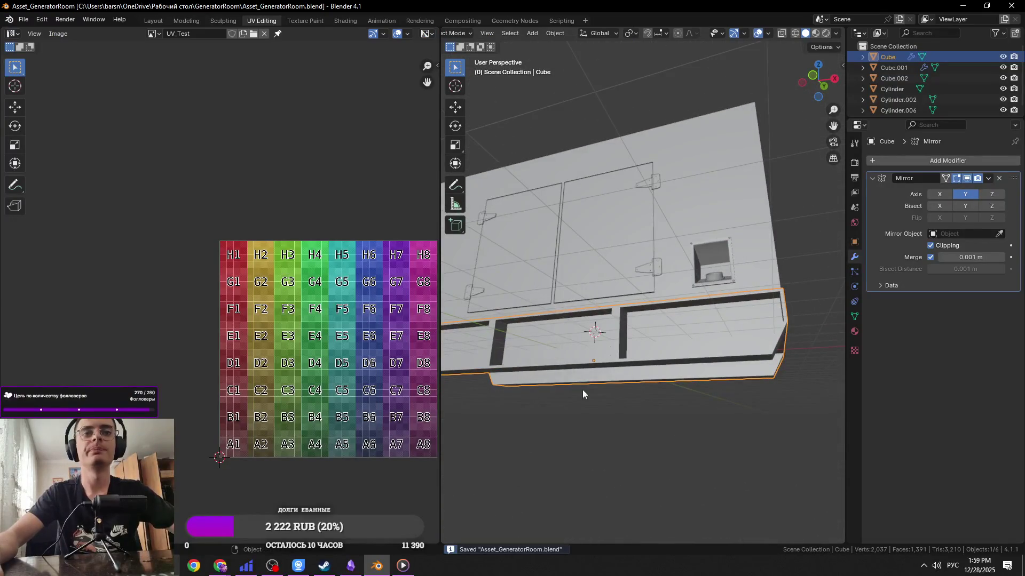
{"action": "left_click", "coordinate": [345, 567]}
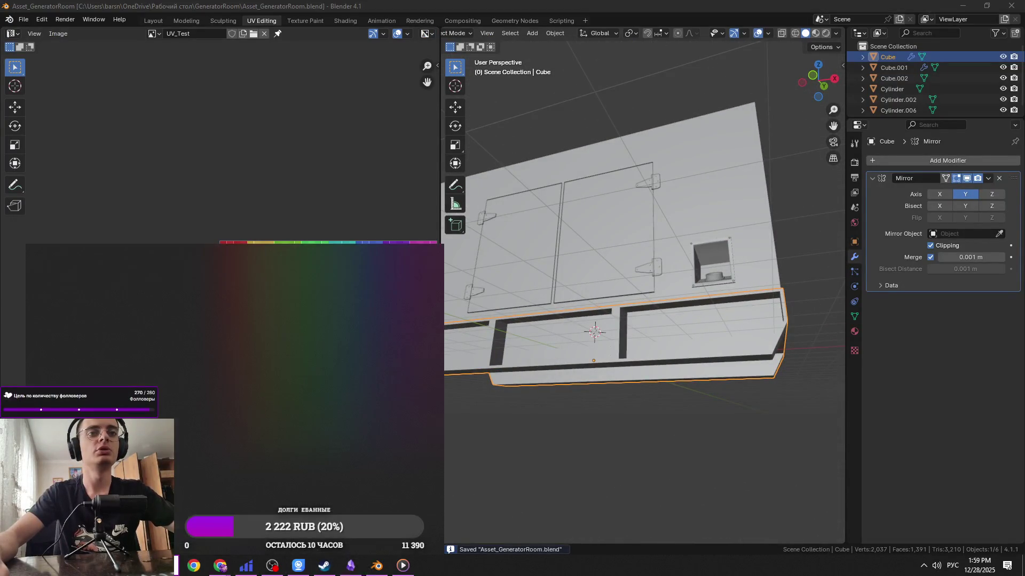
Launch Telegram via search, view the blue generator photo in Saved Messages, and return to Blender
{"action": "type", "text": "e"}
{"action": "key", "text": "BackSpace"}
{"action": "key", "text": "BackSpace"}
{"action": "type", "text": "ter"}
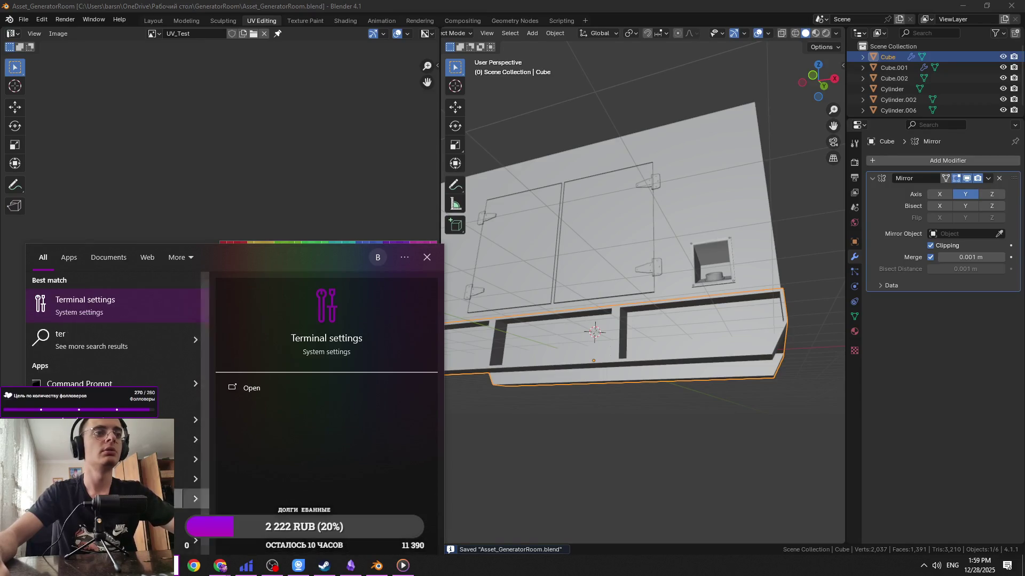
{"action": "type", "text": "l"}
{"action": "key", "text": "Return"}
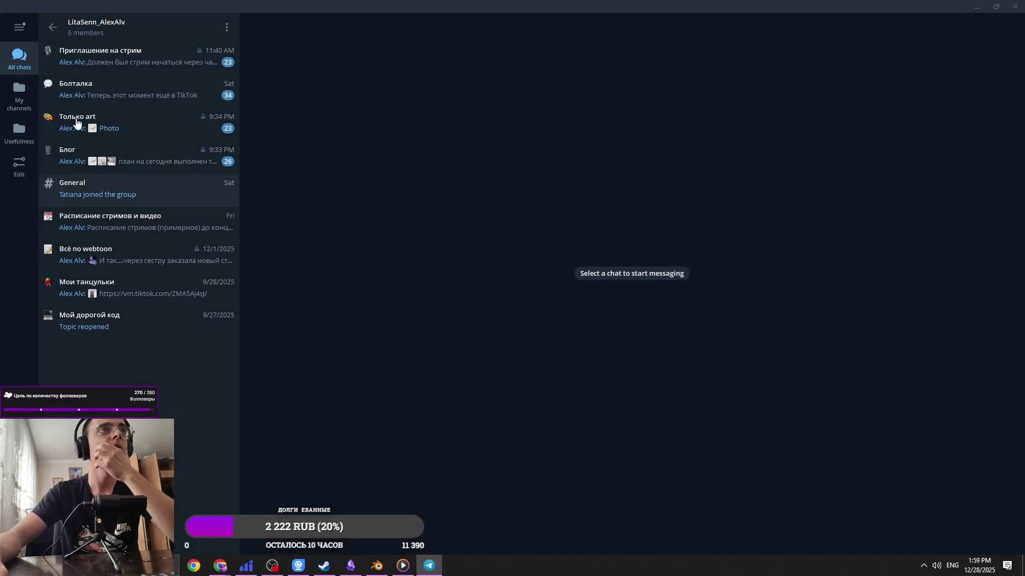
{"action": "key", "text": "Escape"}
{"action": "left_click", "coordinate": [139, 128]}
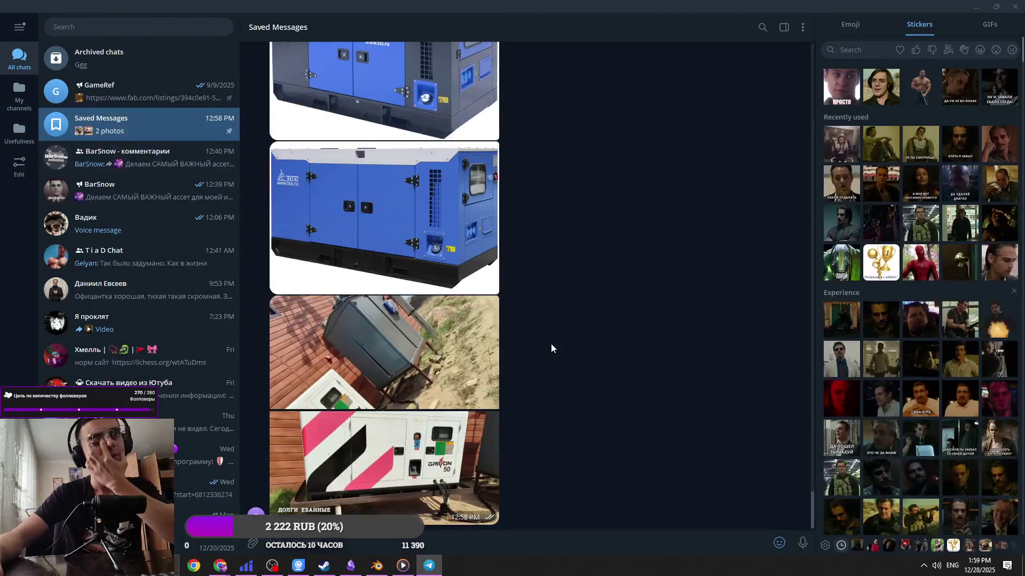
{"action": "left_click", "coordinate": [388, 241]}
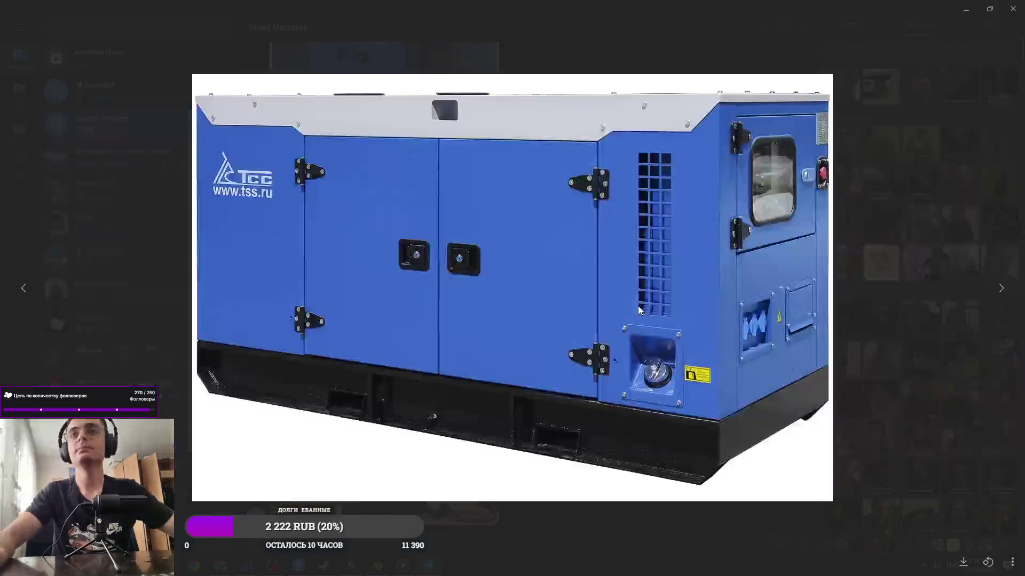
{"action": "key", "text": "alt+Tab"}
{"action": "left_click", "coordinate": [659, 197]}
{"action": "key", "text": "Tab"}
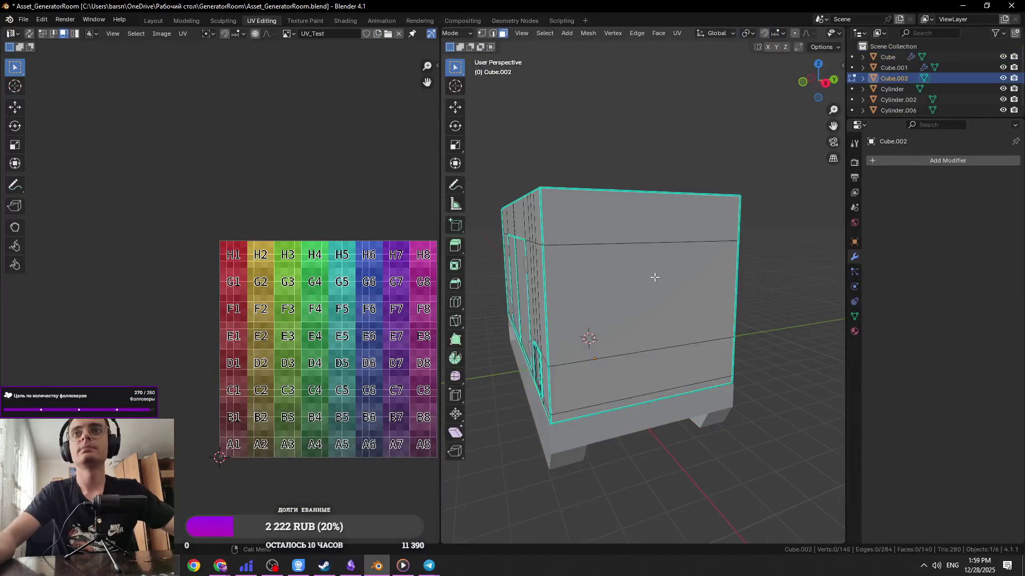
Add two vertical edge loops across the cabinet end panel and spread them apart along Y
{"action": "left_click", "coordinate": [656, 275]}
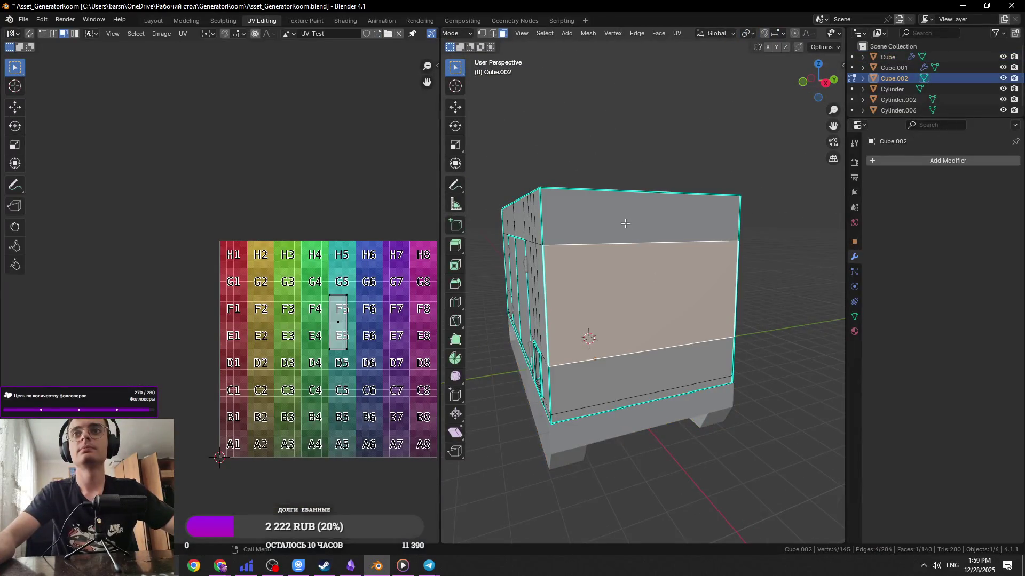
{"action": "left_click", "coordinate": [599, 187]}
{"action": "right_click", "coordinate": [599, 186]}
{"action": "middle_click_drag", "start_coordinate": [599, 187], "coordinate": [716, 267]}
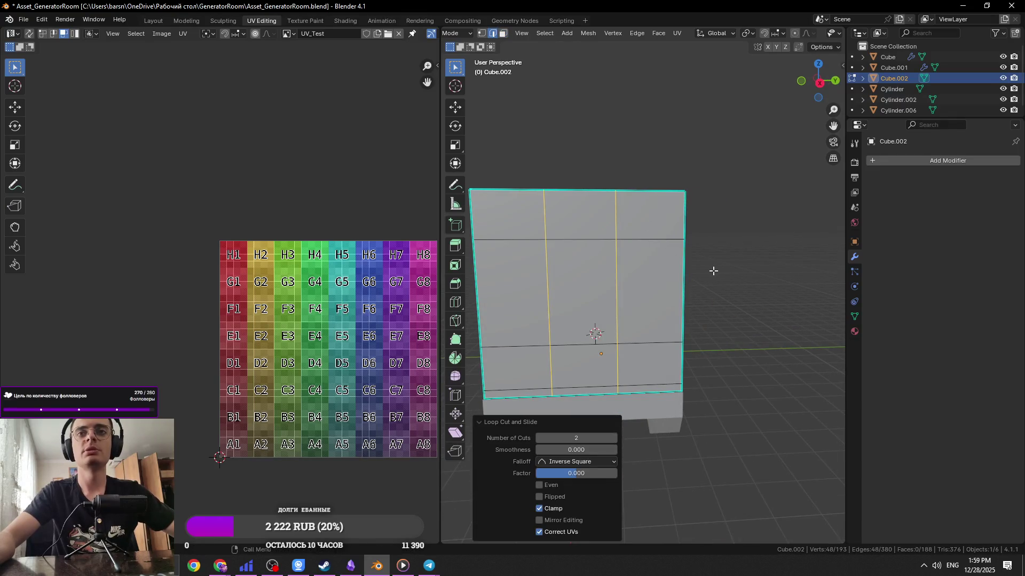
{"action": "key", "text": "s"}
{"action": "key", "text": "y"}
{"action": "left_click", "coordinate": [784, 275]}
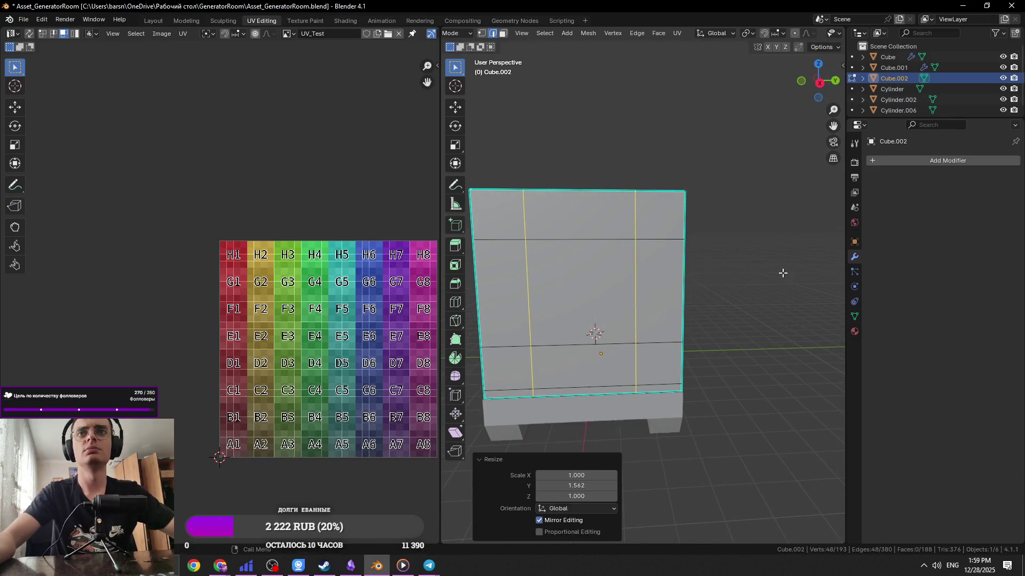
Compare with the reference photo and rescale the edge loops along X, then along Y
{"action": "key", "text": "alt+Tab"}
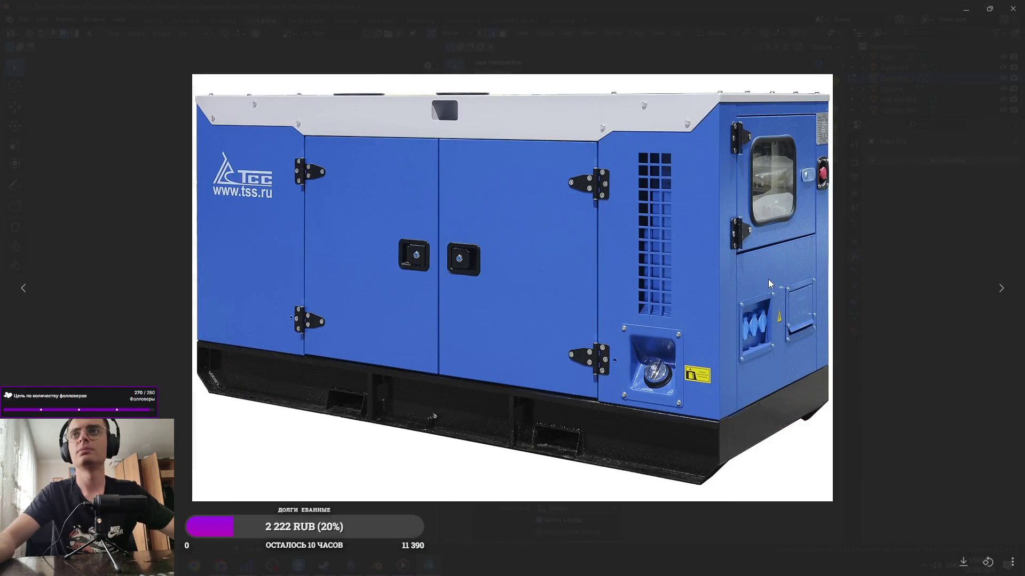
{"action": "key", "text": "alt+Tab"}
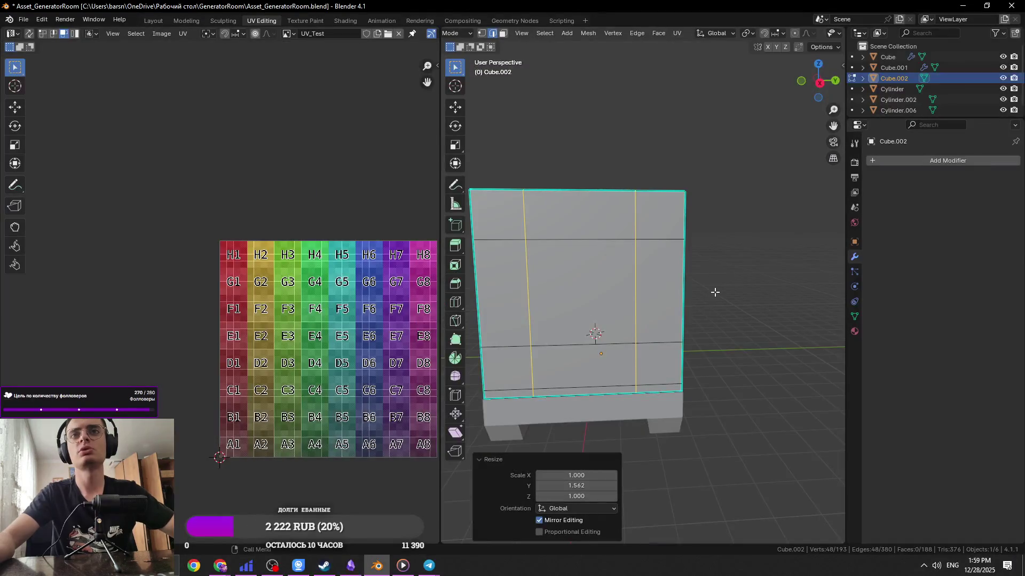
{"action": "key", "text": "s"}
{"action": "key", "text": "x"}
{"action": "left_click", "coordinate": [735, 293]}
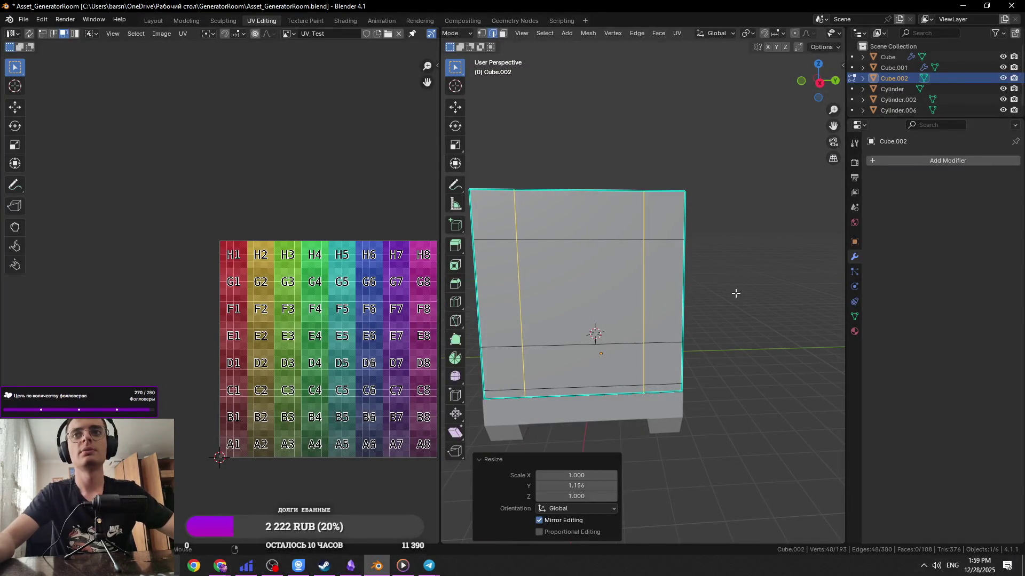
{"action": "key", "text": "alt+Tab"}
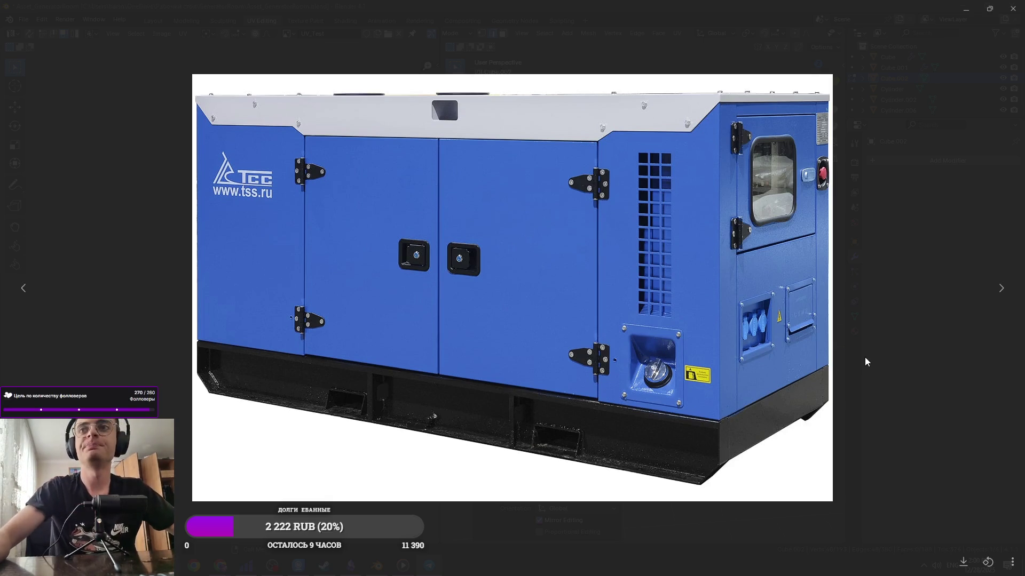
{"action": "key", "text": "alt+Tab"}
{"action": "key", "text": "s"}
{"action": "key", "text": "y"}
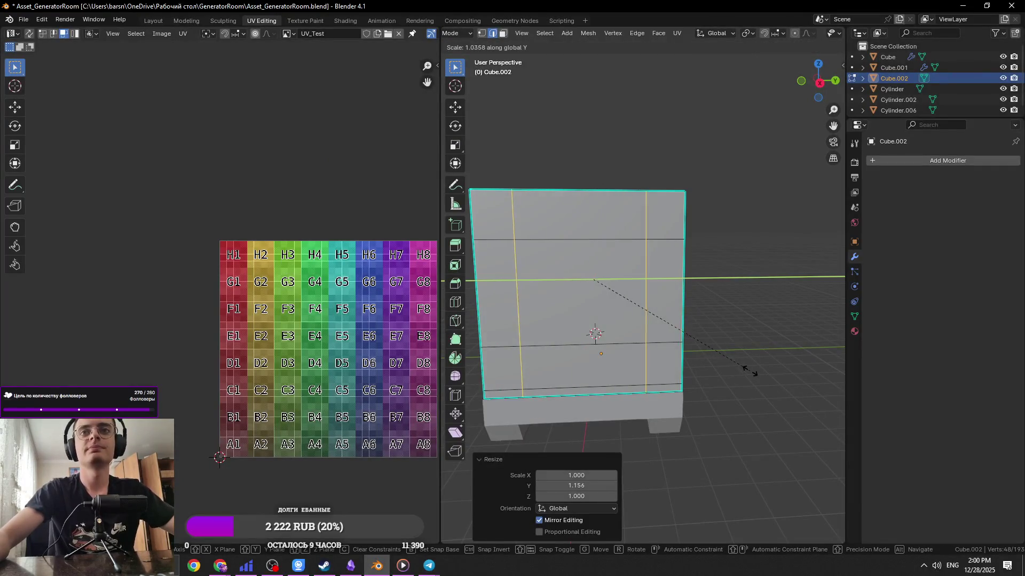
{"action": "left_click", "coordinate": [811, 372]}
Bevel the vertical edge loops into doubled lines and select a bottom panel face
{"action": "key", "text": "ctrl+b"}
{"action": "left_click", "coordinate": [727, 413]}
{"action": "middle_click_drag", "start_coordinate": [717, 411], "coordinate": [680, 310], "text": "shift"}
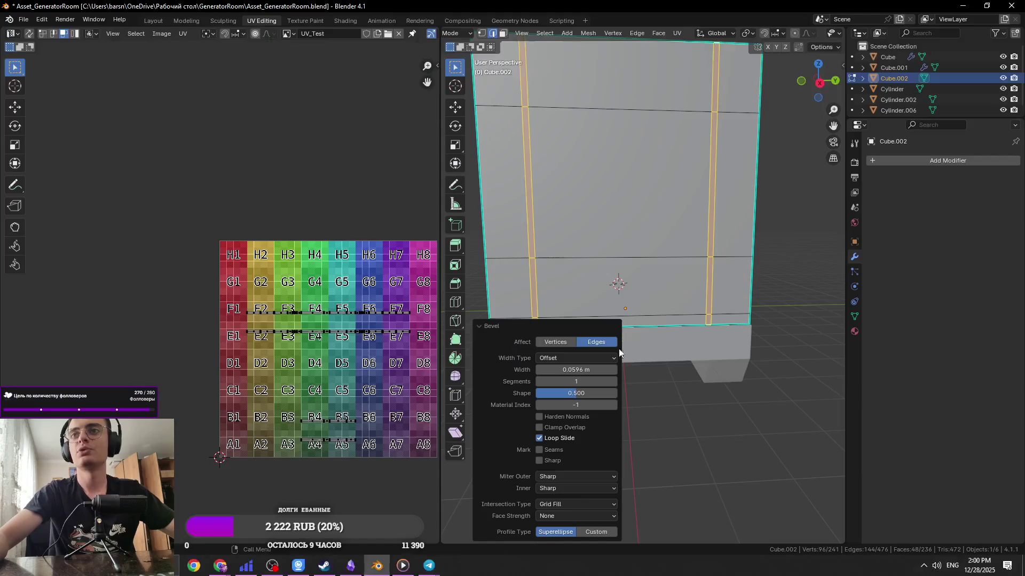
{"action": "key", "text": "3"}
{"action": "left_click", "coordinate": [614, 284]}
{"action": "scroll", "coordinate": [647, 293], "scroll_direction": "down", "scroll_amount": 2}
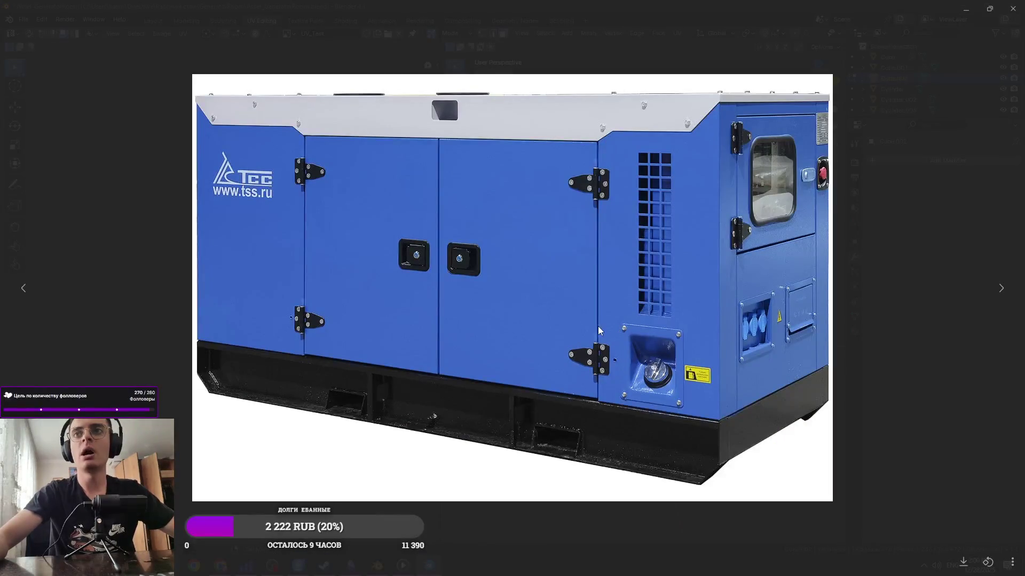
Scale the left vertical edge loop along Y to 1.029 and save the file
{"action": "key", "text": "alt+Tab"}
{"action": "left_click", "coordinate": [570, 359]}
{"action": "key", "text": "2"}
{"action": "left_click", "coordinate": [570, 359], "text": "alt"}
{"action": "key", "text": "ctrl+z"}
{"action": "key", "text": "s"}
{"action": "key", "text": "y"}
{"action": "left_click", "coordinate": [773, 381]}
{"action": "key", "text": "ctrl+s"}
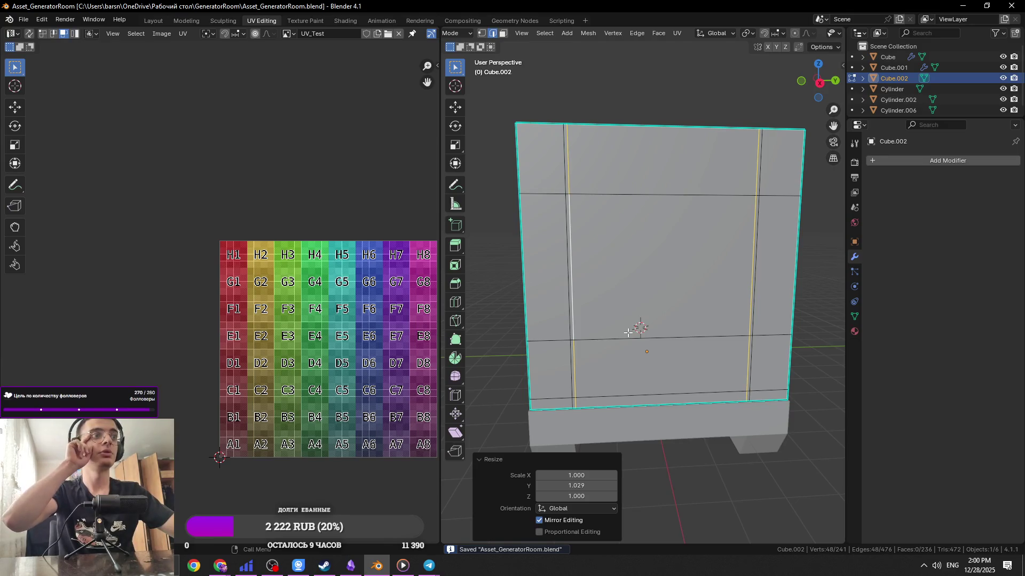
Select the panel's upper face together with the face below it
{"action": "mouse_move", "coordinate": [631, 302]}
{"action": "middle_mouse_down"}
{"action": "mouse_move", "coordinate": [599, 277]}
{"action": "mouse_move", "coordinate": [547, 284]}
{"action": "mouse_move", "coordinate": [593, 267]}
{"action": "middle_mouse_up"}
{"action": "key", "text": "alt+Tab"}
{"action": "key", "text": "alt+Tab"}
{"action": "left_click", "coordinate": [597, 296]}
{"action": "key", "text": "2"}
{"action": "left_click", "coordinate": [598, 282], "text": "alt"}
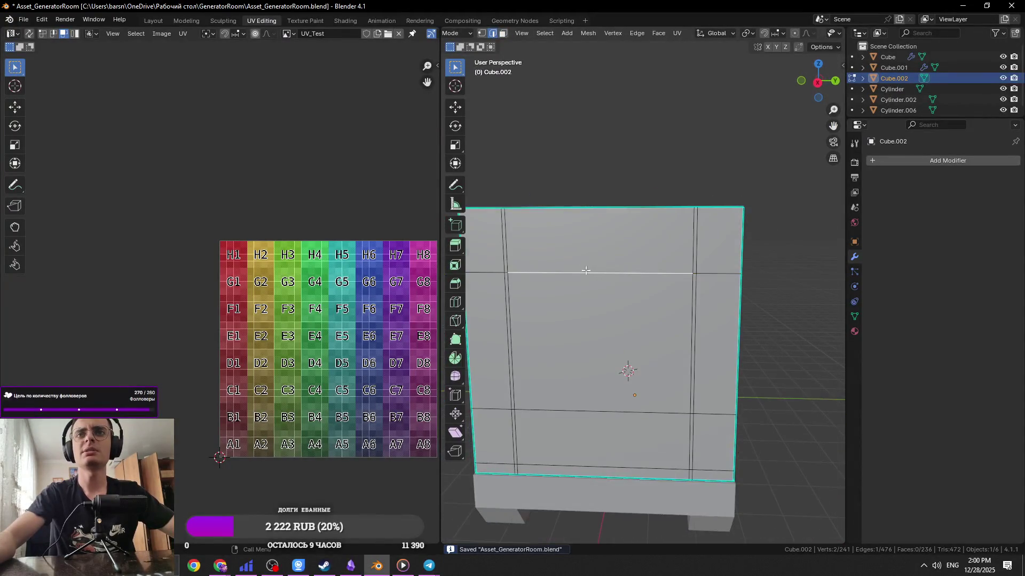
{"action": "key", "text": "3"}
{"action": "left_click", "coordinate": [597, 240]}
{"action": "left_click", "coordinate": [589, 296], "text": "shift"}
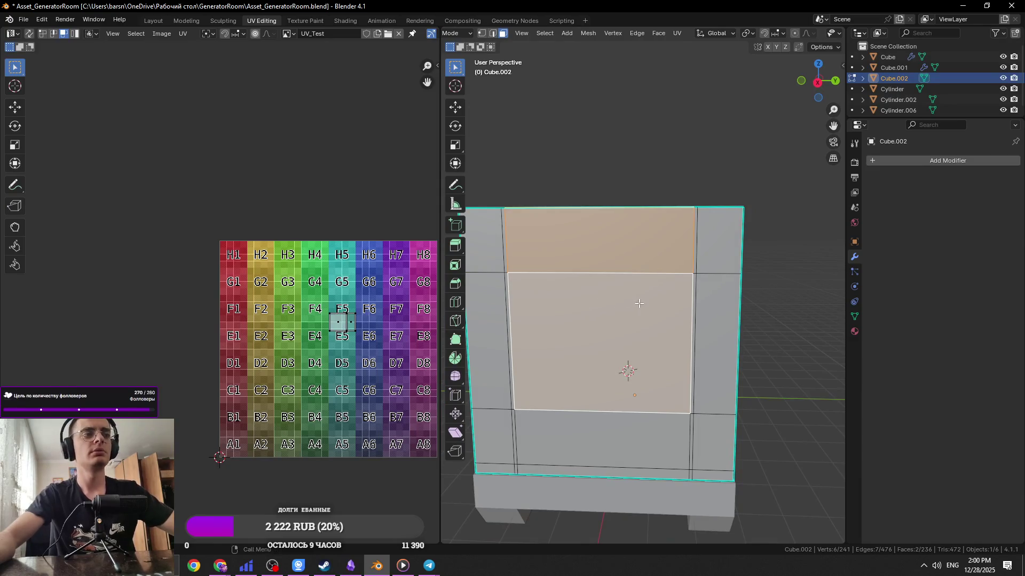
Inset the selected faces into a frame border and select its inner top edge
{"action": "key", "text": "i"}
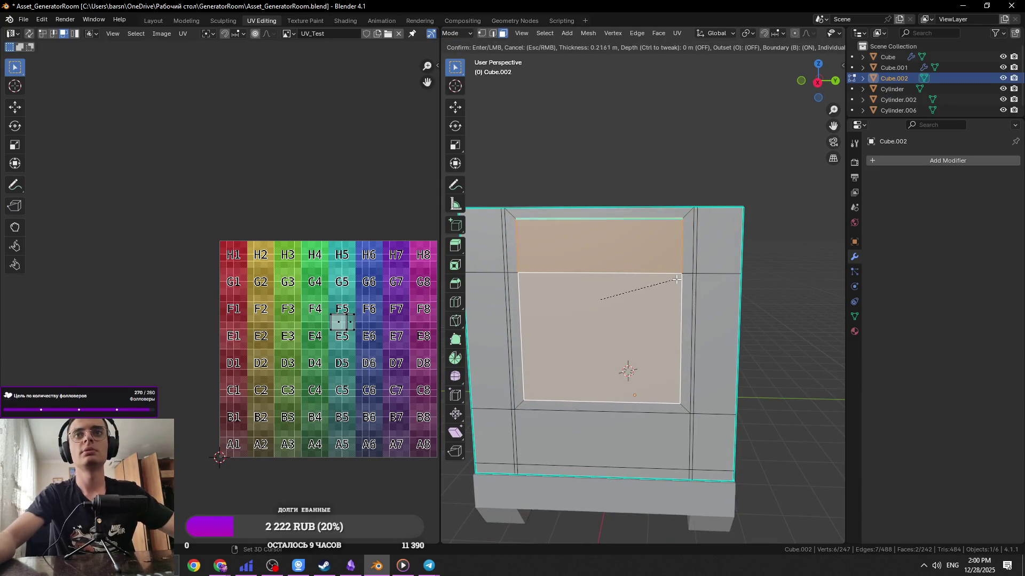
{"action": "left_click", "coordinate": [691, 284]}
{"action": "key", "text": "alt+Tab"}
{"action": "key", "text": "alt+Tab"}
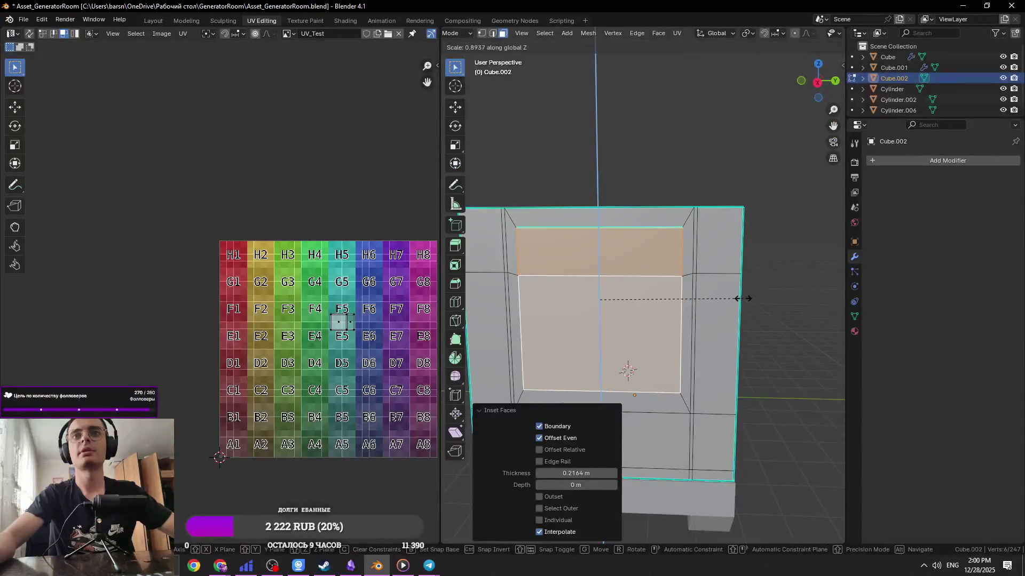
{"action": "key", "text": "alt+a"}
{"action": "key", "text": "2"}
{"action": "left_click", "coordinate": [601, 403]}
Raise the inset's inner top edge along Z, undoing and redoing the move once
{"action": "key", "text": "g"}
{"action": "key", "text": "z"}
{"action": "left_click", "coordinate": [713, 269]}
{"action": "key", "text": "ctrl+s"}
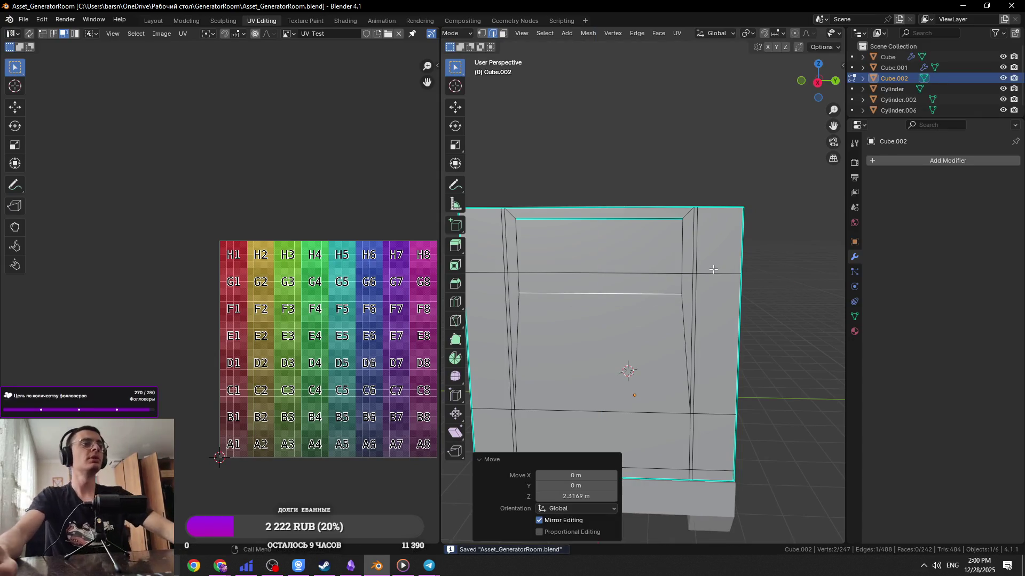
{"action": "key", "text": "ctrl+z"}
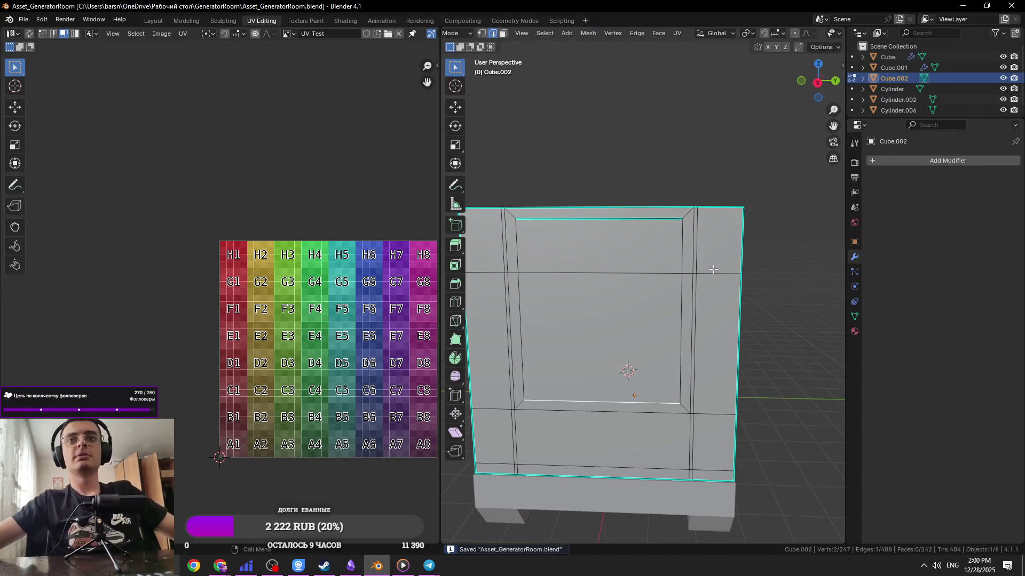
{"action": "key", "text": "g"}
{"action": "key", "text": "z"}
{"action": "left_click", "coordinate": [715, 267]}
{"action": "key", "text": "alt+Tab"}
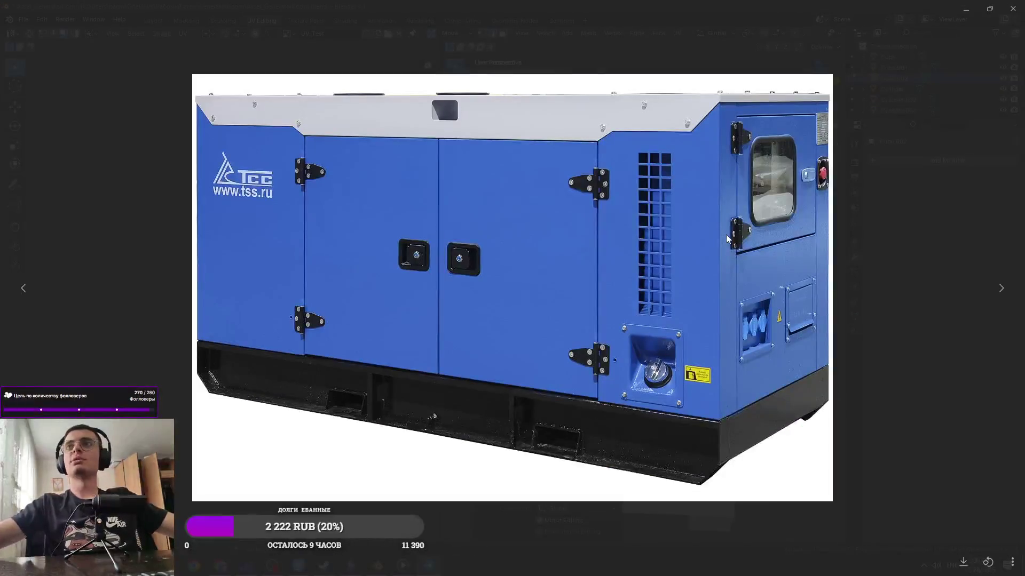
{"action": "key", "text": "alt+Tab"}
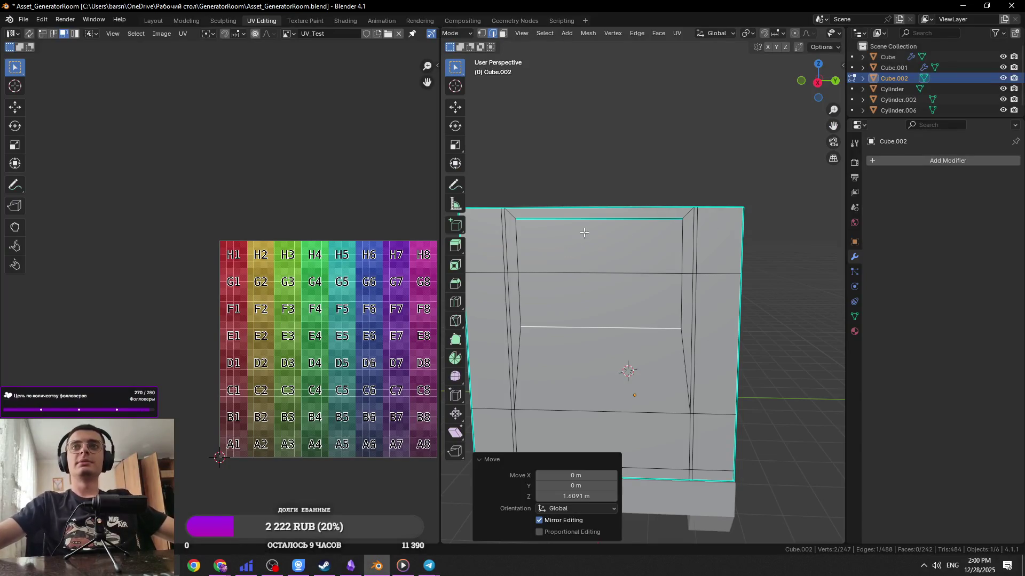
{"action": "key", "text": "alt+a"}
Lower the frame's top edge by 0.26921 m along Z, save, and select the inner faces
{"action": "scroll", "coordinate": [612, 252], "scroll_direction": "up", "scroll_amount": 2}
{"action": "scroll", "coordinate": [598, 191], "scroll_direction": "down", "scroll_amount": 3}
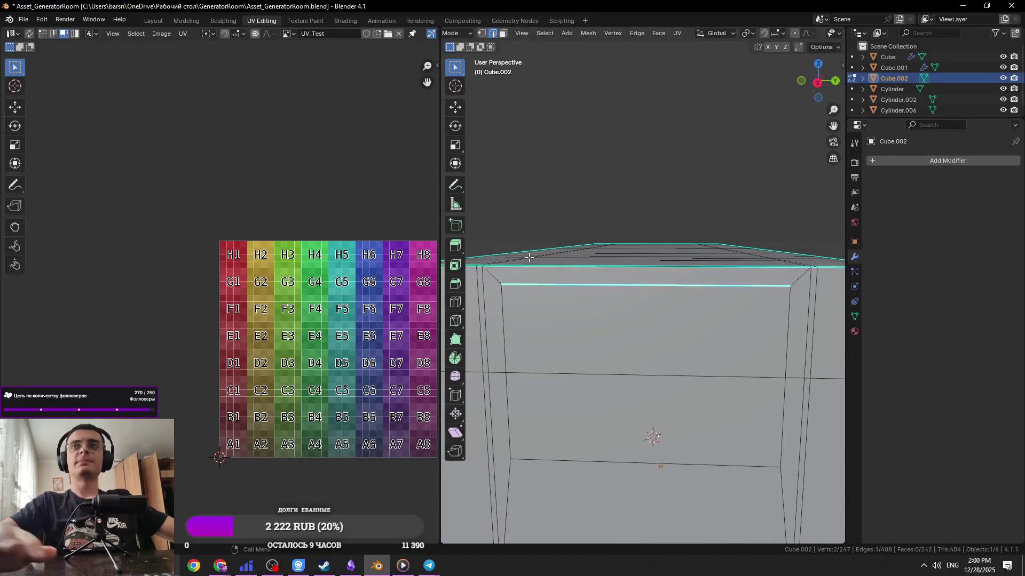
{"action": "middle_click_drag", "start_coordinate": [599, 213], "coordinate": [694, 230]}
{"action": "key", "text": "g"}
{"action": "key", "text": "z"}
{"action": "left_click", "coordinate": [728, 227]}
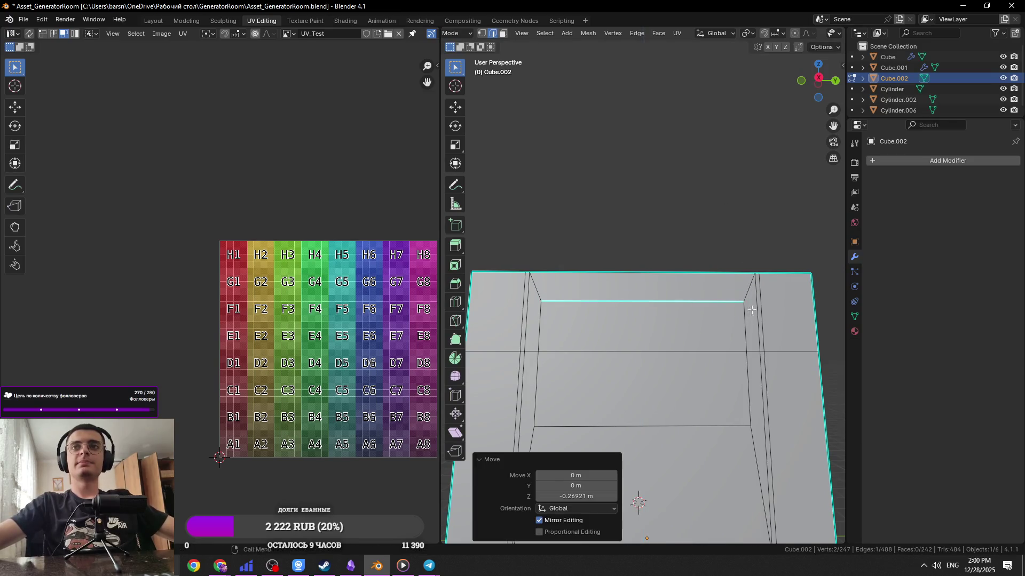
{"action": "key", "text": "ctrl+s"}
{"action": "key", "text": "alt+Tab"}
{"action": "key", "text": "alt+Tab"}
{"action": "left_click", "coordinate": [640, 326]}
{"action": "left_click", "coordinate": [641, 381], "text": "shift"}
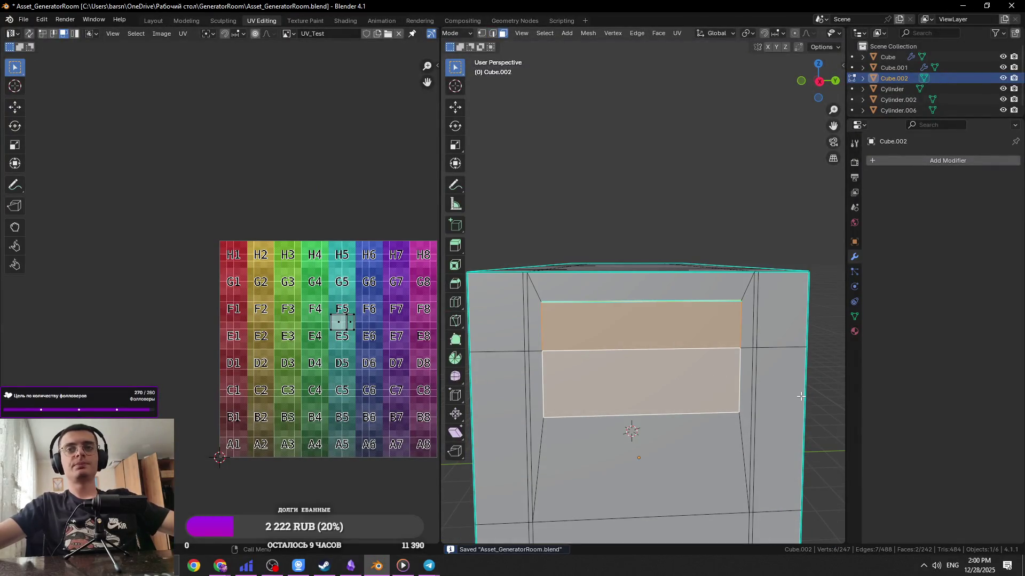
Extrude the framed window faces inward into a recess and mark its first inner edge sharp
{"action": "key", "text": "e"}
{"action": "left_click", "coordinate": [780, 416]}
{"action": "key", "text": "2"}
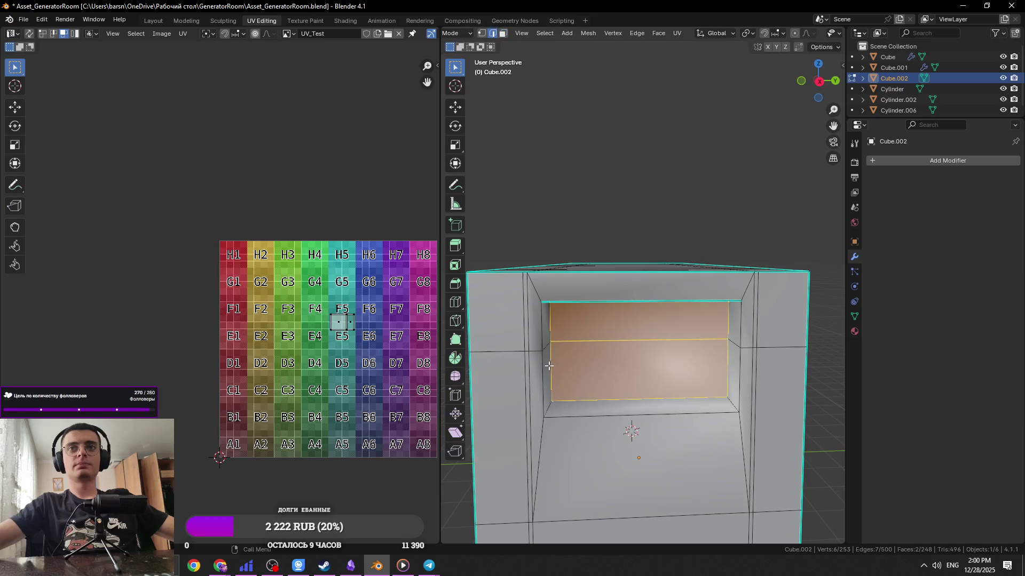
{"action": "left_click", "coordinate": [571, 417]}
{"action": "right_click", "coordinate": [598, 430]}
{"action": "left_click", "coordinate": [597, 440]}
Save the file and mark the recess's left inner edge sharp
{"action": "mouse_move", "coordinate": [597, 440]}
{"action": "middle_mouse_down"}
{"action": "mouse_move", "coordinate": [613, 393]}
{"action": "mouse_move", "coordinate": [591, 367]}
{"action": "middle_mouse_up"}
{"action": "key", "text": "ctrl+s"}
{"action": "left_click", "coordinate": [587, 367]}
{"action": "right_click", "coordinate": [591, 367]}
{"action": "left_click", "coordinate": [591, 367]}
Mark the recess's bottom inner edge sharp
{"action": "left_click", "coordinate": [587, 397]}
{"action": "right_click", "coordinate": [580, 398]}
{"action": "left_click", "coordinate": [584, 402]}
{"action": "right_click", "coordinate": [617, 407]}
{"action": "left_click", "coordinate": [617, 407]}
{"action": "mouse_move", "coordinate": [618, 407]}
{"action": "middle_mouse_down"}
{"action": "mouse_move", "coordinate": [663, 430]}
{"action": "mouse_move", "coordinate": [694, 381]}
{"action": "middle_mouse_up"}
{"action": "right_click", "coordinate": [694, 381]}
{"action": "left_click", "coordinate": [695, 379]}
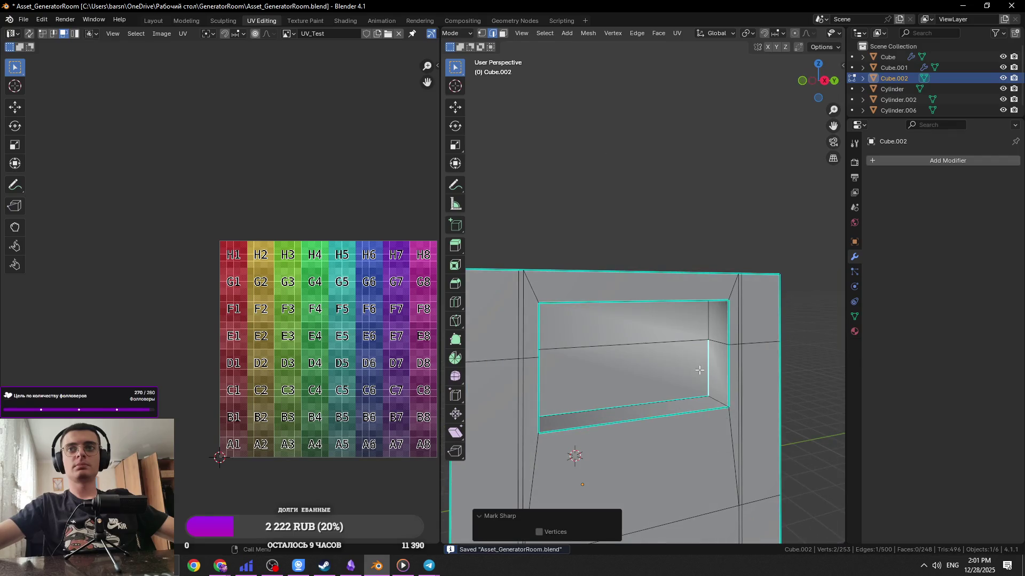
Save Asset_GeneratorRoom.blend and mark one more inner recess edge sharp
{"action": "right_click", "coordinate": [710, 323]}
{"action": "mouse_move", "coordinate": [709, 323]}
{"action": "middle_mouse_down"}
{"action": "mouse_move", "coordinate": [576, 295]}
{"action": "mouse_move", "coordinate": [589, 353]}
{"action": "mouse_move", "coordinate": [582, 325]}
{"action": "mouse_move", "coordinate": [572, 332]}
{"action": "mouse_move", "coordinate": [730, 326]}
{"action": "mouse_move", "coordinate": [652, 385]}
{"action": "middle_mouse_up"}
{"action": "key", "text": "ctrl+s"}
{"action": "left_click", "coordinate": [573, 332]}
{"action": "right_click", "coordinate": [572, 332]}
{"action": "left_click", "coordinate": [573, 332]}
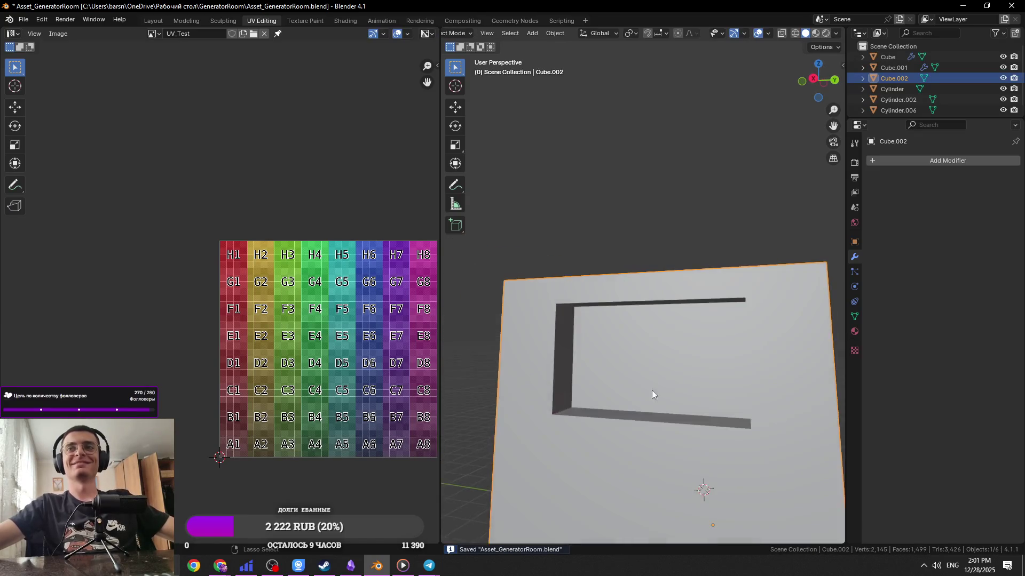
{"action": "key", "text": "alt+Tab"}
{"action": "key", "text": "alt+Tab"}
Move the selected recess geometry along the X axis
{"action": "middle_click_drag", "start_coordinate": [649, 316], "coordinate": [699, 336]}
{"action": "key", "text": "g"}
{"action": "key", "text": "x"}
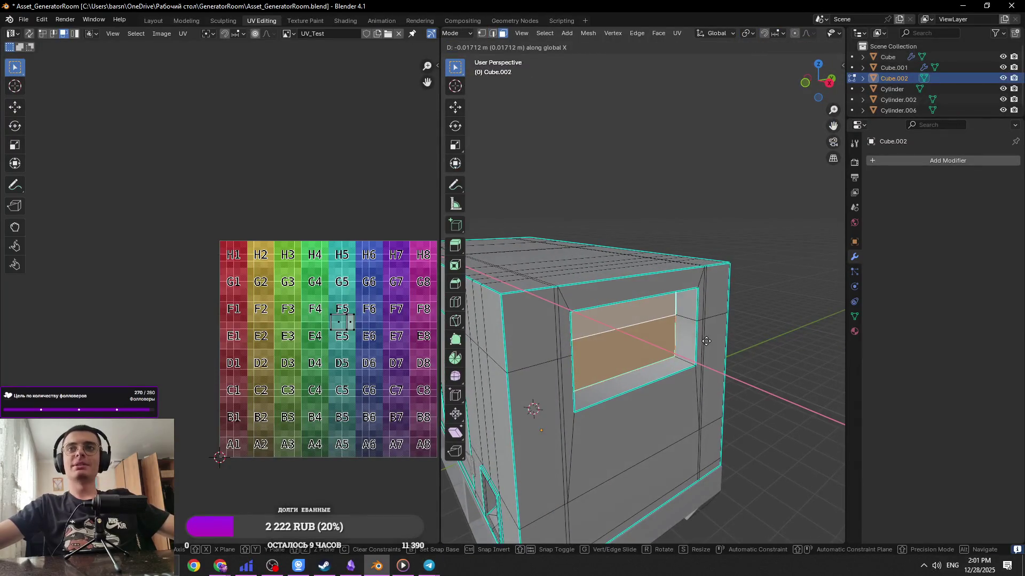
{"action": "left_click", "coordinate": [690, 333]}
{"action": "key", "text": "Tab"}
{"action": "key", "text": "Tab"}
Try a loop cut across the thin side face, then undo it
{"action": "left_click", "coordinate": [547, 313]}
{"action": "middle_click_drag", "start_coordinate": [547, 312], "coordinate": [583, 311]}
{"action": "left_click", "coordinate": [584, 311]}
{"action": "key", "text": "ctrl+r"}
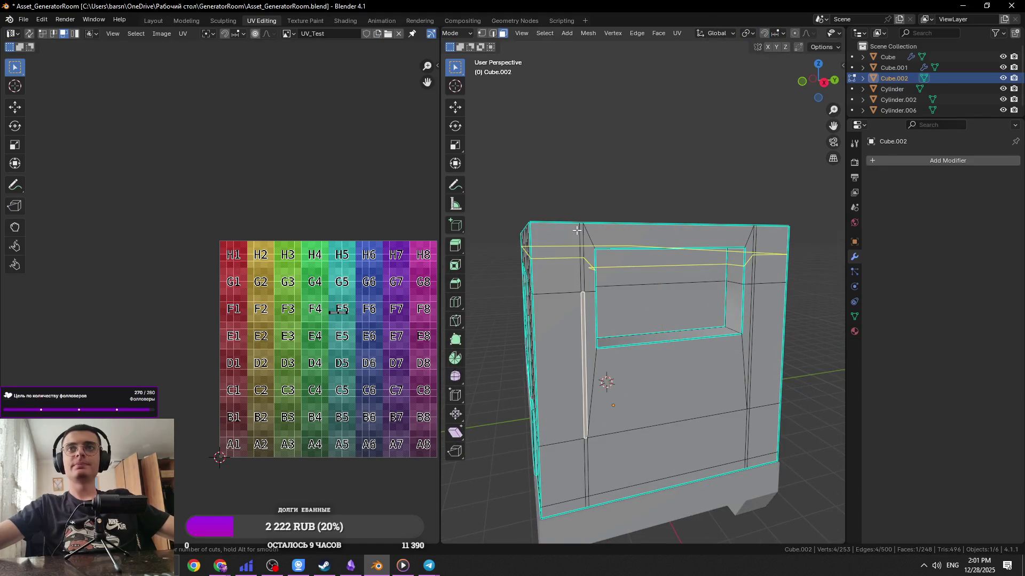
{"action": "left_click", "coordinate": [576, 230]}
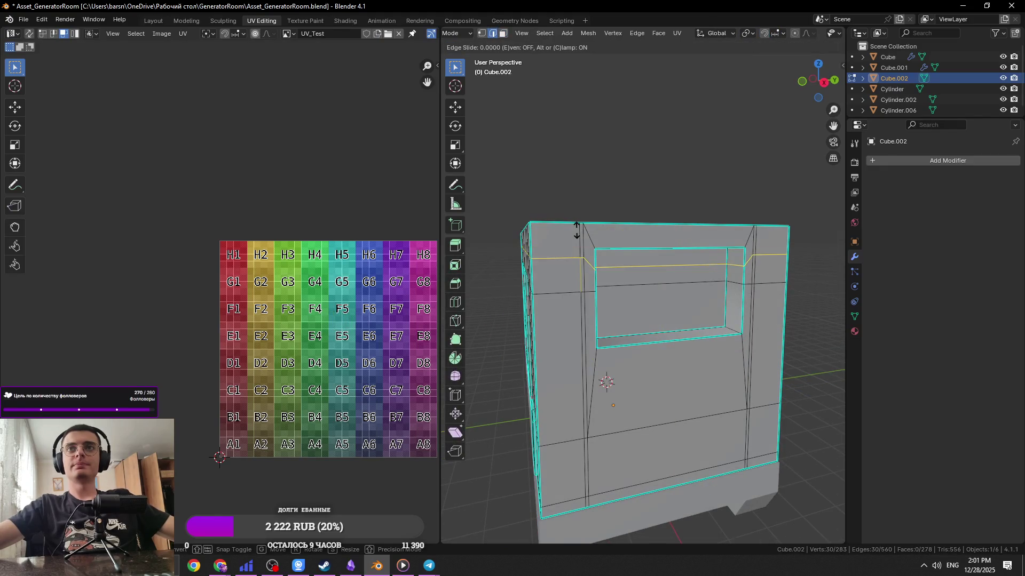
{"action": "left_click", "coordinate": [565, 205]}
{"action": "key", "text": "ctrl+z"}
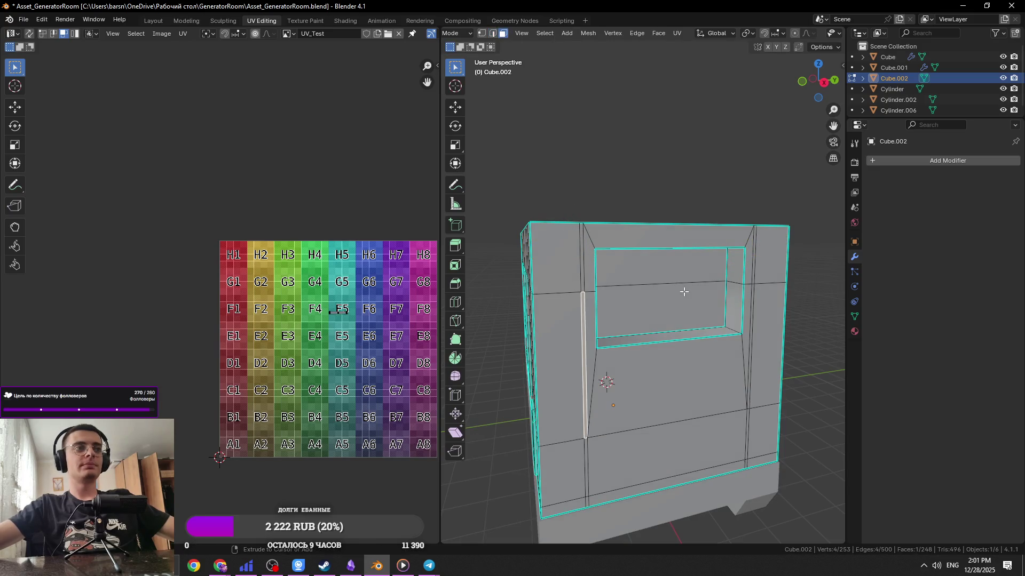
Save the file and dissolve a selected edge loop on the side
{"action": "mouse_move", "coordinate": [721, 289]}
{"action": "middle_mouse_down"}
{"action": "mouse_move", "coordinate": [686, 379]}
{"action": "mouse_move", "coordinate": [670, 353]}
{"action": "middle_mouse_up"}
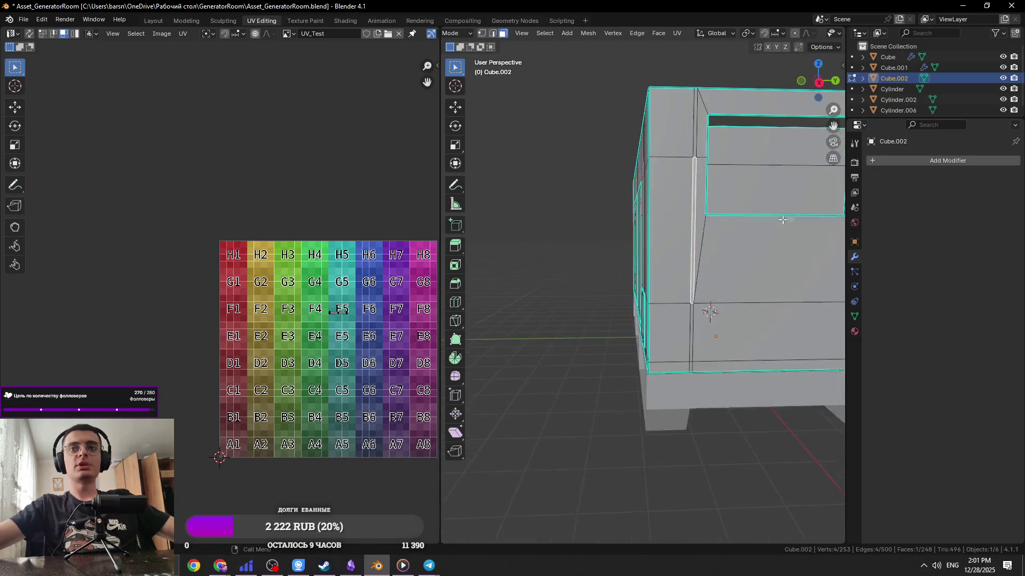
{"action": "scroll", "coordinate": [670, 354], "scroll_direction": "up", "scroll_amount": 3}
{"action": "key", "text": "ctrl+s"}
{"action": "key", "text": "2"}
{"action": "left_click", "coordinate": [670, 353], "text": "alt"}
{"action": "scroll", "coordinate": [670, 353], "scroll_direction": "down", "scroll_amount": 6}
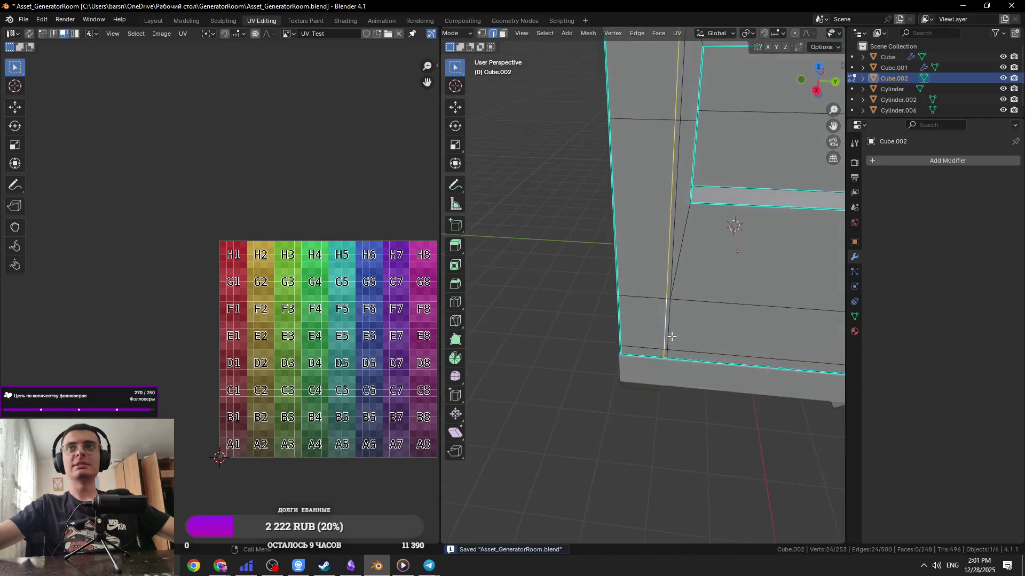
{"action": "key", "text": "x"}
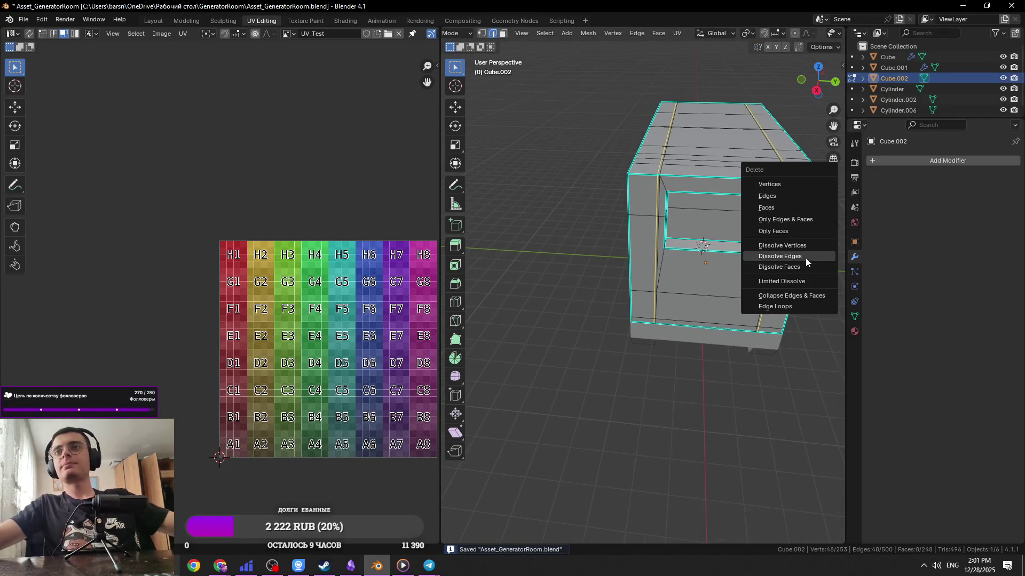
{"action": "left_click", "coordinate": [800, 256]}
Leave Edit Mode to view the object and close the generator reference photo
{"action": "middle_click_drag", "start_coordinate": [801, 257], "coordinate": [696, 303]}
{"action": "key", "text": "Tab"}
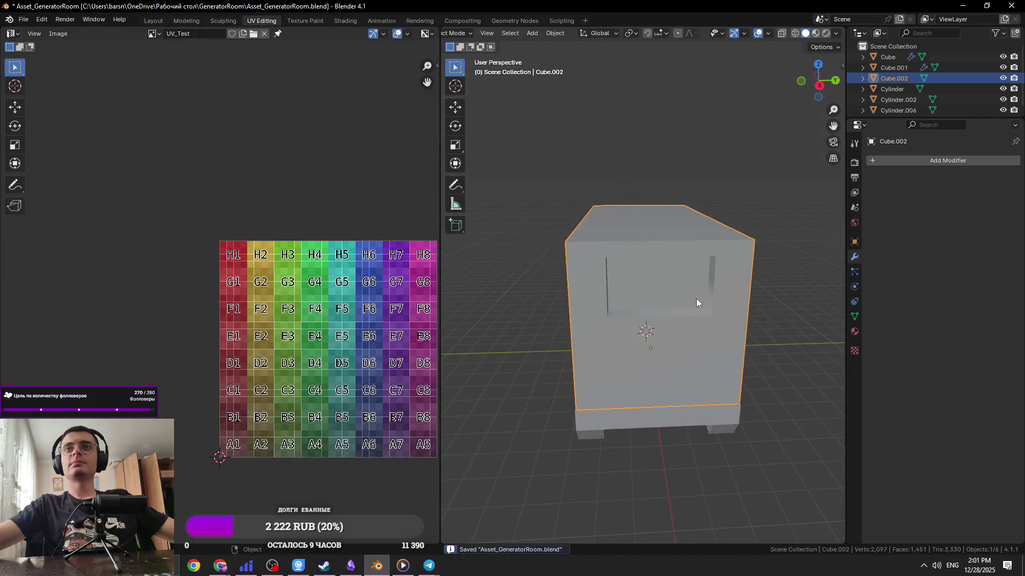
{"action": "scroll", "coordinate": [696, 307], "scroll_direction": "up", "scroll_amount": 4}
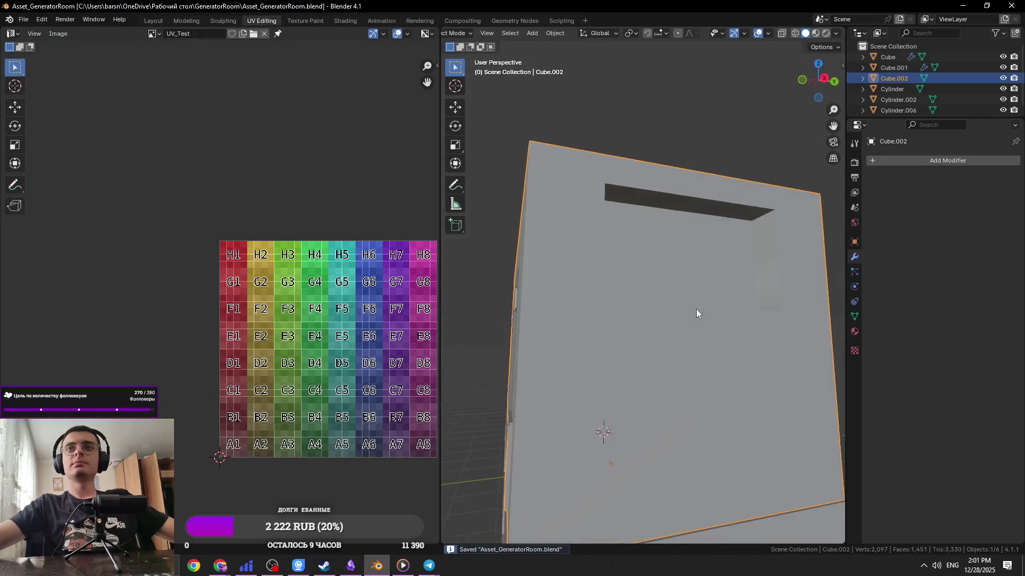
{"action": "key", "text": "Escape"}
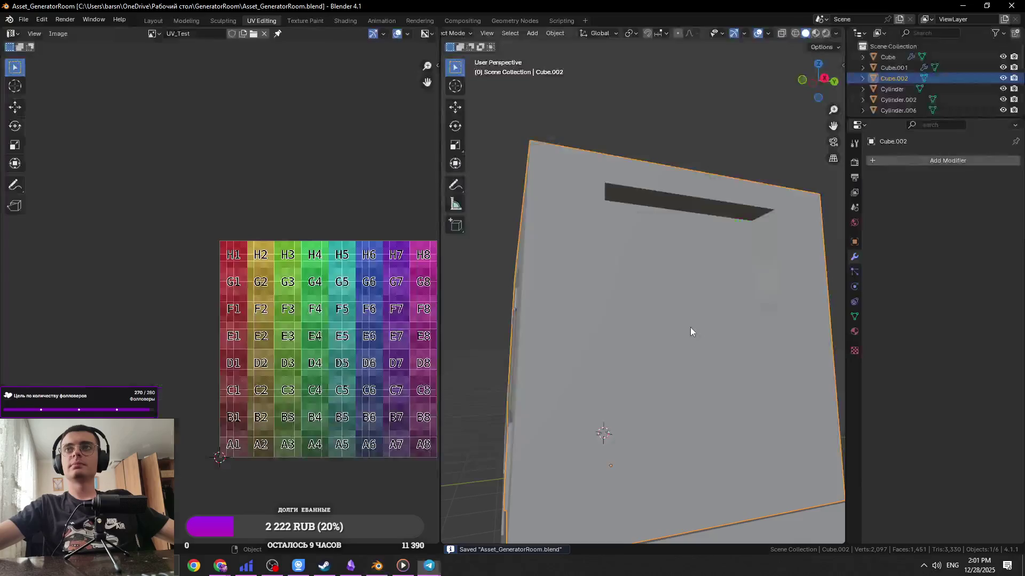
{"action": "key", "text": "Tab"}
Duplicate the window faces along X and separate the copy into a new object
{"action": "middle_click_drag", "start_coordinate": [696, 328], "coordinate": [724, 312]}
{"action": "key", "text": "shift+d"}
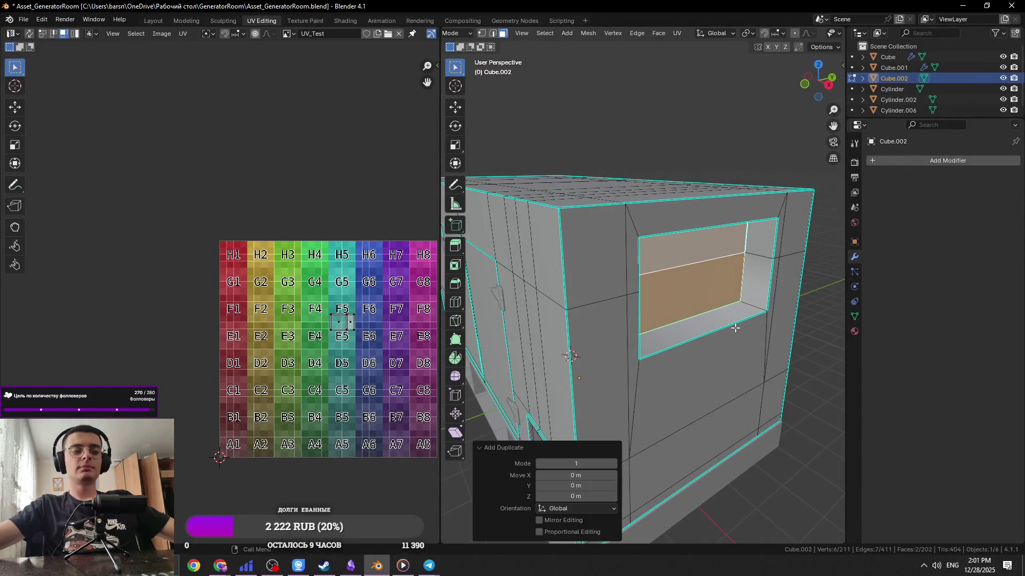
{"action": "key", "text": "x"}
{"action": "left_click", "coordinate": [791, 390]}
{"action": "key", "text": "p"}
{"action": "left_click", "coordinate": [785, 389]}
Select the new Cube.003 plane and extrude its faces to give it thickness
{"action": "key", "text": "Tab"}
{"action": "left_click", "coordinate": [726, 325]}
{"action": "key", "text": "Tab"}
{"action": "mouse_move", "coordinate": [787, 334]}
{"action": "middle_mouse_down"}
{"action": "mouse_move", "coordinate": [775, 363]}
{"action": "mouse_move", "coordinate": [705, 373]}
{"action": "mouse_move", "coordinate": [704, 363]}
{"action": "middle_mouse_up"}
{"action": "key", "text": "e"}
{"action": "left_click", "coordinate": [784, 378]}
Merge the panel's overlapping vertices by distance, undoing an accidental merge at centre
{"action": "key", "text": "Tab"}
{"action": "key", "text": "Tab"}
{"action": "key", "text": "a"}
{"action": "key", "text": "m"}
{"action": "left_click", "coordinate": [699, 364]}
{"action": "key", "text": "ctrl+z"}
{"action": "key", "text": "m"}
{"action": "left_click", "coordinate": [686, 407]}
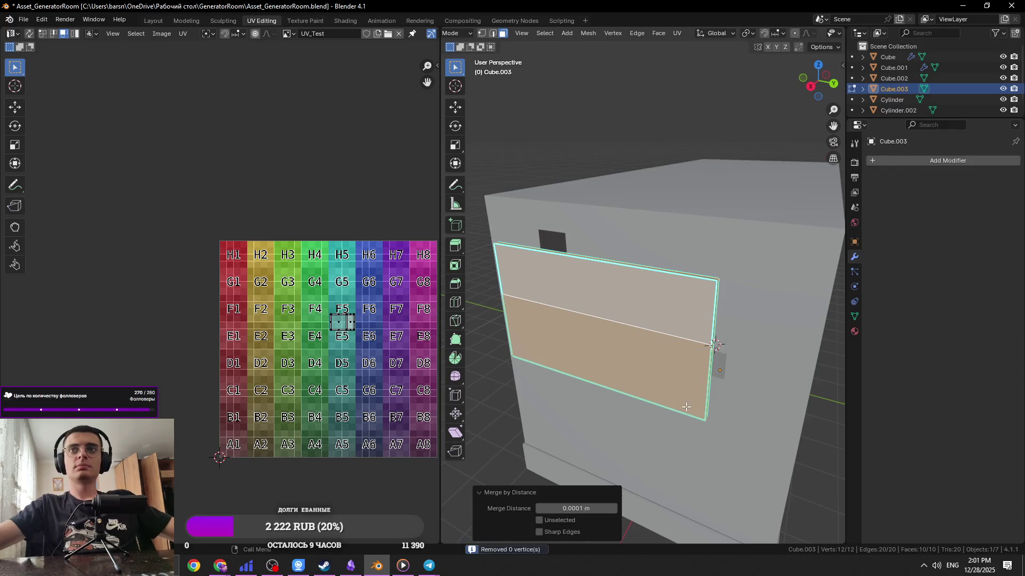
Mark a panel edge sharp and save the blend file
{"action": "mouse_move", "coordinate": [663, 383]}
{"action": "middle_mouse_down"}
{"action": "mouse_move", "coordinate": [744, 358]}
{"action": "mouse_move", "coordinate": [723, 332]}
{"action": "middle_mouse_up"}
{"action": "key", "text": "2"}
{"action": "left_click", "coordinate": [723, 333]}
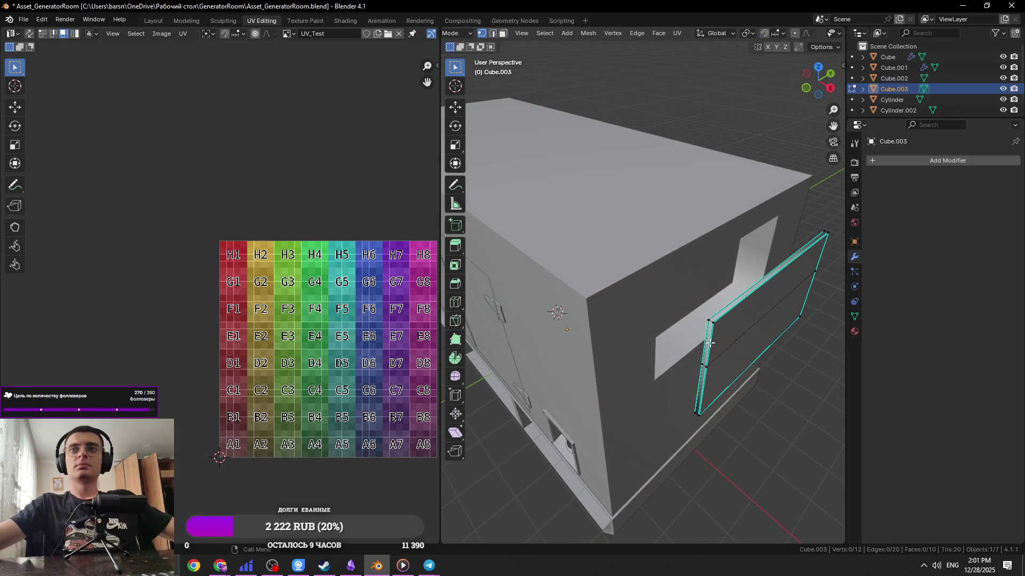
{"action": "key", "text": "2"}
{"action": "scroll", "coordinate": [709, 323], "scroll_direction": "up", "scroll_amount": 5}
{"action": "right_click", "coordinate": [585, 254]}
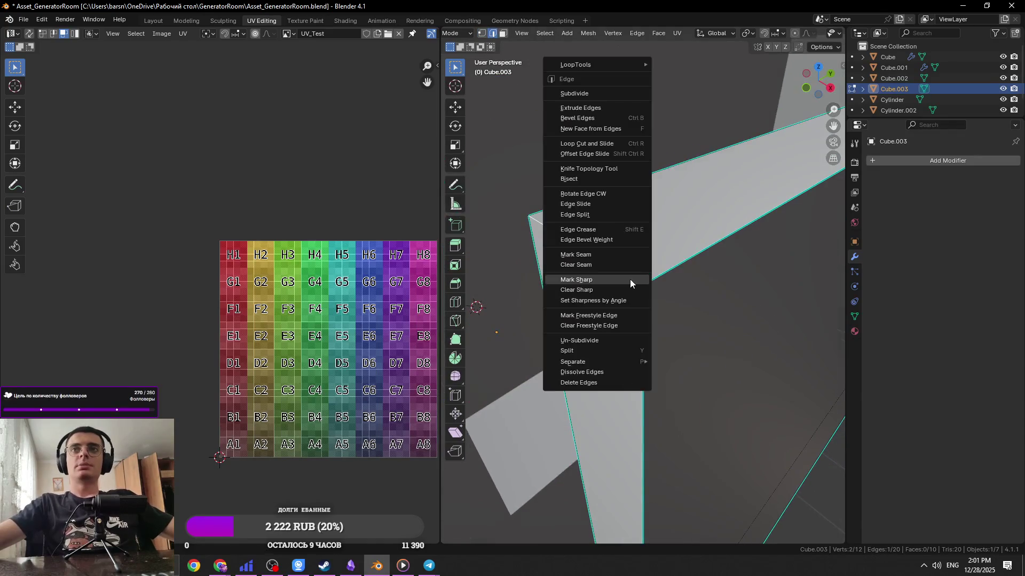
{"action": "left_click", "coordinate": [585, 281]}
{"action": "middle_click_drag", "start_coordinate": [585, 281], "coordinate": [643, 384]}
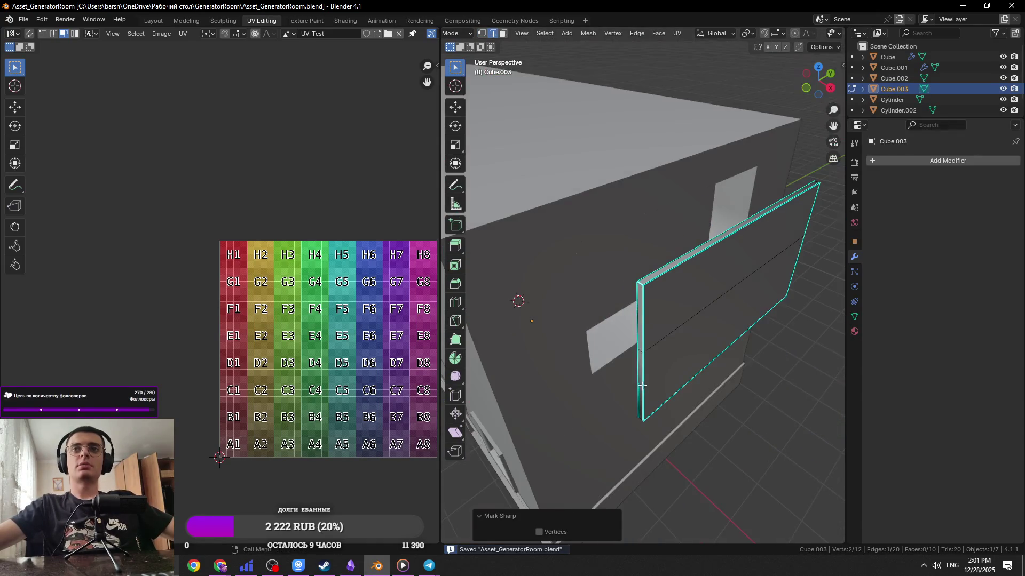
{"action": "key", "text": "ctrl+s"}
Mark another edge of the Cube.003 panel sharp
{"action": "scroll", "coordinate": [642, 437], "scroll_direction": "up", "scroll_amount": 4}
{"action": "key", "text": "2"}
{"action": "left_click", "coordinate": [667, 270]}
{"action": "right_click", "coordinate": [550, 258]}
{"action": "left_click", "coordinate": [550, 267]}
{"action": "middle_click_drag", "start_coordinate": [550, 267], "coordinate": [667, 271]}
{"action": "scroll", "coordinate": [667, 271], "scroll_direction": "down", "scroll_amount": 3}
Inspect the thin panel closely in vertex and edge modes, then save
{"action": "key", "text": "1"}
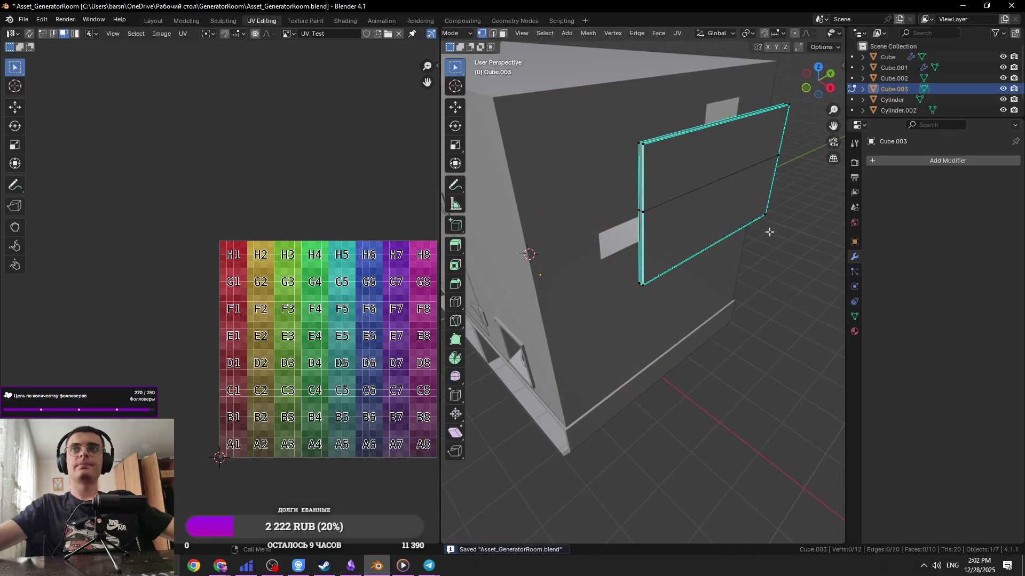
{"action": "scroll", "coordinate": [755, 199], "scroll_direction": "up", "scroll_amount": 4}
{"action": "mouse_move", "coordinate": [755, 197]}
{"action": "middle_mouse_down"}
{"action": "mouse_move", "coordinate": [735, 282]}
{"action": "mouse_move", "coordinate": [655, 280]}
{"action": "middle_mouse_up"}
{"action": "key", "text": "2"}
{"action": "key", "text": "1"}
{"action": "scroll", "coordinate": [645, 293], "scroll_direction": "down", "scroll_amount": 5}
{"action": "key", "text": "ctrl+s"}
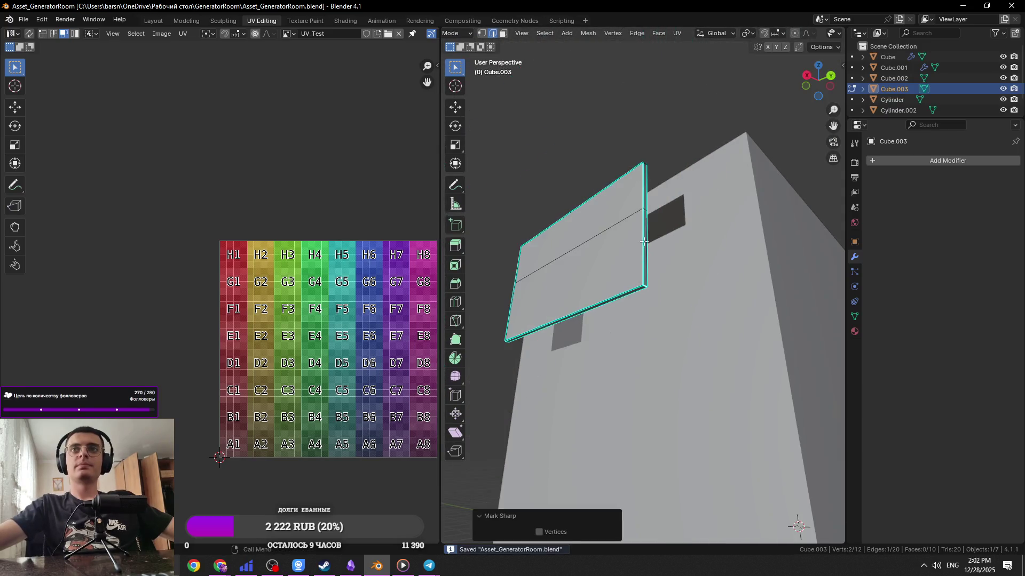
Mark the panel's top corner edge sharp via Ctrl+E, then switch to front orthographic view
{"action": "left_click", "coordinate": [643, 164]}
{"action": "key", "text": "2"}
{"action": "left_click", "coordinate": [643, 164]}
{"action": "key", "text": "KP_Decimal"}
{"action": "key", "text": "ctrl+e"}
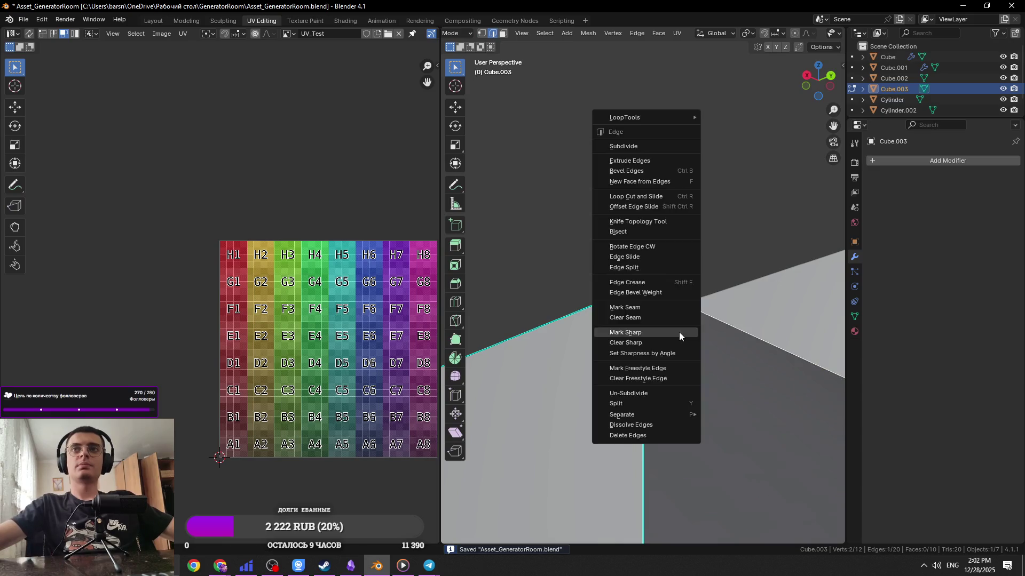
{"action": "left_click", "coordinate": [679, 332]}
{"action": "scroll", "coordinate": [654, 375], "scroll_direction": "down", "scroll_amount": 5}
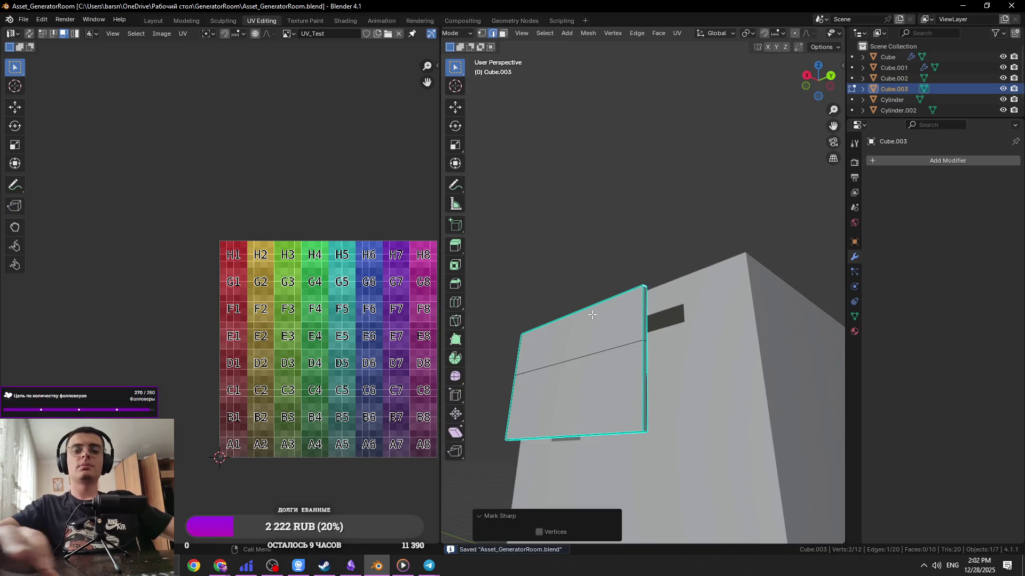
{"action": "key", "text": "KP_1"}
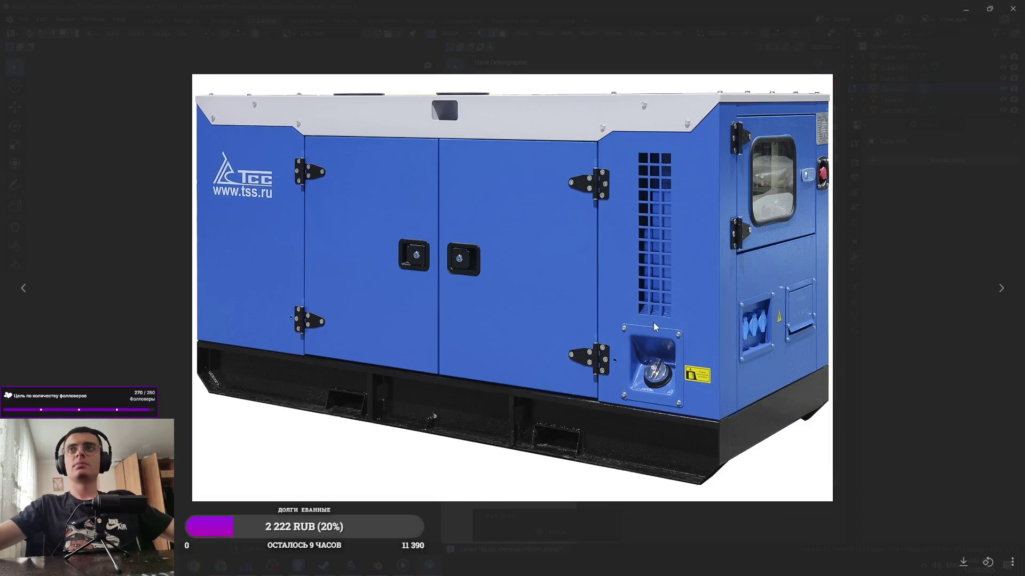
Move the panel along X into the wall opening and apply all its transforms
{"action": "key", "text": "Escape"}
{"action": "middle_click_drag", "start_coordinate": [655, 325], "coordinate": [722, 334]}
{"action": "key", "text": "g"}
{"action": "key", "text": "x"}
{"action": "left_click", "coordinate": [686, 326]}
{"action": "key", "text": "KP_3"}
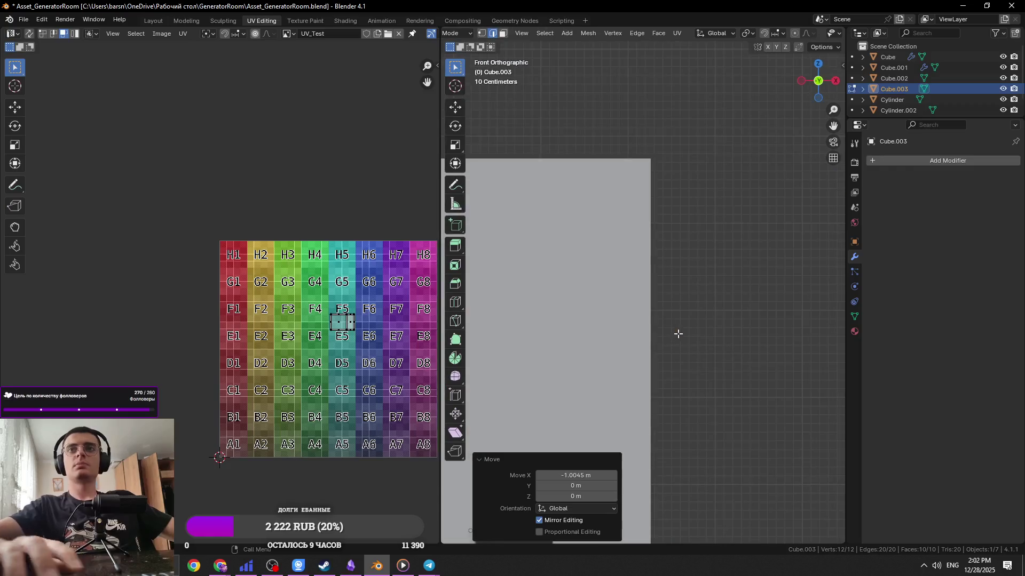
{"action": "key", "text": "KP_Decimal"}
{"action": "scroll", "coordinate": [675, 336], "scroll_direction": "down", "scroll_amount": 5}
{"action": "key", "text": "Tab"}
{"action": "key", "text": "ctrl+a"}
{"action": "left_click", "coordinate": [779, 307]}
Scale the panel's geometry in Edit Mode to fit the opening
{"action": "key", "text": "Tab"}
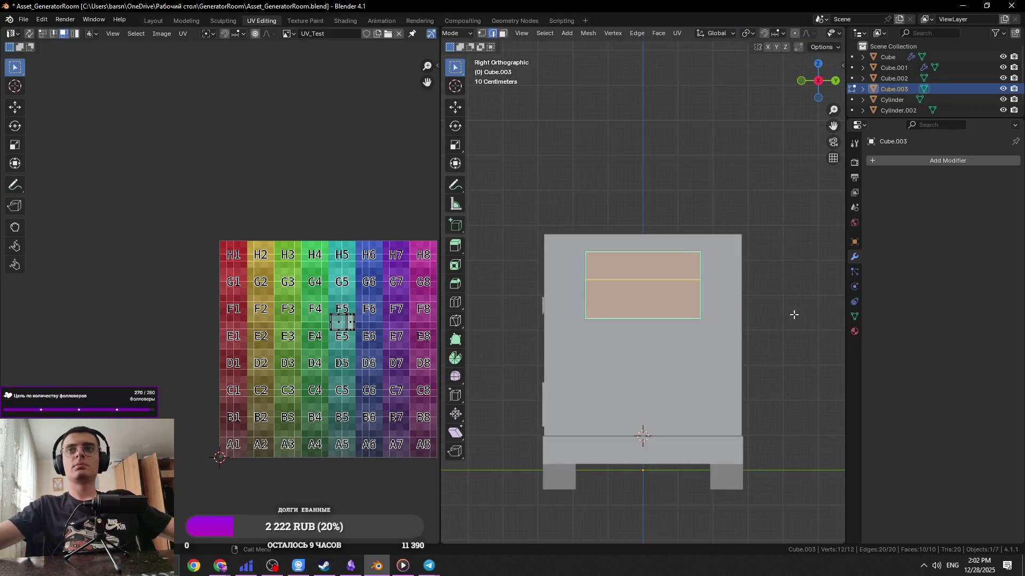
{"action": "key", "text": "s"}
{"action": "mouse_move", "coordinate": [717, 300]}
{"action": "middle_mouse_down"}
{"action": "mouse_move", "coordinate": [744, 325]}
{"action": "mouse_move", "coordinate": [706, 295]}
{"action": "mouse_move", "coordinate": [684, 316]}
{"action": "middle_mouse_up"}
{"action": "scroll", "coordinate": [795, 343], "scroll_direction": "up", "scroll_amount": 6}
{"action": "left_click", "coordinate": [748, 319]}
{"action": "scroll", "coordinate": [705, 294], "scroll_direction": "down", "scroll_amount": 3}
{"action": "key", "text": "Tab"}
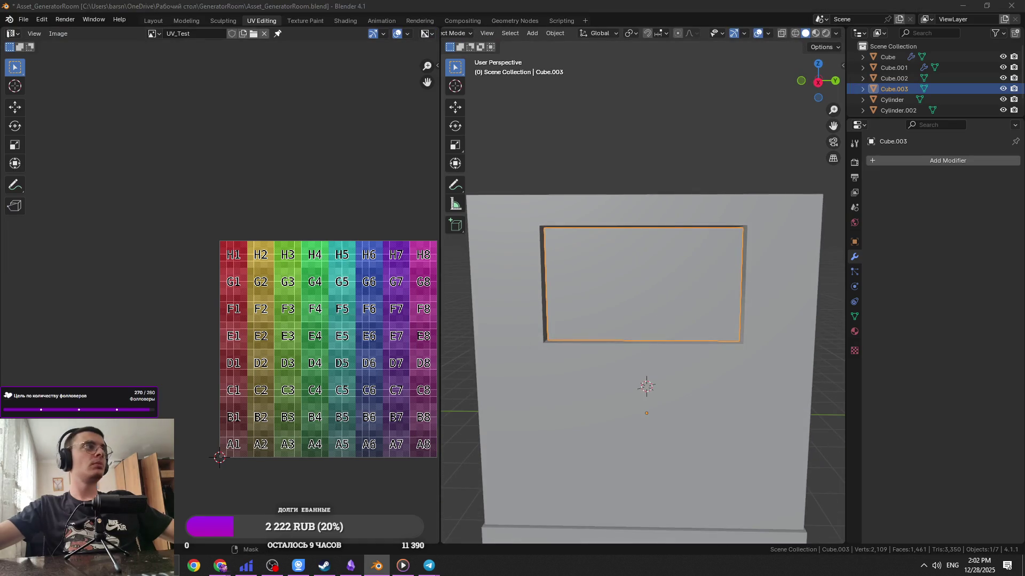
Save, then frame the panel's window face and isolate the panel in local view
{"action": "middle_click_drag", "start_coordinate": [583, 314], "coordinate": [563, 315]}
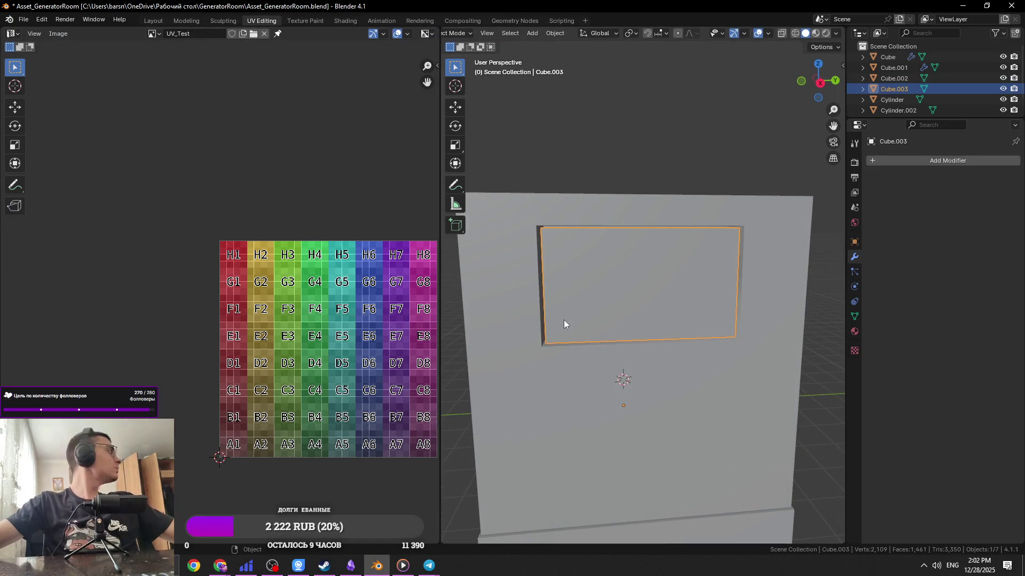
{"action": "key", "text": "ctrl+s"}
{"action": "key", "text": "Tab"}
{"action": "middle_click_drag", "start_coordinate": [619, 335], "coordinate": [620, 316]}
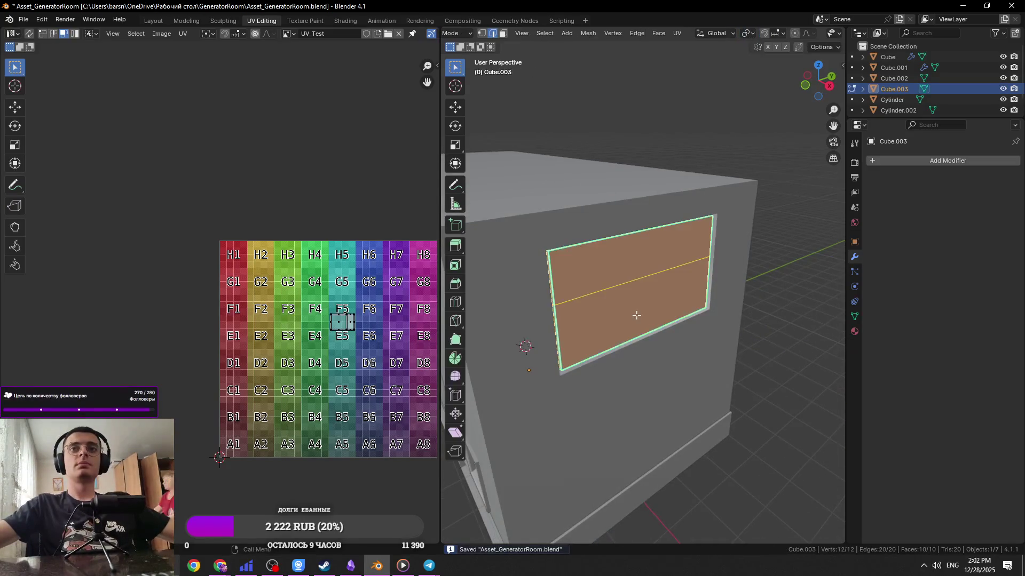
{"action": "key", "text": "shift+KP_7"}
{"action": "key", "text": "KP_Decimal"}
{"action": "scroll", "coordinate": [614, 323], "scroll_direction": "down", "scroll_amount": 3}
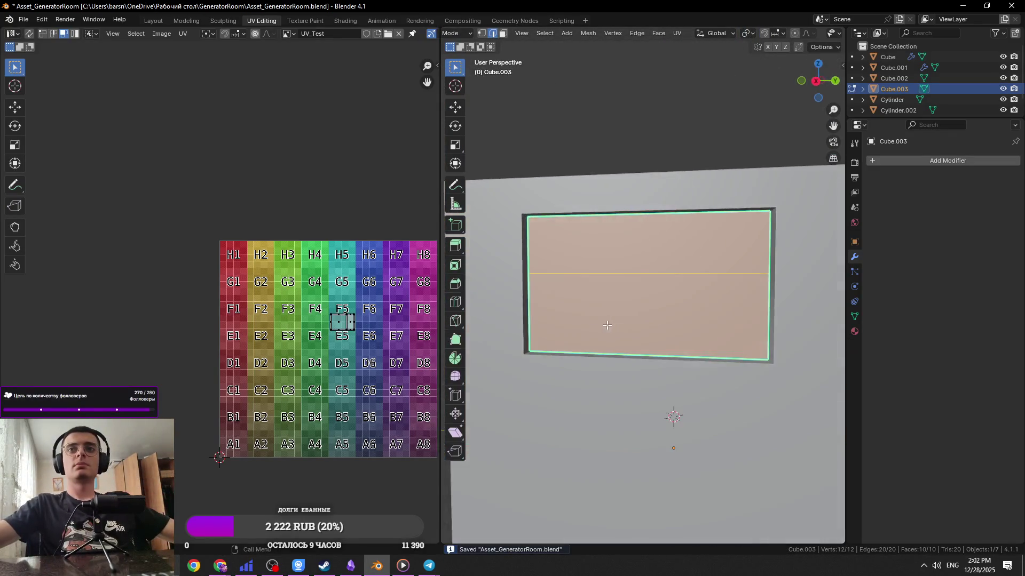
{"action": "middle_click_drag", "start_coordinate": [611, 325], "coordinate": [667, 317]}
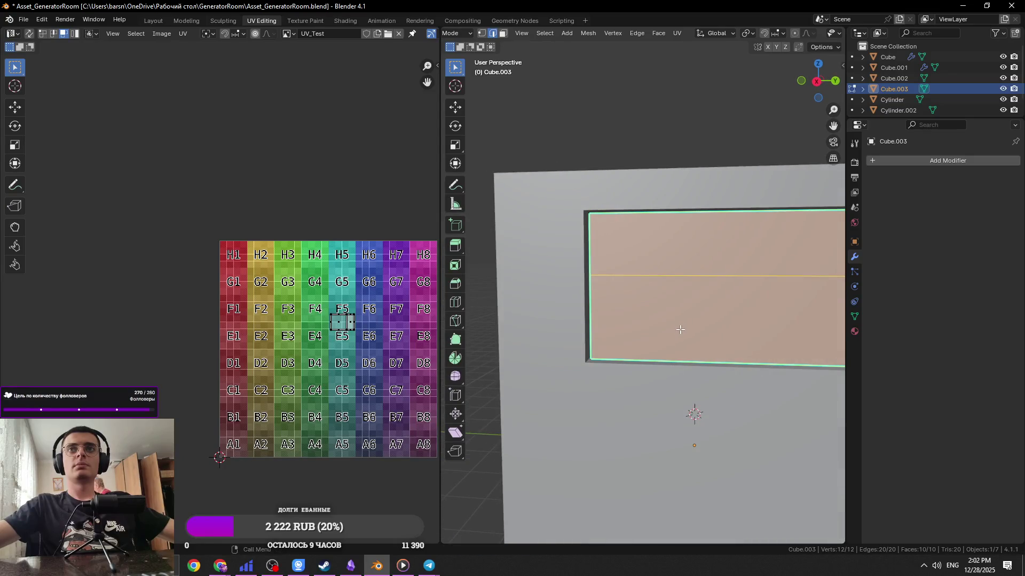
{"action": "key", "text": "Tab"}
{"action": "key", "text": "KP_Divide"}
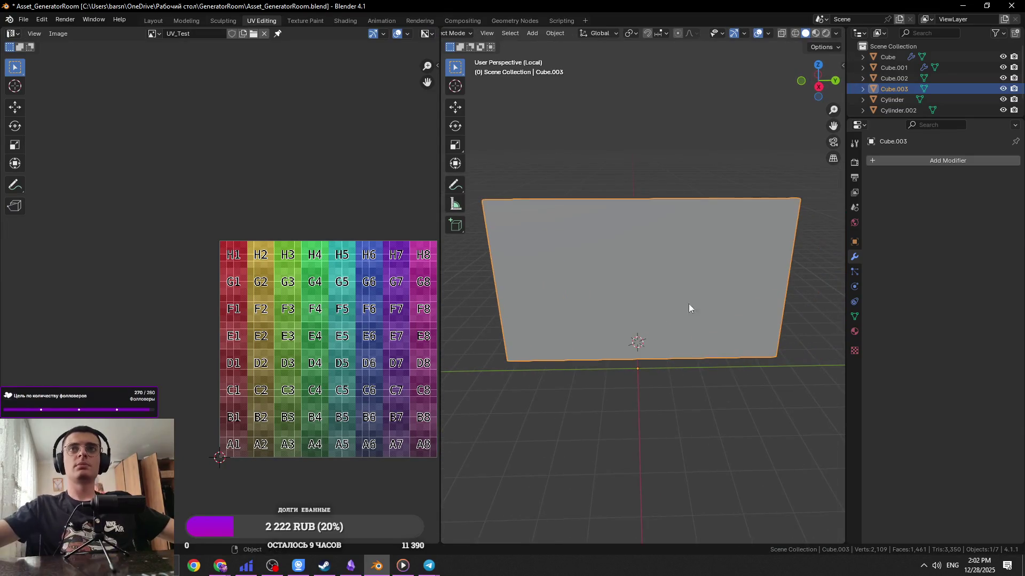
Check the panel's face orientation with the viewport overlays, then return to the full scene
{"action": "middle_click_drag", "start_coordinate": [689, 339], "coordinate": [805, 250]}
{"action": "left_click", "coordinate": [765, 34]}
{"action": "left_click", "coordinate": [726, 226]}
{"action": "left_click", "coordinate": [726, 227]}
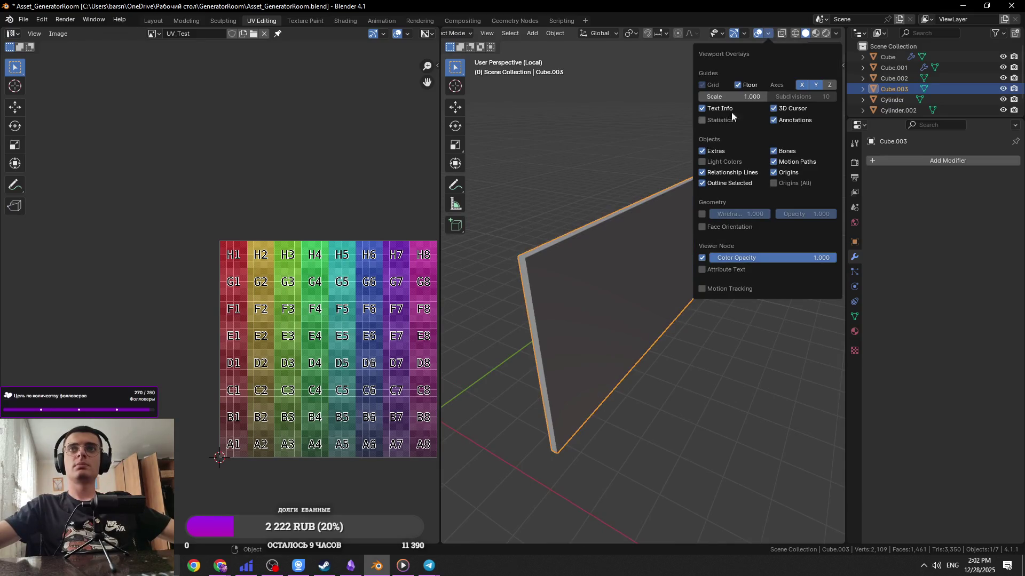
{"action": "left_click", "coordinate": [758, 34]}
{"action": "middle_click_drag", "start_coordinate": [674, 188], "coordinate": [710, 116]}
{"action": "left_click", "coordinate": [758, 33]}
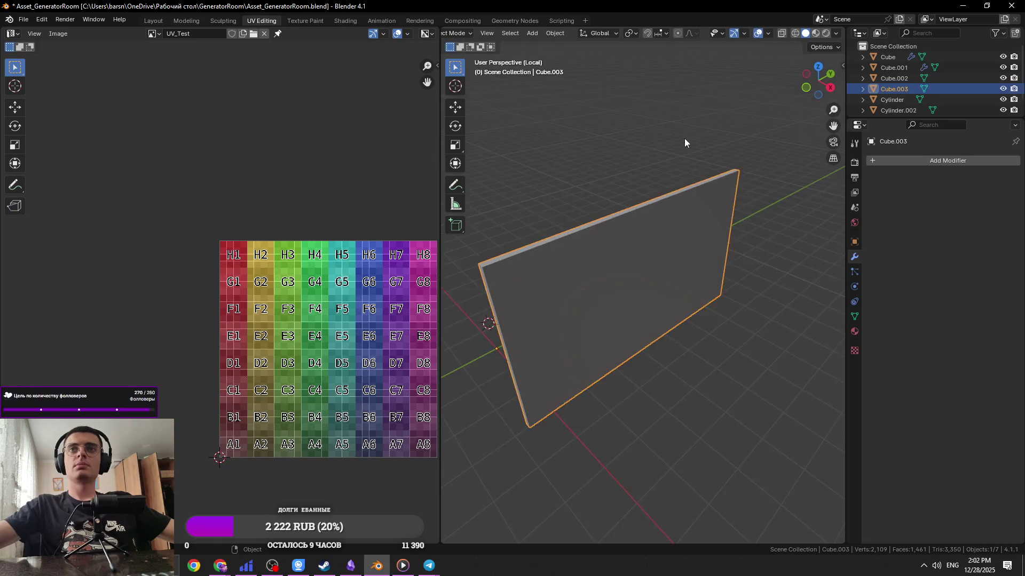
{"action": "key", "text": "KP_Decimal"}
Stretch the panel mesh slightly along Y by a factor of 1.022
{"action": "key", "text": "Tab"}
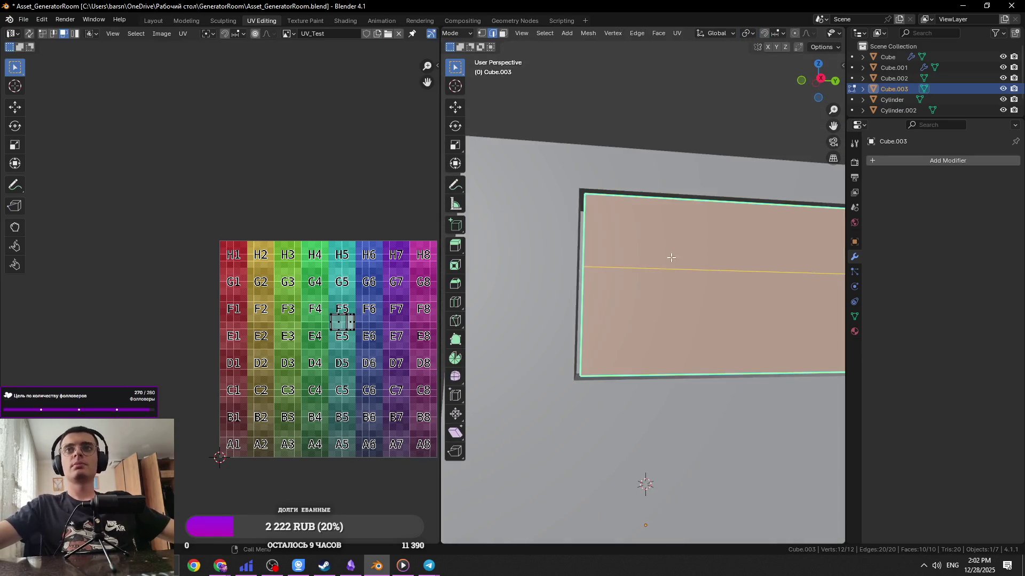
{"action": "key", "text": "s"}
{"action": "key", "text": "x"}
{"action": "key", "text": "y"}
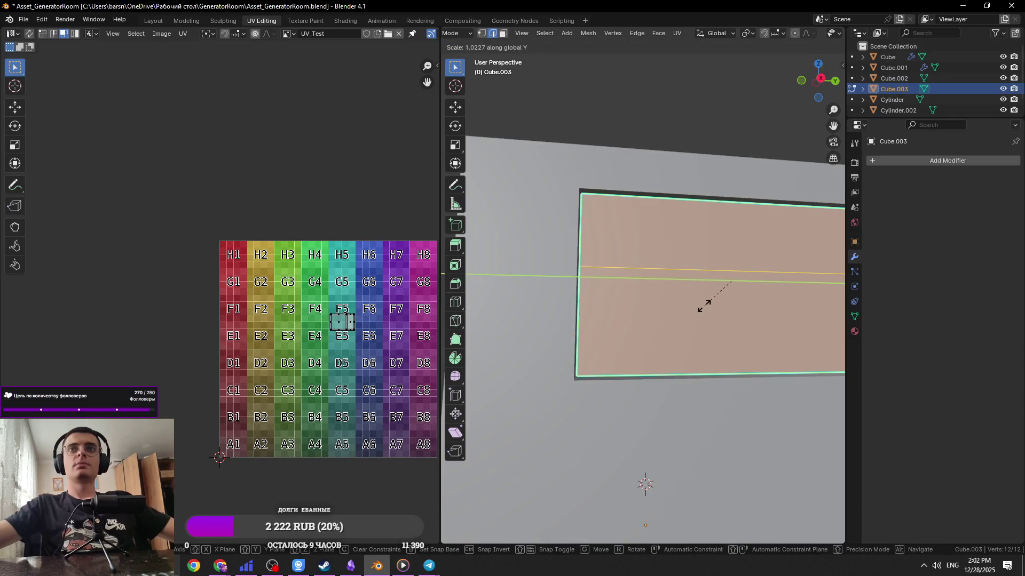
{"action": "left_click", "coordinate": [705, 304]}
{"action": "mouse_move", "coordinate": [704, 305]}
{"action": "middle_mouse_down"}
{"action": "mouse_move", "coordinate": [630, 284]}
{"action": "mouse_move", "coordinate": [634, 272]}
{"action": "mouse_move", "coordinate": [636, 312]}
{"action": "middle_mouse_up"}
{"action": "key", "text": "s"}
{"action": "key", "text": "Escape"}
Shift the panel 0.049 m along X in Top view
{"action": "key", "text": "KP_7"}
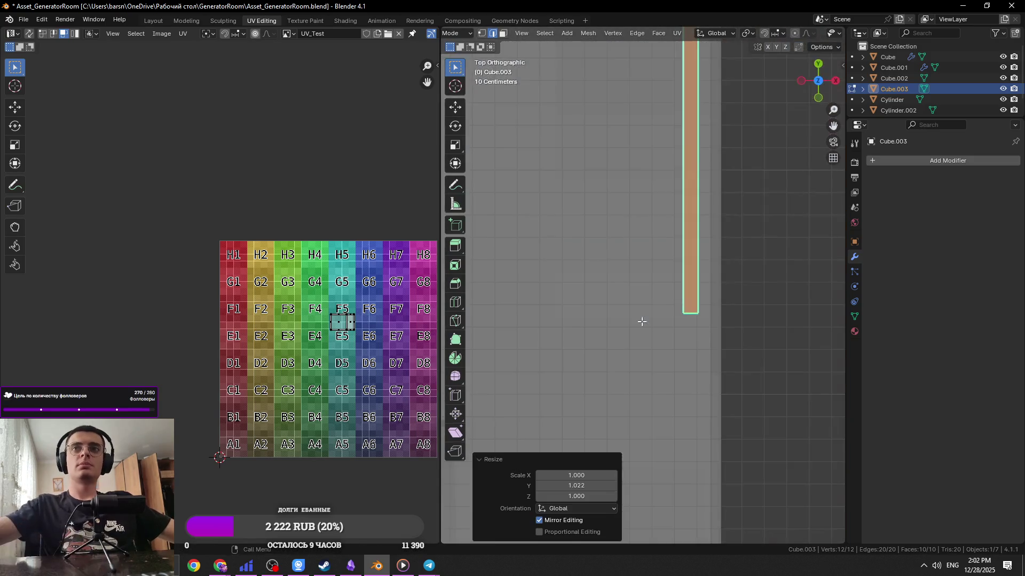
{"action": "scroll", "coordinate": [667, 363], "scroll_direction": "down", "scroll_amount": 4, "text": "ctrl"}
{"action": "key", "text": "g"}
{"action": "key", "text": "x"}
{"action": "left_click", "coordinate": [680, 422]}
{"action": "mouse_move", "coordinate": [680, 421]}
{"action": "middle_mouse_down"}
{"action": "mouse_move", "coordinate": [647, 398]}
{"action": "mouse_move", "coordinate": [692, 319]}
{"action": "mouse_move", "coordinate": [699, 270]}
{"action": "mouse_move", "coordinate": [691, 304]}
{"action": "middle_mouse_up"}
{"action": "key", "text": "KP_7"}
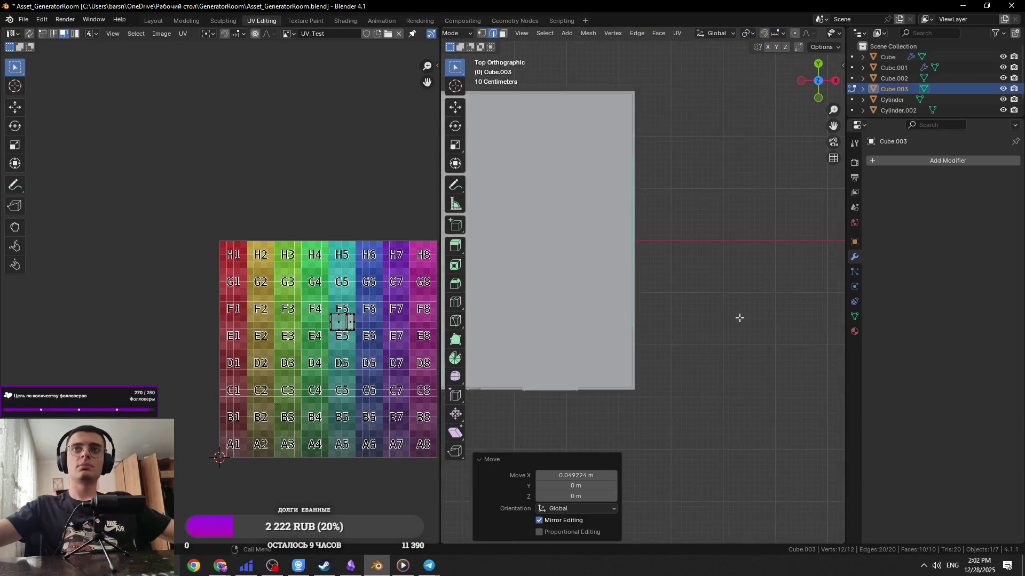
{"action": "scroll", "coordinate": [634, 275], "scroll_direction": "up", "scroll_amount": 5}
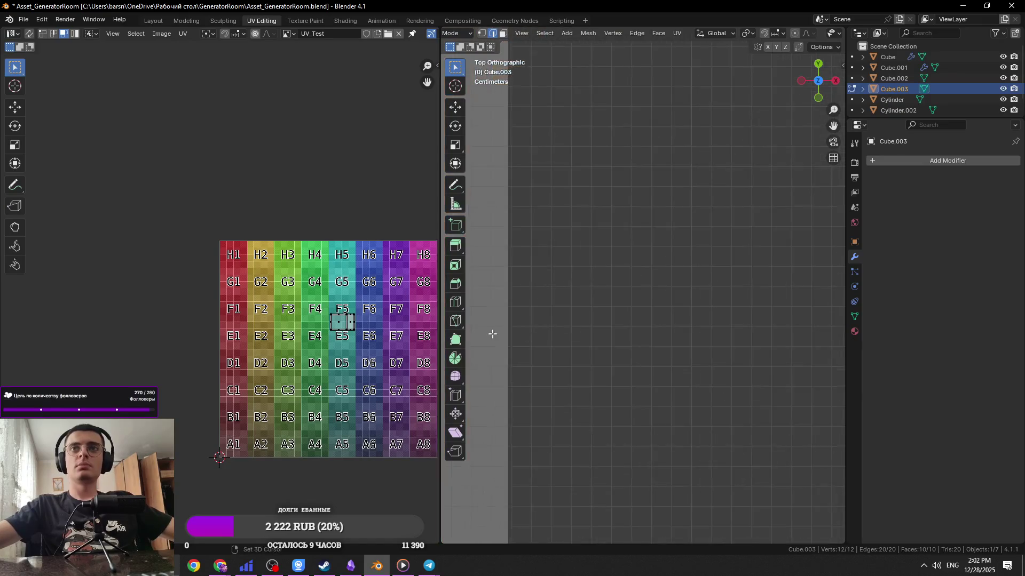
Select the whole panel and nudge it slightly along X to sit flush
{"action": "key", "text": "a"}
{"action": "scroll", "coordinate": [647, 350], "scroll_direction": "up", "scroll_amount": 2}
{"action": "key", "text": "g"}
{"action": "key", "text": "x"}
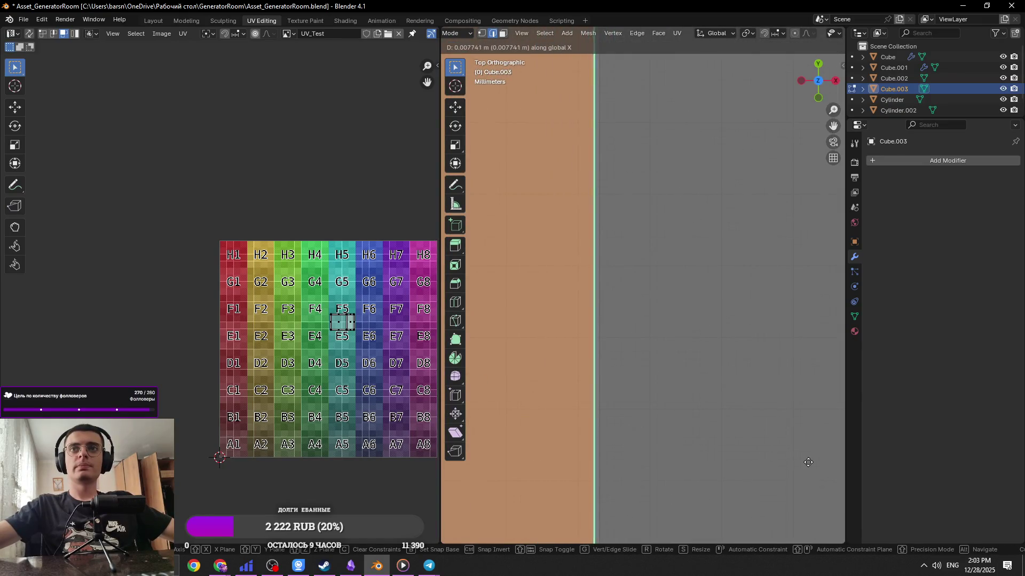
{"action": "left_click", "coordinate": [444, 467]}
Exit Edit Mode, save the file and switch to the generator reference photo
{"action": "key", "text": "Tab"}
{"action": "scroll", "coordinate": [684, 311], "scroll_direction": "down", "scroll_amount": 3}
{"action": "mouse_move", "coordinate": [684, 312]}
{"action": "middle_mouse_down"}
{"action": "mouse_move", "coordinate": [646, 299]}
{"action": "mouse_move", "coordinate": [558, 212]}
{"action": "middle_mouse_up"}
{"action": "key", "text": "ctrl+s"}
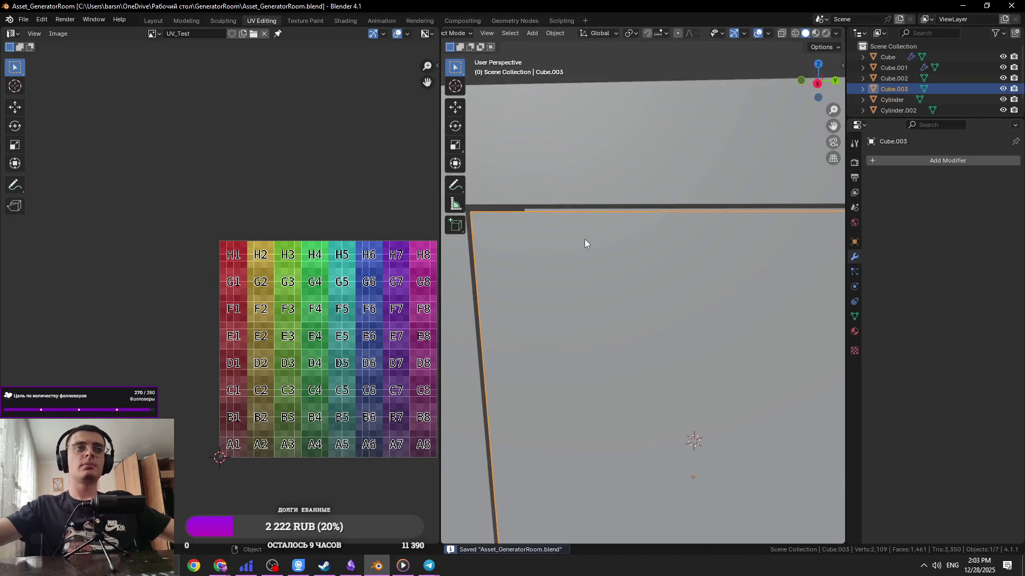
{"action": "key", "text": "alt+Tab"}
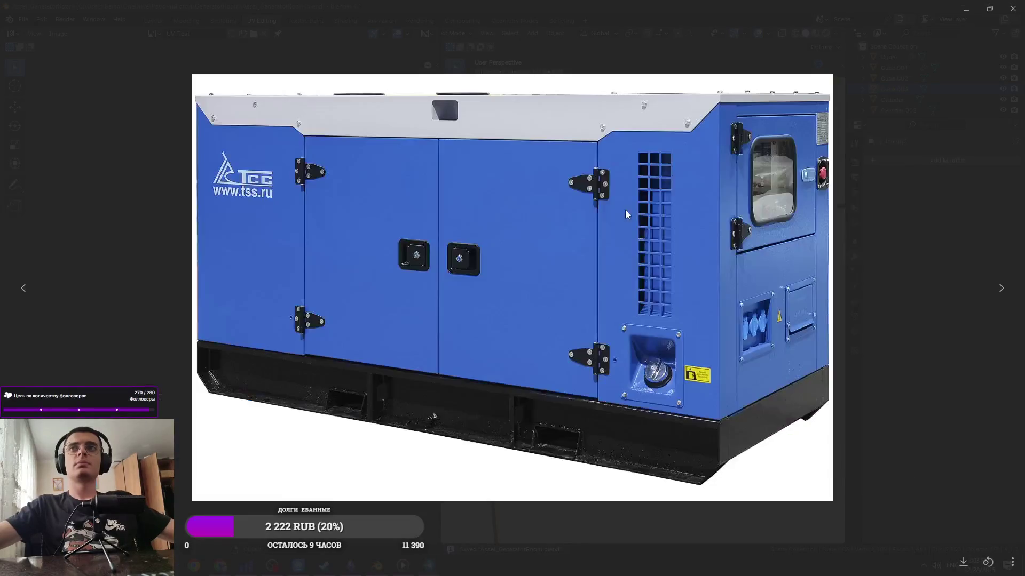
Check the reference photo, then select both panel faces in X-ray and isolate Cube.003
{"action": "key", "text": "alt+Tab"}
{"action": "key", "text": "alt+Tab"}
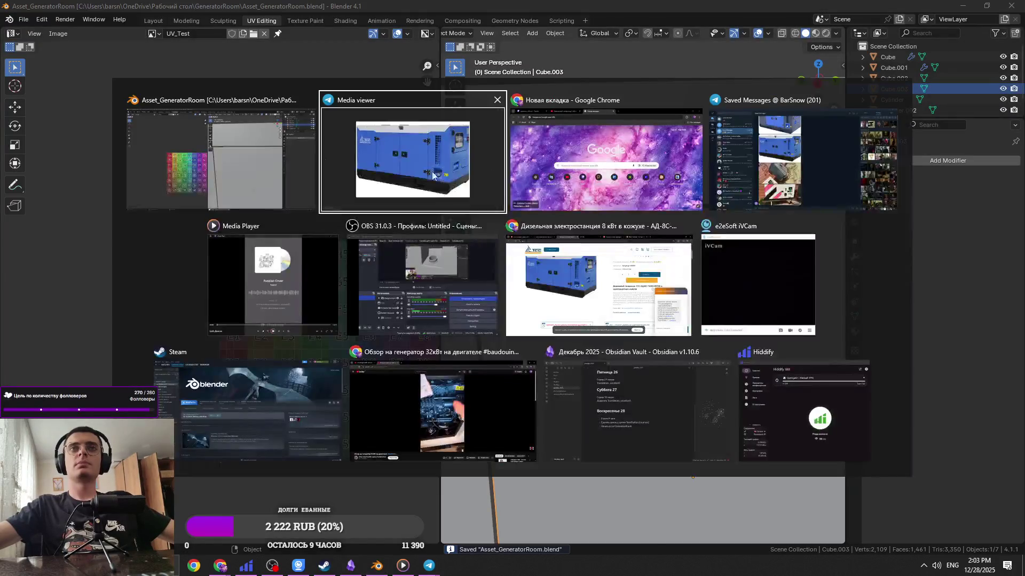
{"action": "left_click", "coordinate": [614, 160]}
{"action": "key", "text": "alt+Tab"}
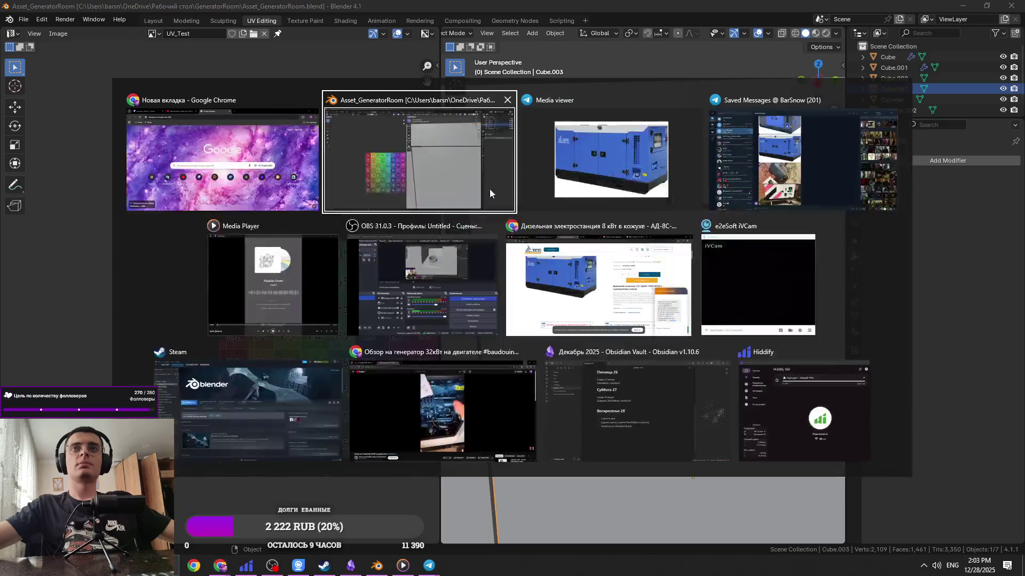
{"action": "left_click", "coordinate": [611, 160]}
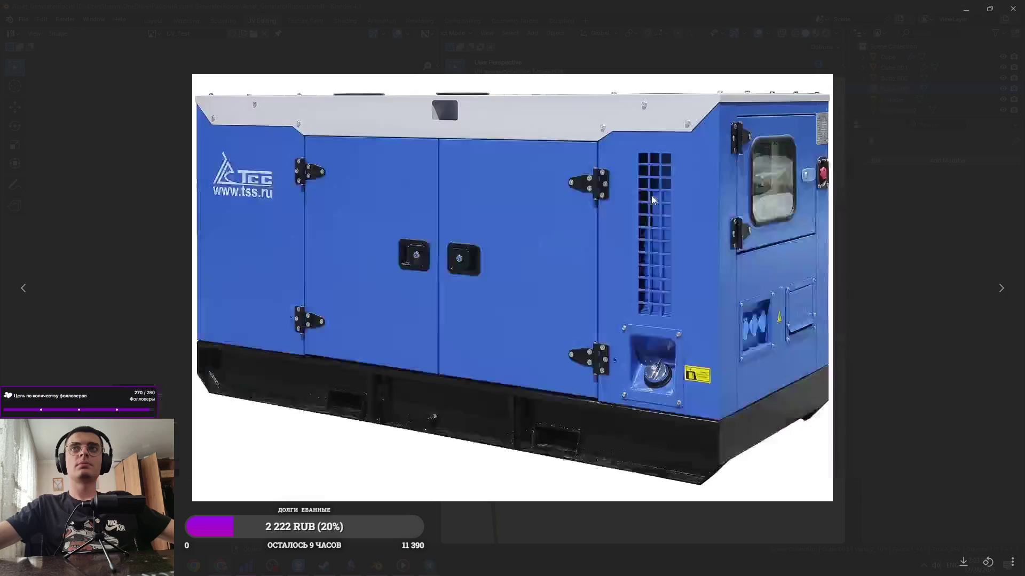
{"action": "key", "text": "alt+Tab"}
{"action": "left_click", "coordinate": [667, 306]}
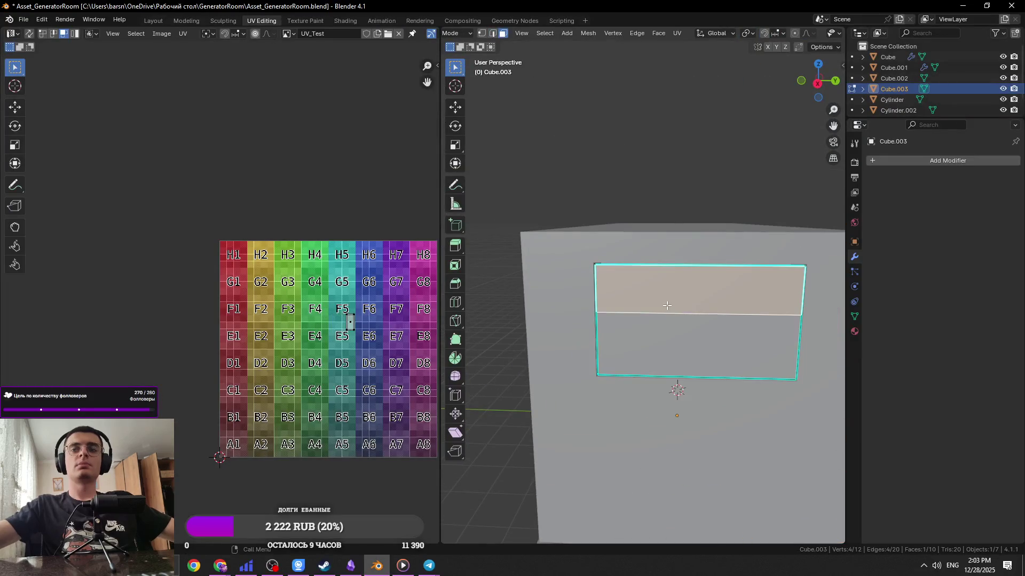
{"action": "left_click", "coordinate": [665, 333]}
{"action": "middle_click_drag", "start_coordinate": [664, 333], "coordinate": [668, 340]}
{"action": "key", "text": "alt+z"}
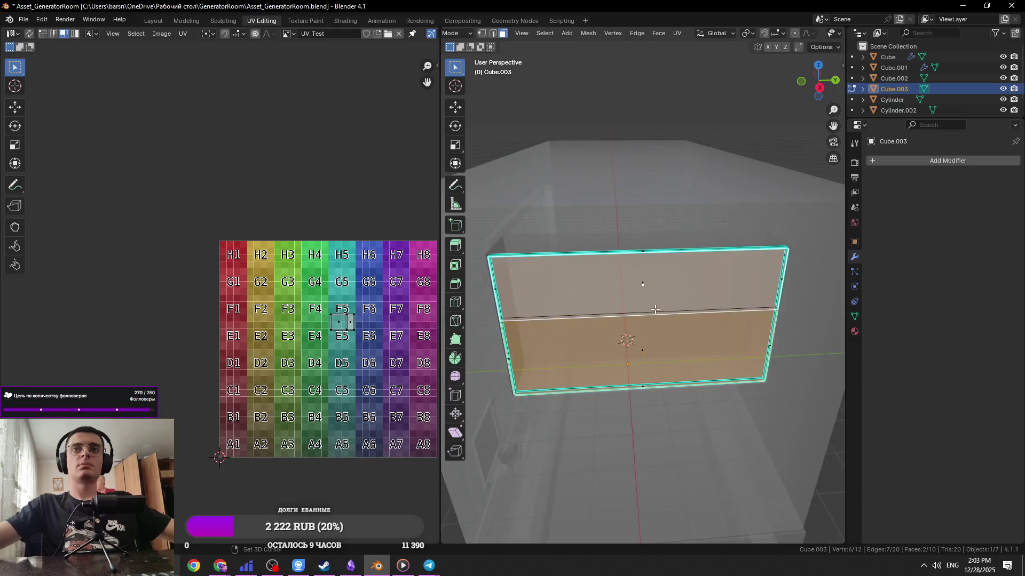
{"action": "left_click", "coordinate": [686, 286], "text": "shift"}
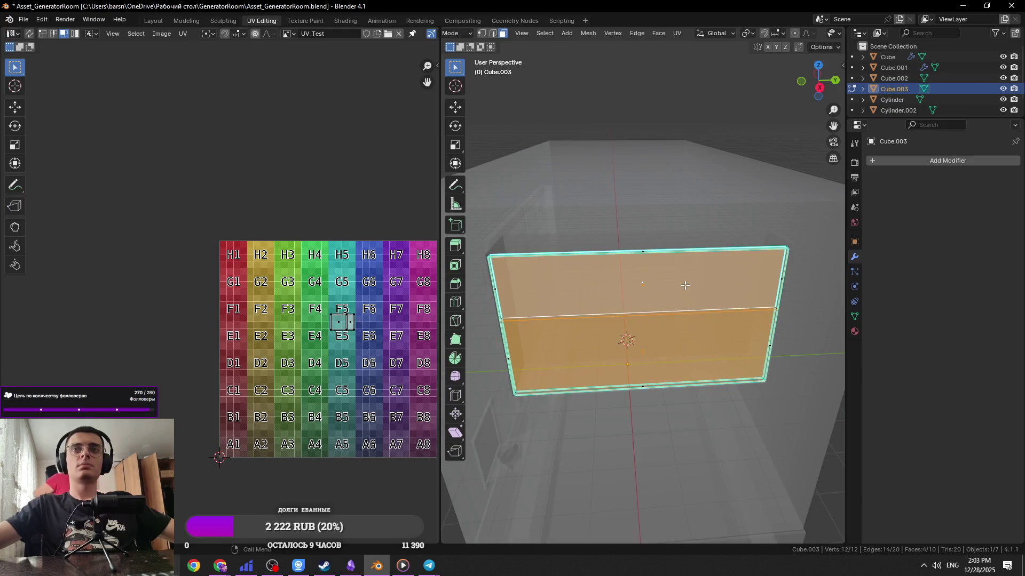
{"action": "key", "text": "KP_Divide"}
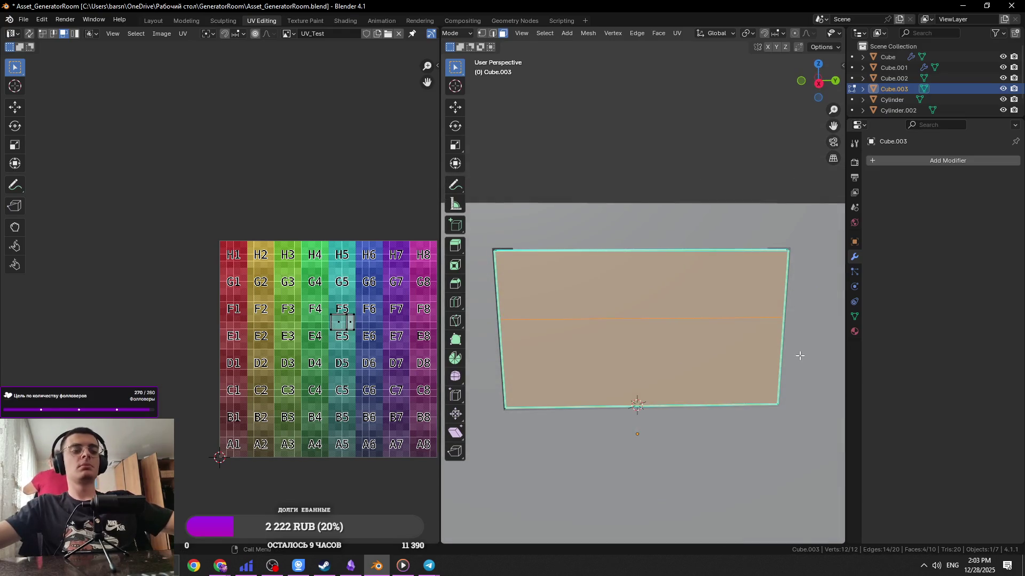
Inset the selected faces and scale the inner faces to 0.687 along Y
{"action": "key", "text": "i"}
{"action": "left_click", "coordinate": [747, 344]}
{"action": "key", "text": "s"}
{"action": "key", "text": "y"}
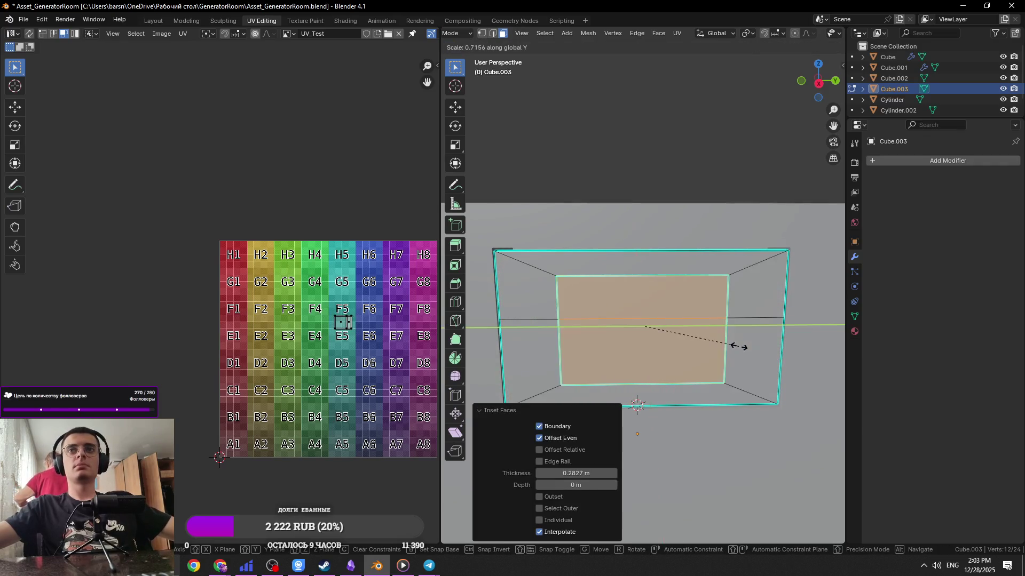
{"action": "left_click", "coordinate": [715, 337]}
Match the photo by shifting the inner face on X and scaling it on Z, then delete it
{"action": "key", "text": "alt+Tab"}
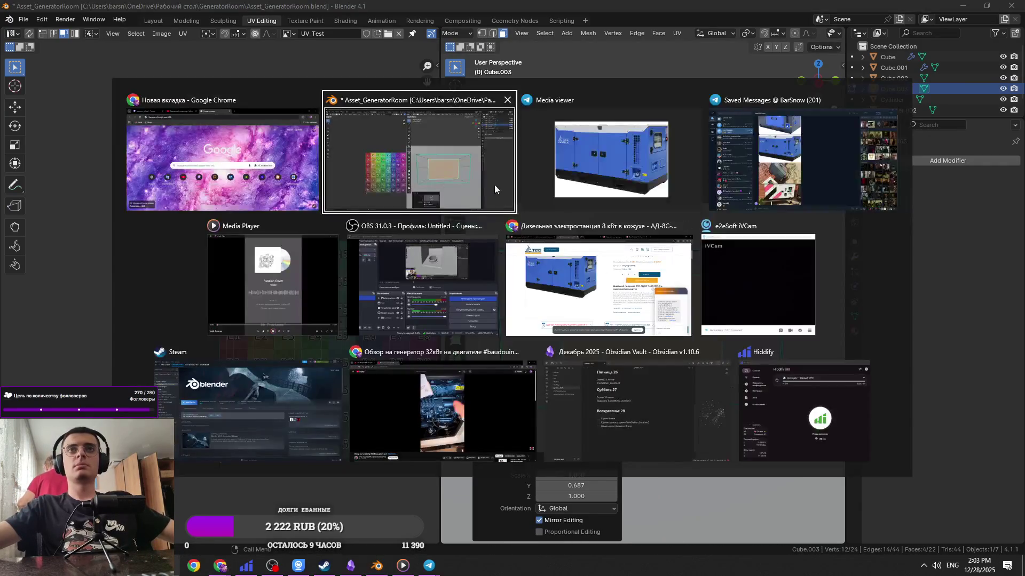
{"action": "left_click", "coordinate": [608, 159]}
{"action": "key", "text": "alt+Tab"}
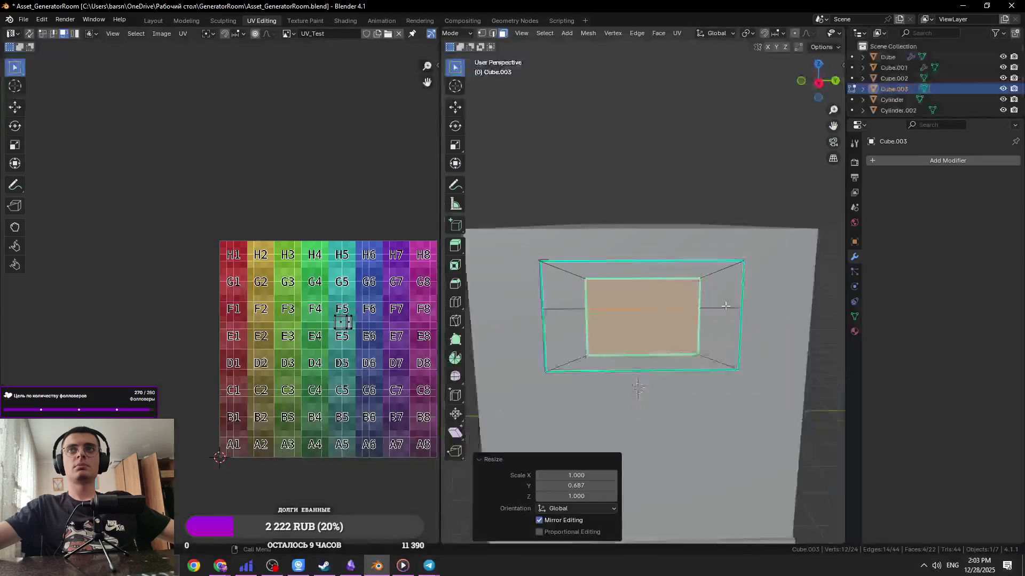
{"action": "key", "text": "g"}
{"action": "key", "text": "x"}
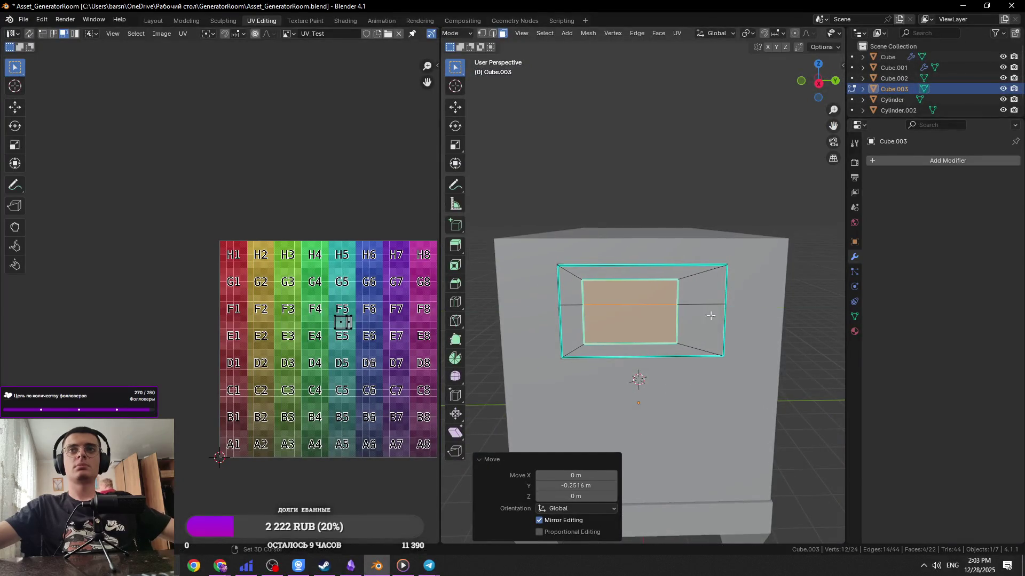
{"action": "key", "text": "alt+Tab"}
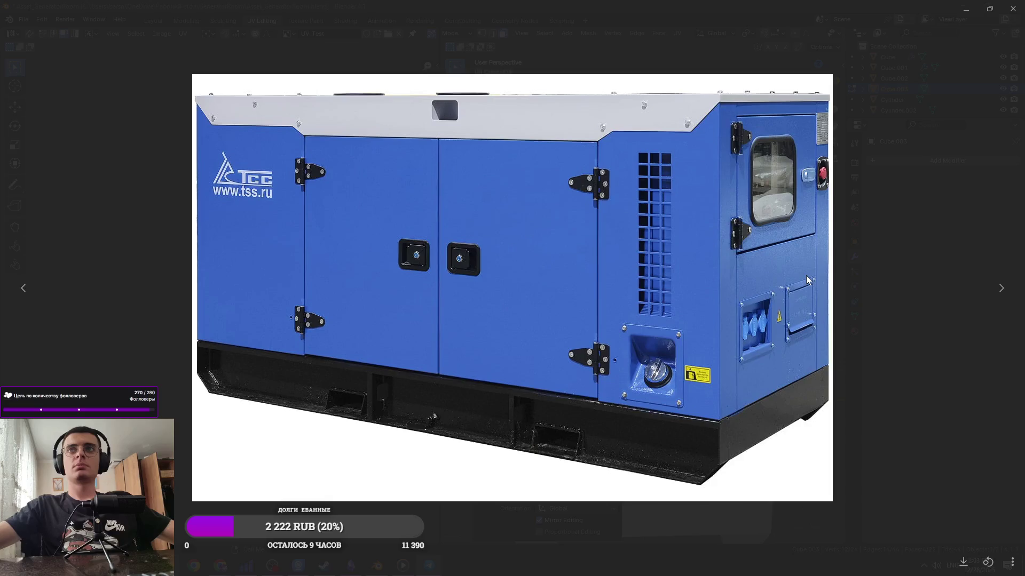
{"action": "key", "text": "alt+Tab"}
{"action": "scroll", "coordinate": [773, 313], "scroll_direction": "up", "scroll_amount": 3}
{"action": "key", "text": "s"}
{"action": "key", "text": "z"}
{"action": "key", "text": "Escape"}
{"action": "key", "text": "x"}
{"action": "left_click", "coordinate": [786, 266]}
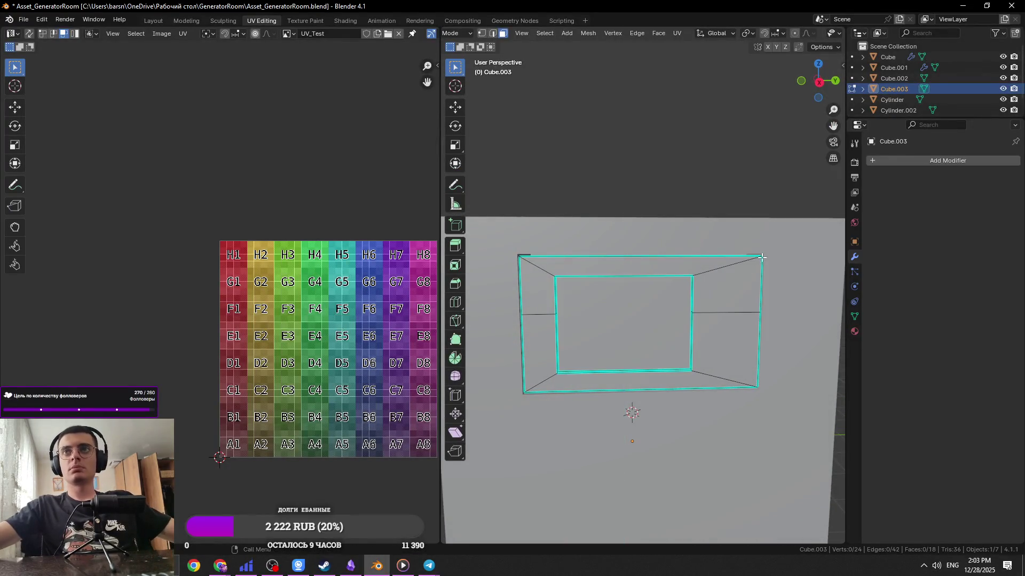
Isolate Cube.003, delete the stray thin face and fill the gap with new faces
{"action": "scroll", "coordinate": [693, 297], "scroll_direction": "up", "scroll_amount": 5}
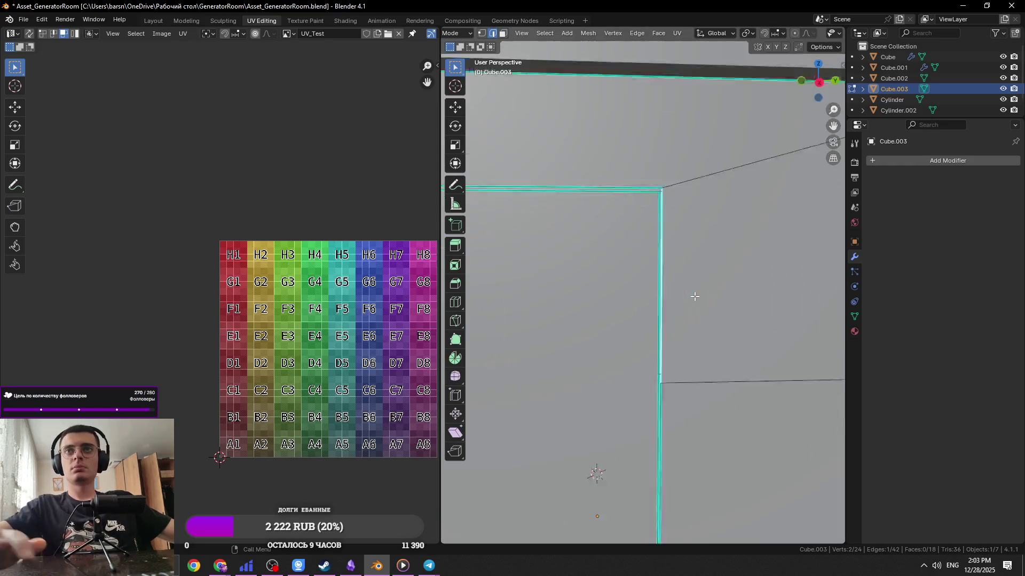
{"action": "key", "text": "Tab"}
{"action": "mouse_move", "coordinate": [648, 297]}
{"action": "middle_mouse_down"}
{"action": "mouse_move", "coordinate": [679, 316]}
{"action": "mouse_move", "coordinate": [661, 315]}
{"action": "middle_mouse_up"}
{"action": "key", "text": "KP_Divide"}
{"action": "key", "text": "Tab"}
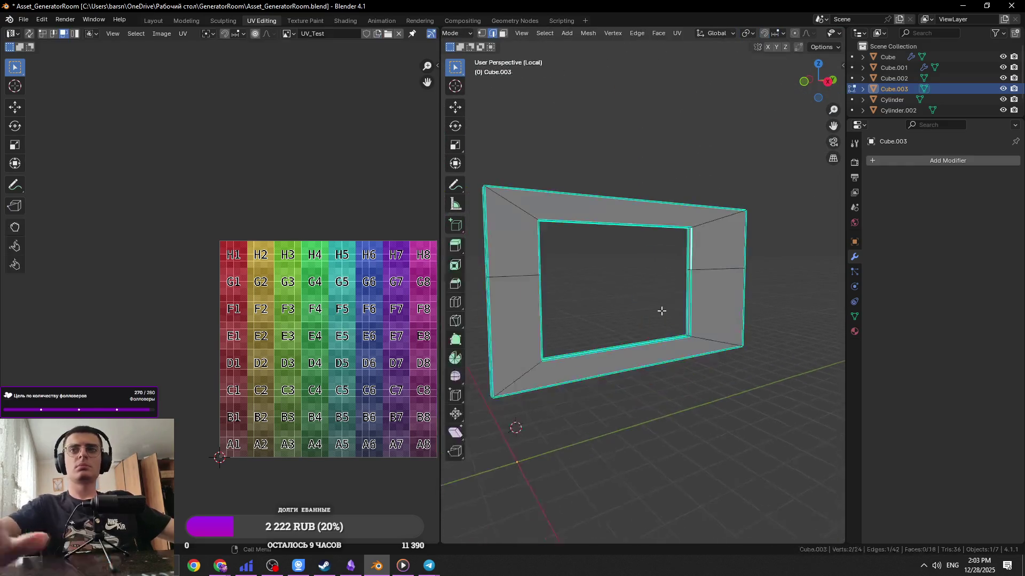
{"action": "scroll", "coordinate": [694, 314], "scroll_direction": "up", "scroll_amount": 5}
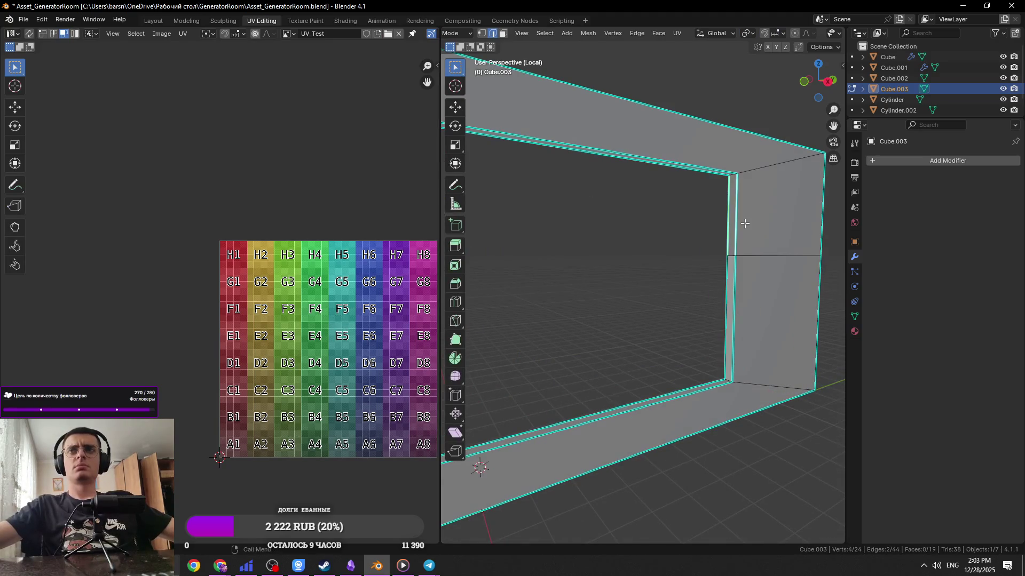
{"action": "key", "text": "ctrl+x"}
{"action": "middle_click_drag", "start_coordinate": [785, 267], "coordinate": [768, 221]}
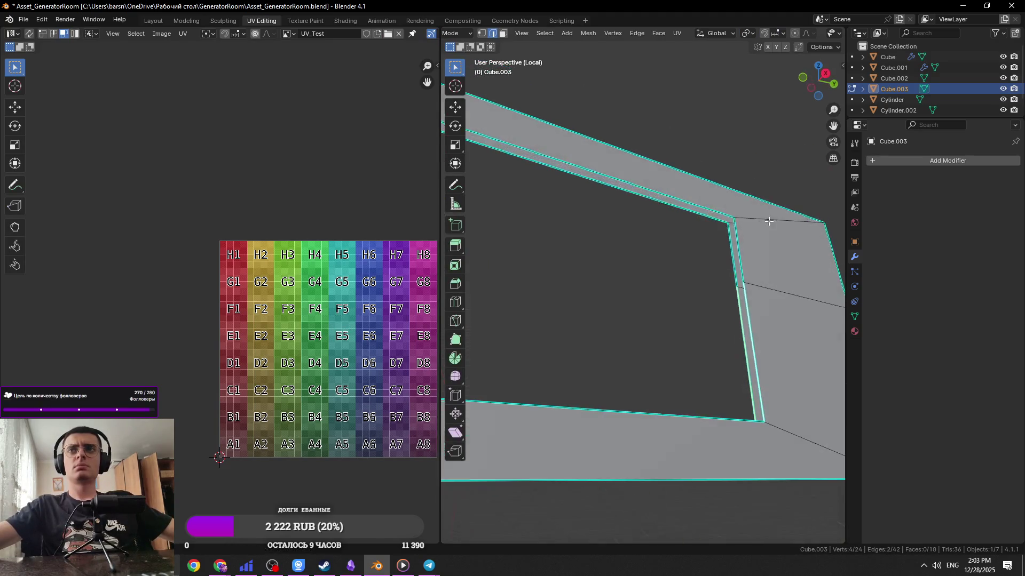
{"action": "key", "text": "f"}
Fill the frame's inner strip between the bottom edge and corner edge with a face
{"action": "mouse_move", "coordinate": [706, 211]}
{"action": "middle_mouse_down"}
{"action": "mouse_move", "coordinate": [687, 371]}
{"action": "mouse_move", "coordinate": [669, 320]}
{"action": "mouse_move", "coordinate": [615, 327]}
{"action": "mouse_move", "coordinate": [594, 366]}
{"action": "mouse_move", "coordinate": [656, 316]}
{"action": "middle_mouse_up"}
{"action": "left_click", "coordinate": [687, 371]}
{"action": "left_click", "coordinate": [595, 366]}
{"action": "key", "text": "f"}
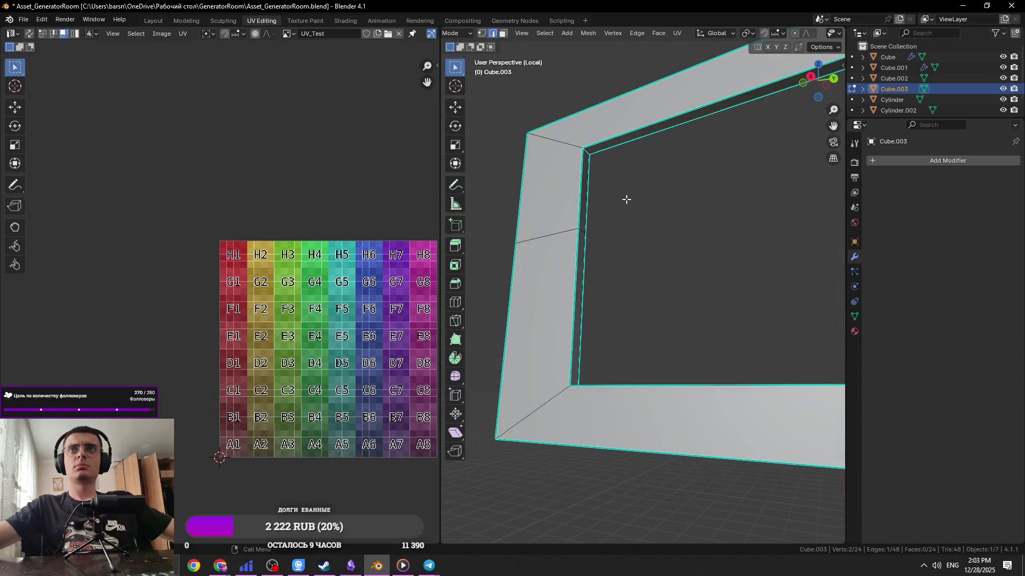
Mark the inner edges of the window opening as sharp
{"action": "right_click", "coordinate": [588, 154]}
{"action": "left_click", "coordinate": [568, 241]}
{"action": "right_click", "coordinate": [584, 379]}
{"action": "left_click", "coordinate": [584, 379]}
{"action": "scroll", "coordinate": [686, 301], "scroll_direction": "down", "scroll_amount": 5}
{"action": "scroll", "coordinate": [686, 301], "scroll_direction": "up", "scroll_amount": 5}
{"action": "mouse_move", "coordinate": [663, 259]}
{"action": "middle_mouse_down"}
{"action": "mouse_move", "coordinate": [698, 362]}
{"action": "mouse_move", "coordinate": [684, 359]}
{"action": "mouse_move", "coordinate": [630, 243]}
{"action": "mouse_move", "coordinate": [661, 300]}
{"action": "mouse_move", "coordinate": [737, 291]}
{"action": "mouse_move", "coordinate": [609, 298]}
{"action": "mouse_move", "coordinate": [658, 222]}
{"action": "mouse_move", "coordinate": [742, 245]}
{"action": "mouse_move", "coordinate": [703, 270]}
{"action": "middle_mouse_up"}
{"action": "right_click", "coordinate": [683, 355]}
{"action": "left_click", "coordinate": [681, 347]}
Save the file and go back into Edit Mode on the frame
{"action": "key", "text": "Tab"}
{"action": "scroll", "coordinate": [690, 341], "scroll_direction": "down", "scroll_amount": 5}
{"action": "key", "text": "ctrl+s"}
{"action": "key", "text": "Tab"}
{"action": "key", "text": "Tab"}
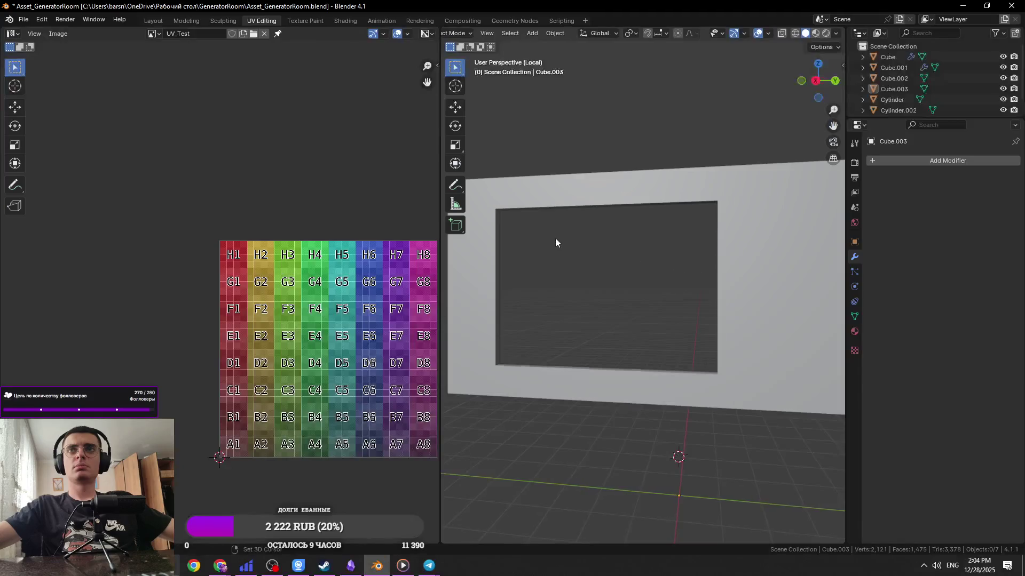
{"action": "key", "text": "Tab"}
{"action": "middle_click_drag", "start_coordinate": [555, 238], "coordinate": [571, 232]}
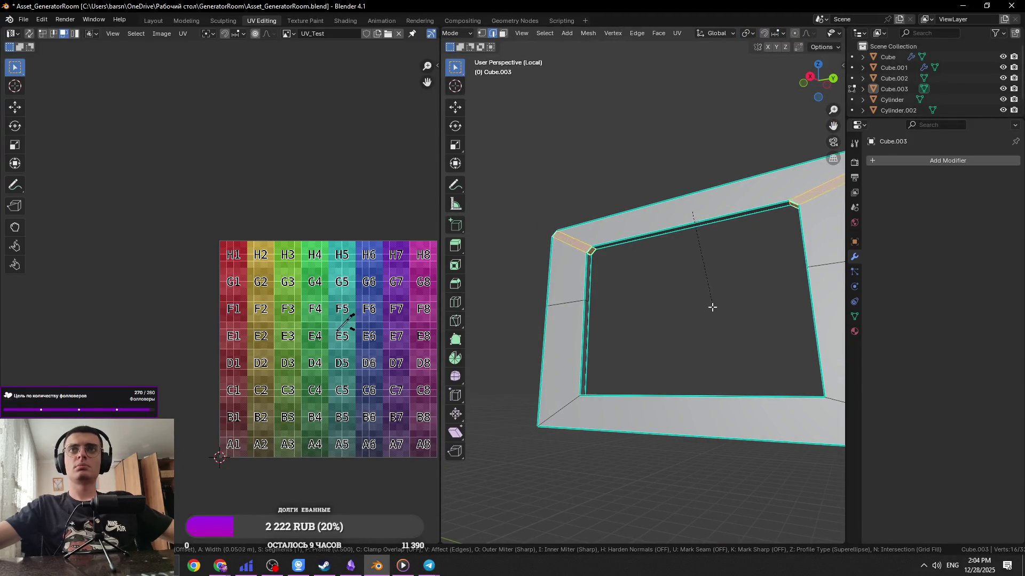
Cancel the pending bevel, test a bevel on one corner edge, then undo it
{"action": "key", "text": "Escape"}
{"action": "mouse_move", "coordinate": [675, 321]}
{"action": "middle_mouse_down"}
{"action": "mouse_move", "coordinate": [740, 331]}
{"action": "mouse_move", "coordinate": [707, 288]}
{"action": "mouse_move", "coordinate": [727, 238]}
{"action": "middle_mouse_up"}
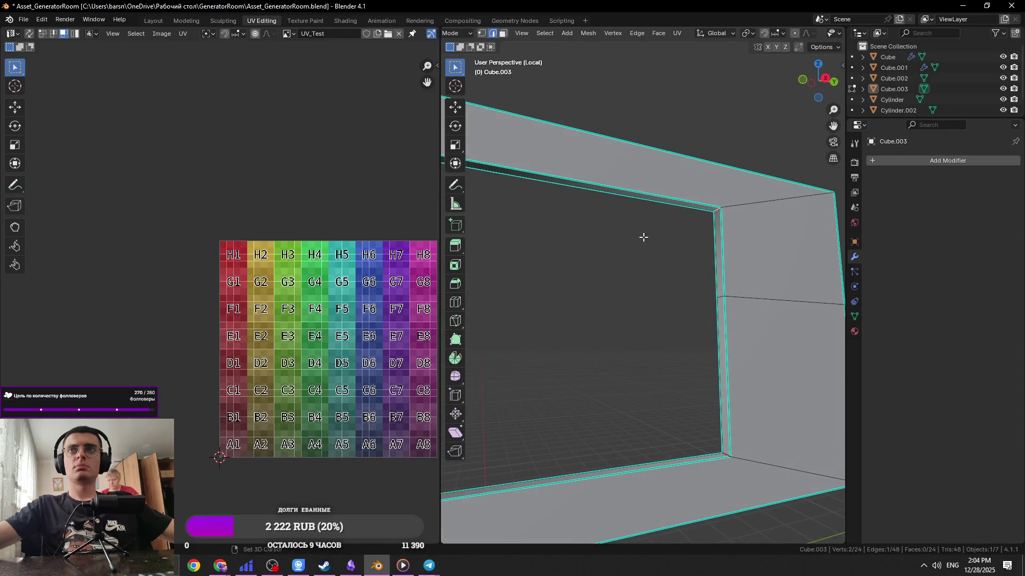
{"action": "middle_click_drag", "start_coordinate": [658, 234], "coordinate": [578, 273]}
{"action": "middle_click_drag", "start_coordinate": [539, 244], "coordinate": [600, 286]}
{"action": "key", "text": "ctrl+b"}
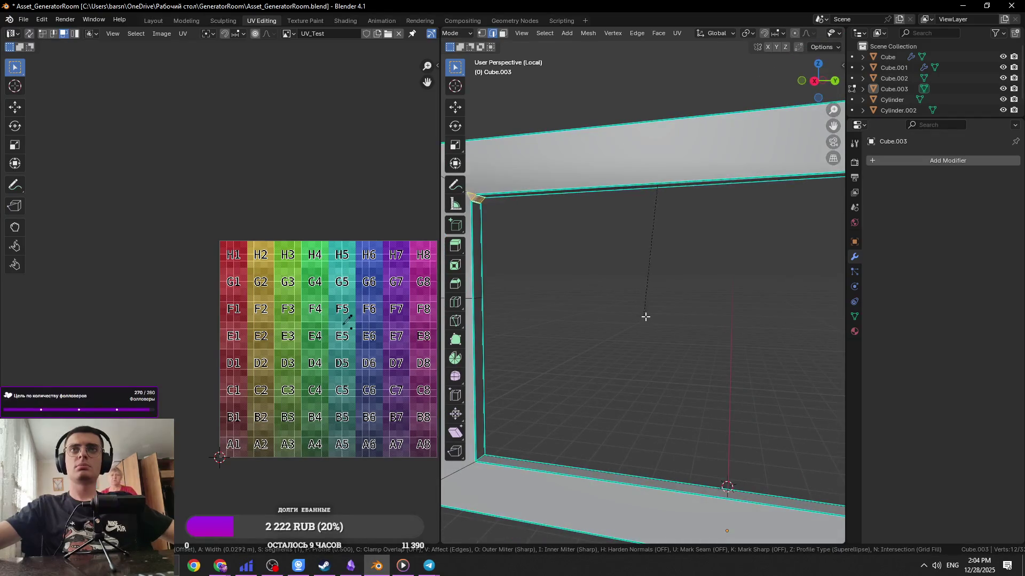
{"action": "left_click", "coordinate": [726, 343]}
{"action": "scroll", "coordinate": [718, 344], "scroll_direction": "down", "scroll_amount": 3}
{"action": "key", "text": "ctrl+z"}
Bevel the opening's inner corner edges with 6 segments into rounded corners
{"action": "mouse_move", "coordinate": [728, 348]}
{"action": "middle_mouse_down"}
{"action": "mouse_move", "coordinate": [582, 347]}
{"action": "mouse_move", "coordinate": [718, 334]}
{"action": "mouse_move", "coordinate": [761, 346]}
{"action": "middle_mouse_up"}
{"action": "left_click", "coordinate": [563, 319], "text": "shift"}
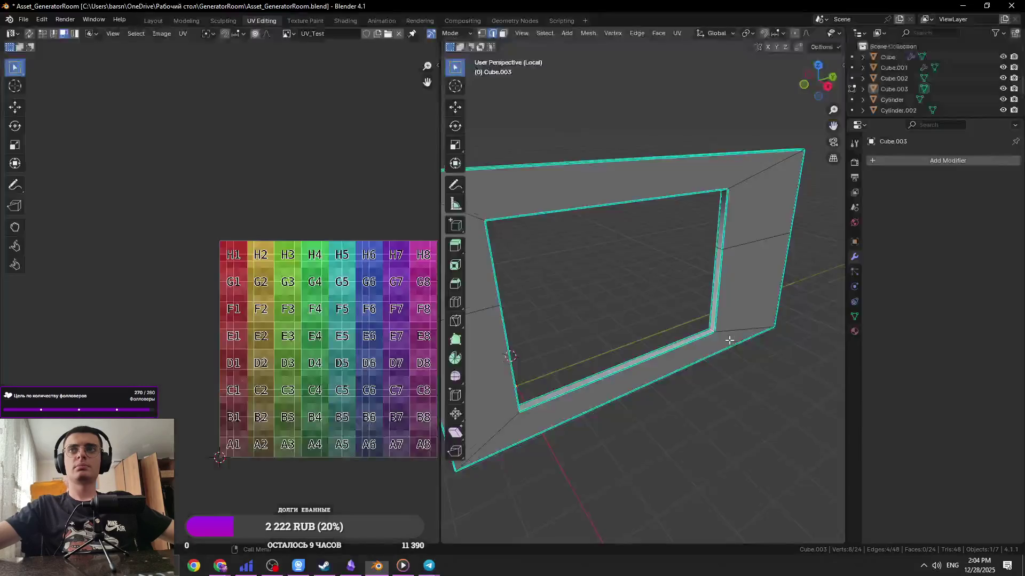
{"action": "key", "text": "ctrl+b"}
{"action": "scroll", "coordinate": [783, 350], "scroll_direction": "up", "scroll_amount": 3}
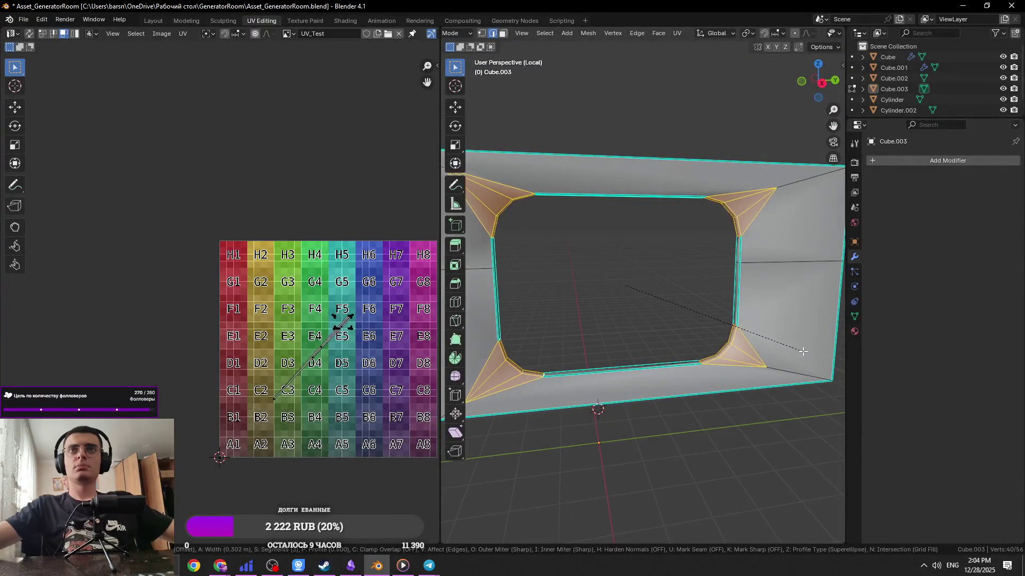
{"action": "scroll", "coordinate": [809, 354], "scroll_direction": "up", "scroll_amount": 1}
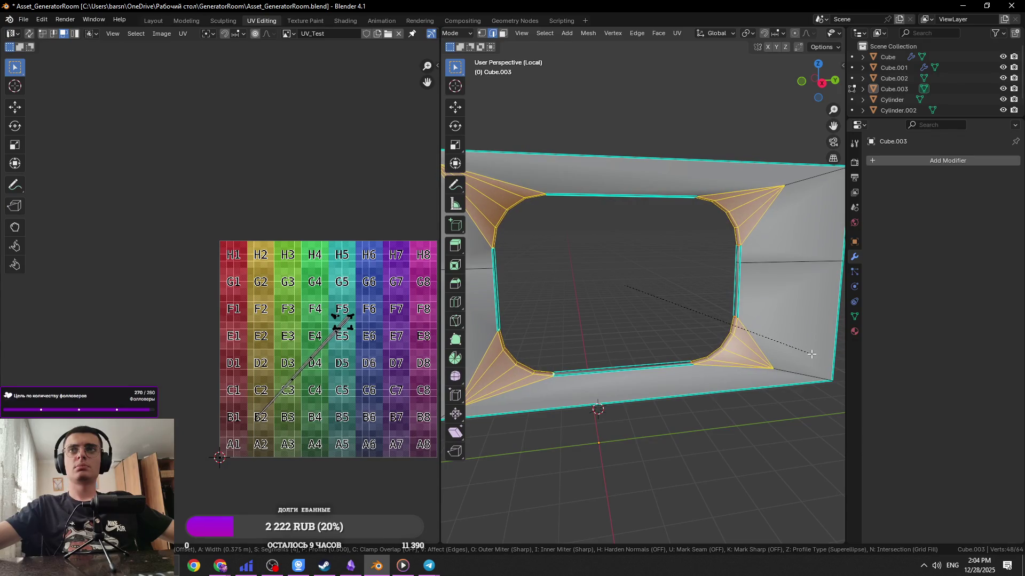
{"action": "left_click", "coordinate": [814, 355]}
Select the opening's inner edge loop and apply an edge option from its context menu
{"action": "mouse_move", "coordinate": [738, 354]}
{"action": "middle_mouse_down"}
{"action": "mouse_move", "coordinate": [668, 362]}
{"action": "mouse_move", "coordinate": [745, 352]}
{"action": "mouse_move", "coordinate": [731, 234]}
{"action": "middle_mouse_up"}
{"action": "left_click", "coordinate": [731, 233], "text": "alt"}
{"action": "right_click", "coordinate": [727, 237]}
{"action": "left_click", "coordinate": [724, 238]}
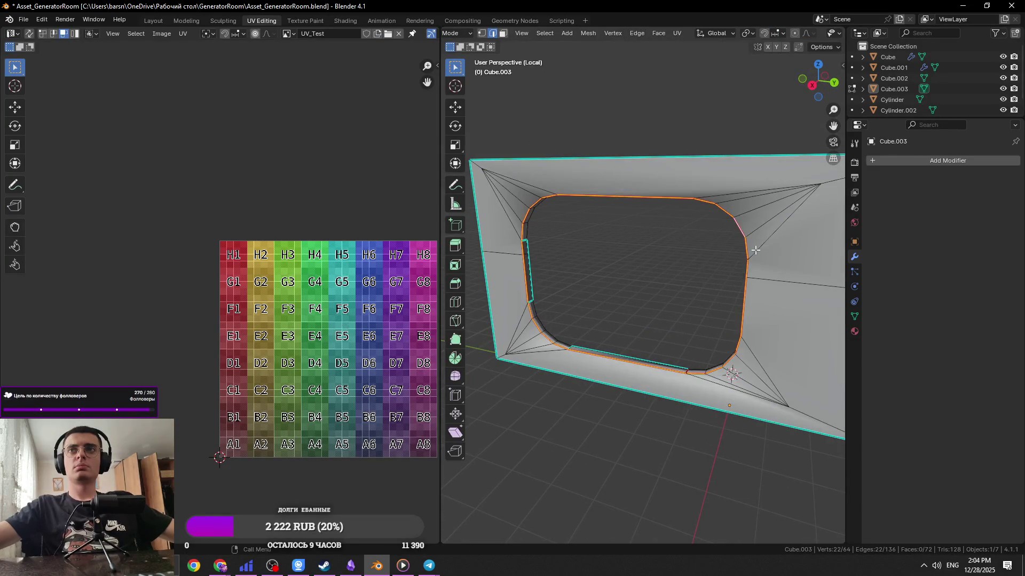